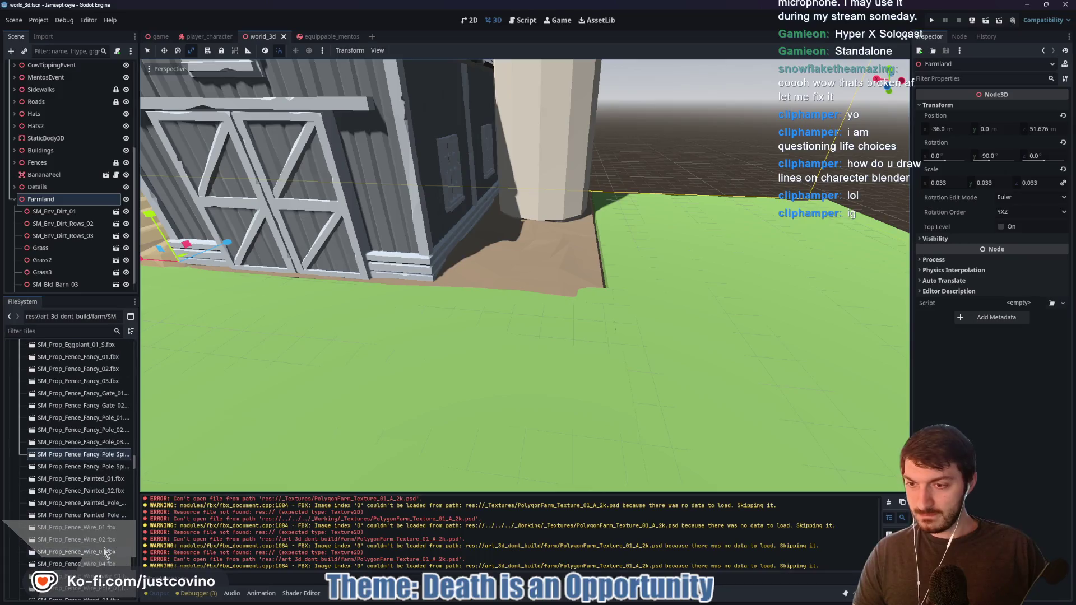
Preview the spiked fancy fence pole, SM_Prop_Fence_Wire_02 and SM_Prop_Fence_Wire_01 fence models
double_click(86, 468)
scroll(85, 507, down, 1)
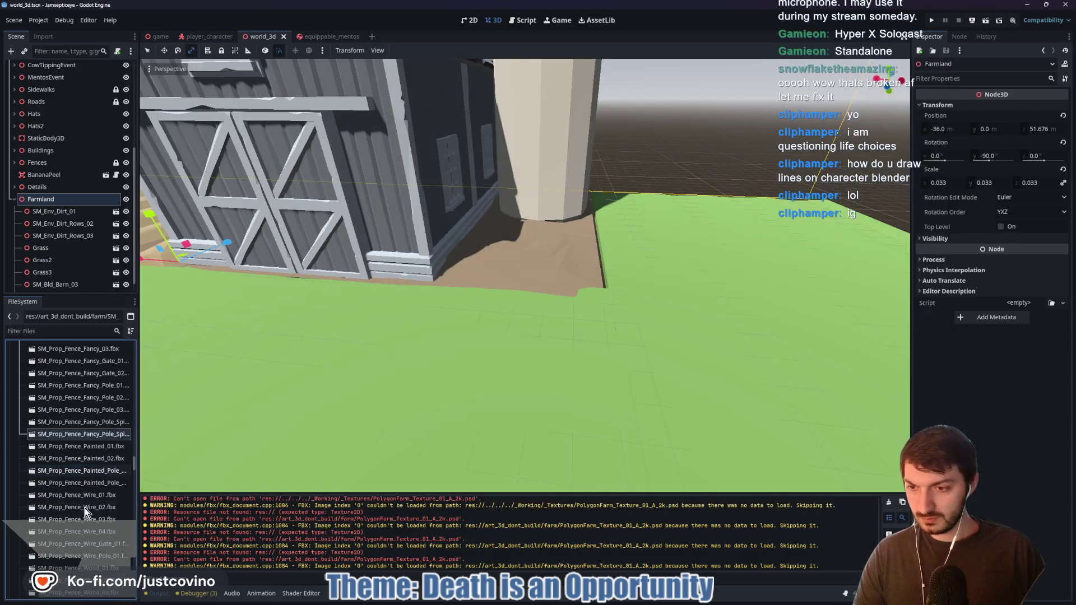
double_click(78, 507)
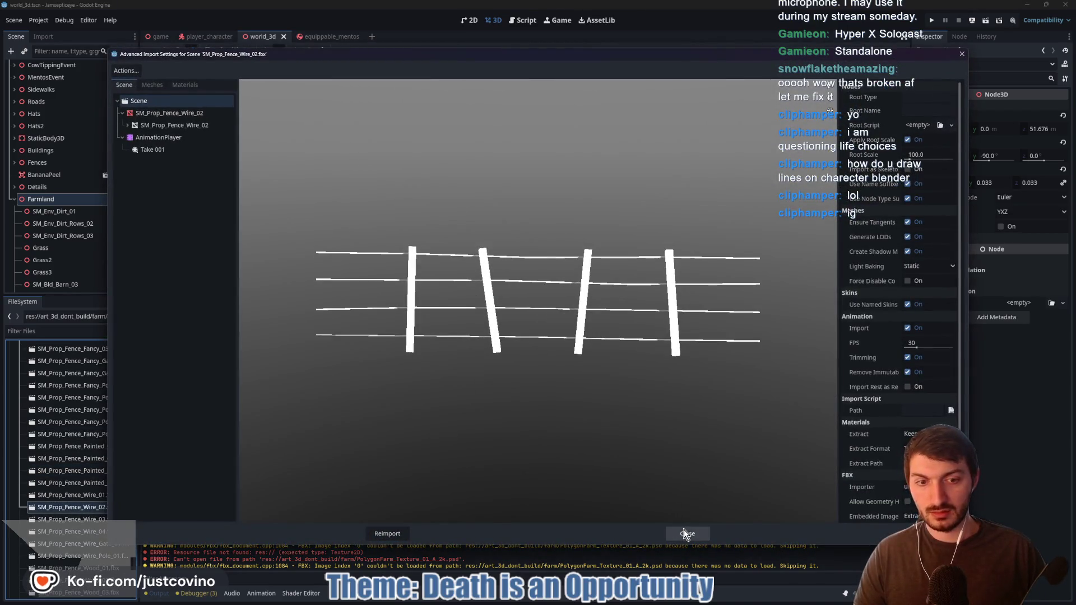
click(686, 532)
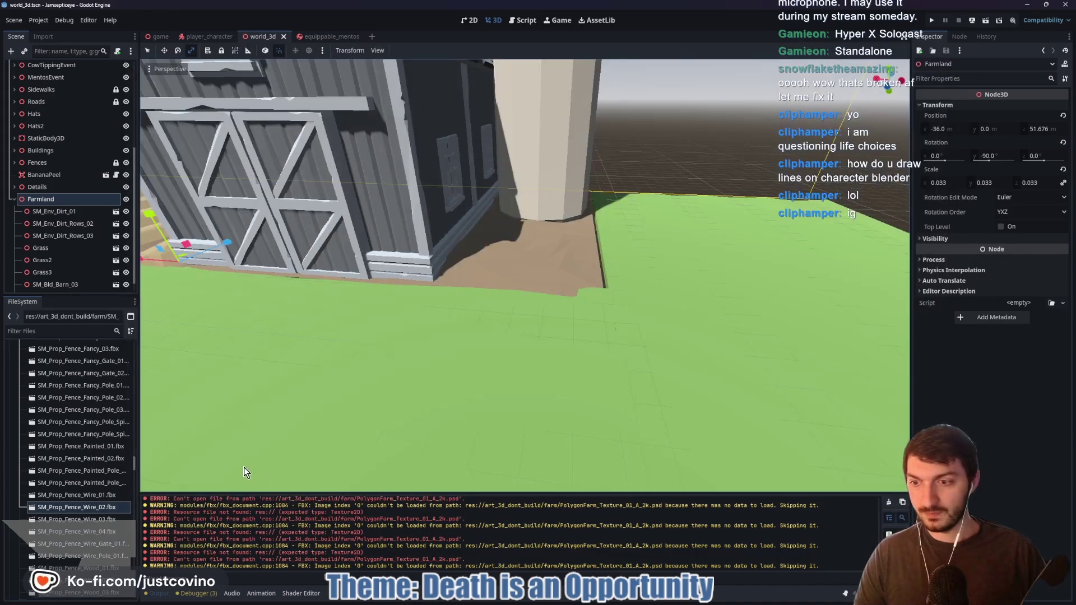
double_click(77, 494)
mouse_move(530, 389)
mouse_down()
mouse_move(478, 360)
mouse_move(538, 372)
mouse_move(684, 523)
mouse_up()
click(686, 533)
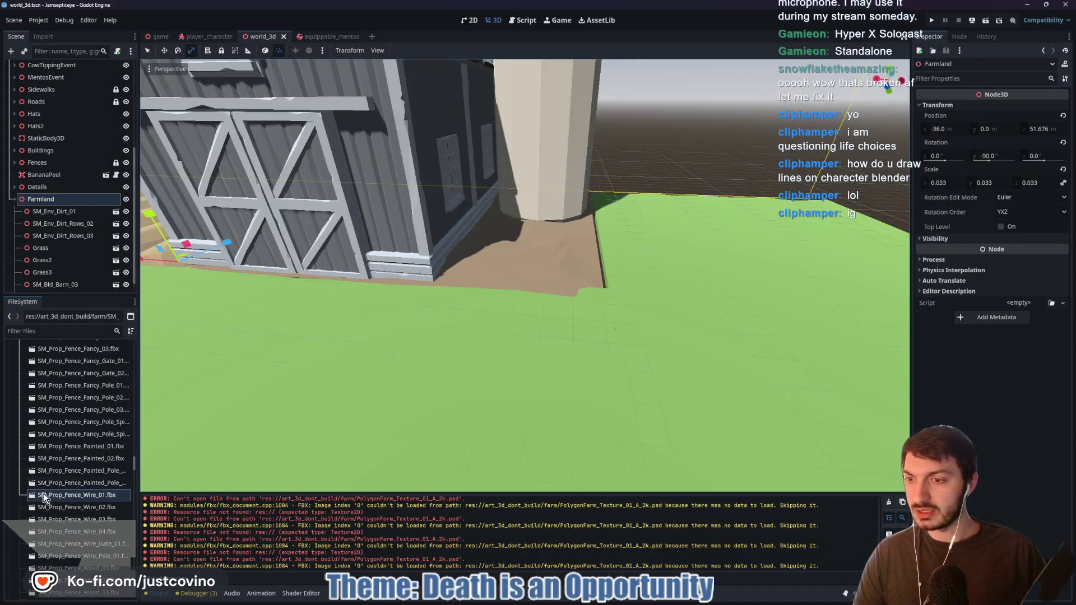
Start dragging SM_Prop_Fence_Wire_01.fbx up toward the art_3d project folder
mouse_move(67, 495)
mouse_down()
mouse_move(73, 439)
mouse_move(22, 396)
mouse_up()
scroll(72, 438, up, 10)
scroll(73, 439, up, 10)
scroll(73, 439, up, 10)
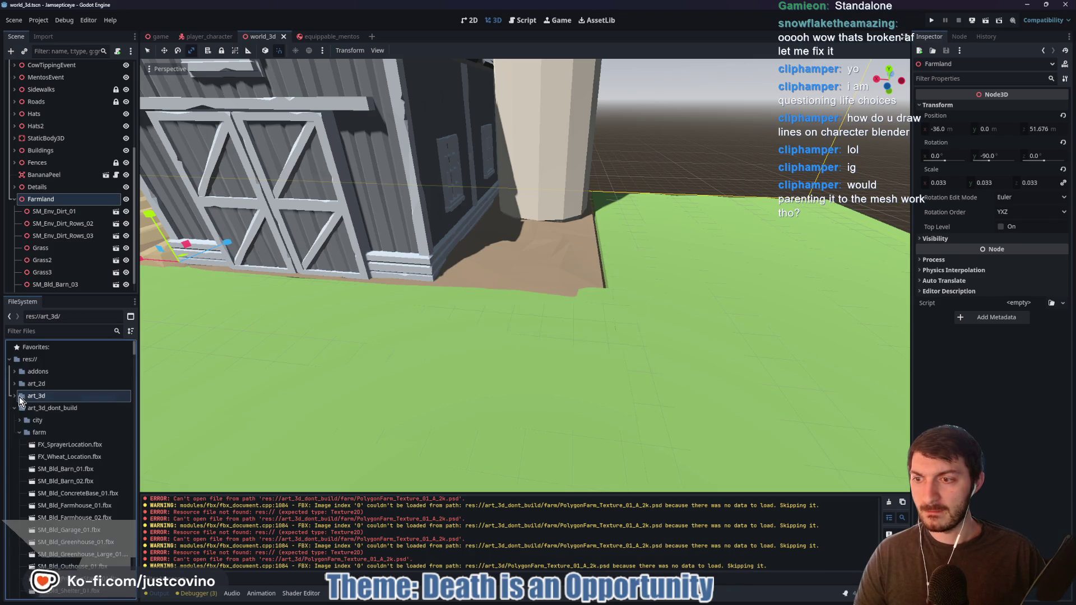
Drop SM_Prop_Fence_Wire_01.fbx into art_3d/Synty/farm and bring up its Advanced Import Settings
click(19, 396)
drag(49, 471, 50, 422)
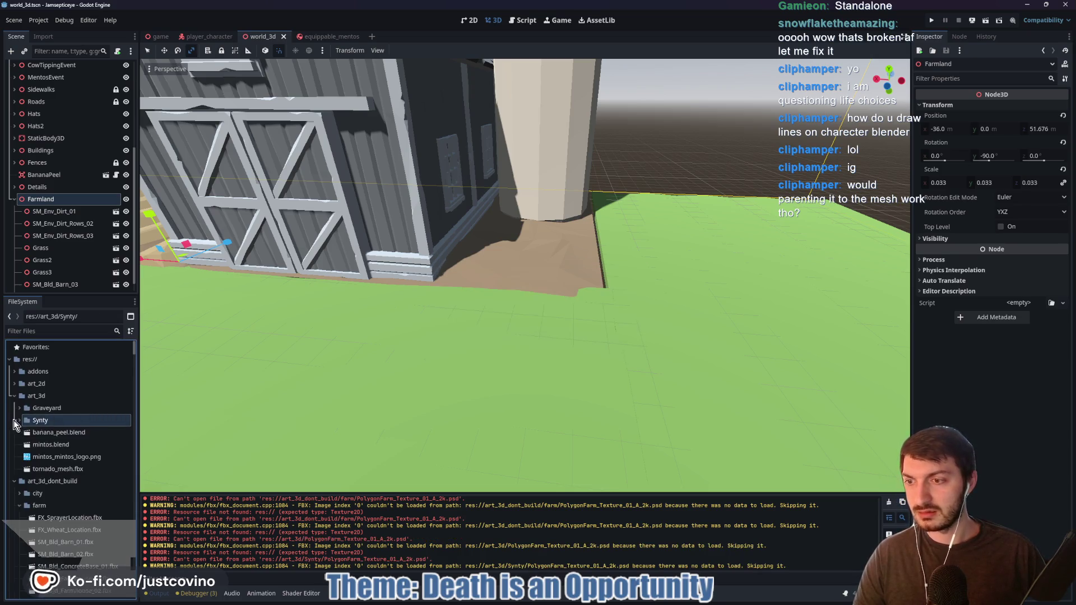
click(23, 423)
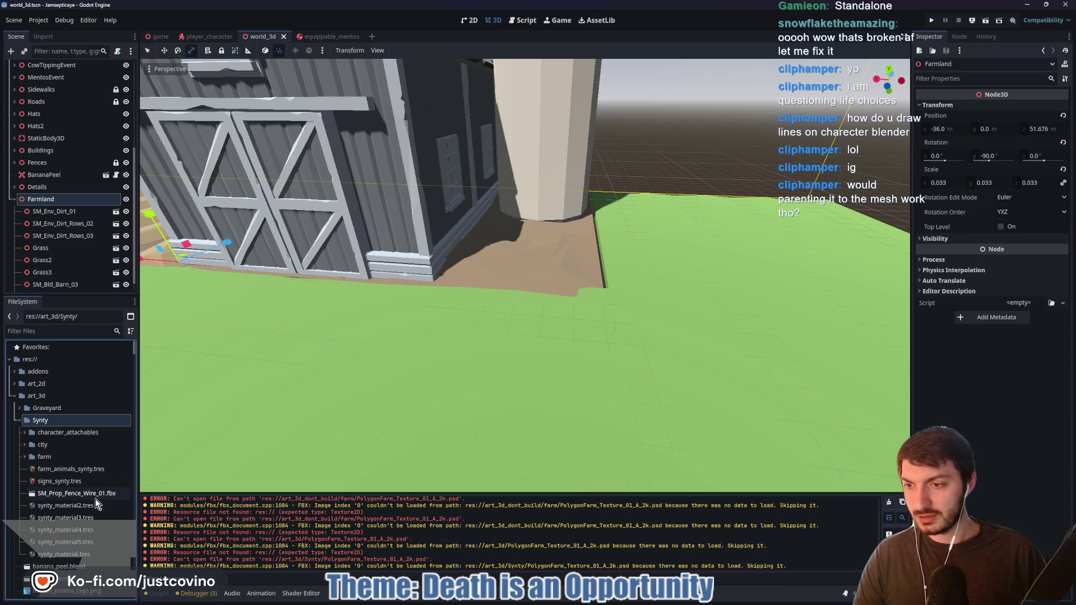
drag(42, 497, 54, 455)
click(24, 456)
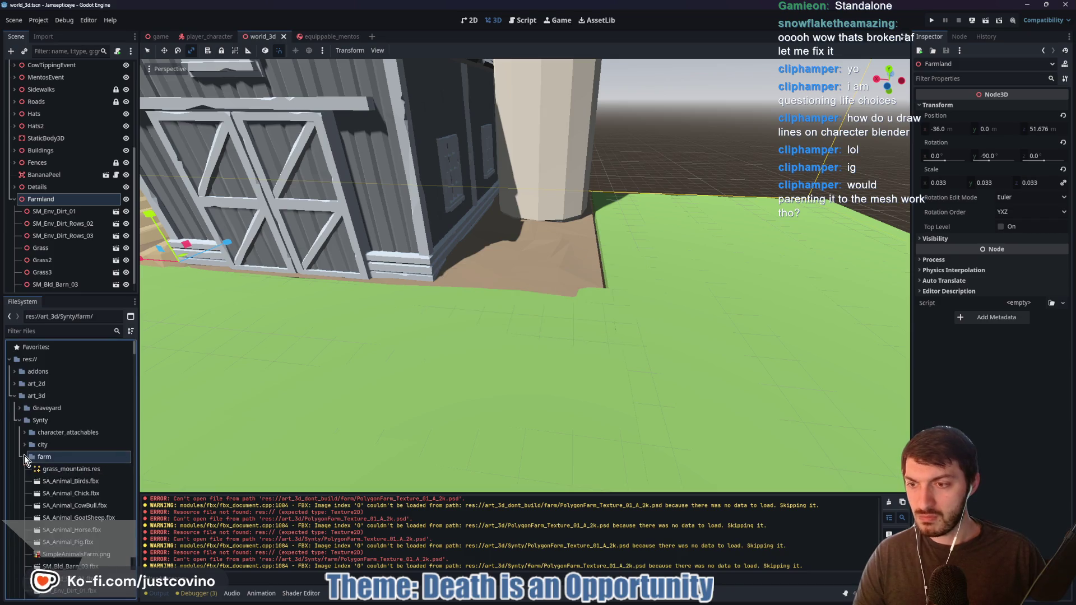
scroll(82, 500, down, 3)
double_click(82, 487)
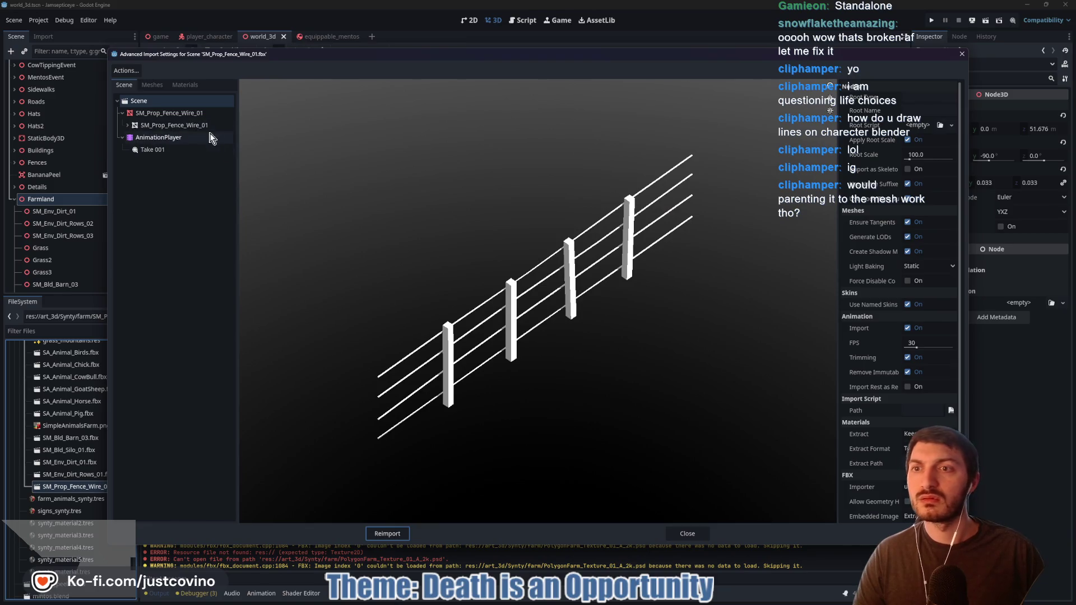
Point Farm_Mat at external res://art_3d/Synty/synty_material2.tres and reimport the wire fence
click(152, 85)
click(185, 85)
click(188, 102)
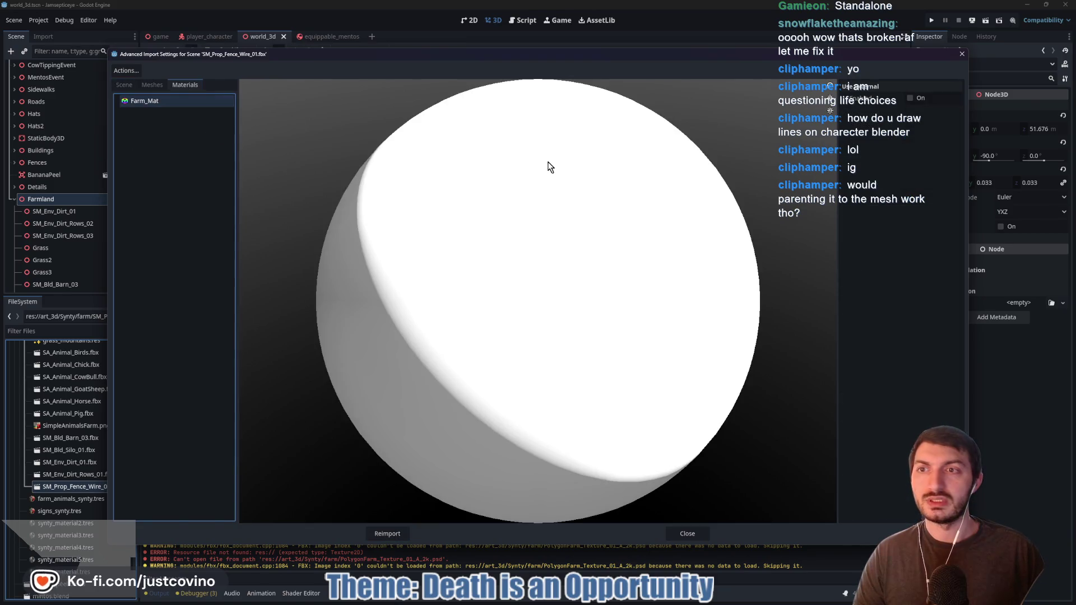
click(921, 99)
click(956, 113)
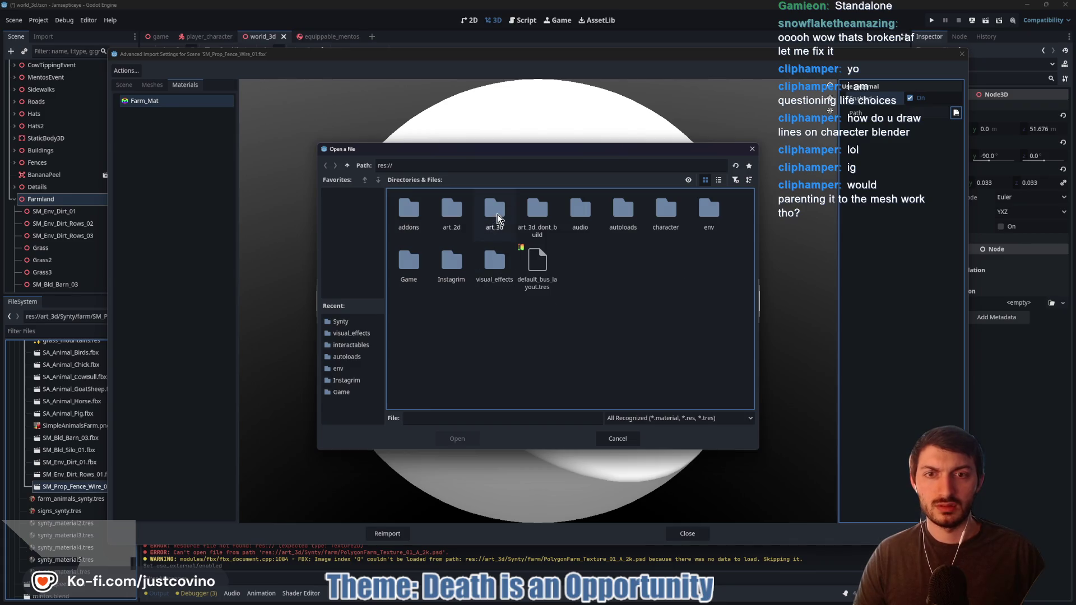
double_click(497, 218)
double_click(450, 216)
click(580, 210)
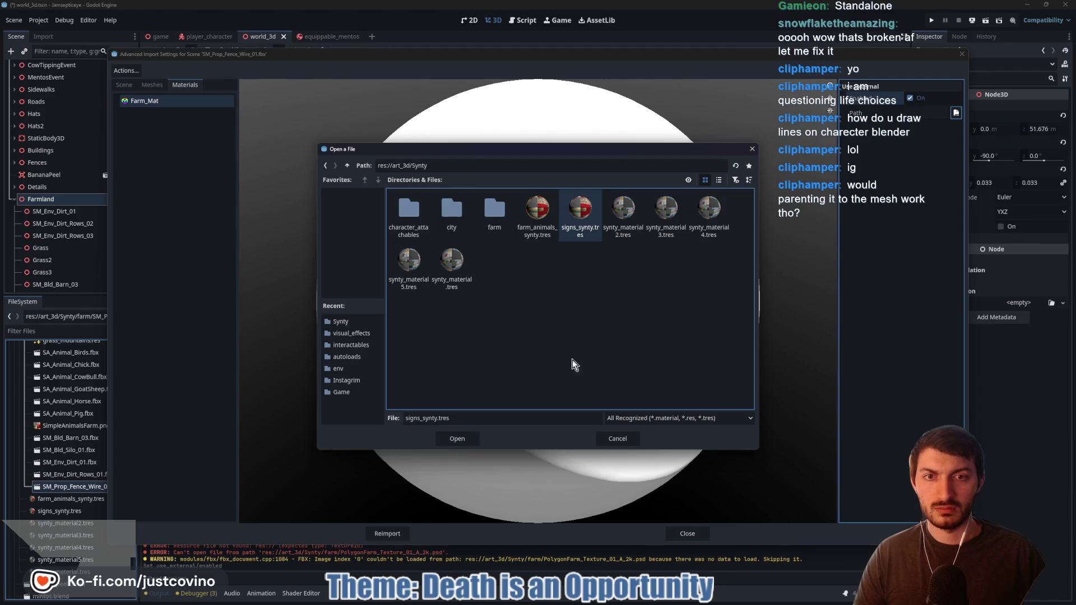
click(628, 236)
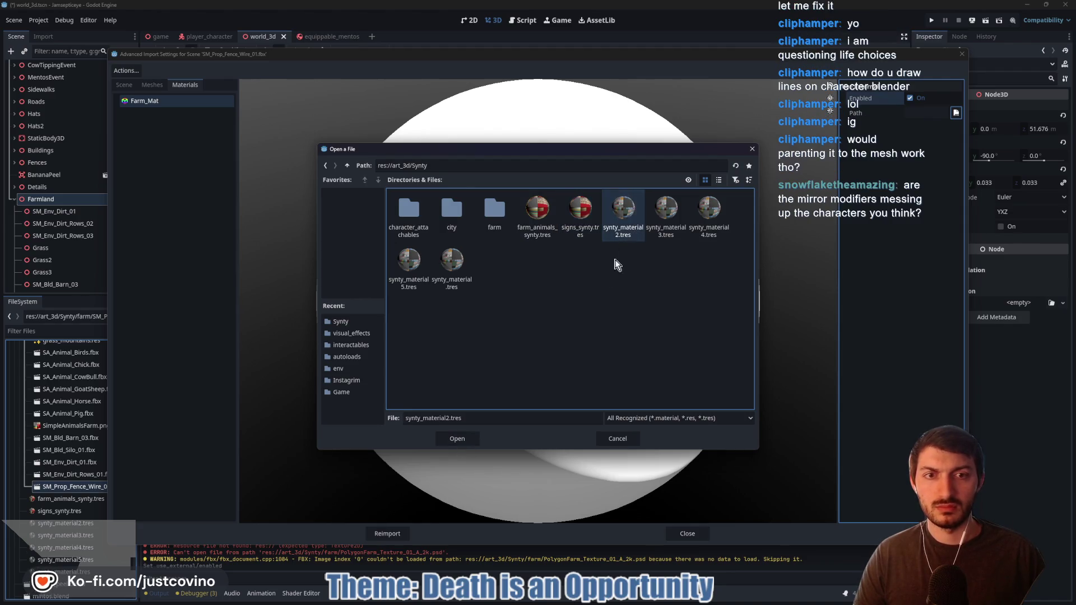
click(446, 440)
click(387, 533)
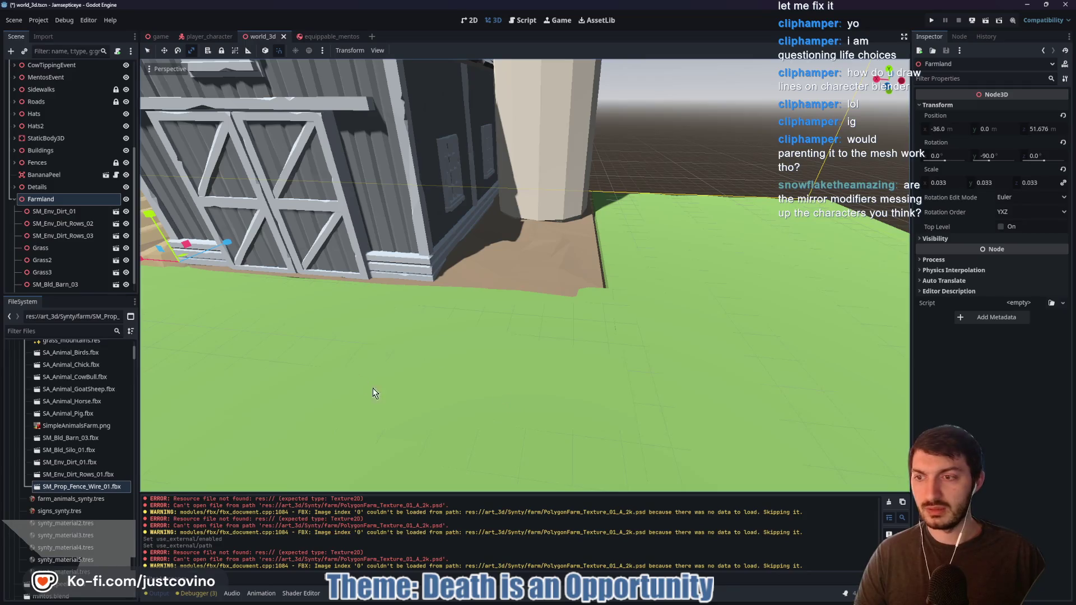
mouse_move(446, 391)
mouse_down()
mouse_move(505, 398)
mouse_move(453, 395)
mouse_up()
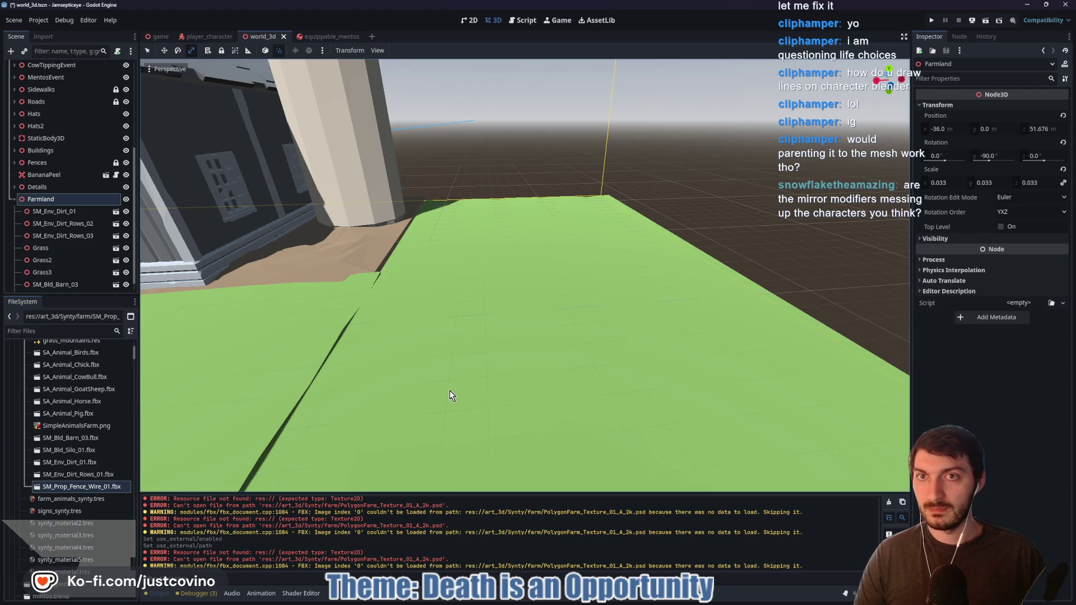
Collapse the farm and art_3d_dont_build folders, then open characterandanimation.glb's import settings
scroll(93, 465, up, 5)
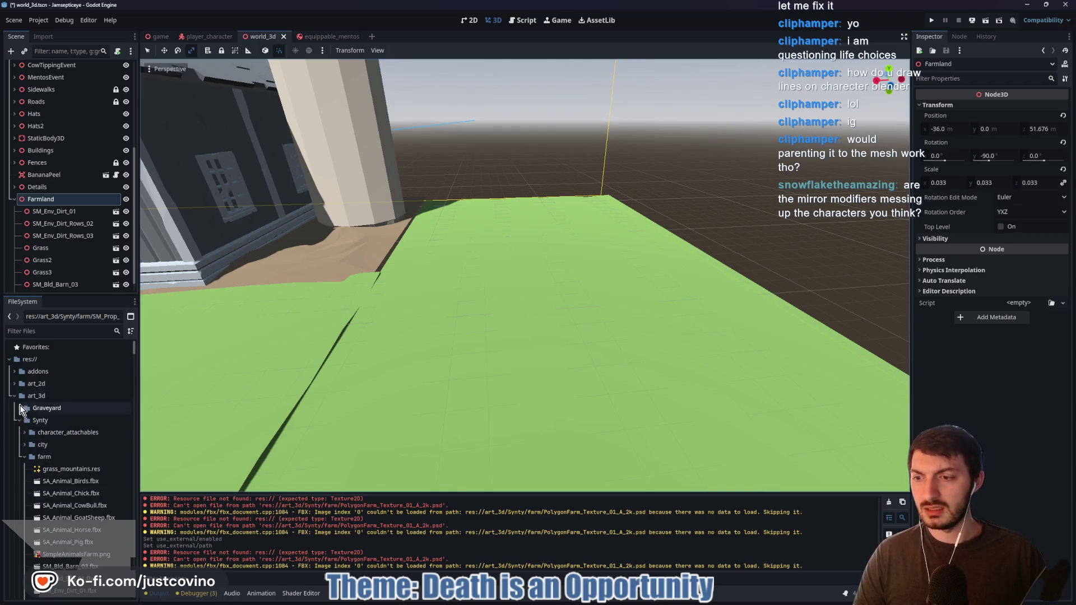
click(25, 458)
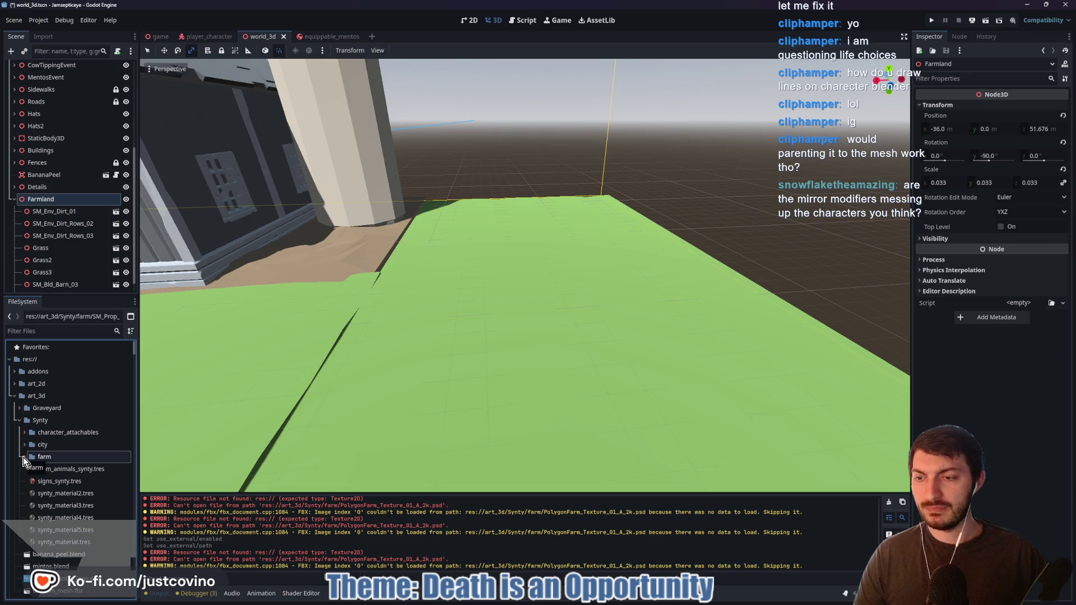
scroll(90, 476, down, 5)
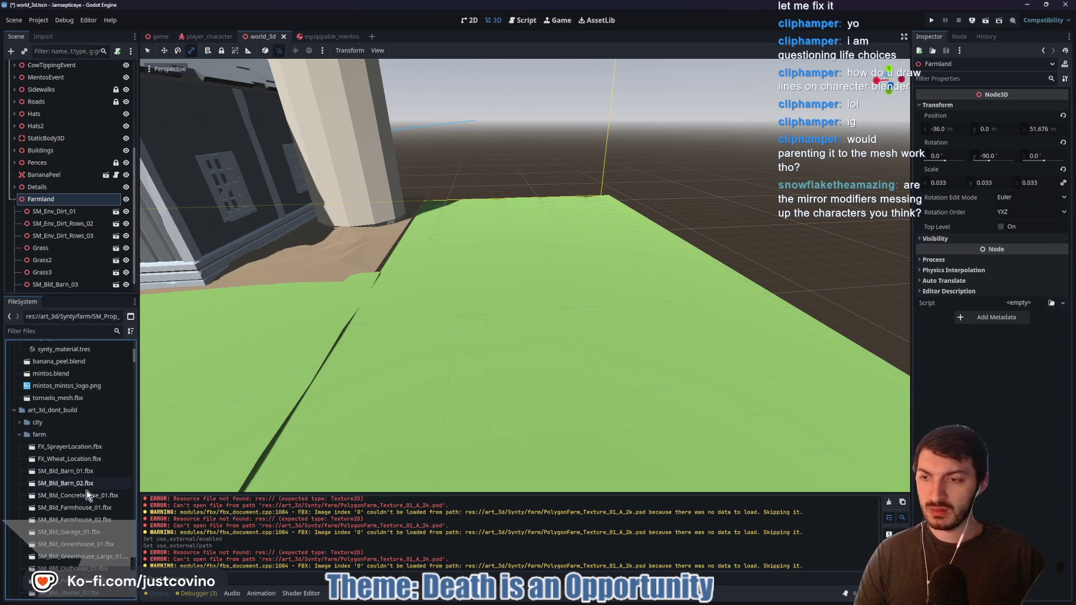
click(14, 410)
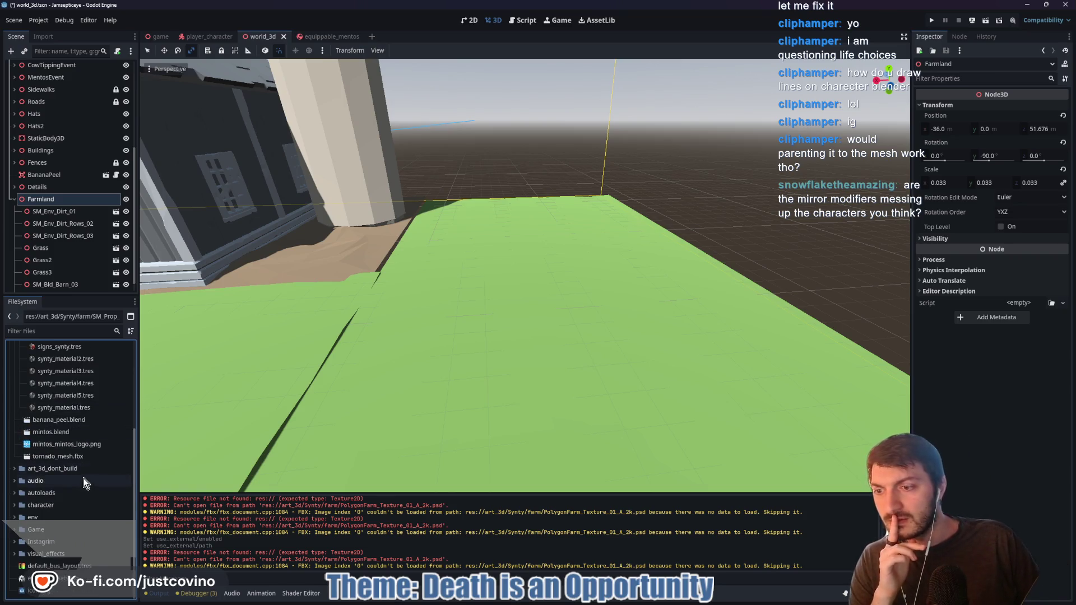
click(15, 505)
scroll(49, 479, down, 2)
double_click(84, 452)
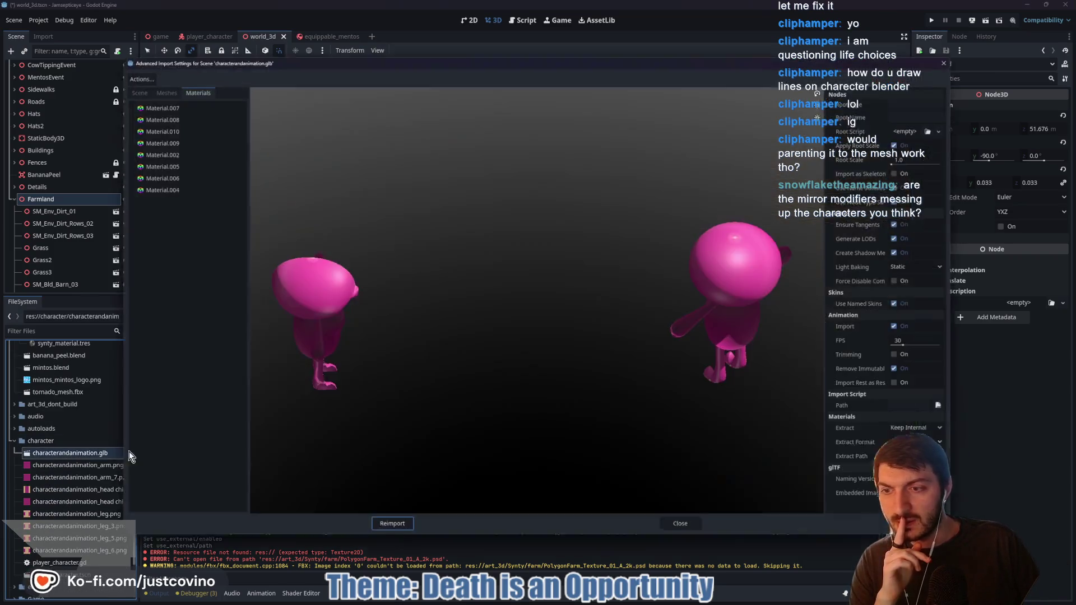
Orbit the two pink characters from several angles, then show the imported scene's node tree
mouse_move(587, 355)
mouse_down()
mouse_move(488, 334)
mouse_move(653, 351)
mouse_move(696, 337)
mouse_move(590, 331)
mouse_up()
mouse_move(522, 337)
mouse_down()
mouse_move(617, 351)
mouse_move(496, 193)
mouse_move(540, 285)
mouse_move(597, 157)
mouse_up()
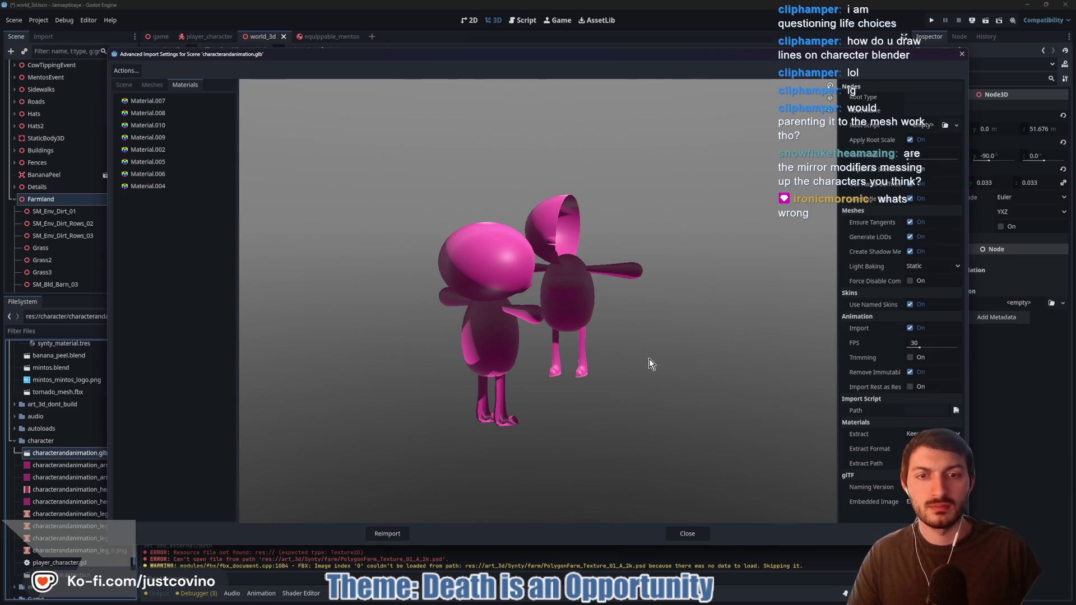
mouse_move(623, 388)
mouse_down()
mouse_move(703, 381)
mouse_move(531, 386)
mouse_move(507, 381)
mouse_move(482, 352)
mouse_move(482, 364)
mouse_move(562, 399)
mouse_move(574, 384)
mouse_move(529, 362)
mouse_move(593, 375)
mouse_move(497, 368)
mouse_move(678, 517)
mouse_up()
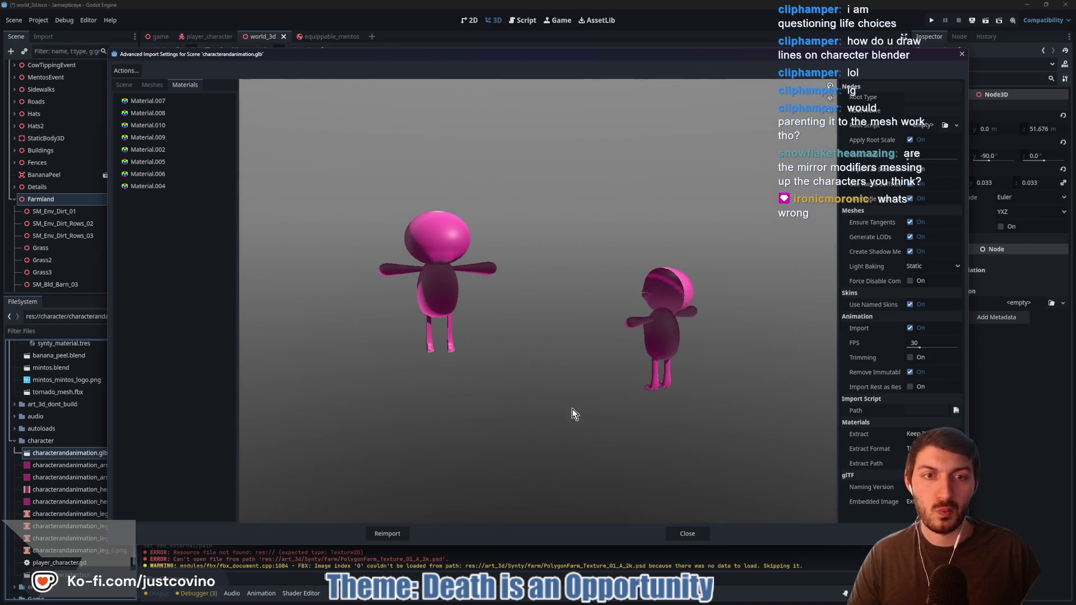
click(124, 85)
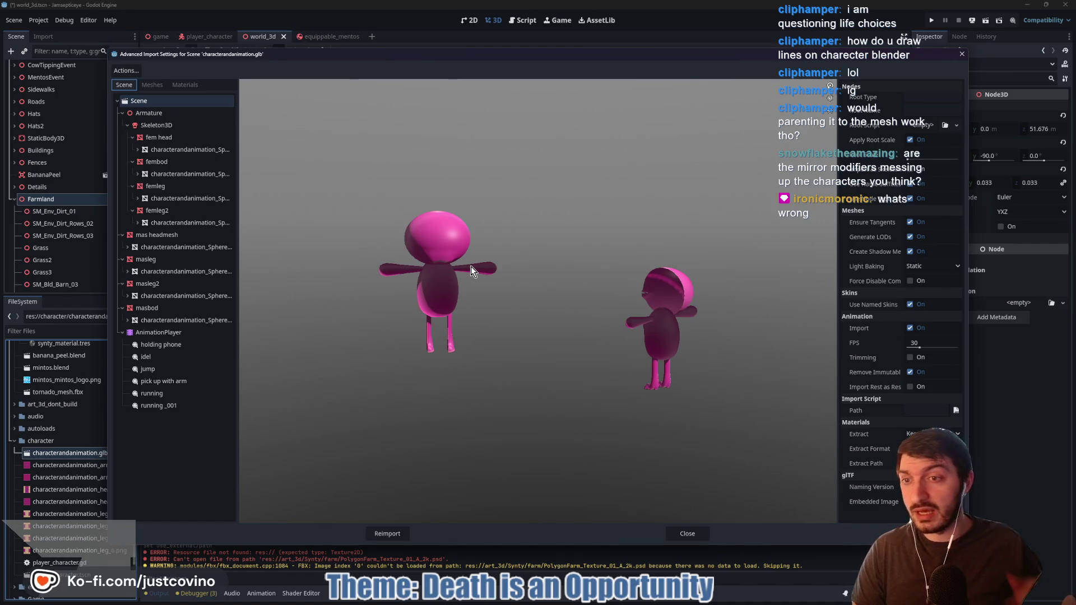
Inspect the fem head mesh and preview the holding phone and idel animations
click(167, 141)
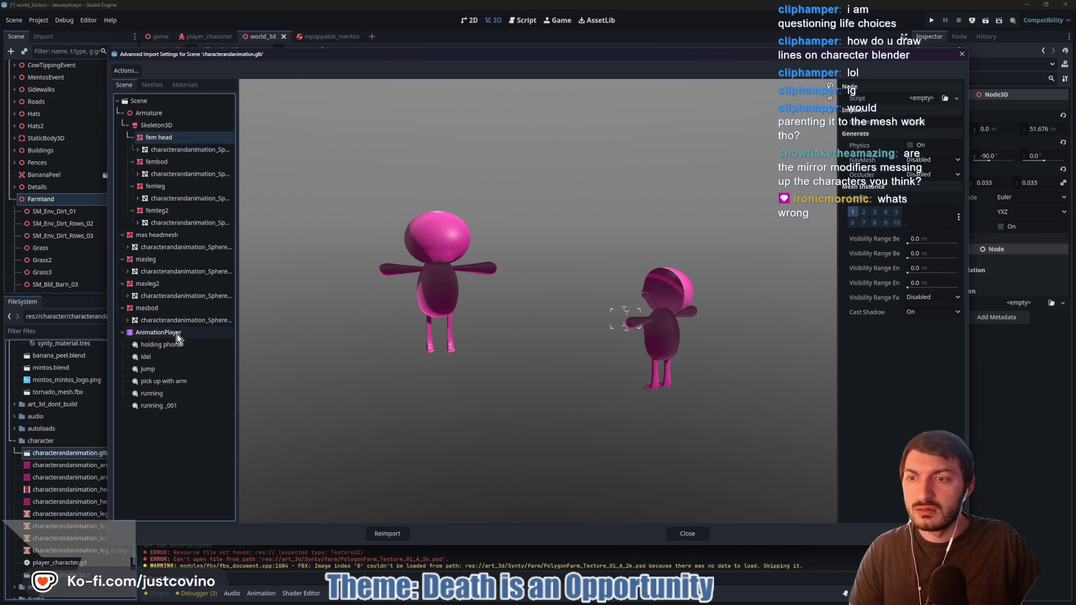
click(160, 333)
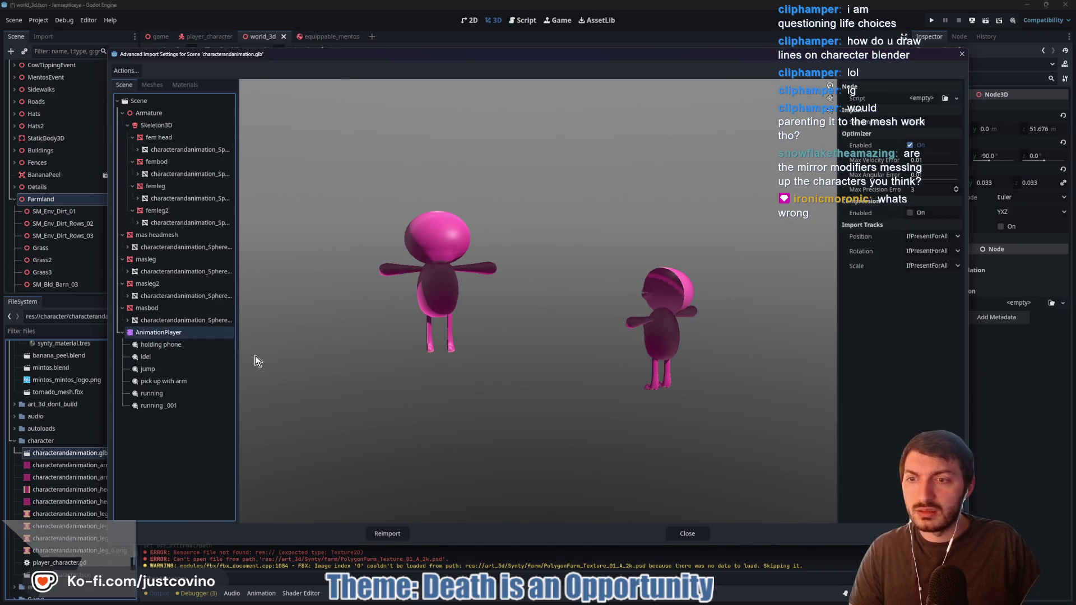
click(149, 346)
click(247, 515)
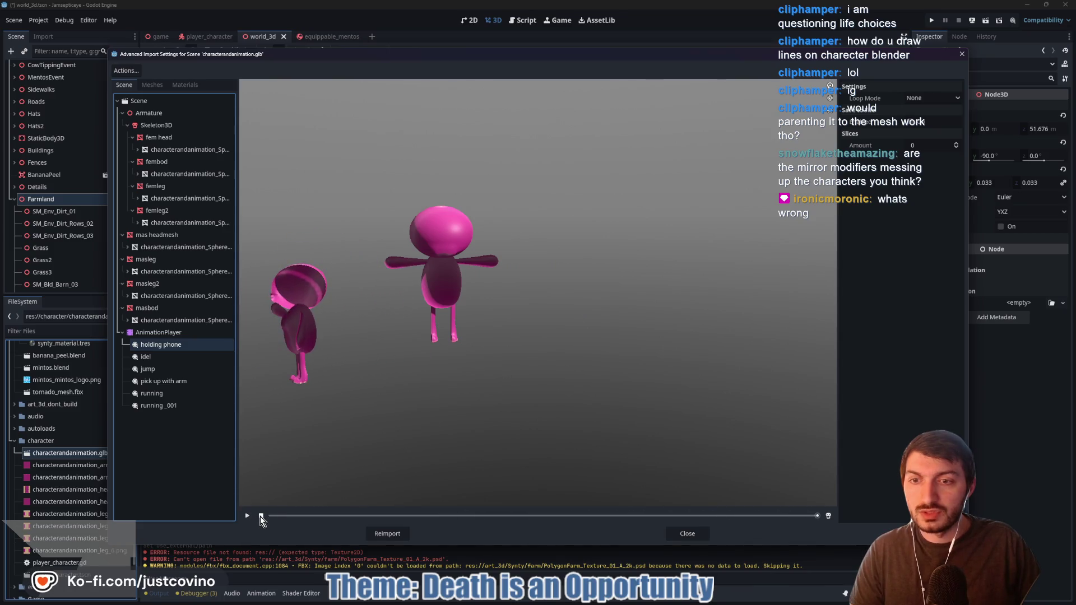
click(258, 515)
key(Down)
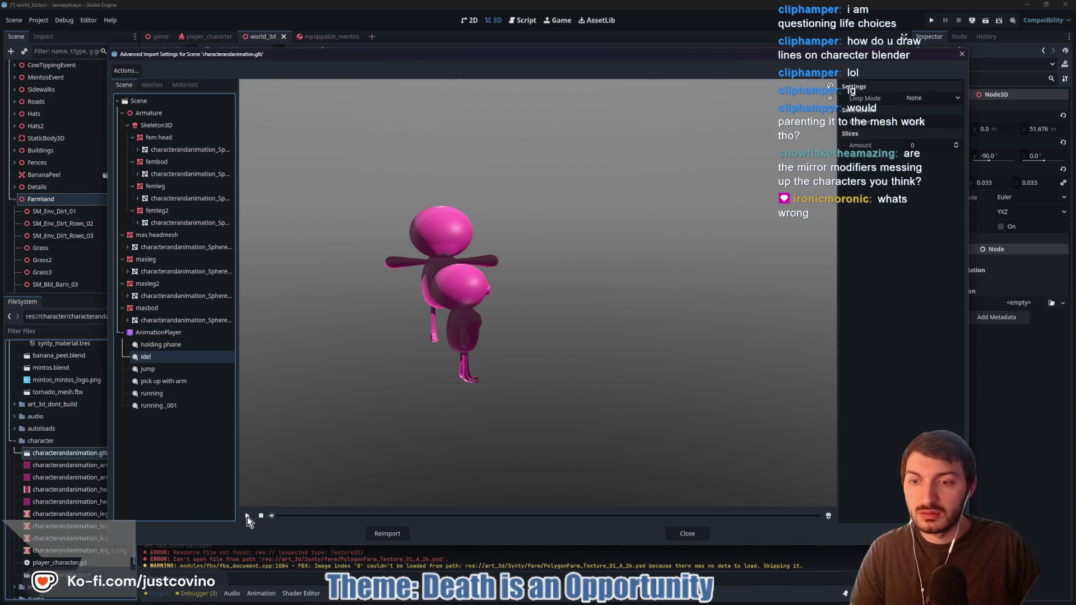
click(247, 516)
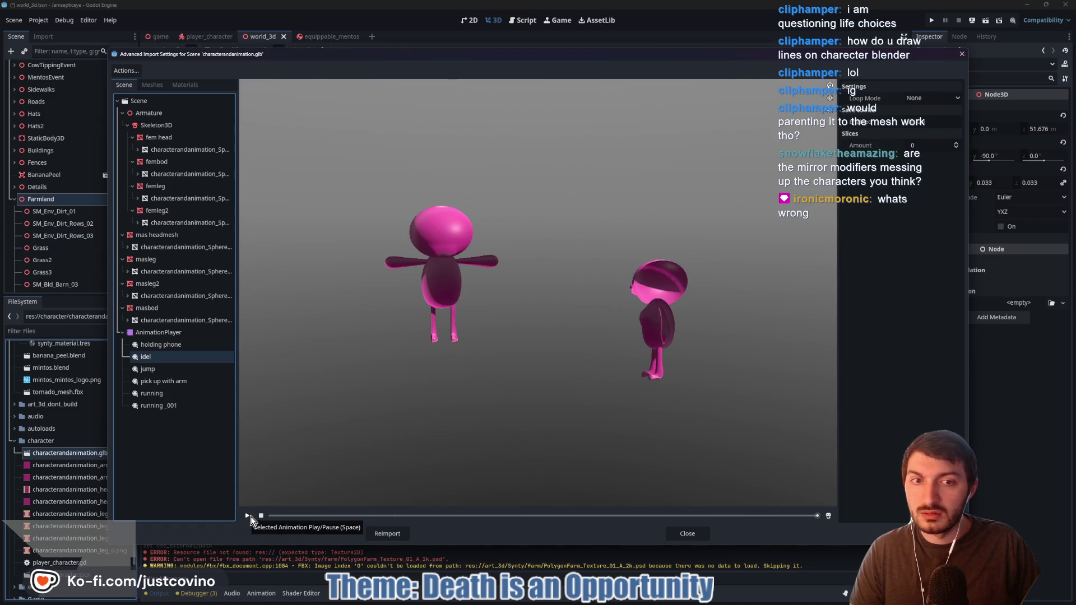
Preview the jump and pick up with arm animations, then close the import settings
click(148, 369)
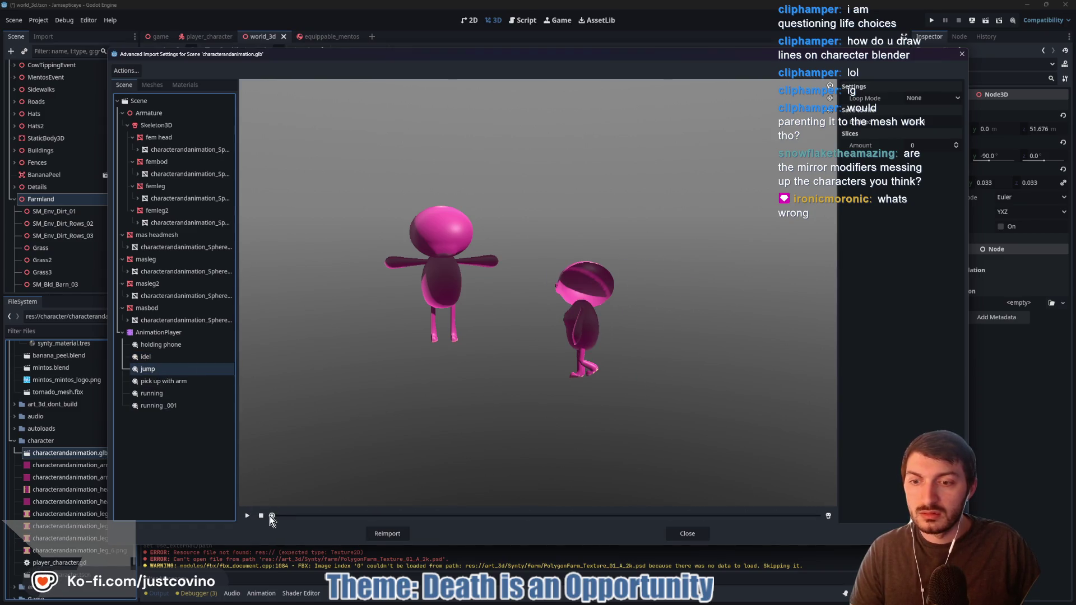
click(247, 516)
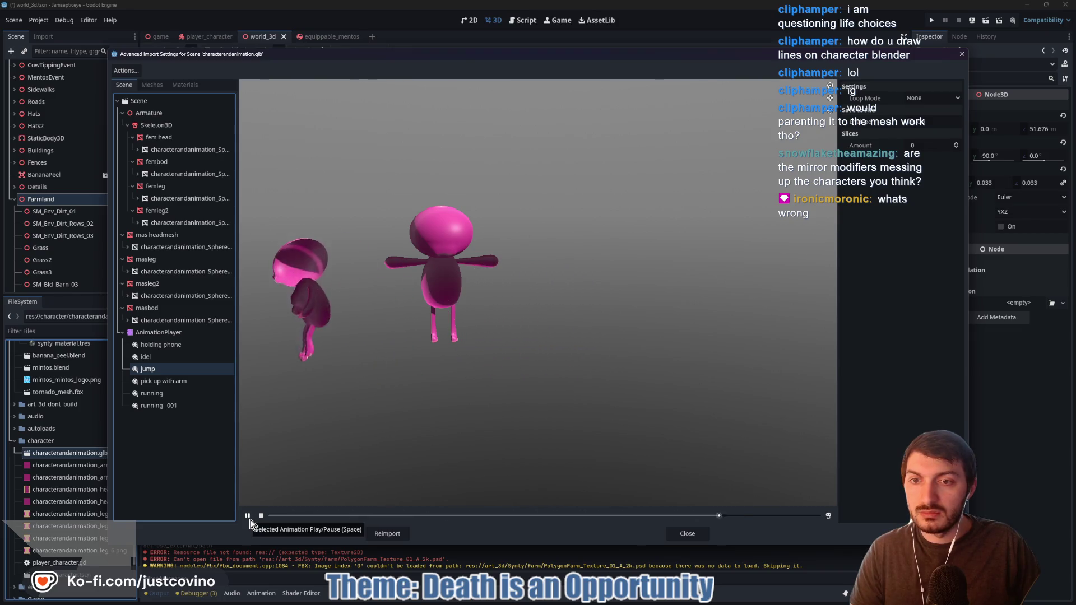
click(166, 382)
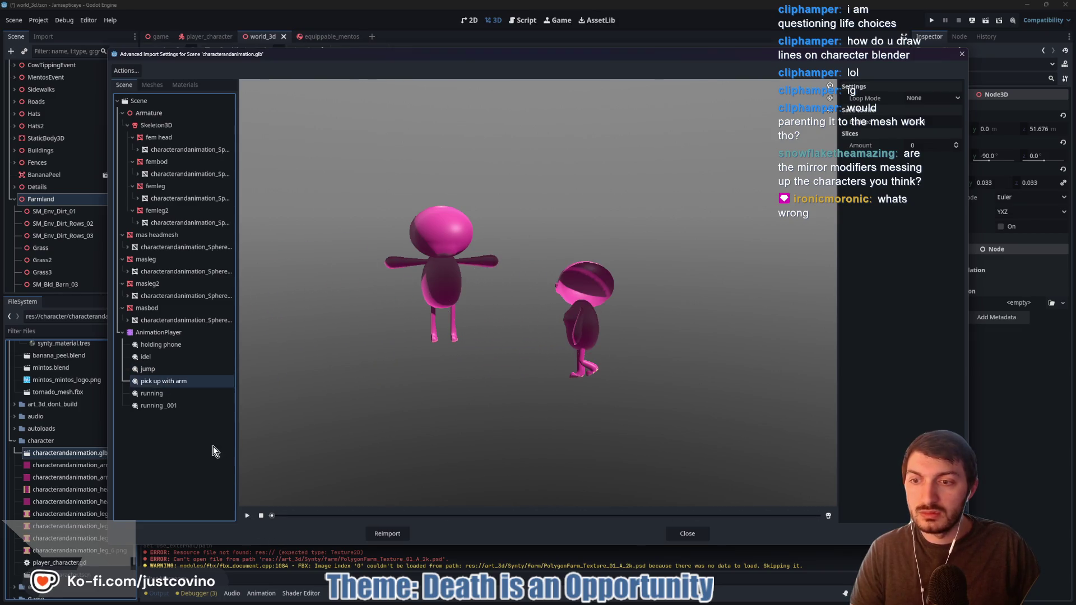
click(245, 516)
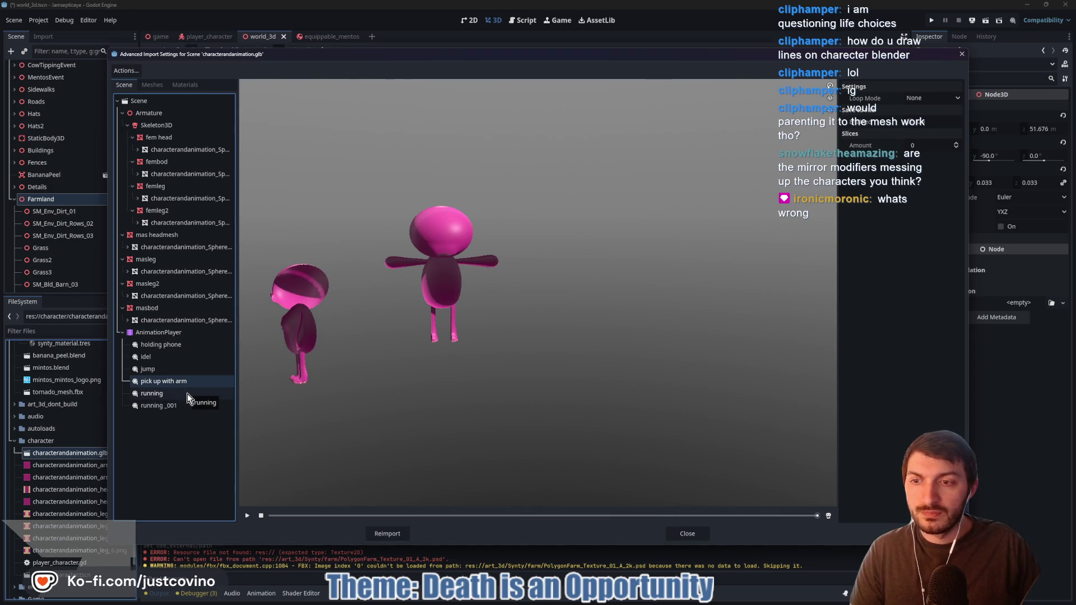
click(122, 333)
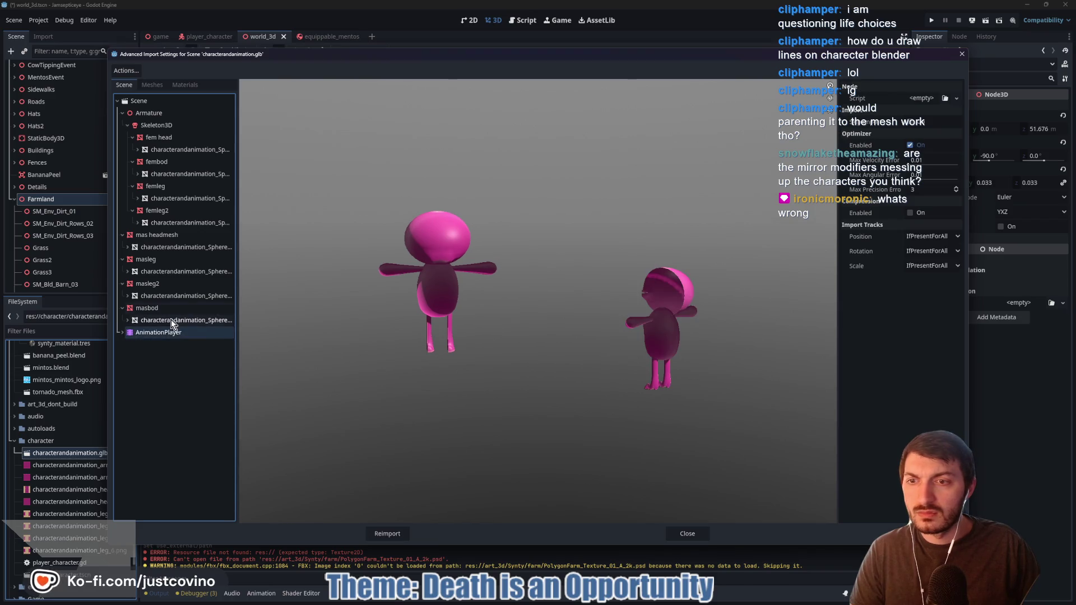
click(687, 533)
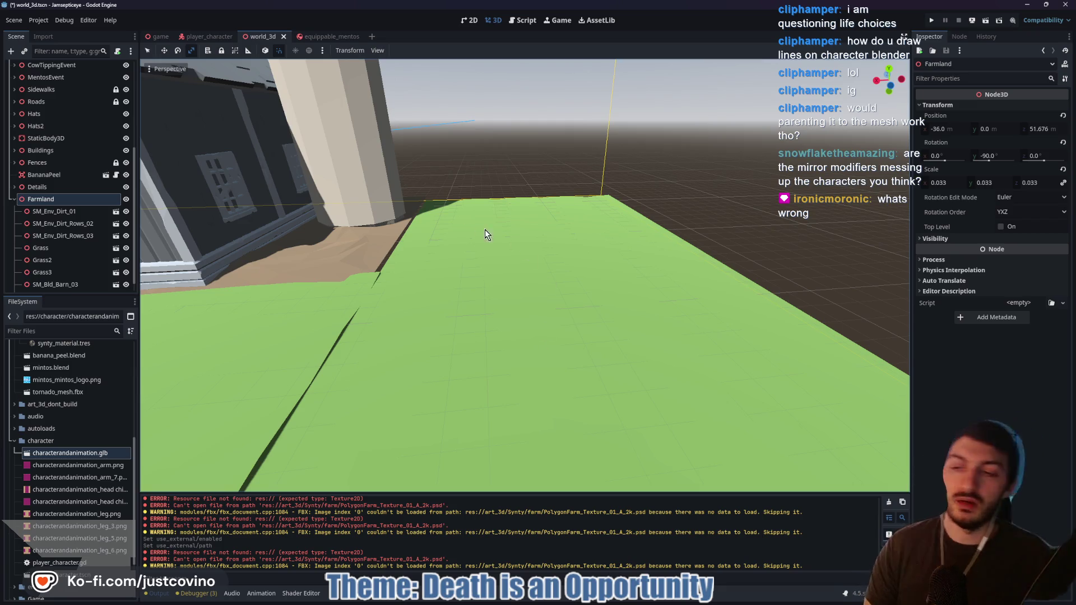
double_click(63, 453)
mouse_move(447, 267)
mouse_down()
mouse_move(551, 343)
mouse_move(660, 313)
mouse_move(730, 314)
mouse_move(728, 330)
mouse_move(731, 297)
mouse_move(711, 287)
mouse_move(653, 326)
mouse_move(688, 357)
mouse_move(463, 361)
mouse_up()
mouse_move(631, 249)
mouse_down()
mouse_move(588, 288)
mouse_move(564, 269)
mouse_move(534, 294)
mouse_move(703, 304)
mouse_move(640, 403)
mouse_up()
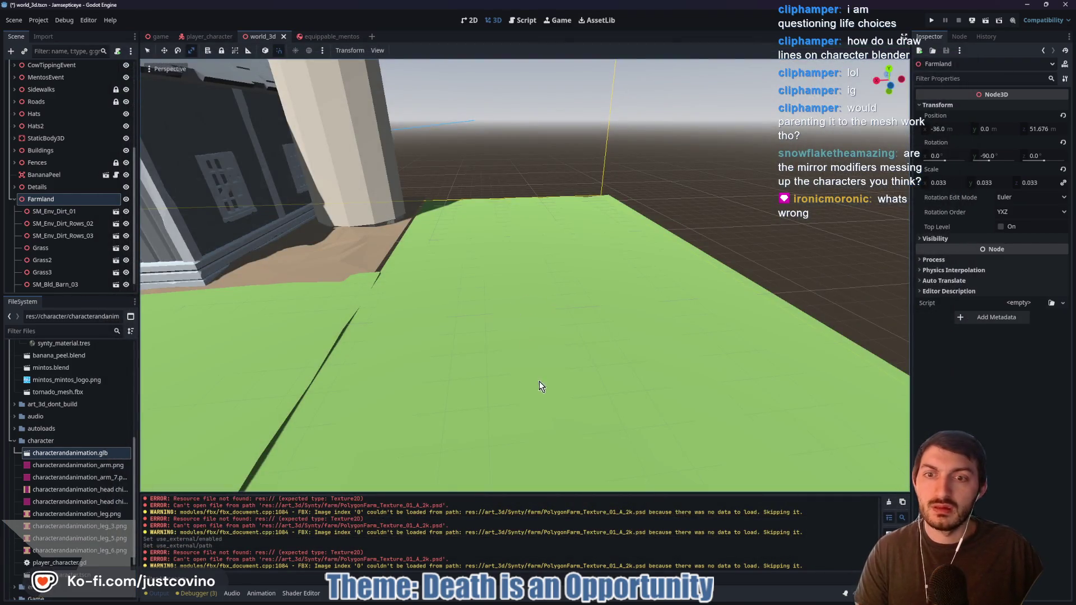
mouse_move(539, 385)
mouse_down()
mouse_move(487, 386)
mouse_move(650, 374)
mouse_move(500, 344)
mouse_up()
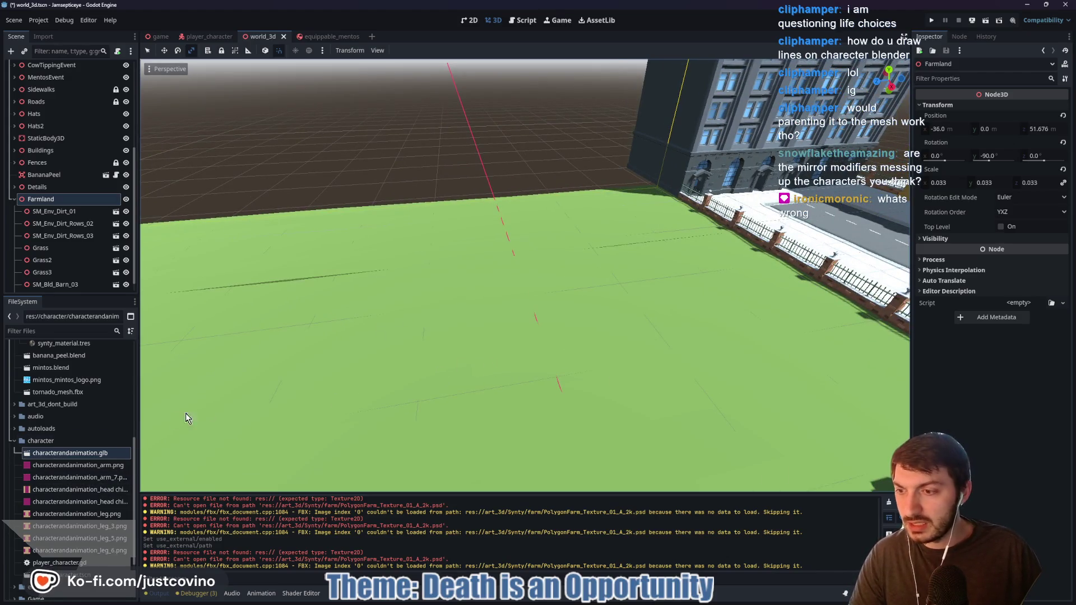
mouse_move(500, 344)
mouse_down()
mouse_move(402, 336)
mouse_move(562, 329)
mouse_move(579, 345)
mouse_move(580, 398)
mouse_move(579, 321)
mouse_up()
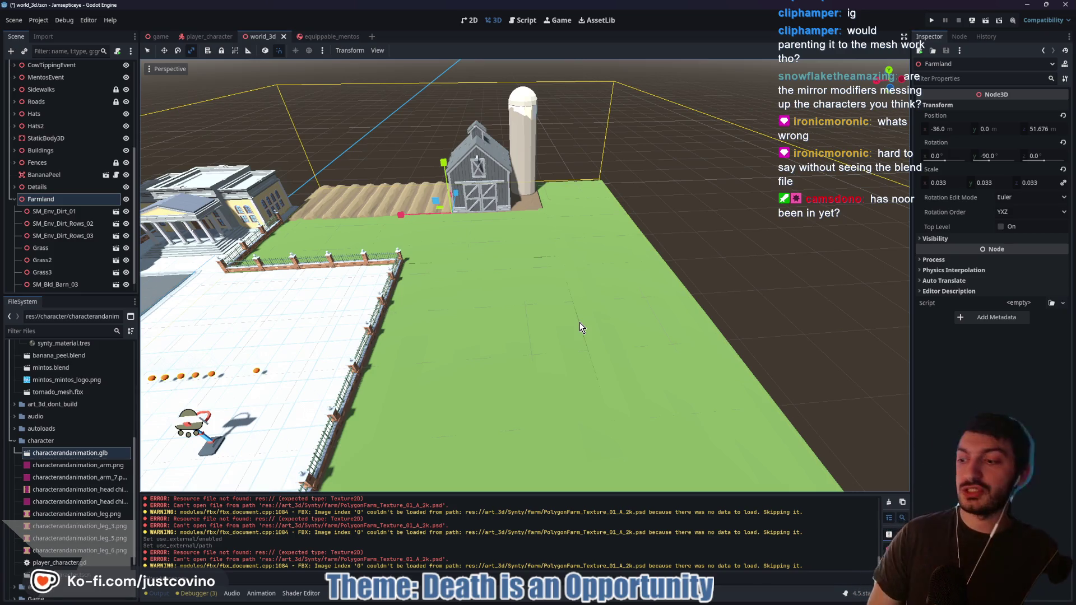
drag(578, 272, 644, 278)
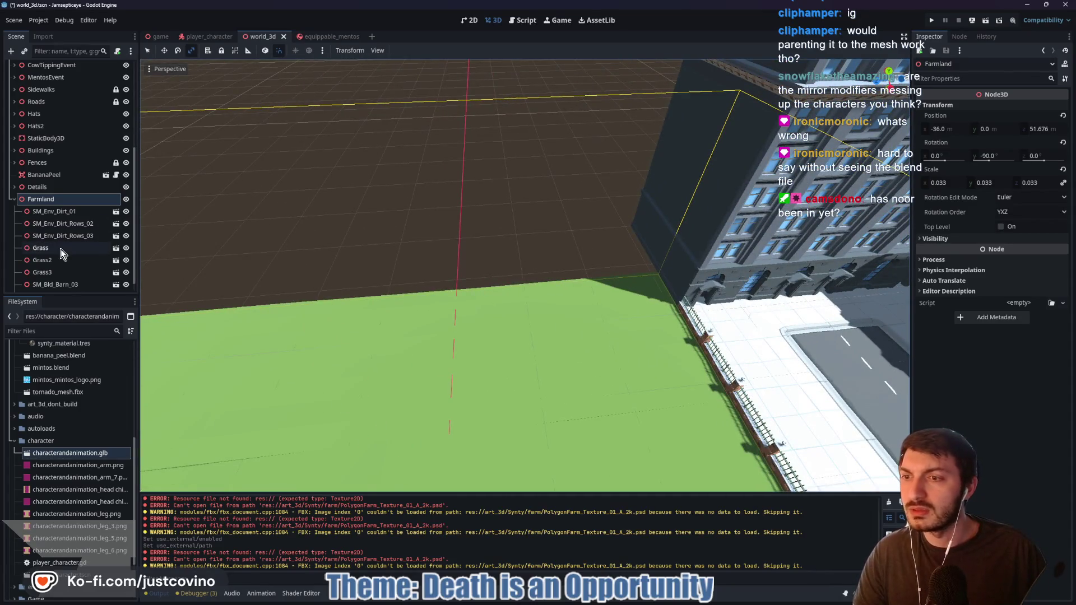
Collapse the city assets folder and select SM_Prop_Fence_Wire_01.fbx in the Synty farm folder
scroll(60, 249, down, 1)
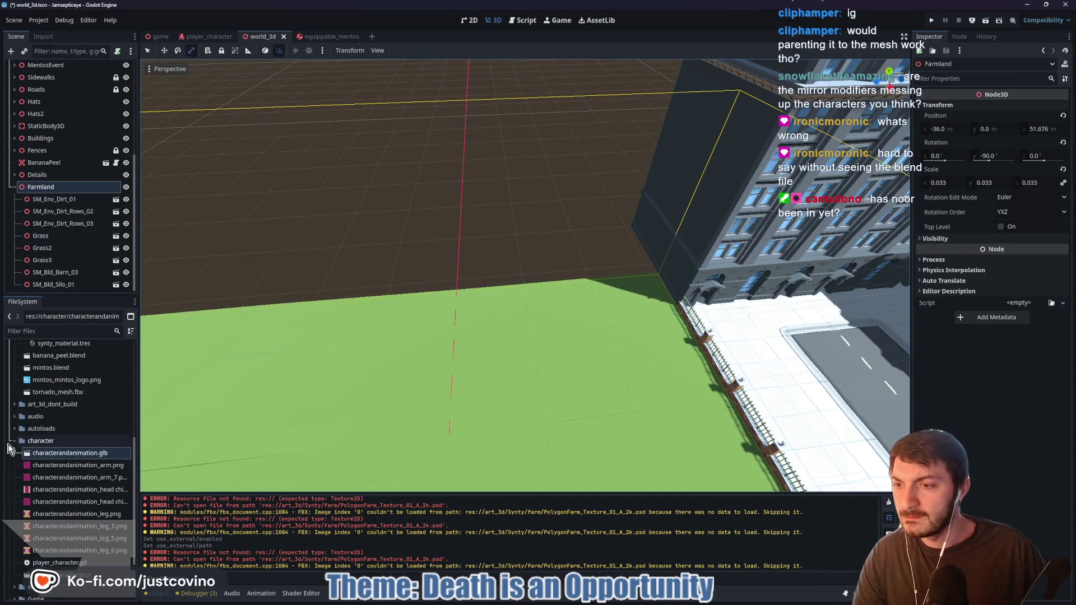
scroll(58, 437, up, 10)
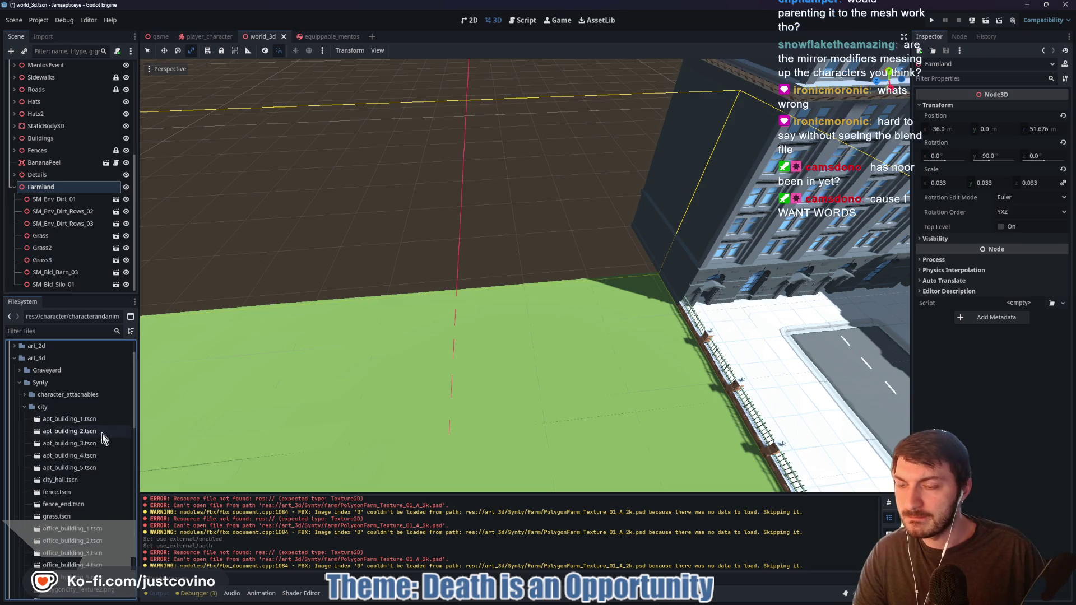
scroll(81, 451, down, 3)
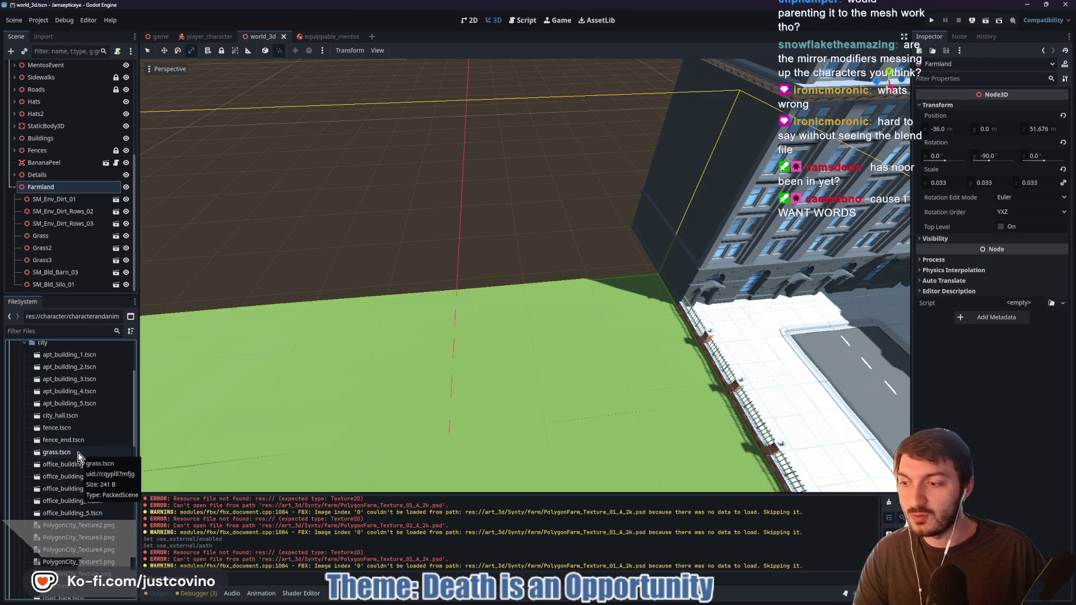
scroll(77, 451, down, 2)
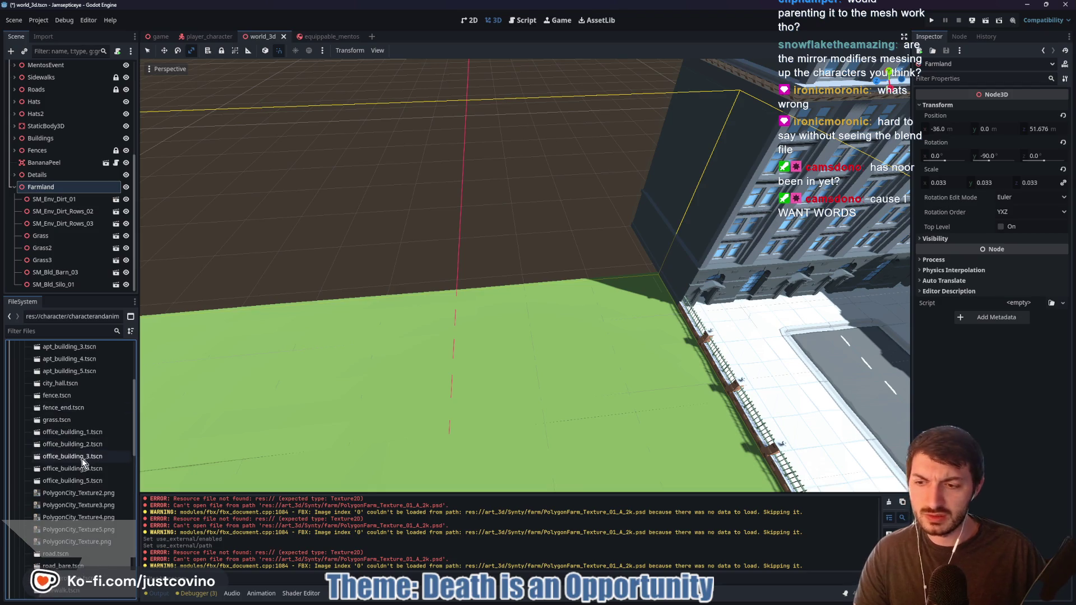
scroll(82, 458, down, 2)
scroll(83, 535, down, 3)
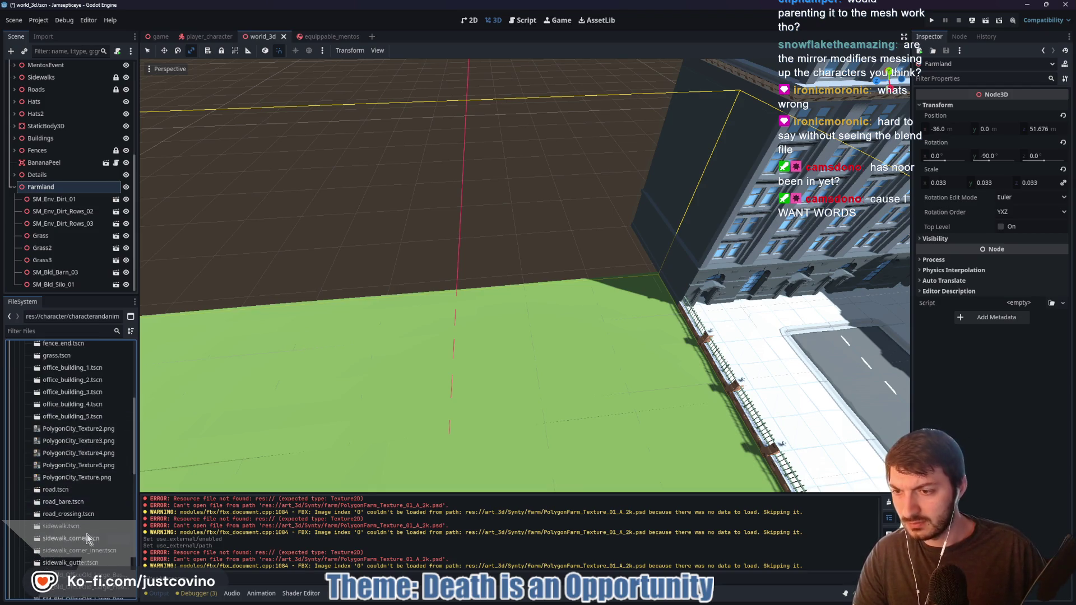
scroll(87, 493, down, 5)
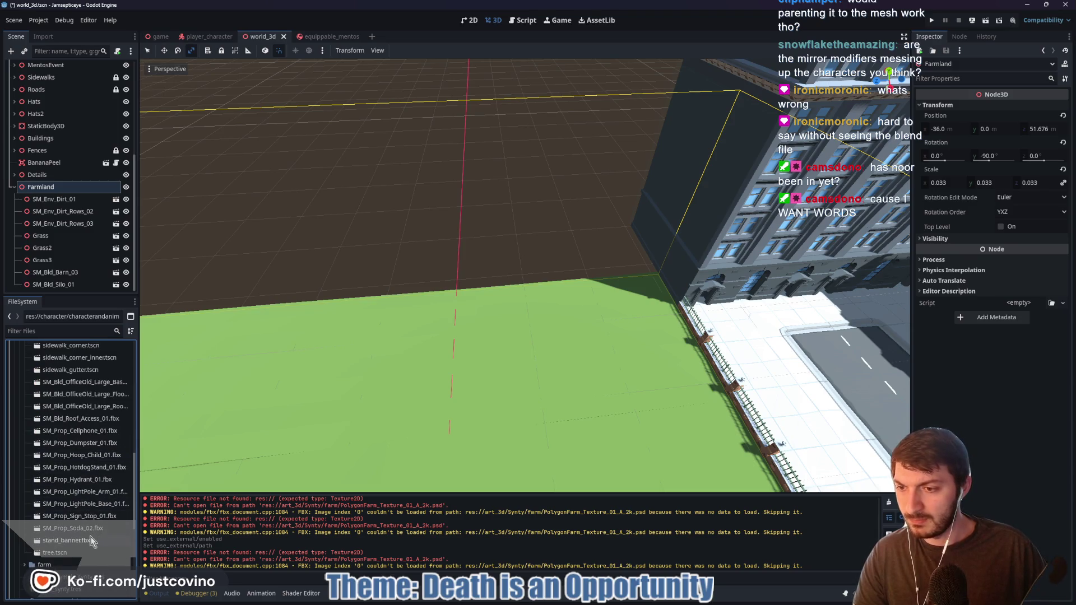
scroll(86, 432, up, 15)
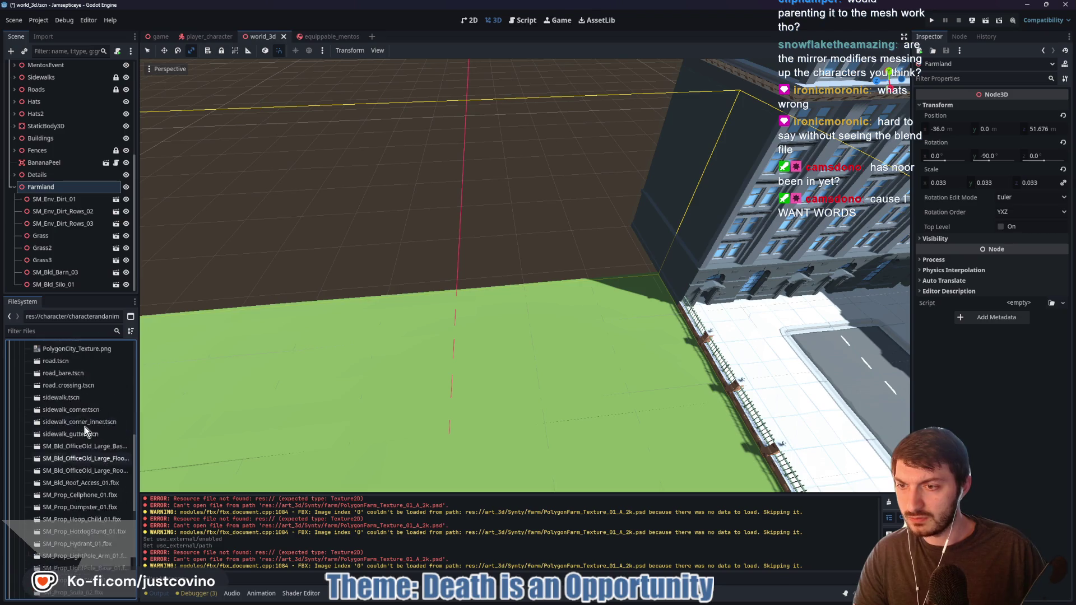
click(24, 445)
scroll(71, 466, down, 3)
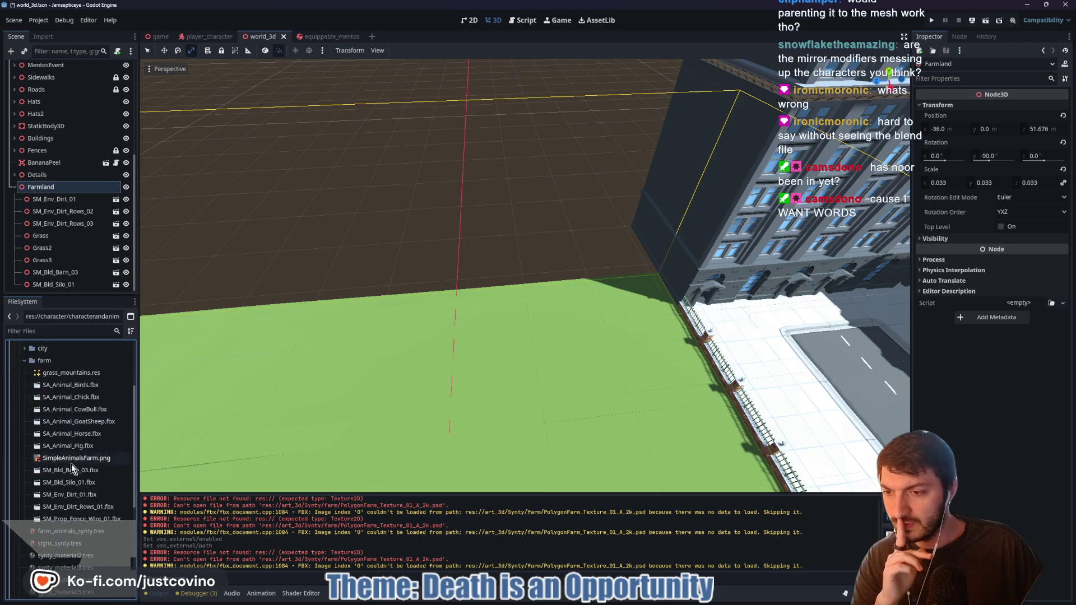
click(82, 520)
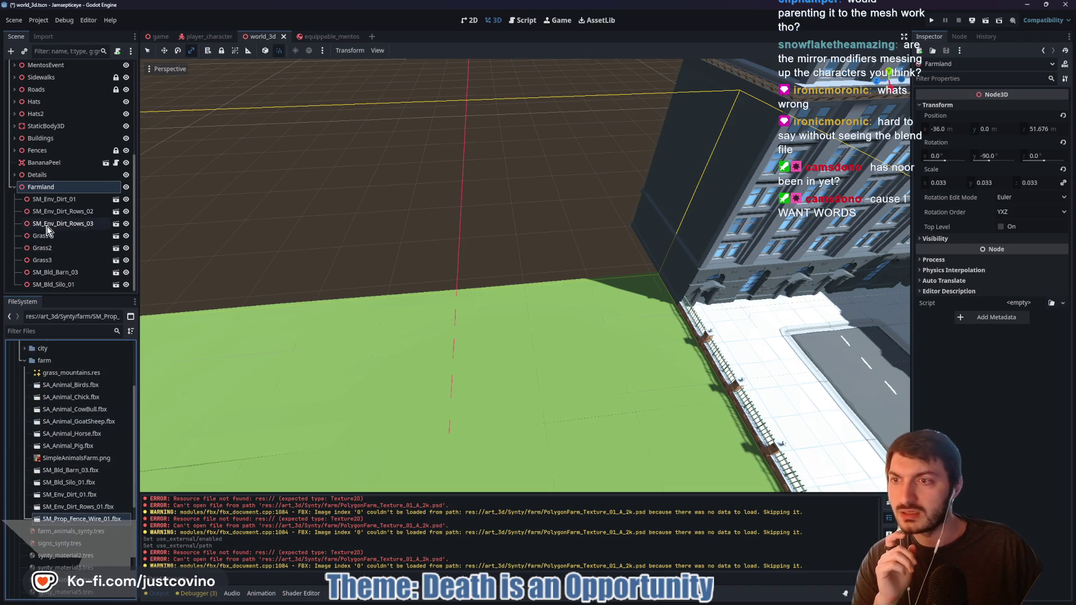
Place the wire fence in the scene, reparent it under Farmland, and reset its scale to 1
mouse_move(73, 514)
mouse_down()
mouse_move(283, 355)
mouse_move(451, 202)
mouse_up()
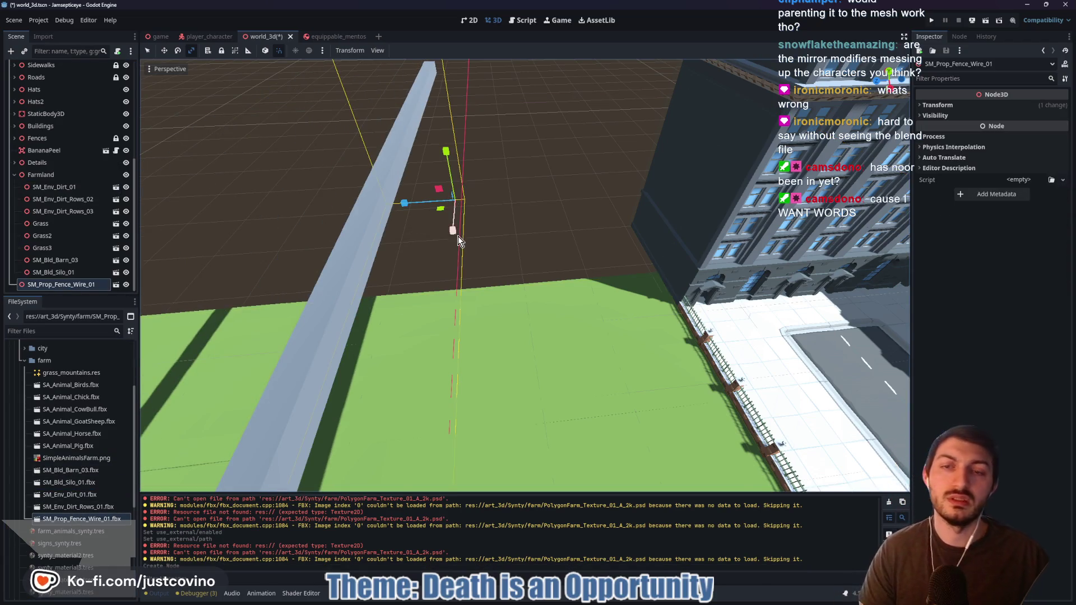
scroll(457, 237, down, 6)
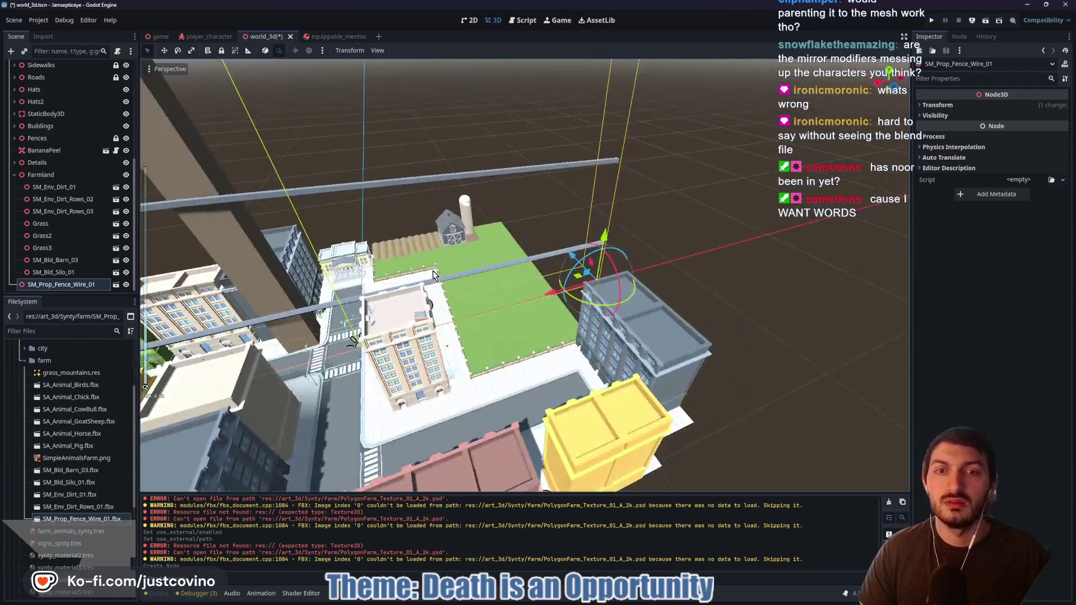
scroll(433, 275, down, 5)
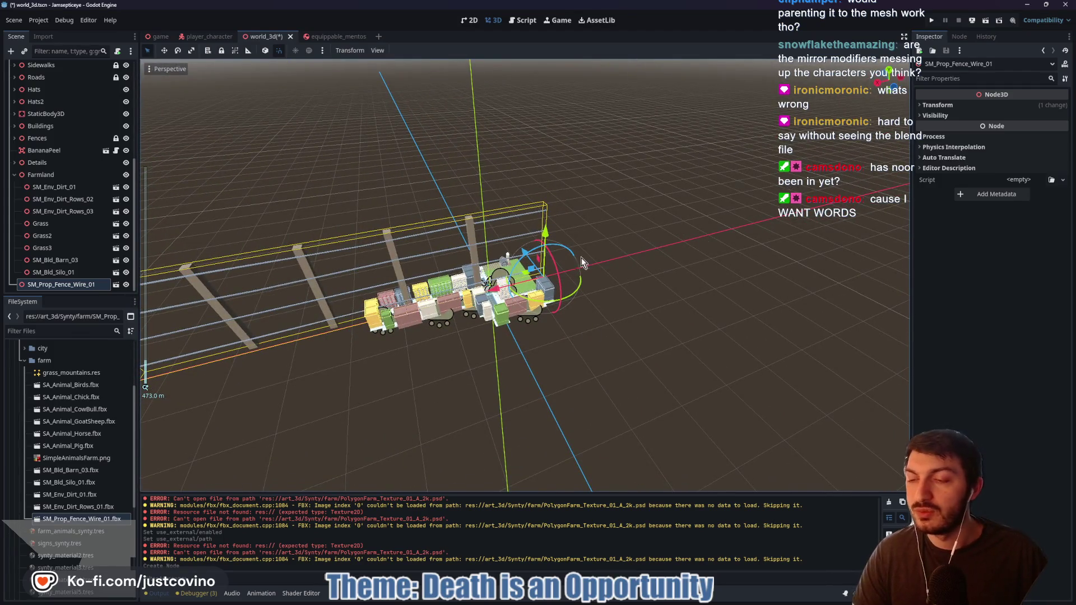
mouse_move(38, 286)
mouse_down()
mouse_move(79, 233)
mouse_move(53, 176)
mouse_up()
click(937, 105)
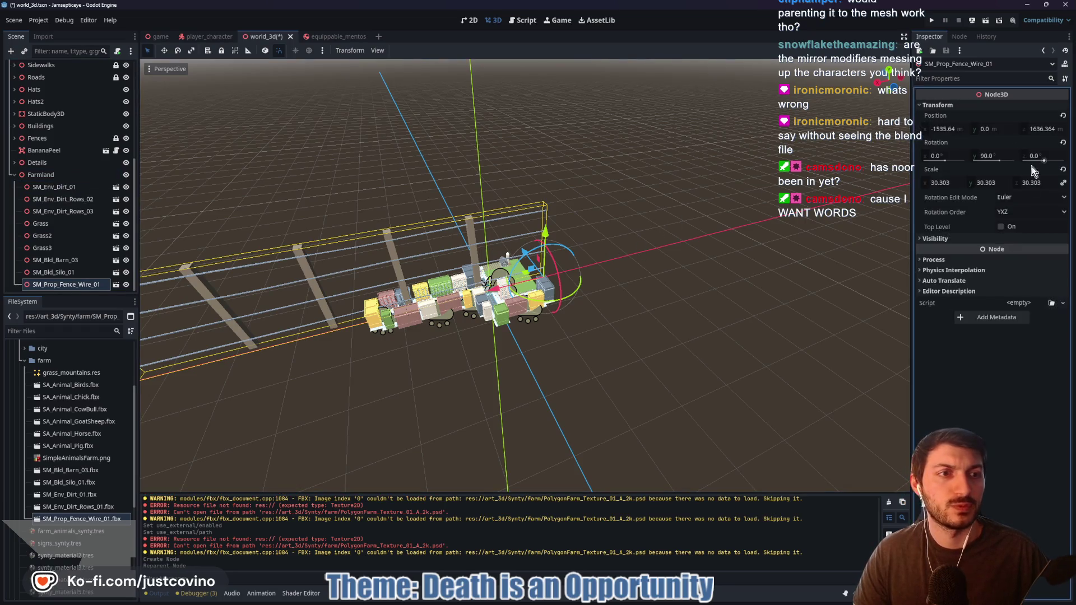
click(1062, 169)
Turn the fence 90 degrees and slide it onto the green field's edge
scroll(647, 250, up, 5)
scroll(638, 259, up, 5)
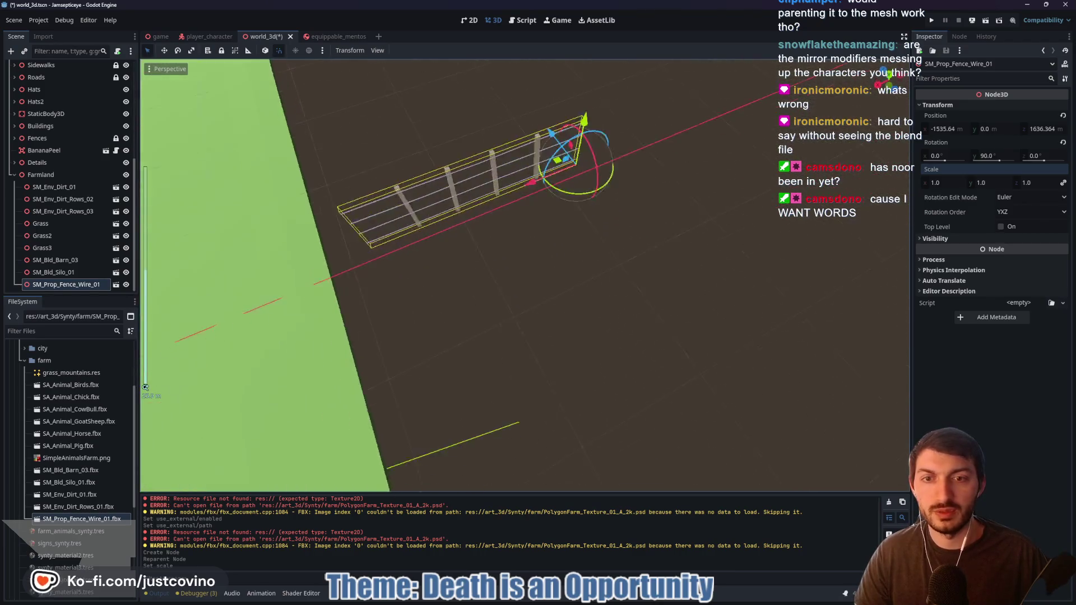
drag(638, 259, 626, 274)
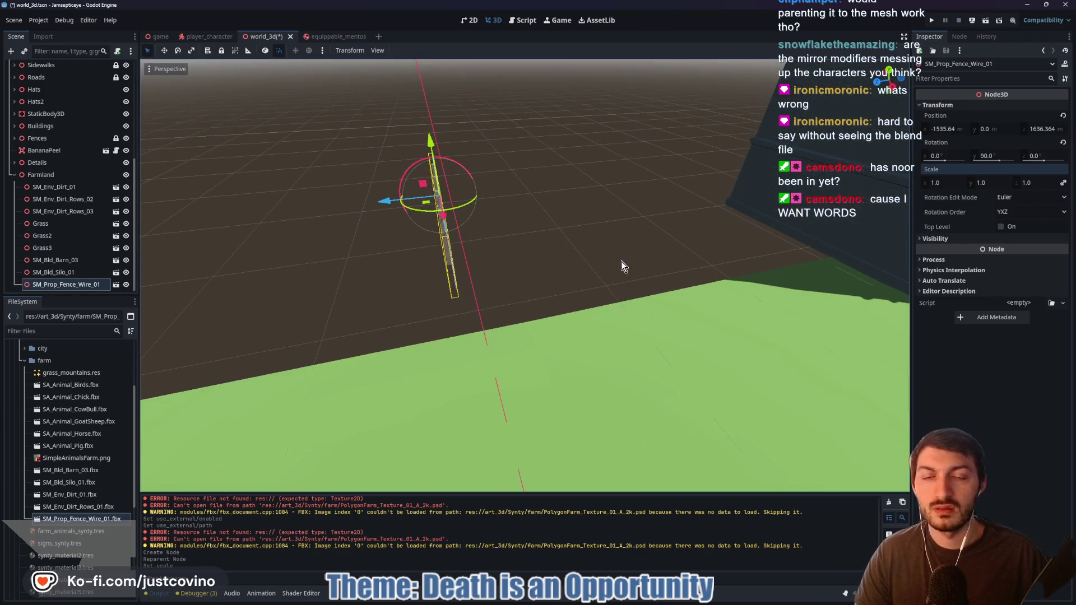
mouse_move(479, 203)
mouse_down()
mouse_move(437, 207)
mouse_move(589, 188)
mouse_up()
drag(432, 188, 184, 237)
drag(184, 236, 183, 236)
drag(364, 306, 698, 261)
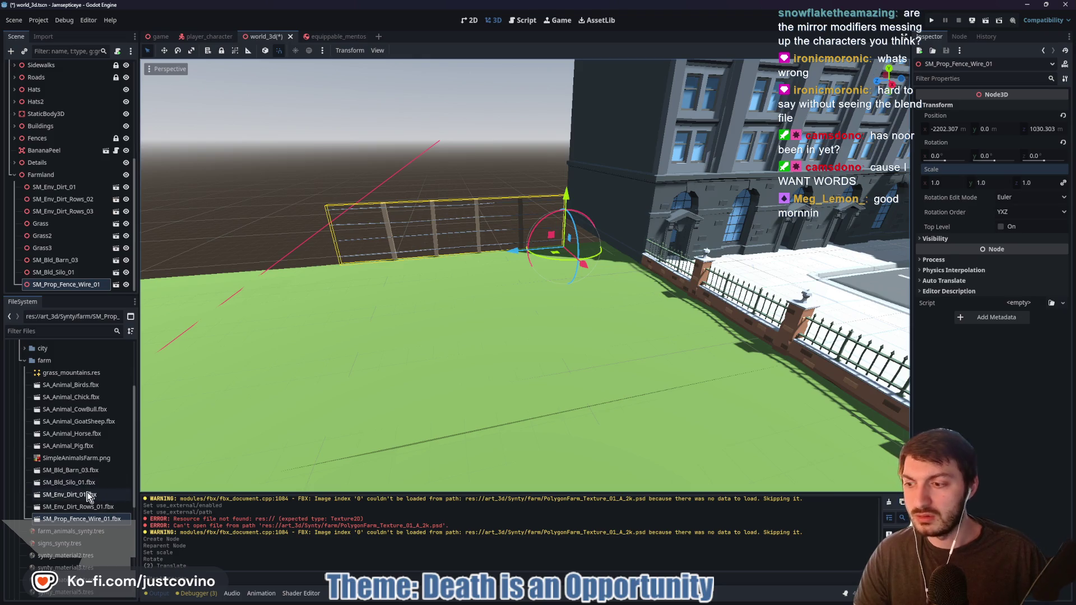
Expand art_3d_dont_build and its farm folder to list the farm models
scroll(84, 481, down, 5)
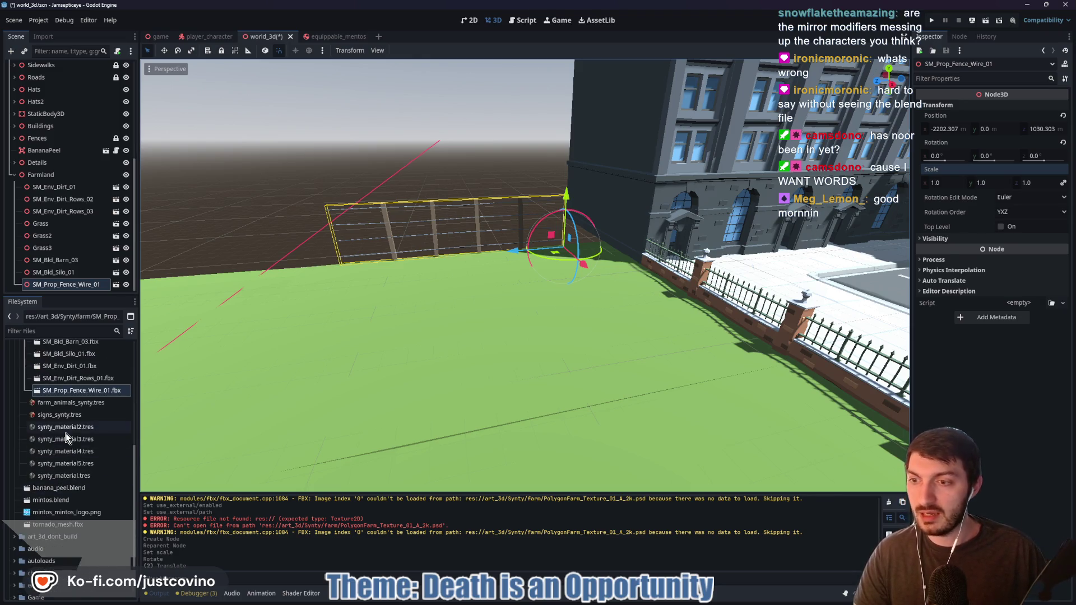
scroll(67, 443, down, 3)
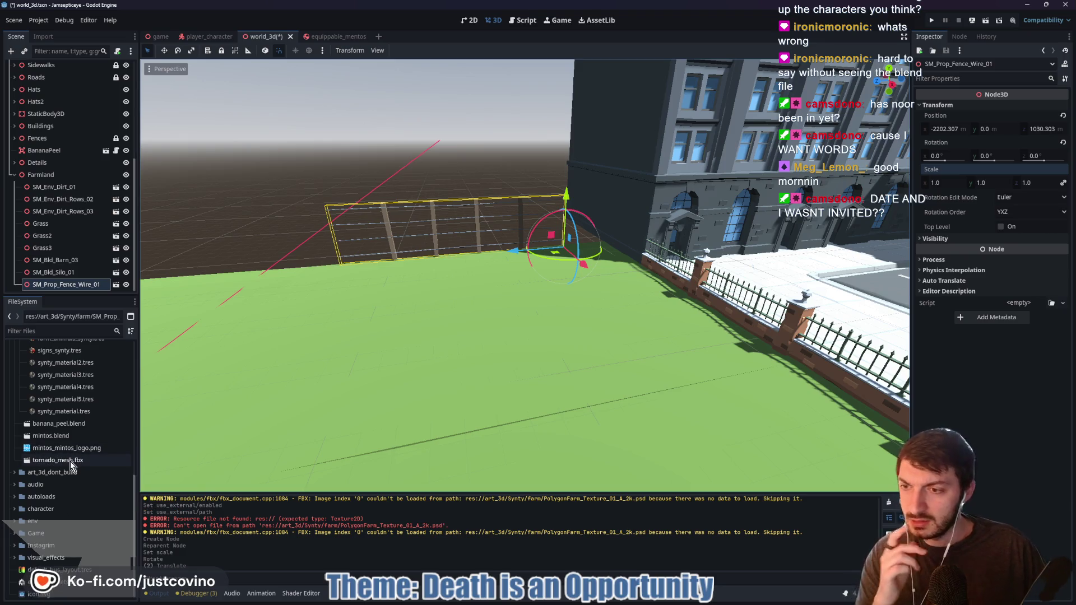
scroll(68, 471, down, 1)
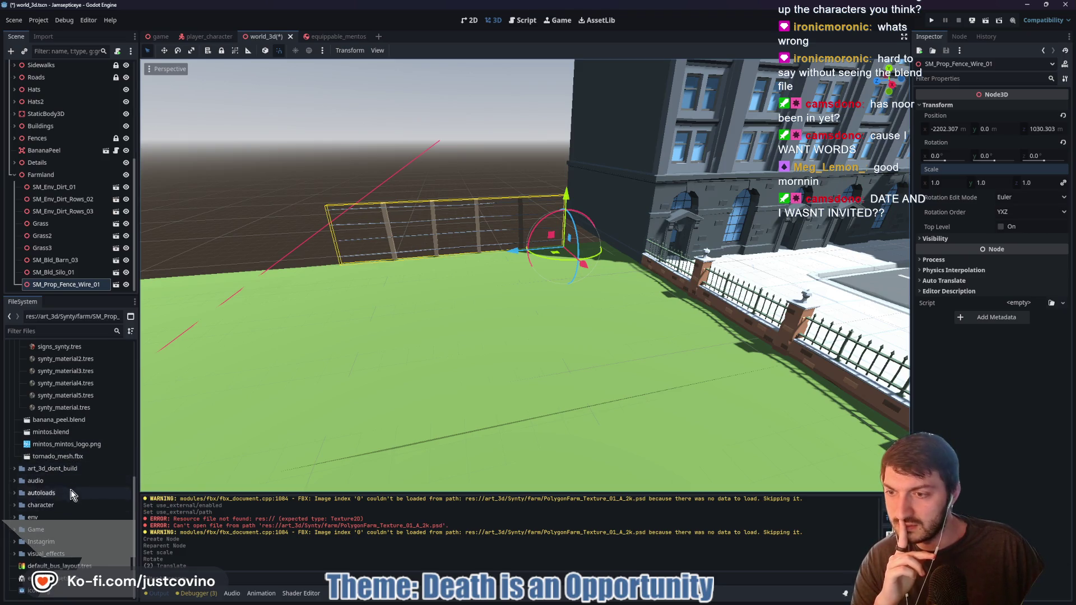
click(14, 468)
scroll(112, 493, down, 3)
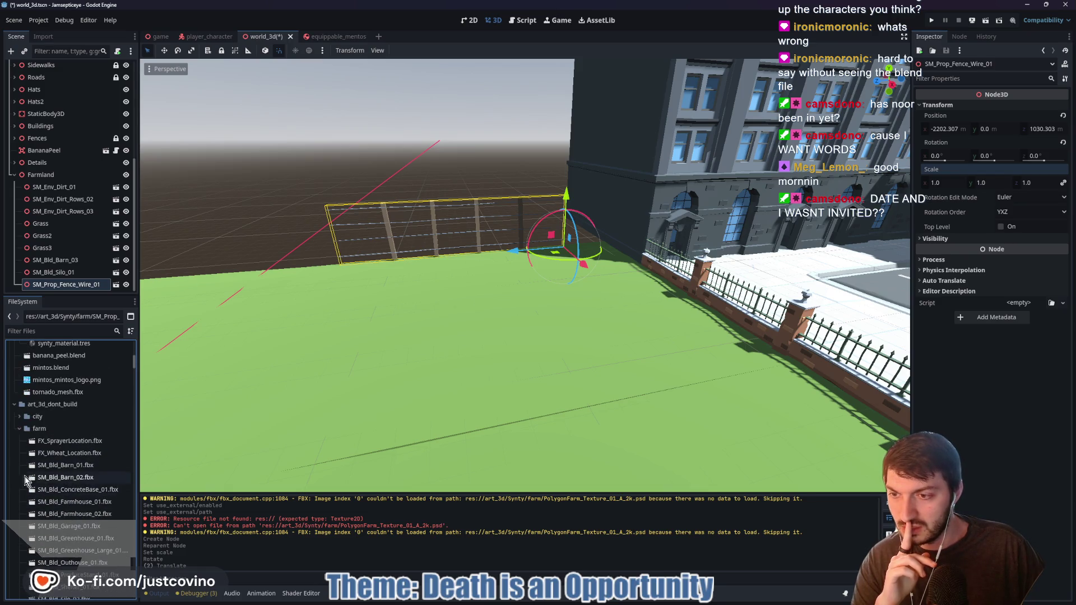
click(20, 430)
click(19, 468)
Scroll through the farm files and select SM_Prop_Fence_Fancy_Pole_01.fbx
scroll(79, 476, down, 5)
scroll(82, 485, down, 6)
scroll(82, 489, down, 2)
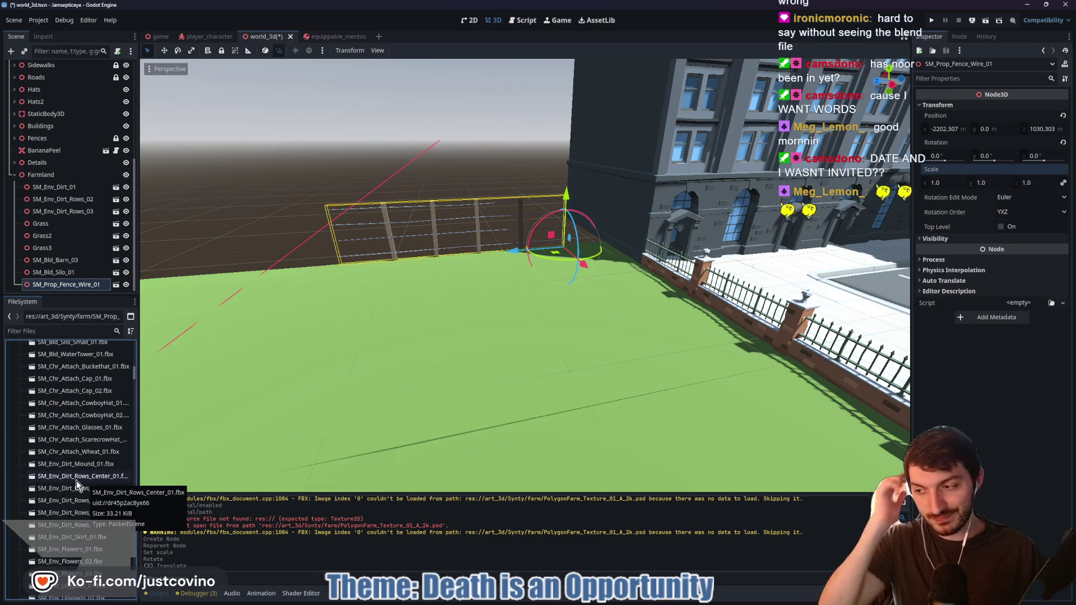
scroll(90, 504, down, 3)
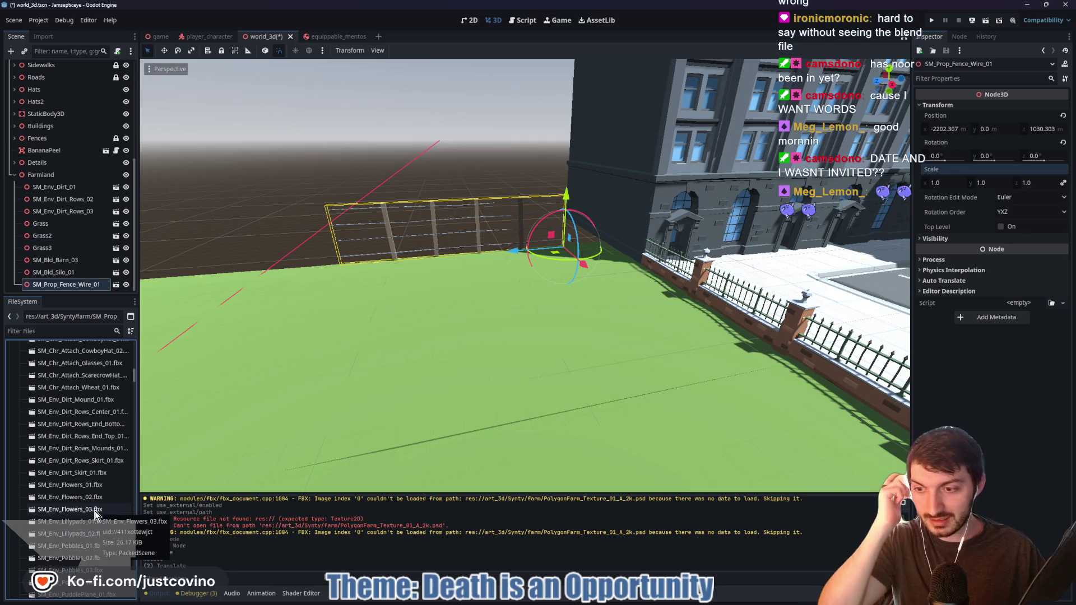
scroll(95, 511, down, 2)
scroll(95, 511, down, 3)
scroll(96, 511, down, 10)
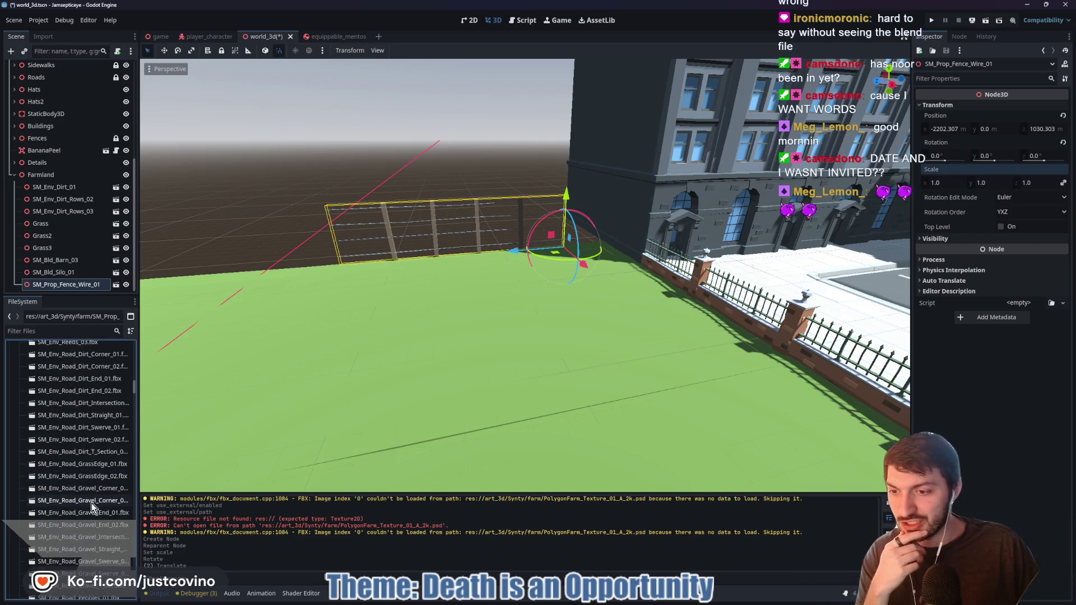
scroll(90, 499, up, 10)
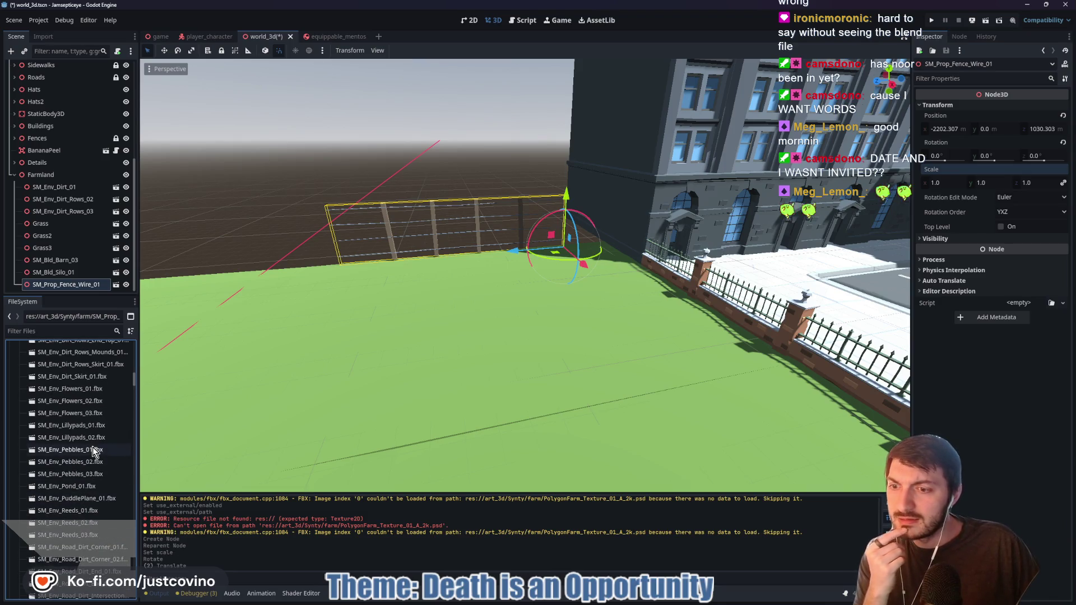
scroll(93, 452, up, 7)
scroll(93, 452, up, 2)
scroll(92, 448, up, 9)
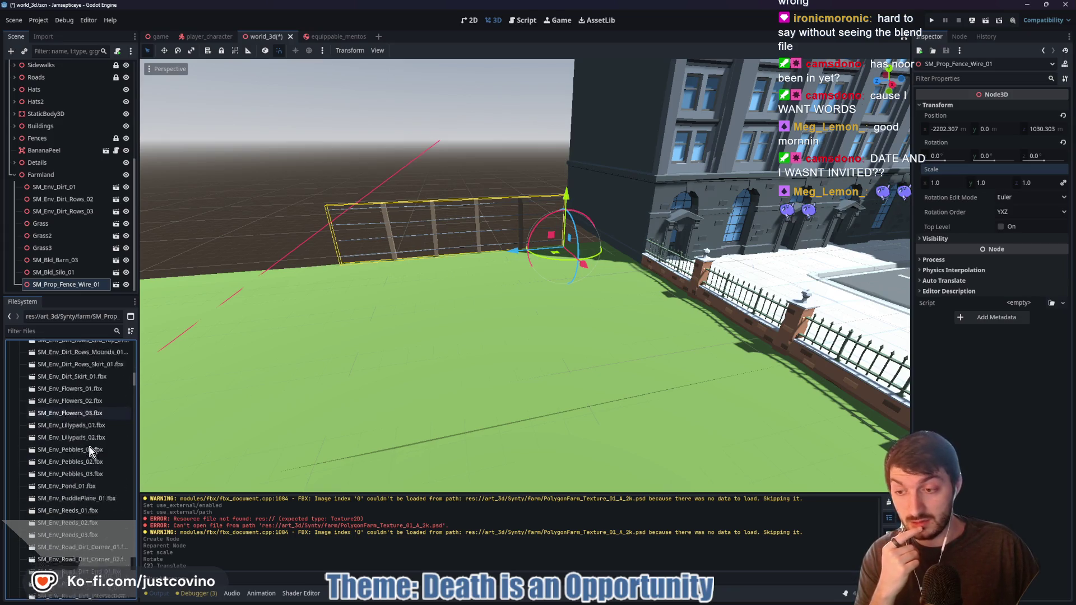
scroll(89, 448, down, 10)
scroll(88, 447, down, 5)
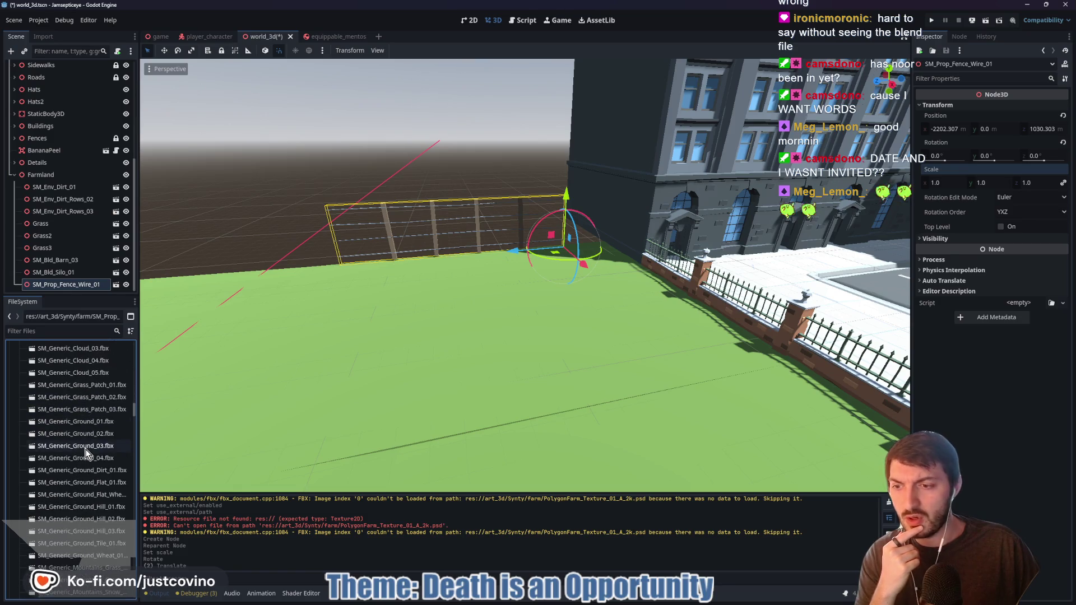
scroll(87, 454, down, 10)
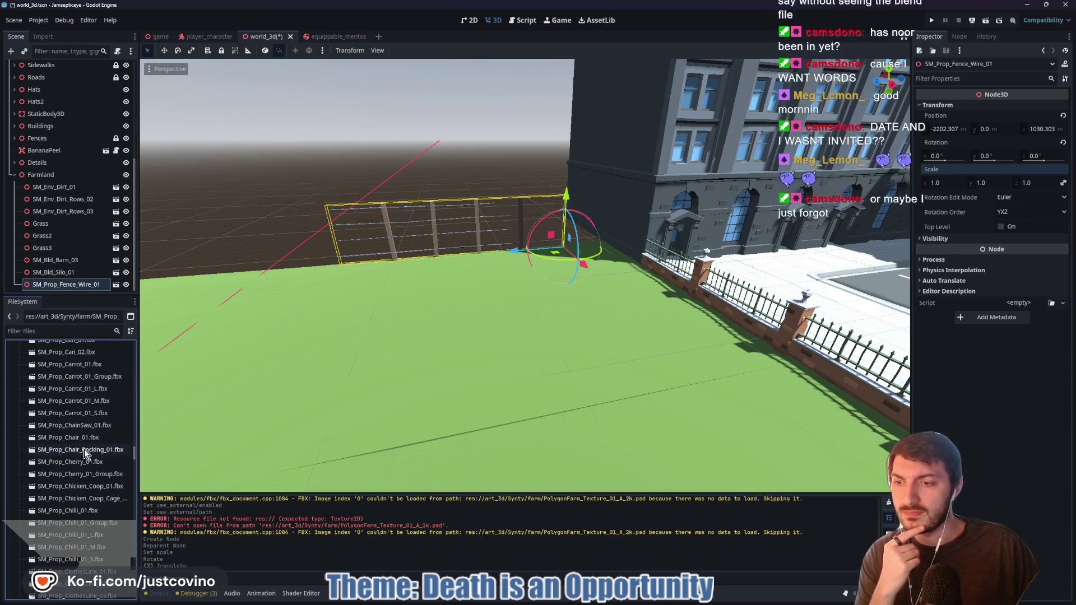
scroll(106, 482, down, 7)
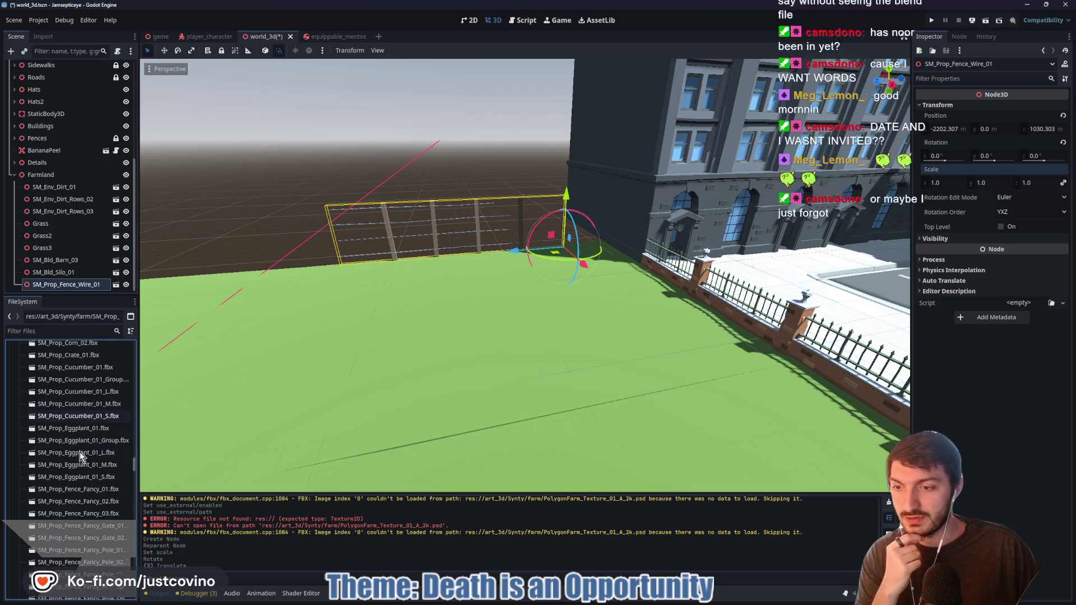
scroll(112, 505, up, 3)
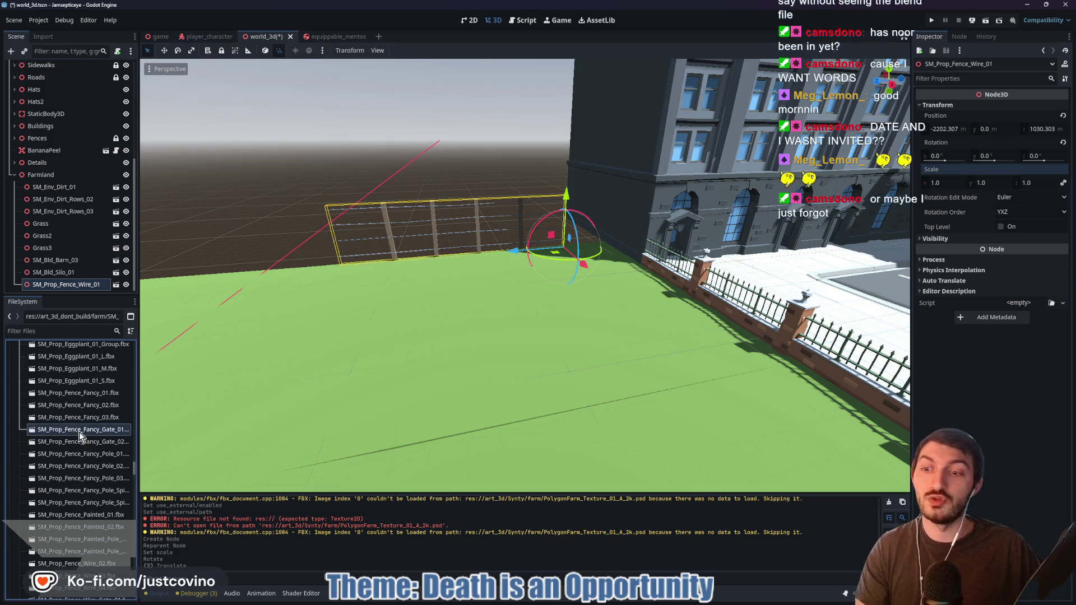
click(79, 455)
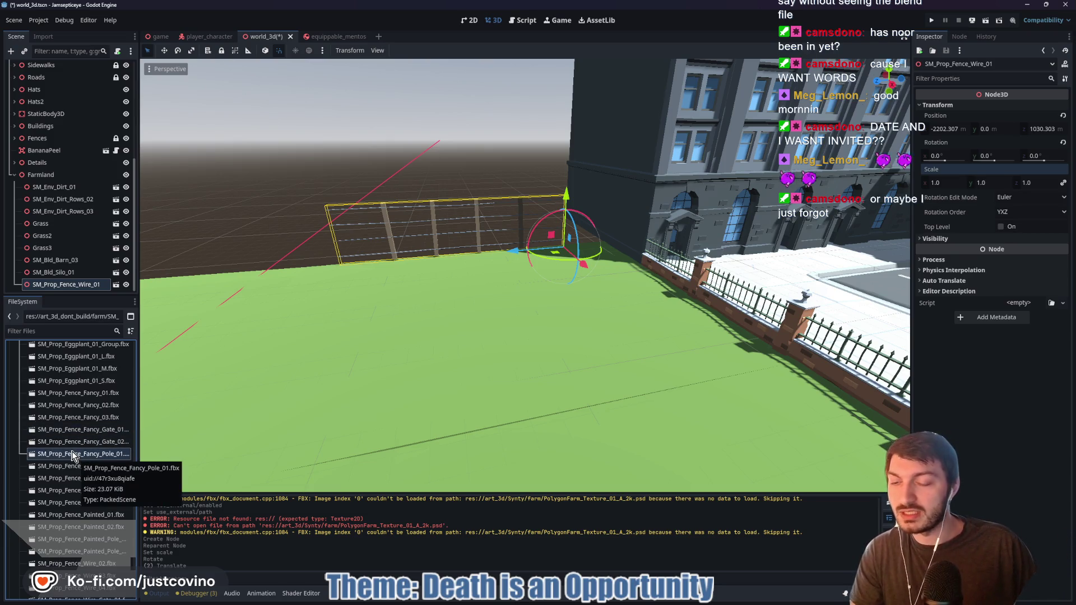
Place the fancy fence pole in the scene, move its file into Synty/farm, and open the wire fence's import settings
drag(76, 456, 354, 349)
scroll(356, 352, down, 5)
scroll(356, 353, down, 10)
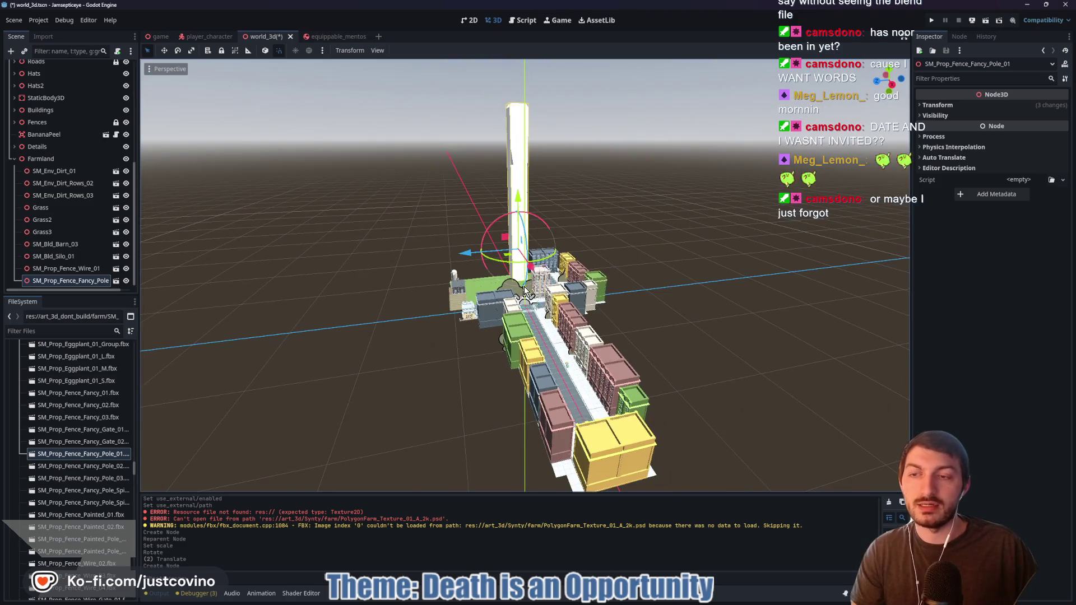
scroll(530, 286, up, 6)
mouse_move(78, 454)
mouse_down()
mouse_move(72, 391)
mouse_move(69, 400)
mouse_move(46, 365)
mouse_up()
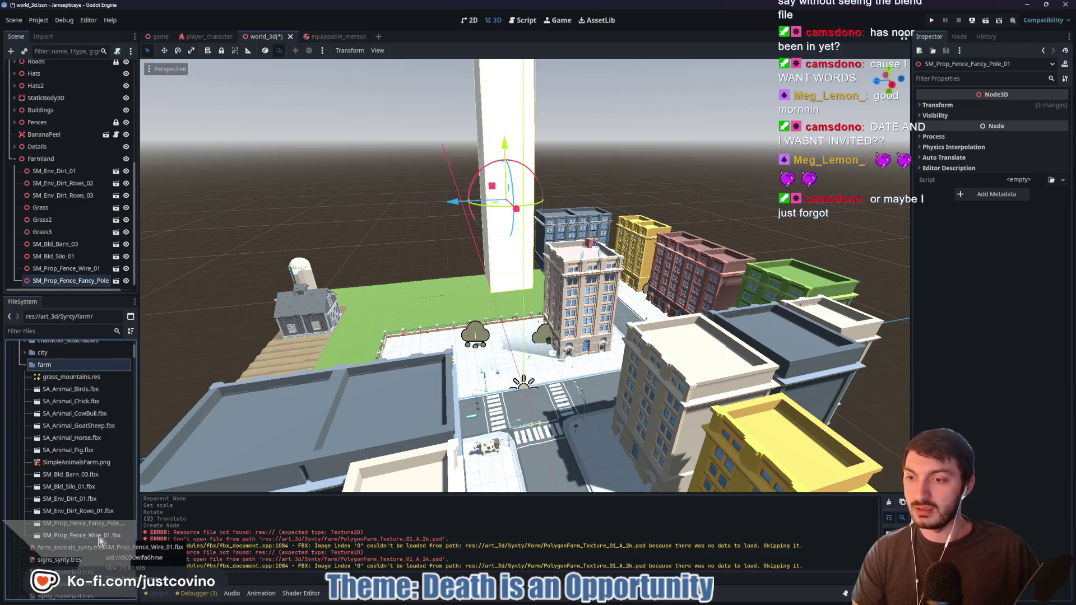
double_click(71, 537)
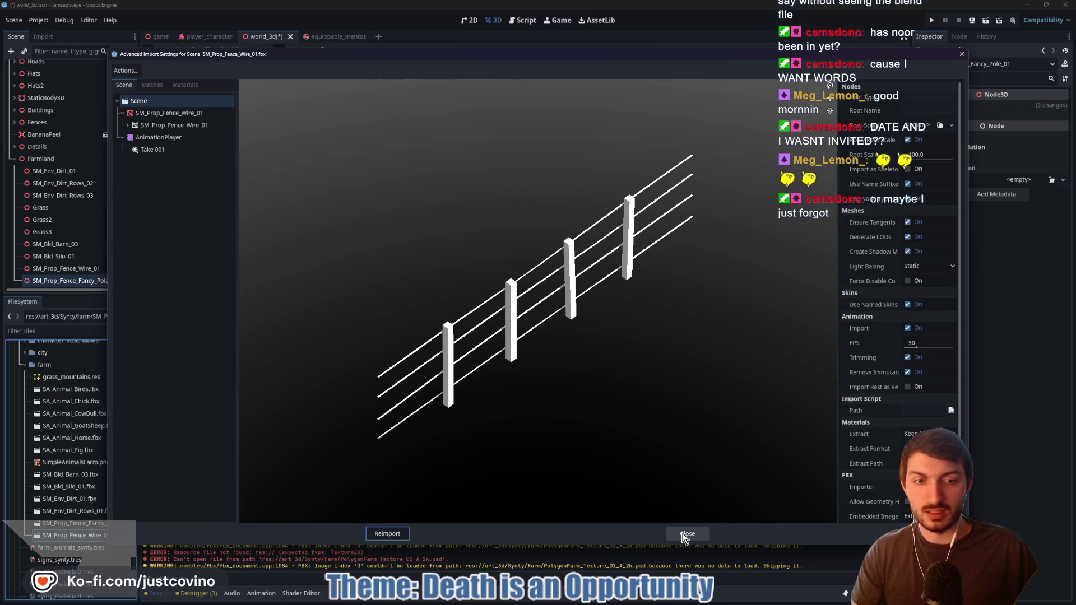
Reimport the fancy fence pole with Farm_Mat using external art_3d/Synty/synty_material2.tres
click(685, 534)
double_click(72, 523)
click(172, 125)
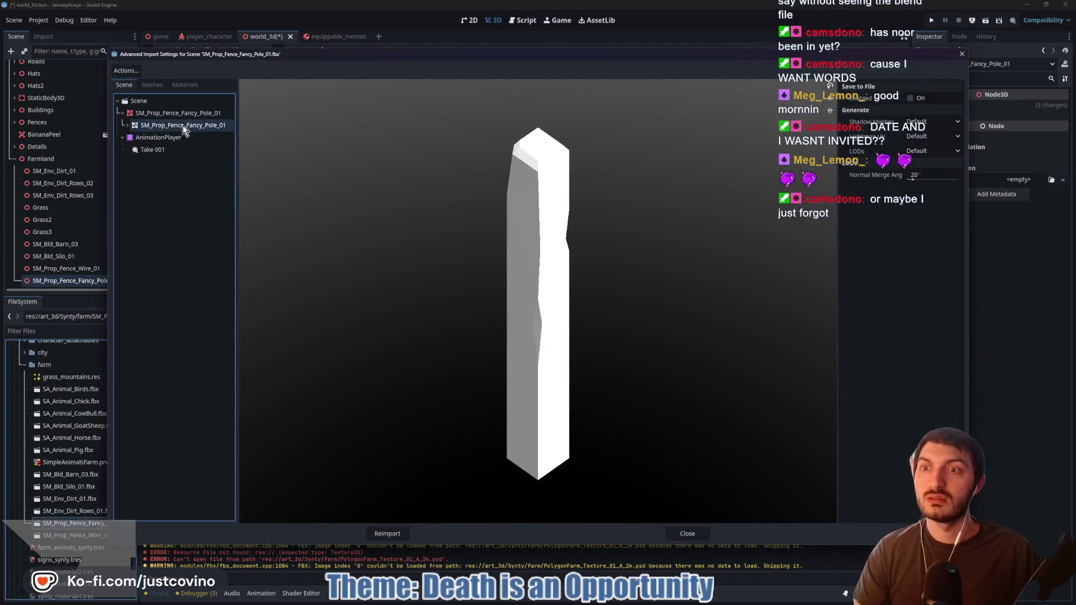
click(185, 84)
click(145, 102)
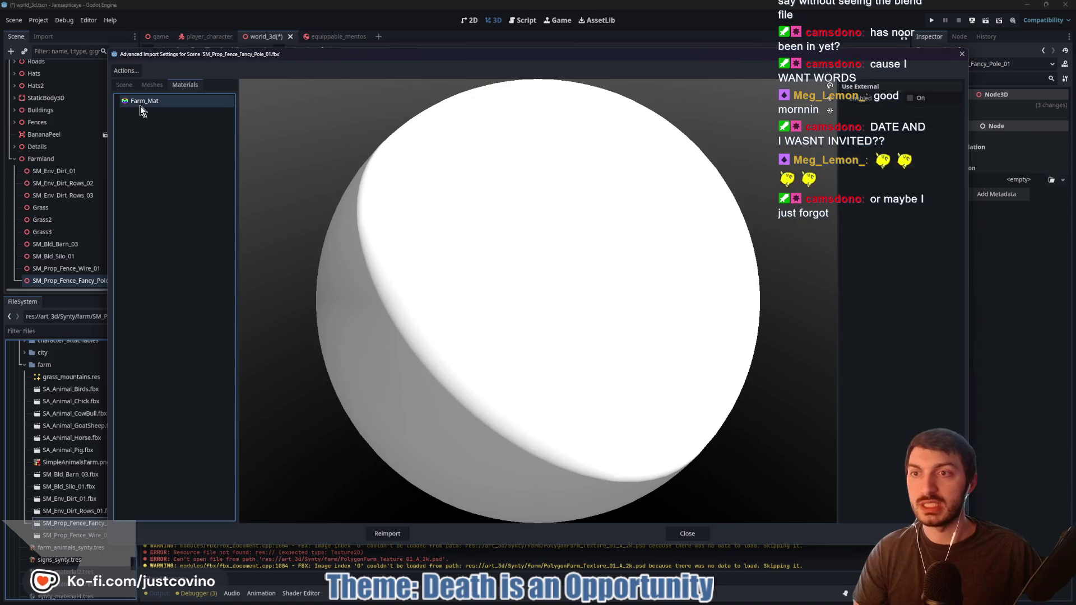
click(913, 99)
click(956, 113)
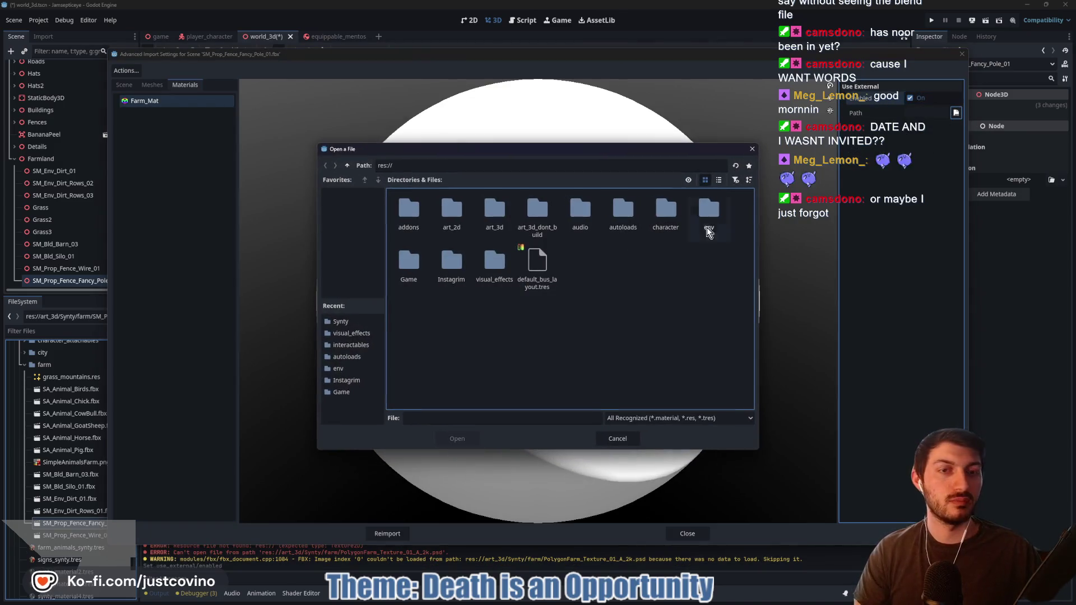
double_click(483, 224)
double_click(451, 210)
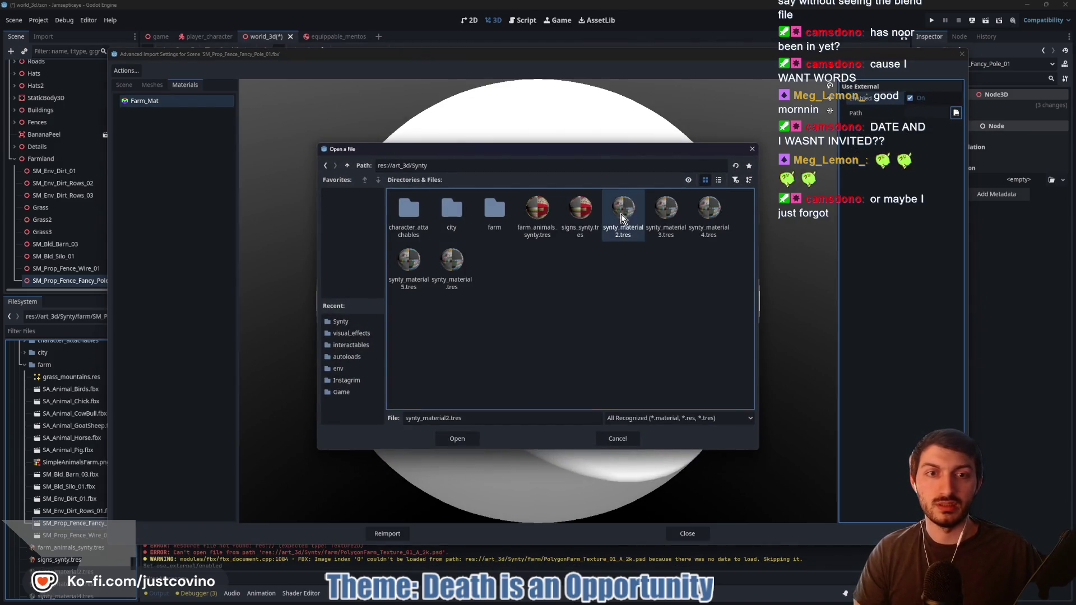
click(457, 439)
click(385, 531)
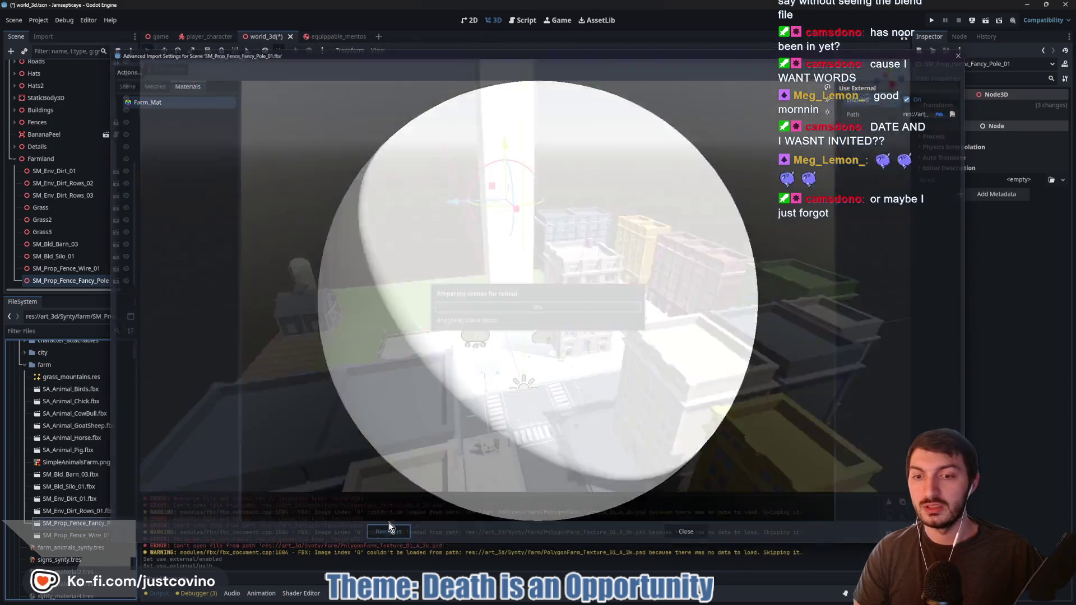
Reset the fancy pole's scale to 1 and lower it toward the farm ground
click(50, 282)
click(937, 104)
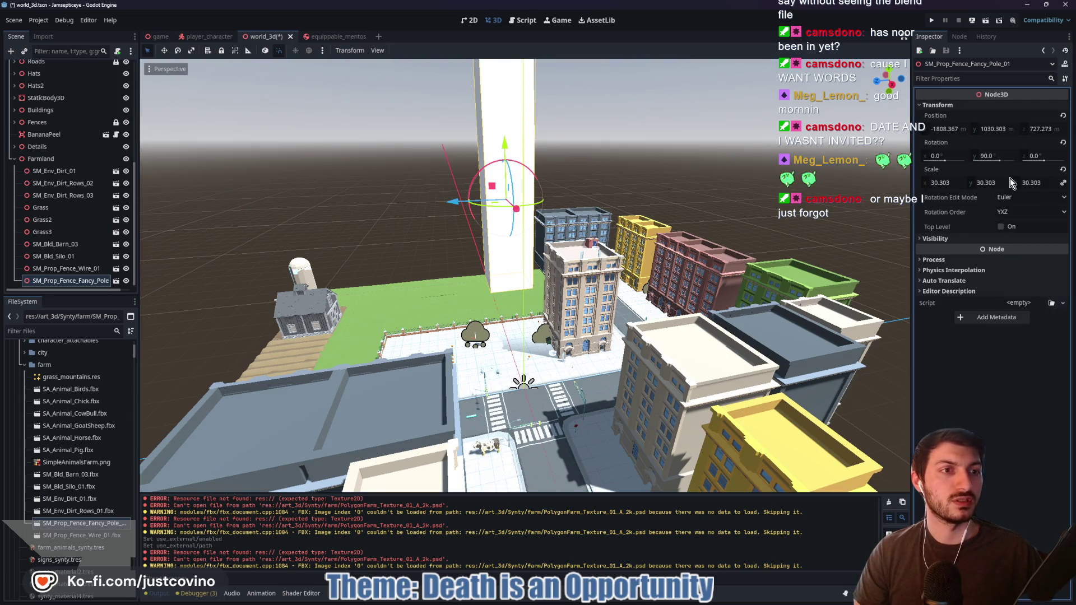
click(1062, 171)
drag(506, 147, 502, 206)
key(f)
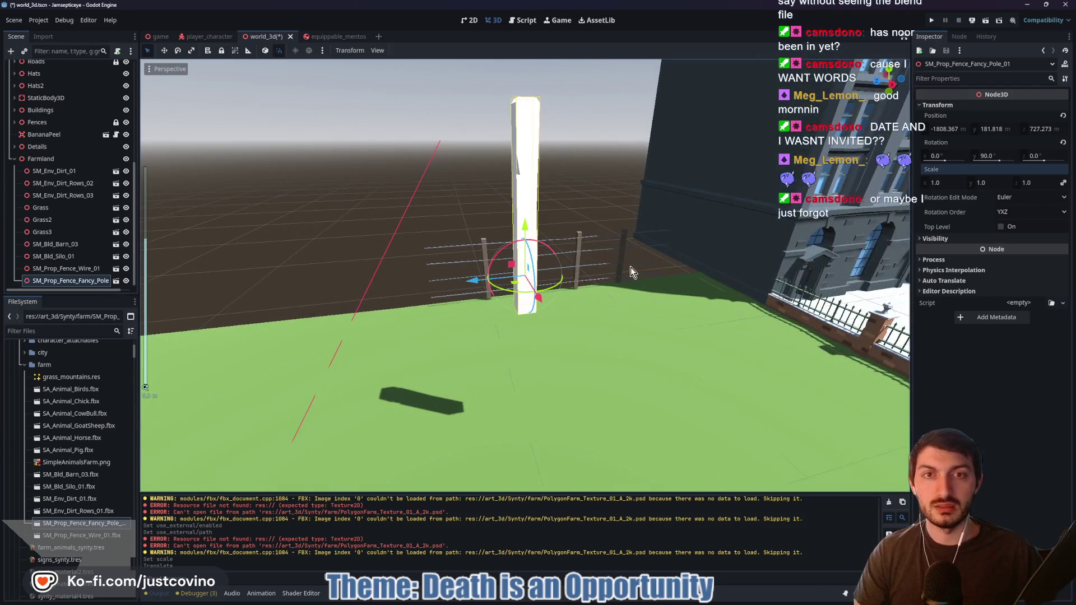
Switch the pole's Farm_Mat to signs_synty.tres, reimport, and check its look
double_click(84, 522)
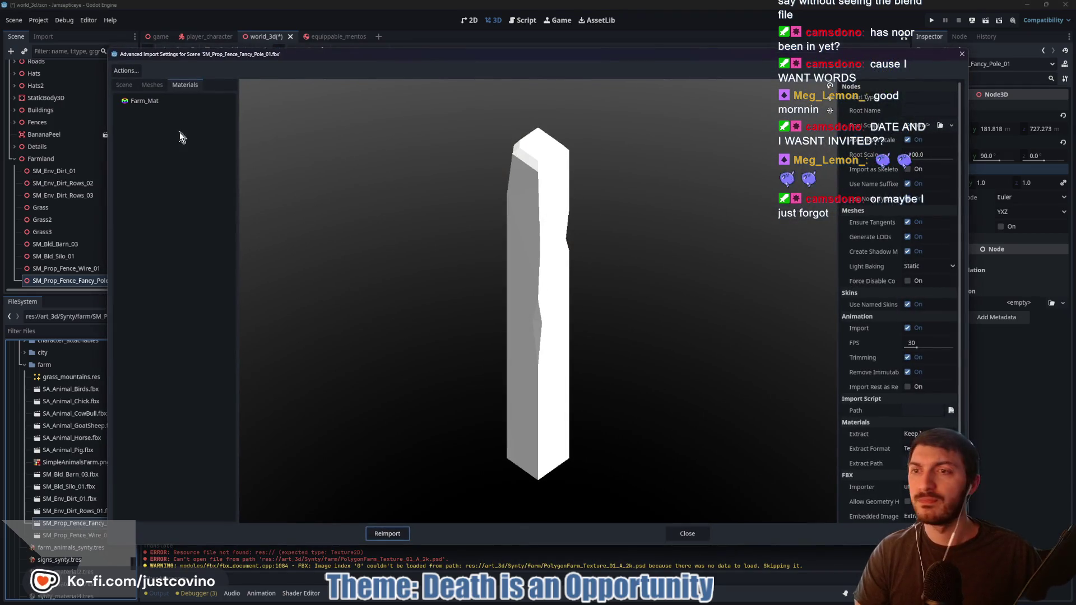
click(196, 100)
click(955, 113)
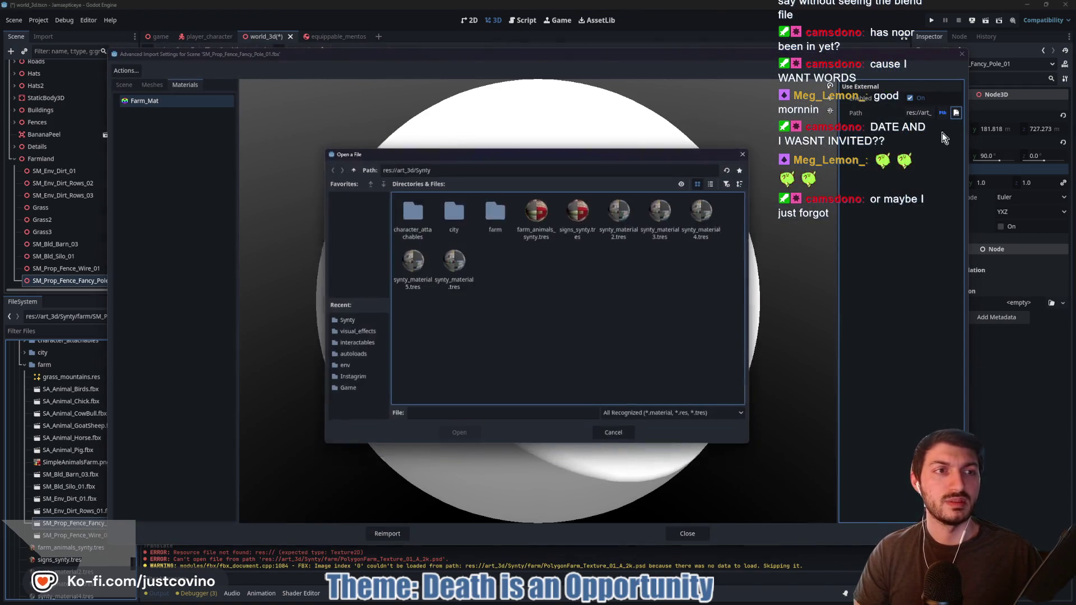
click(537, 213)
click(580, 213)
click(479, 436)
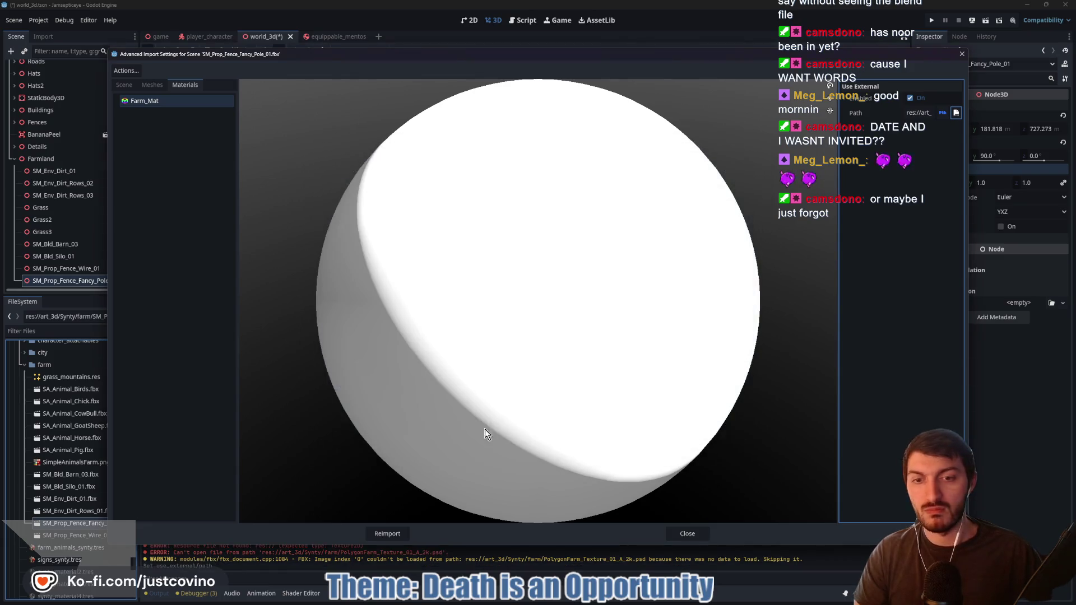
click(388, 530)
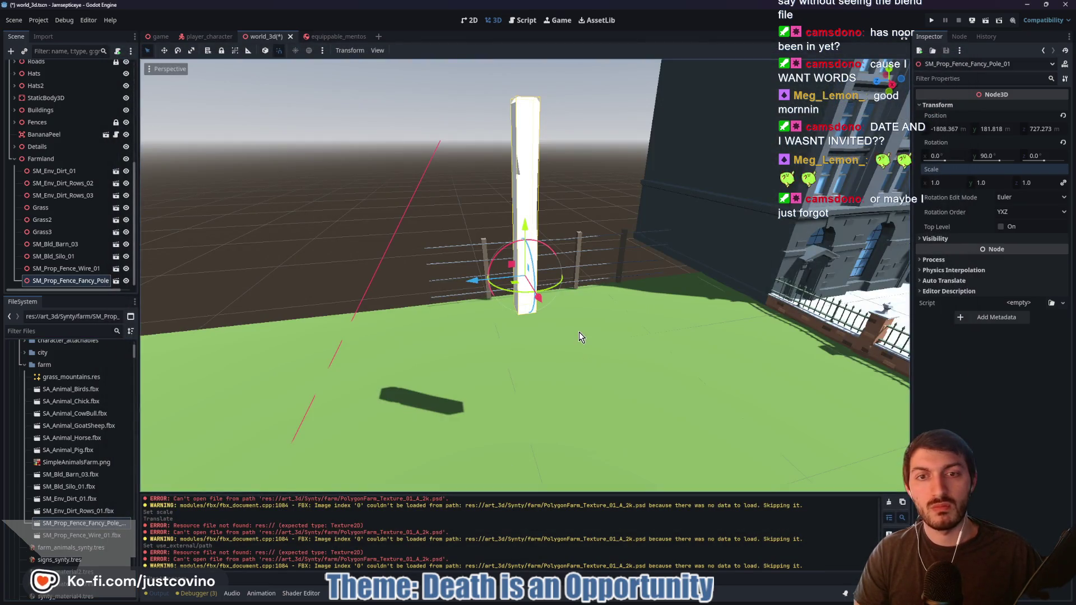
drag(579, 332, 301, 302)
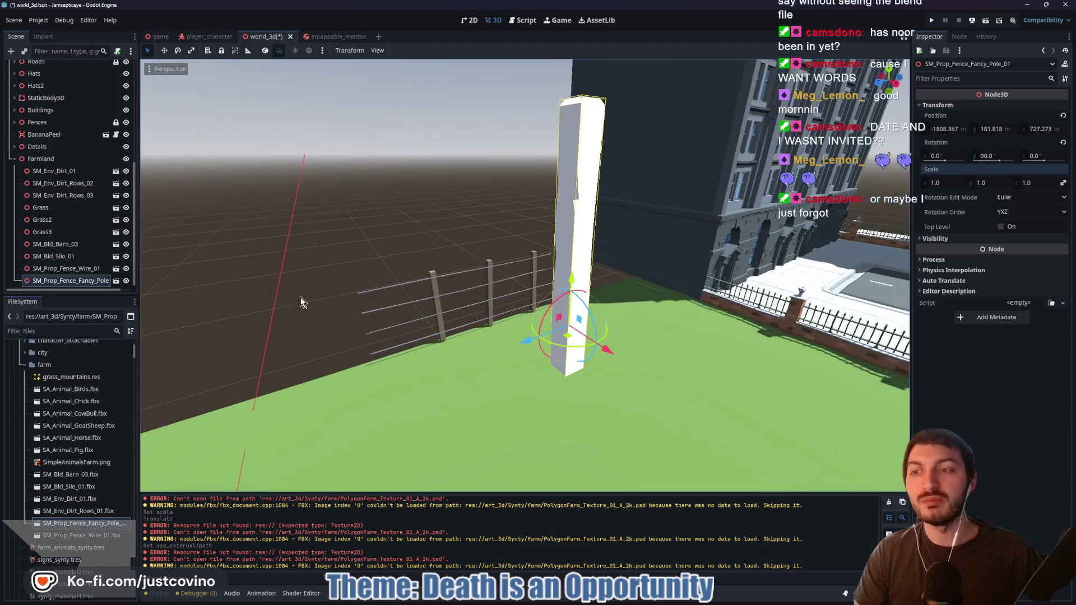
Reimport the pole again with the chosen external material and locate signs_synty.tres in the project files
double_click(93, 525)
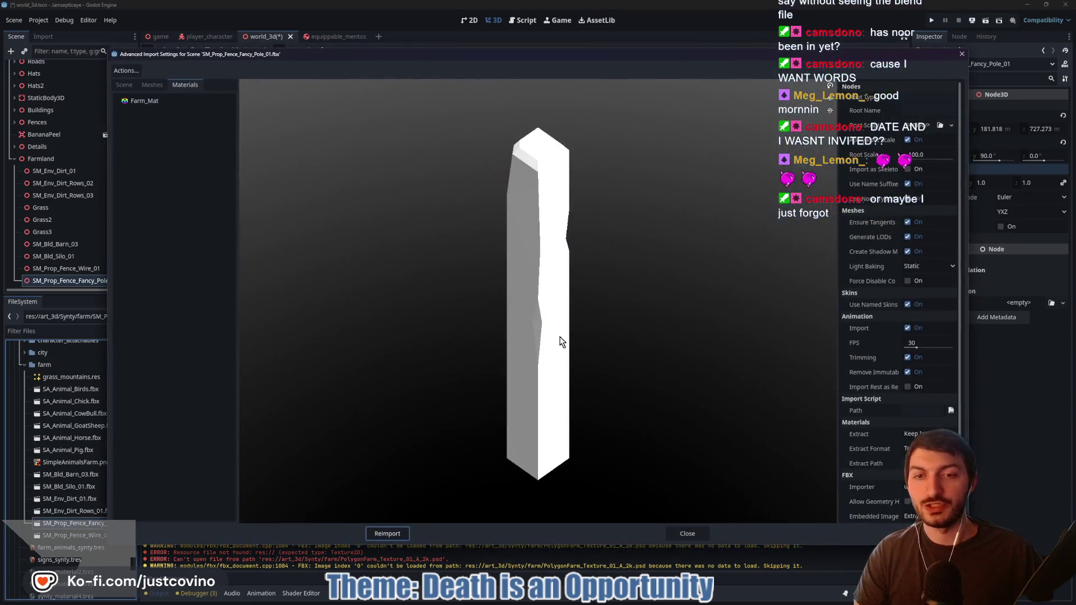
click(147, 101)
click(955, 113)
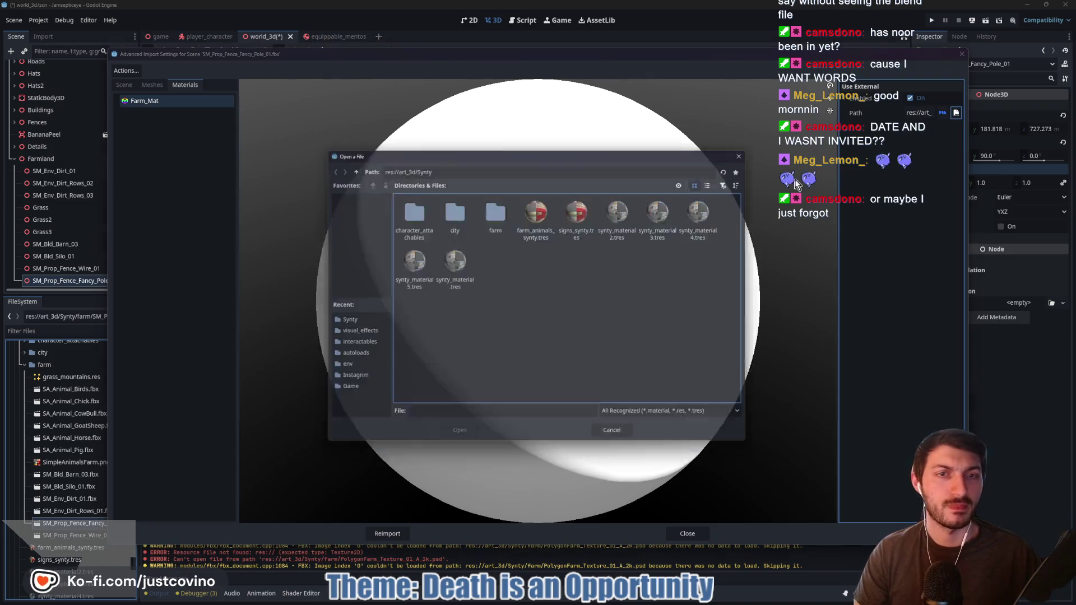
click(458, 438)
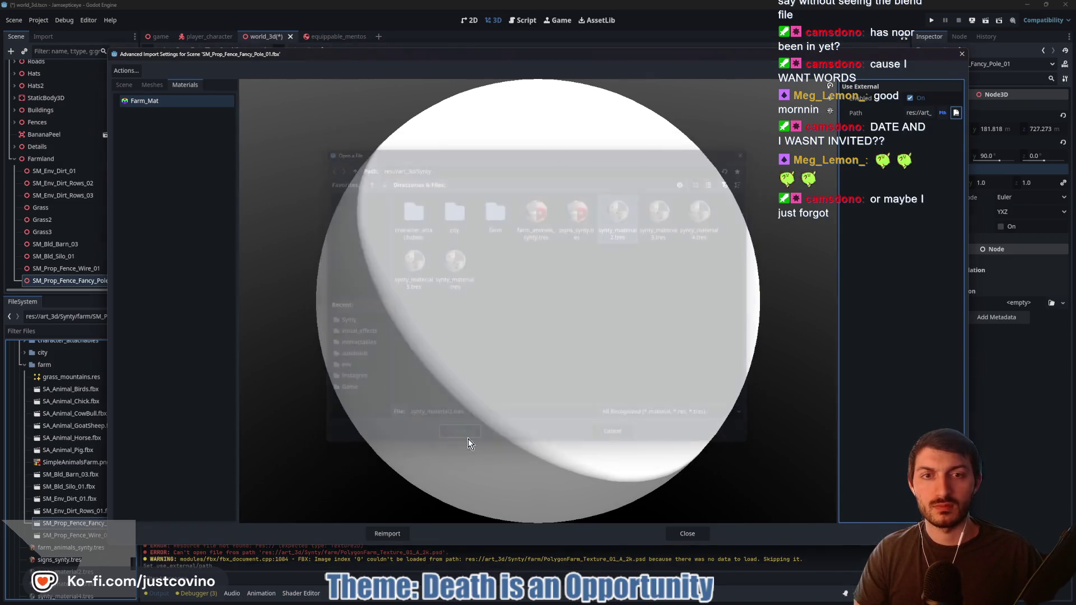
click(381, 534)
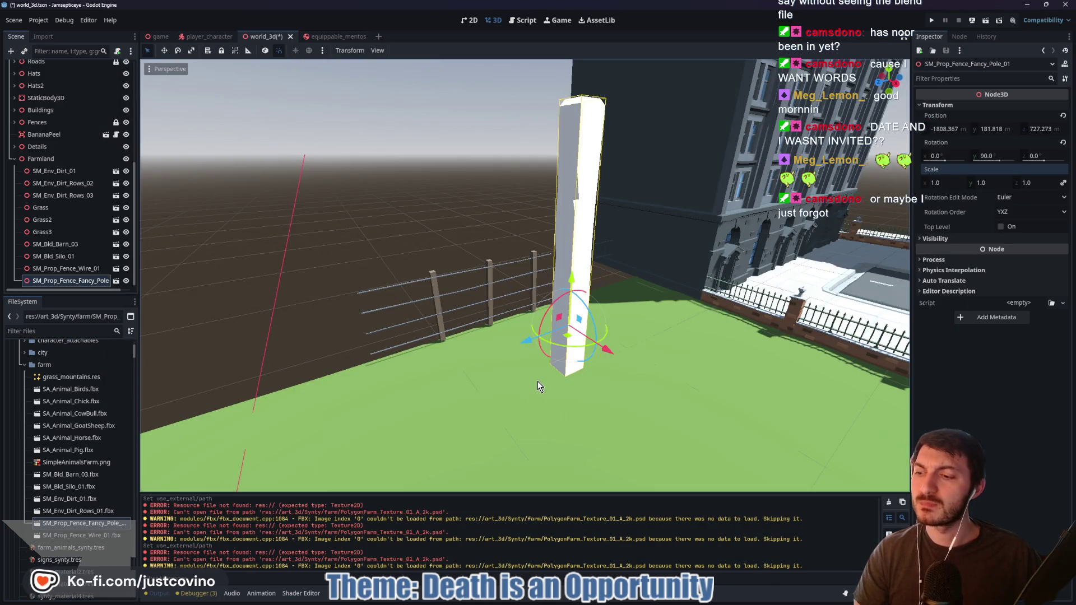
mouse_move(537, 381)
mouse_down()
mouse_move(392, 359)
mouse_move(536, 386)
mouse_up()
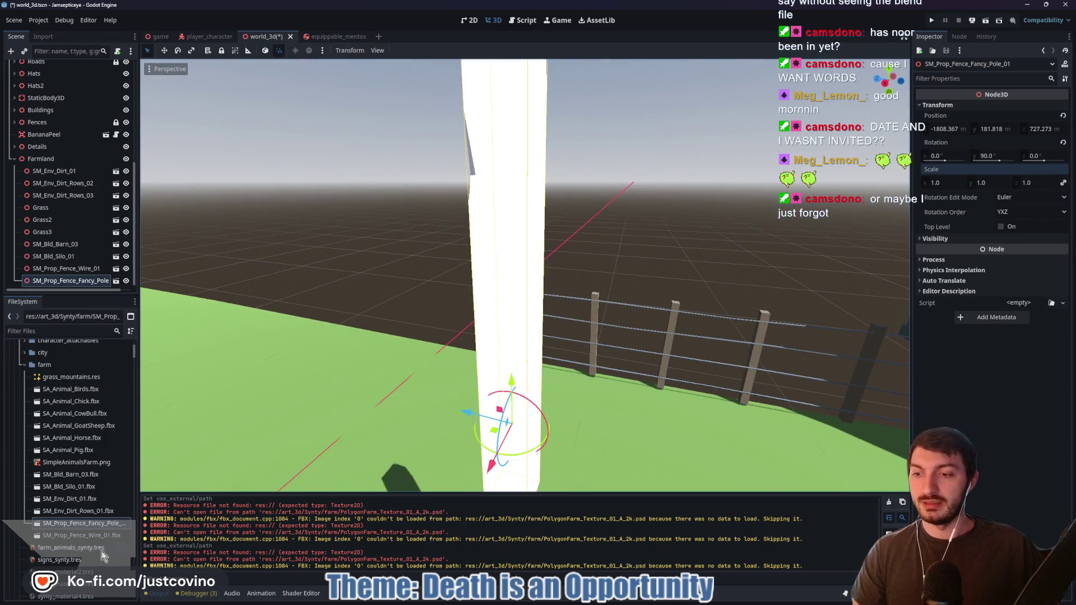
click(49, 560)
mouse_move(53, 572)
mouse_down()
mouse_move(134, 504)
mouse_move(511, 276)
mouse_move(140, 528)
mouse_up()
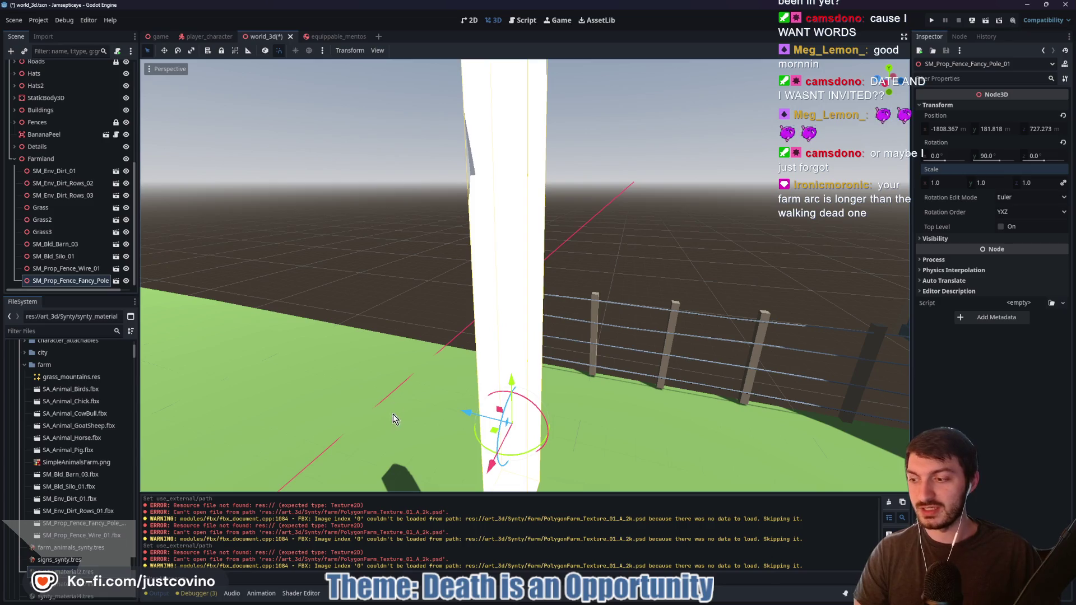
drag(418, 395, 436, 356)
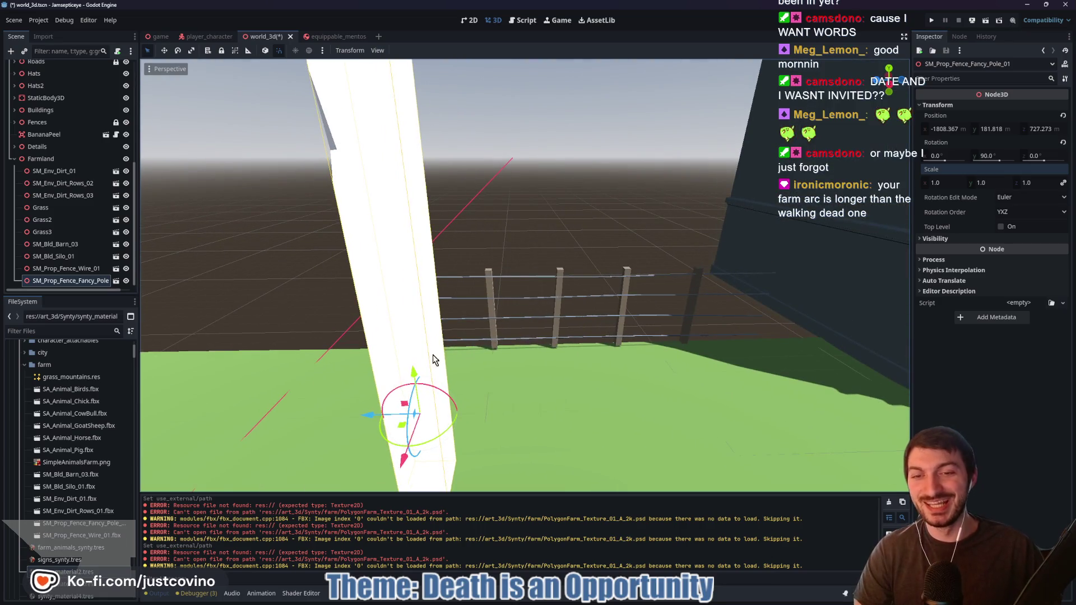
Shift SM_Prop_Fence_Fancy_Pole_01 against the wire fence, then delete the node
mouse_move(403, 452)
mouse_down()
mouse_move(483, 303)
mouse_move(481, 203)
mouse_move(477, 311)
mouse_move(532, 306)
mouse_up()
scroll(476, 311, up, 3)
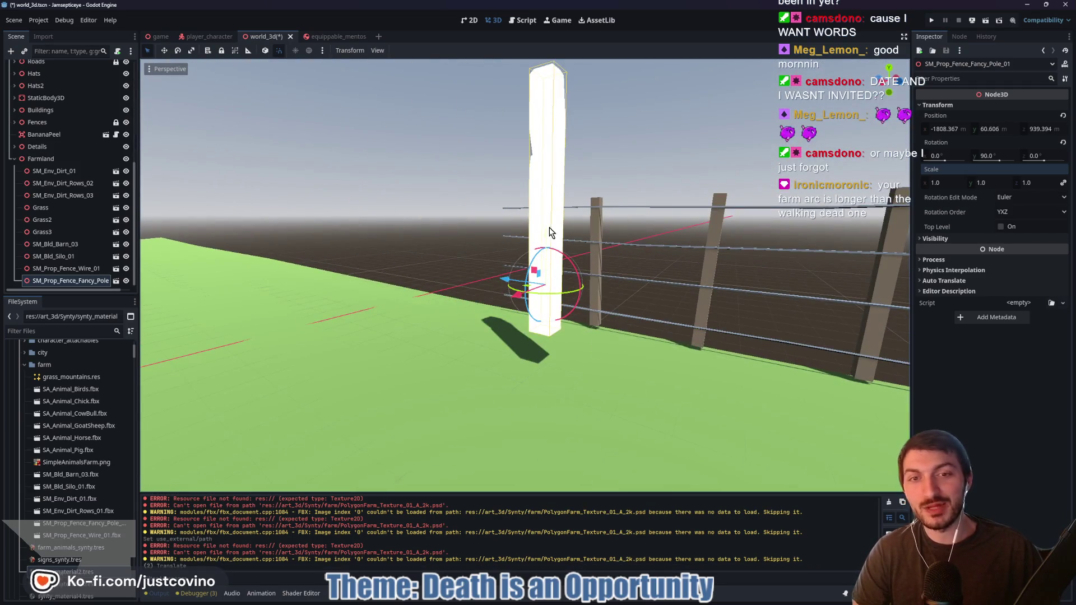
mouse_move(548, 254)
mouse_down()
mouse_move(547, 271)
mouse_move(637, 384)
mouse_move(566, 323)
mouse_move(426, 331)
mouse_move(502, 336)
mouse_move(428, 331)
mouse_move(459, 307)
mouse_move(439, 287)
mouse_move(415, 291)
mouse_up()
mouse_move(529, 298)
mouse_down()
mouse_move(482, 364)
mouse_move(499, 330)
mouse_move(649, 284)
mouse_up()
key(Delete)
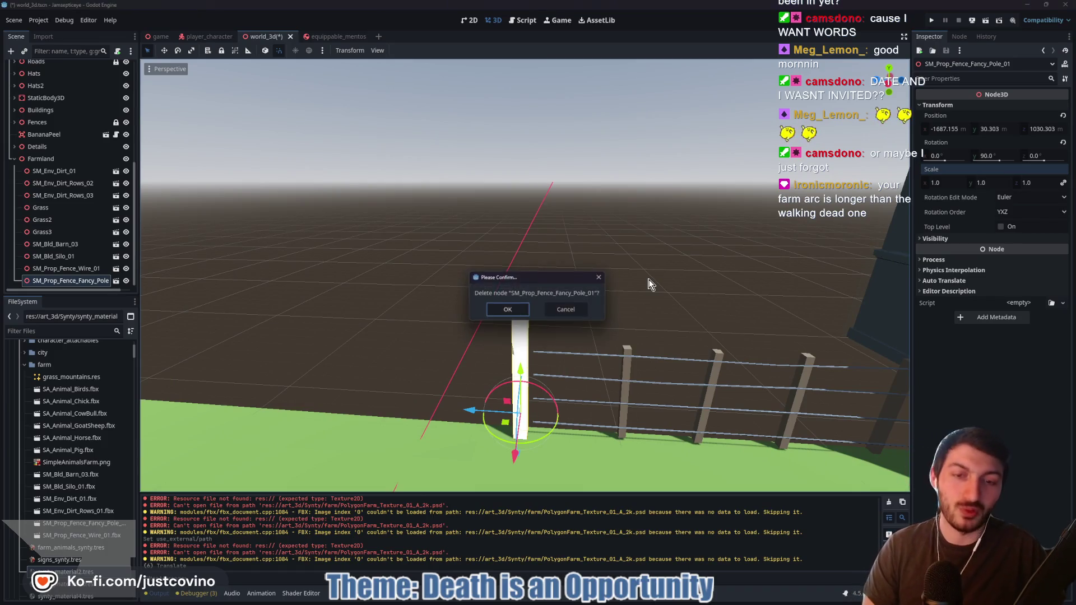
click(514, 310)
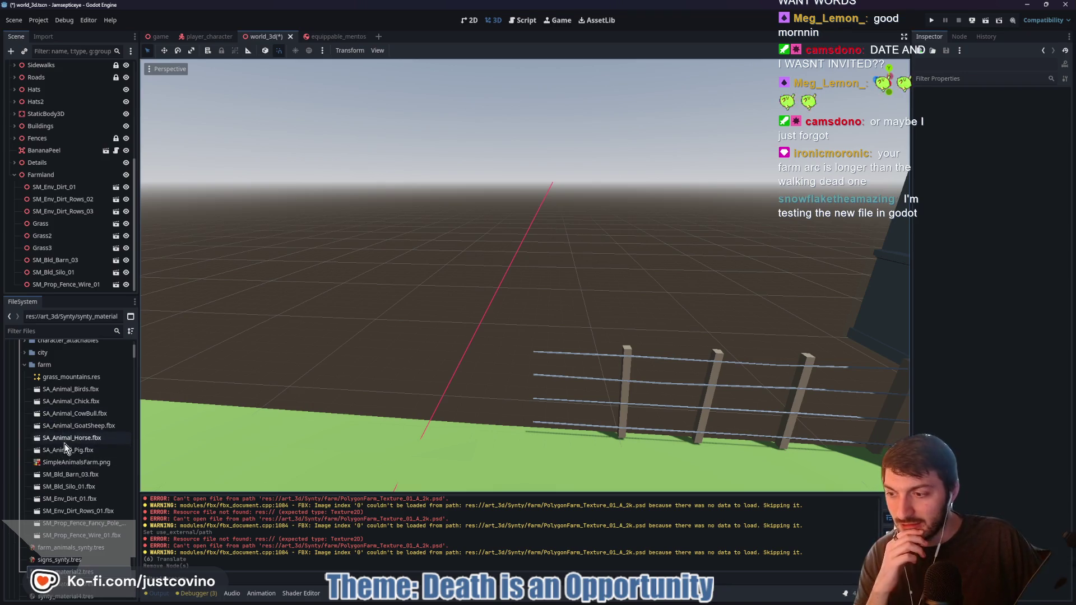
Scroll res://art_3d_dont_build/farm in the FileSystem down to the SM_Prop_Fence model files
scroll(74, 470, up, 1)
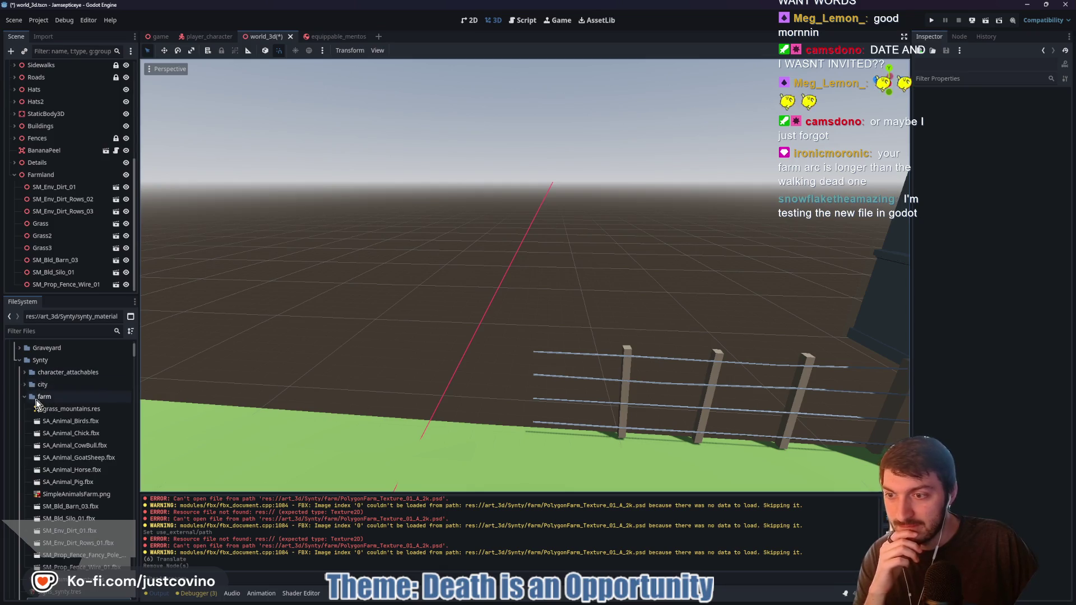
scroll(77, 454, down, 2)
click(94, 493)
mouse_move(82, 496)
mouse_down()
mouse_move(69, 491)
mouse_move(92, 521)
mouse_move(40, 385)
mouse_up()
scroll(92, 521, up, 5)
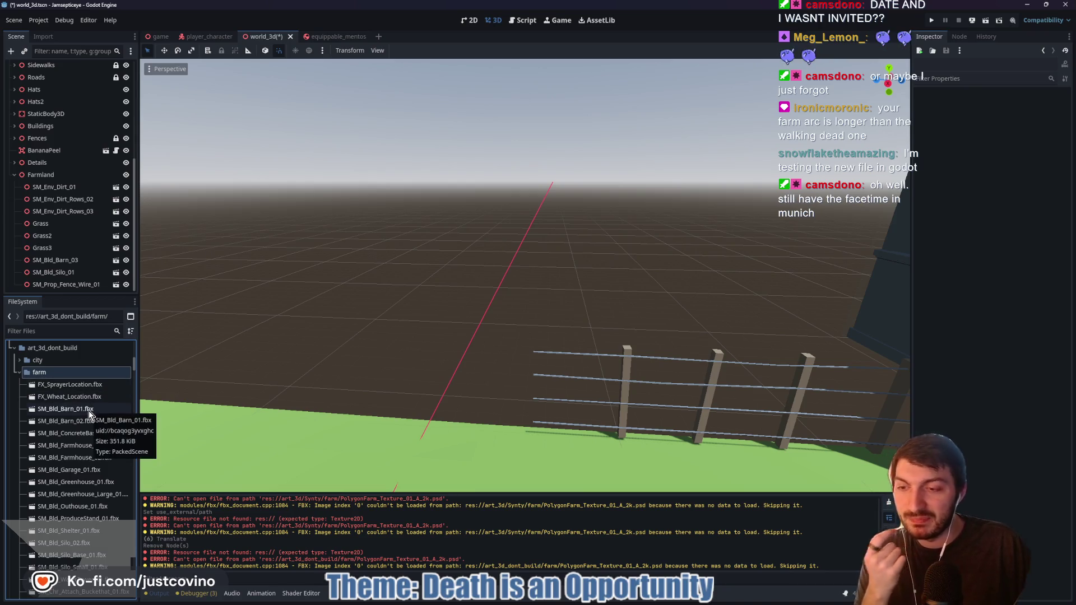
scroll(84, 465, down, 3)
scroll(84, 464, down, 9)
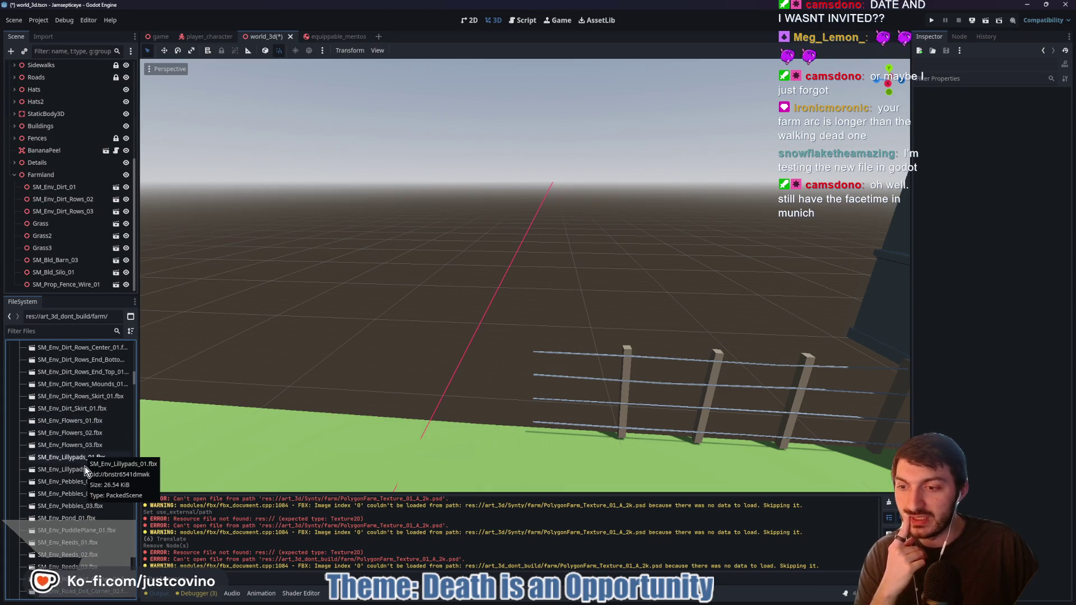
scroll(93, 518, down, 3)
scroll(90, 524, down, 10)
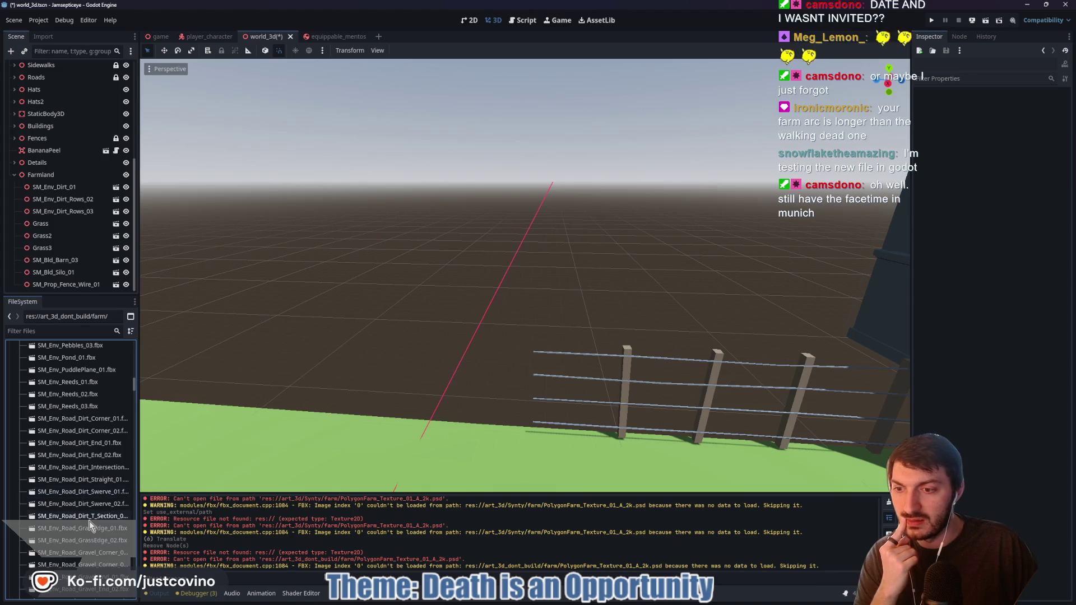
scroll(84, 521, down, 8)
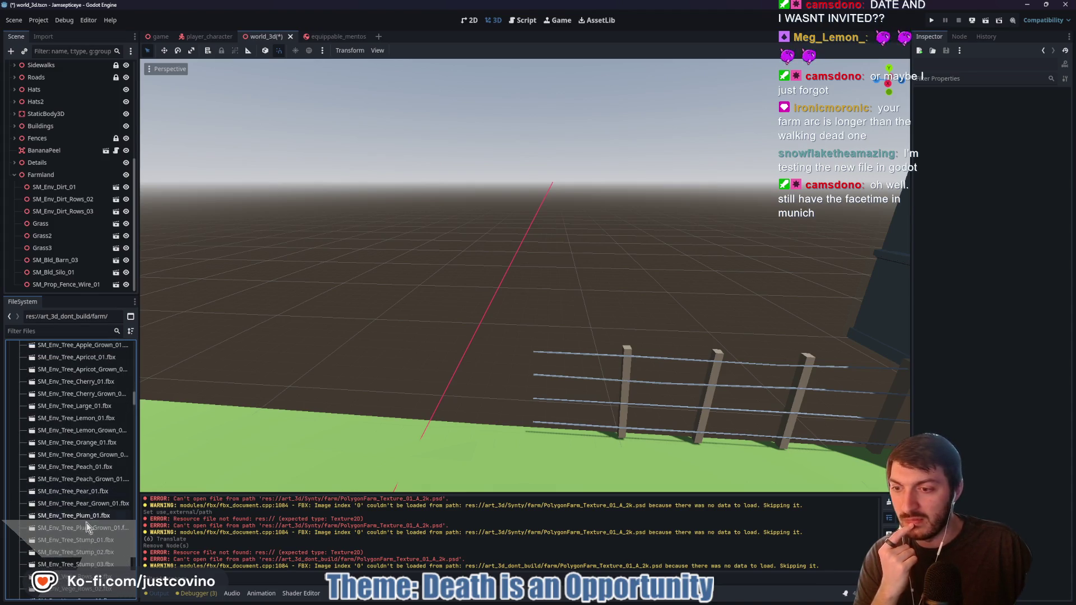
scroll(93, 538, down, 5)
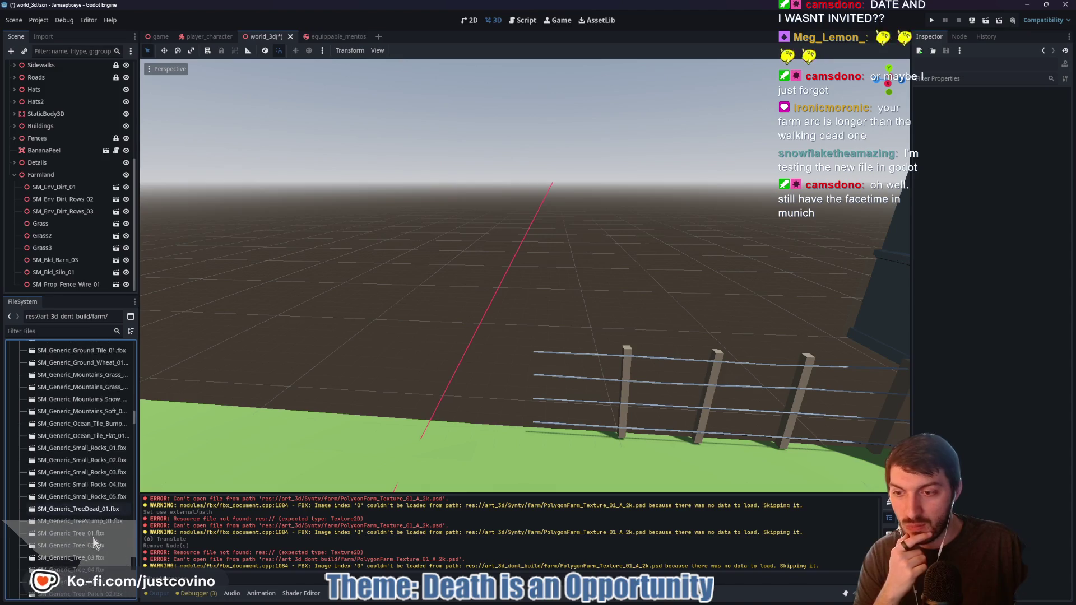
scroll(96, 538, down, 8)
scroll(94, 537, down, 8)
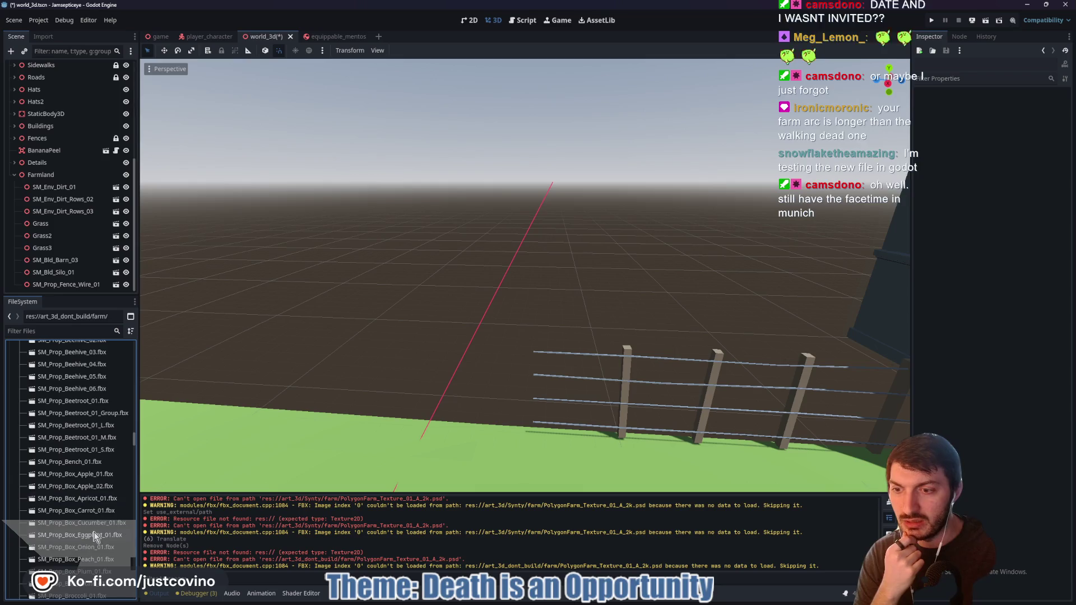
scroll(93, 531, down, 10)
scroll(93, 527, up, 2)
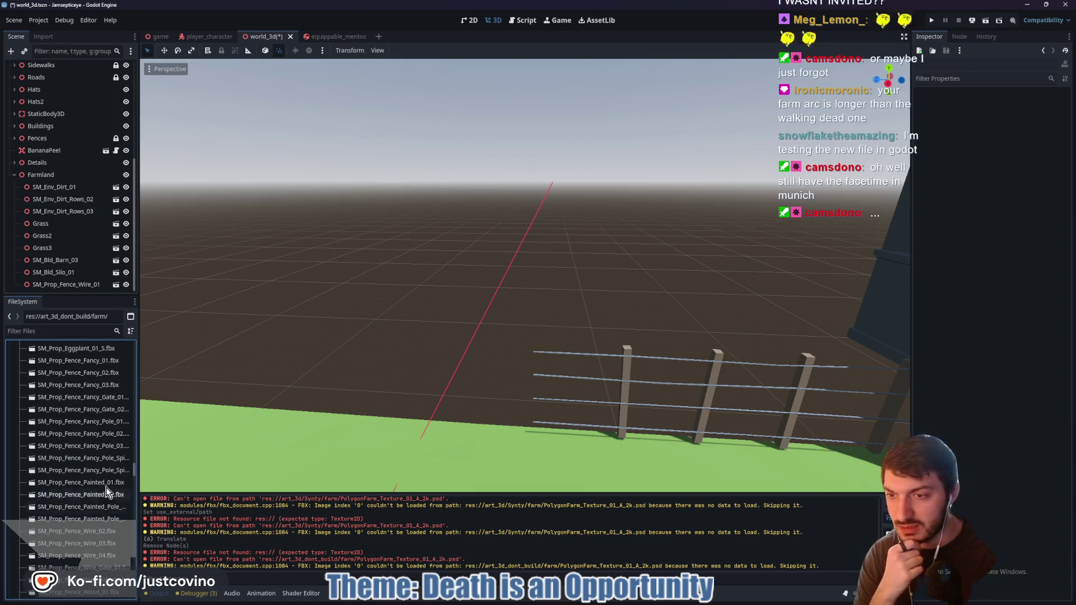
Reimport SM_Prop_Fence_Painted_Pole_02.fbx with Farm_Mat using external synty_material2.tres
click(110, 520)
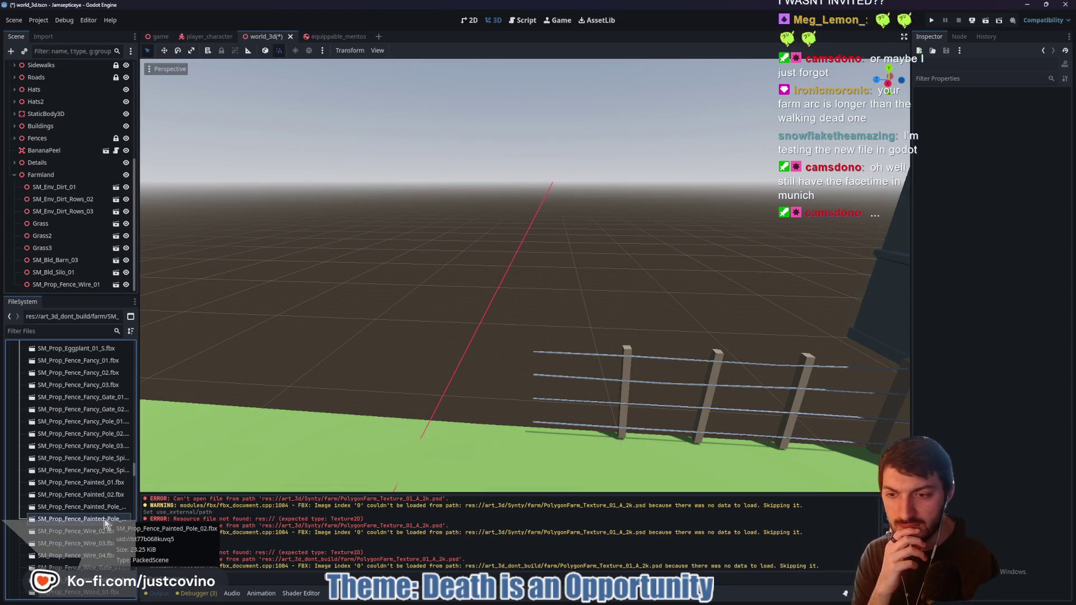
double_click(105, 519)
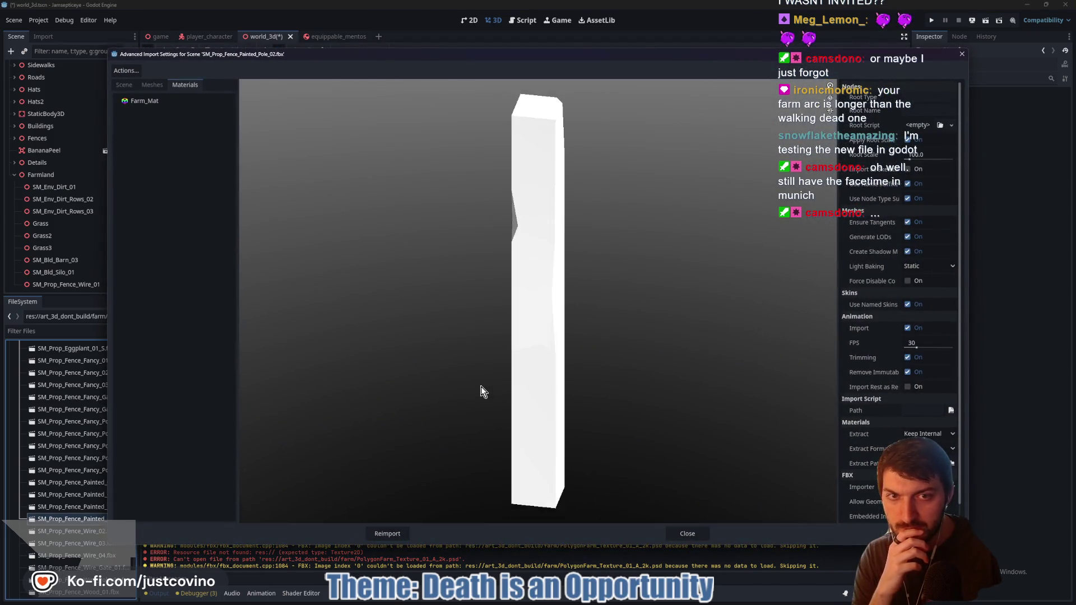
click(197, 103)
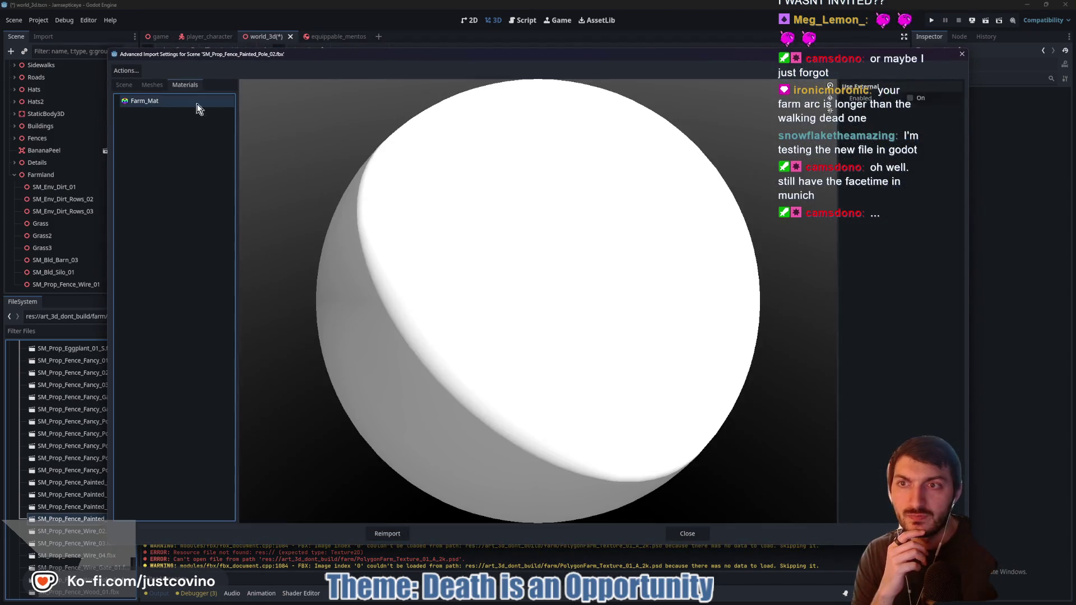
click(909, 98)
click(956, 113)
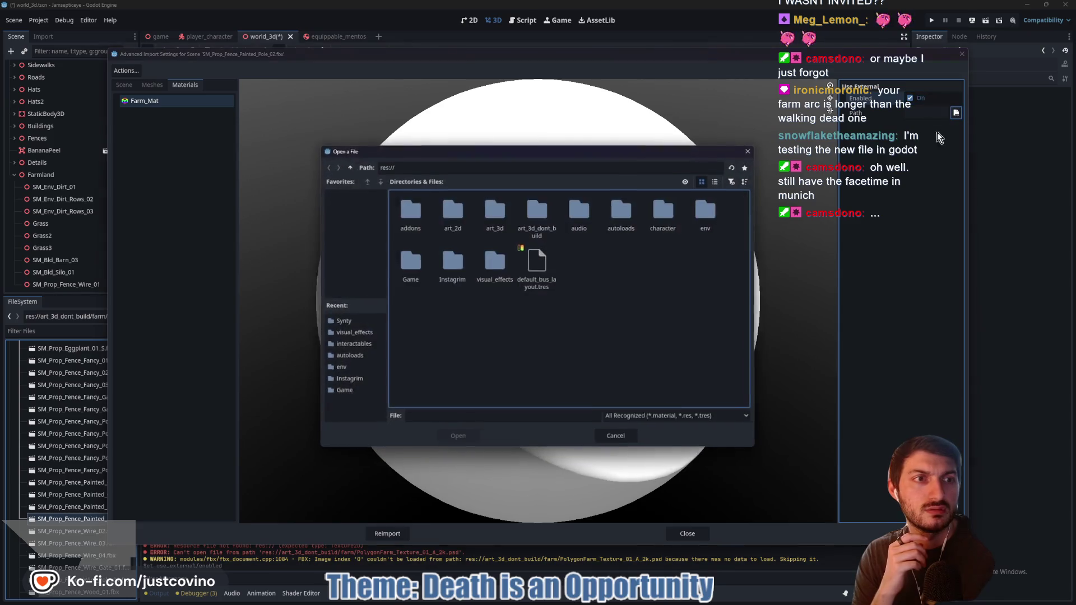
double_click(490, 217)
double_click(465, 213)
click(623, 213)
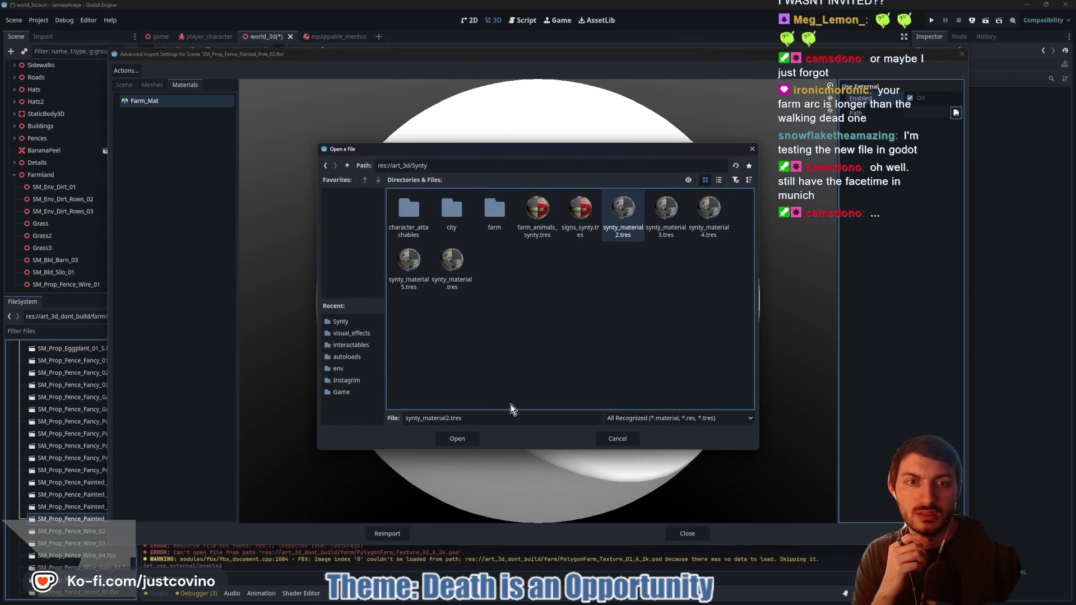
click(457, 439)
click(387, 534)
Place the painted fence pole into the scene and frame it
drag(90, 521, 435, 348)
scroll(512, 331, down, 5)
scroll(513, 331, up, 6)
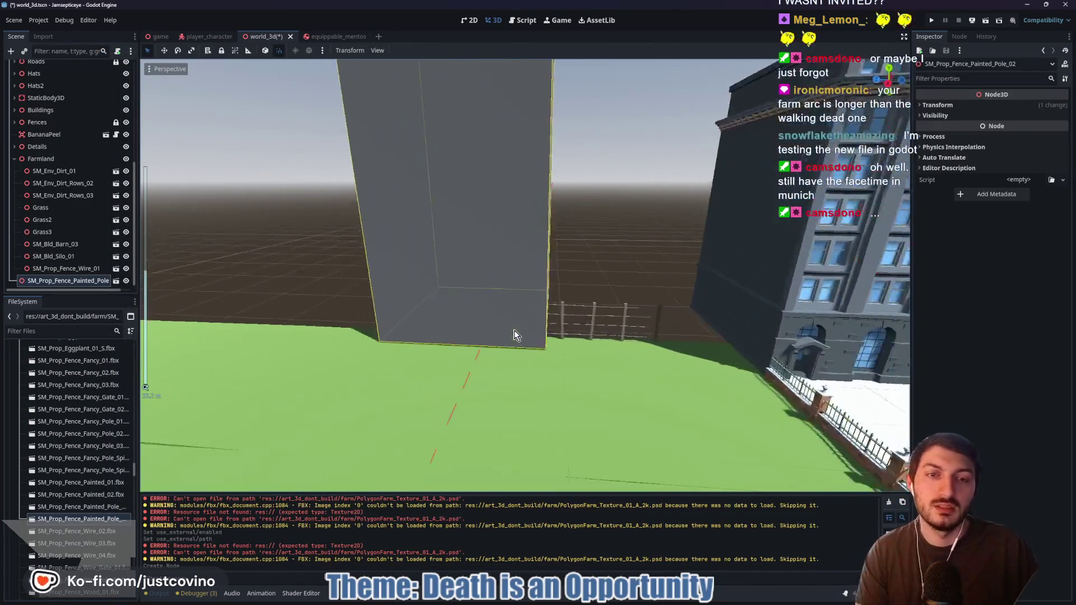
scroll(548, 318, down, 3)
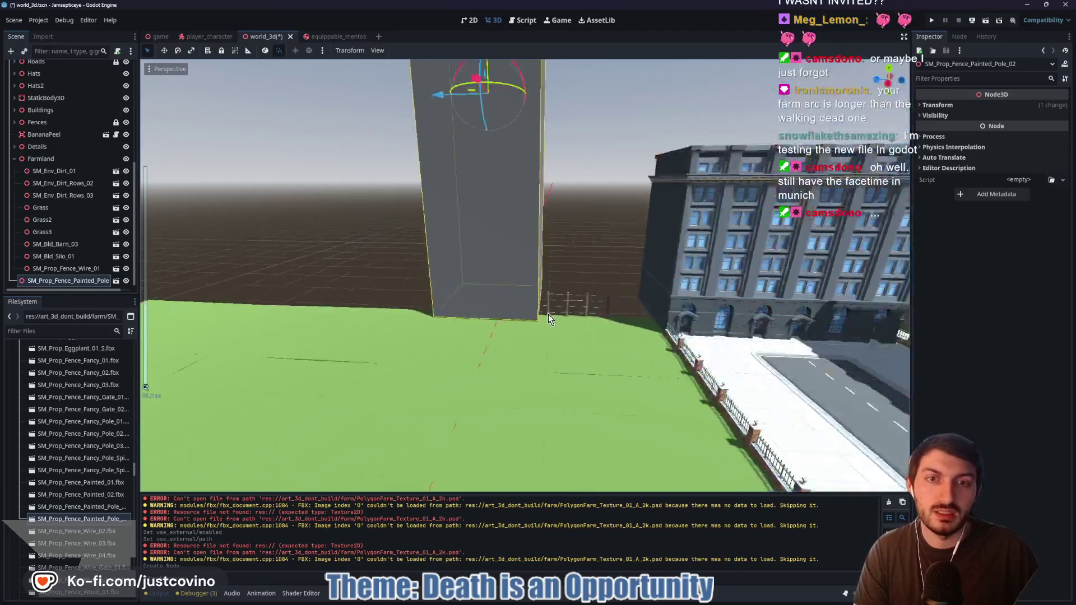
scroll(548, 318, down, 5)
key(f)
Switch the painted pole's Farm_Mat to signs_synty.tres and reimport
double_click(78, 520)
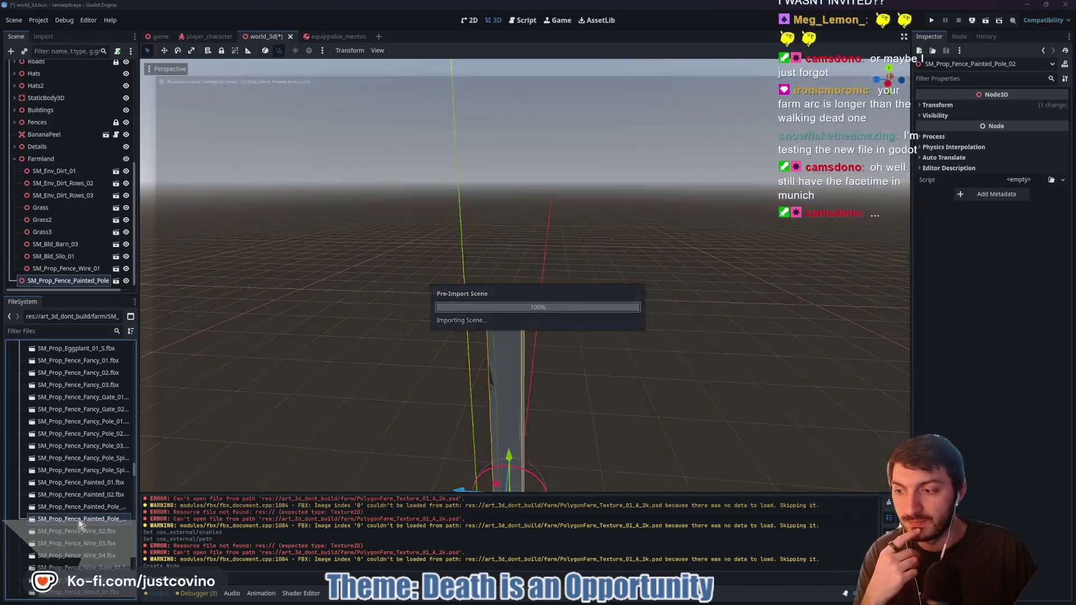
click(144, 101)
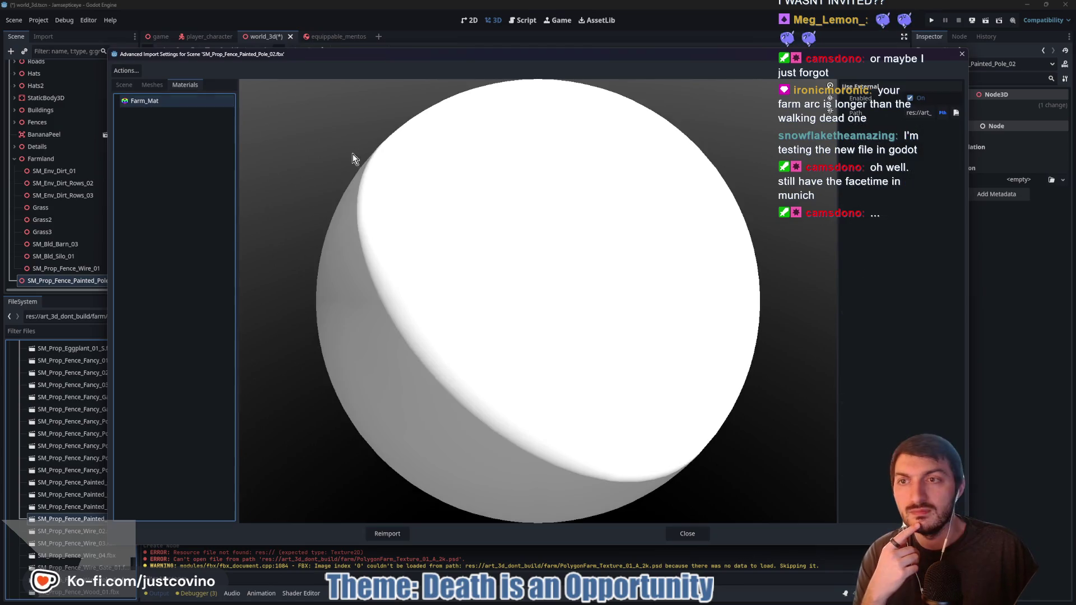
click(955, 114)
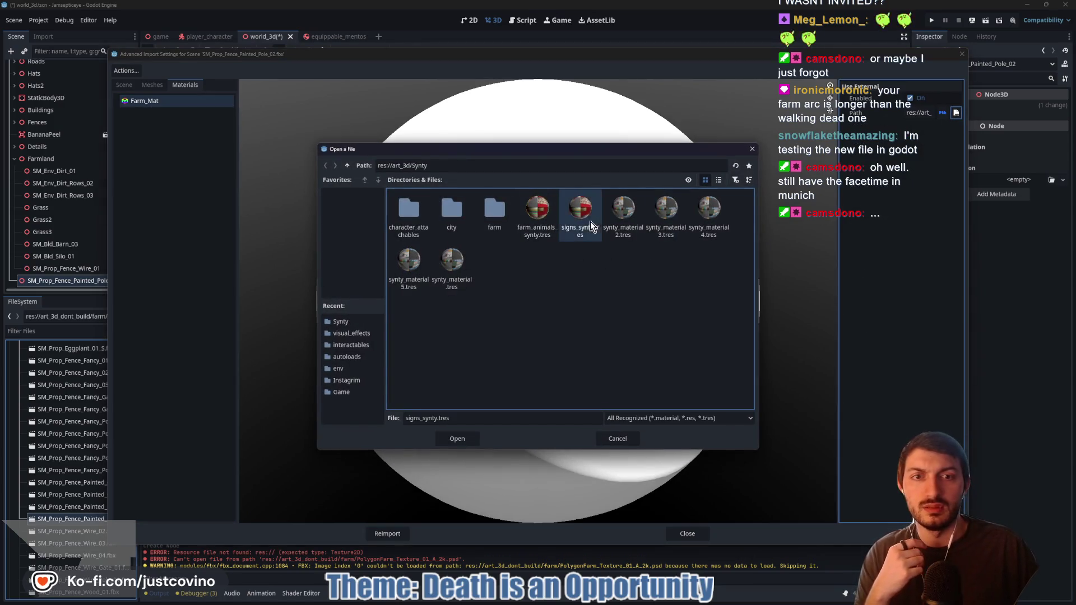
click(452, 437)
click(387, 532)
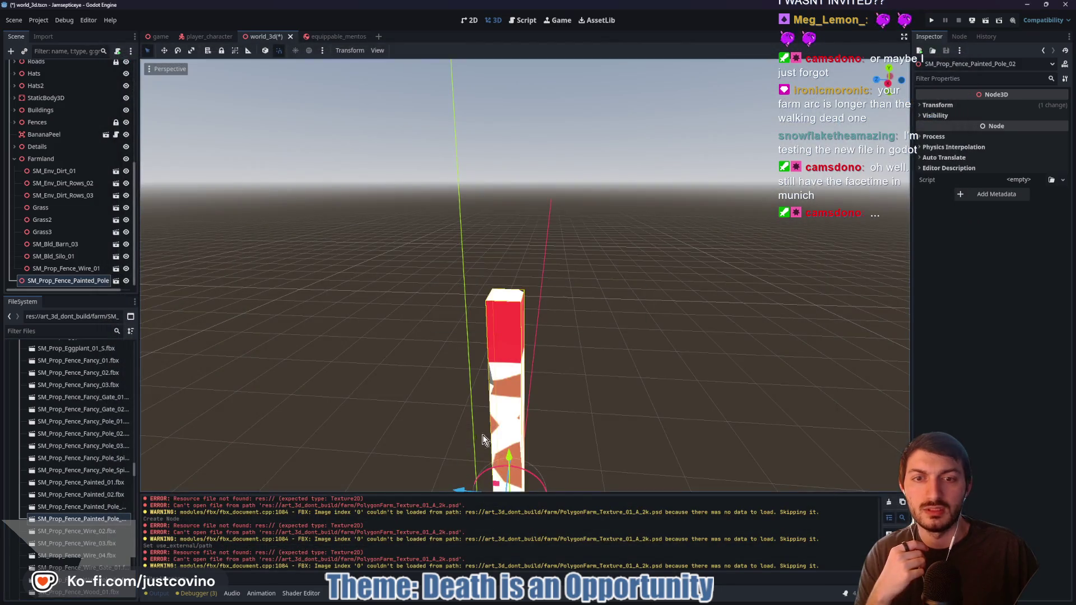
Delete the painted fence pole node from the scene
click(71, 281)
click(68, 269)
key(Delete)
click(505, 307)
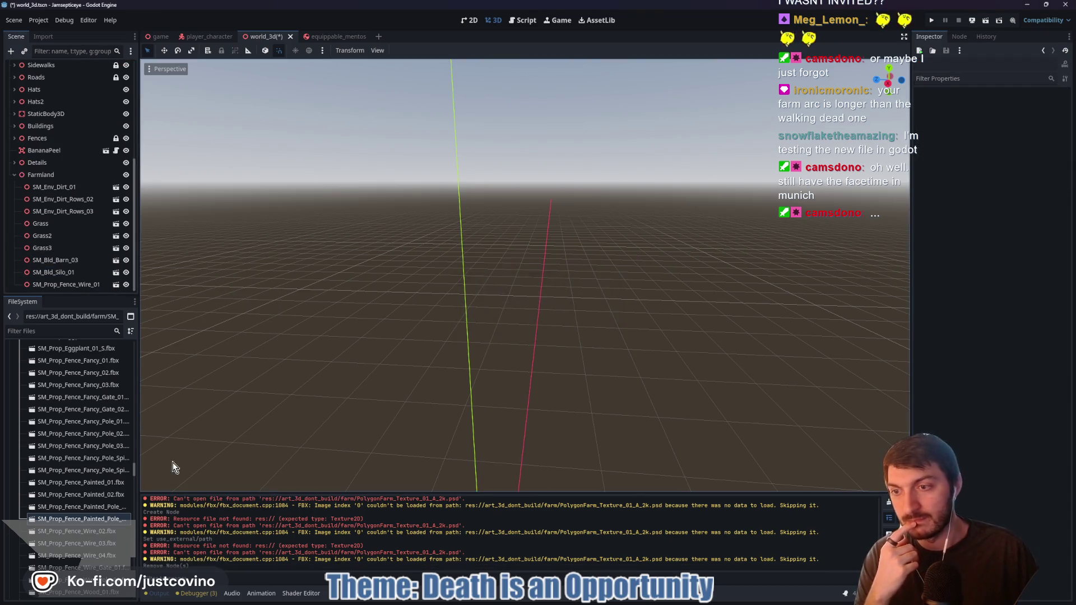
Select SM_Prop_Fence_Wire_Pole_01.fbx and scroll the FileSystem back up to res://art_3d/Synty/farm
scroll(59, 517, down, 5)
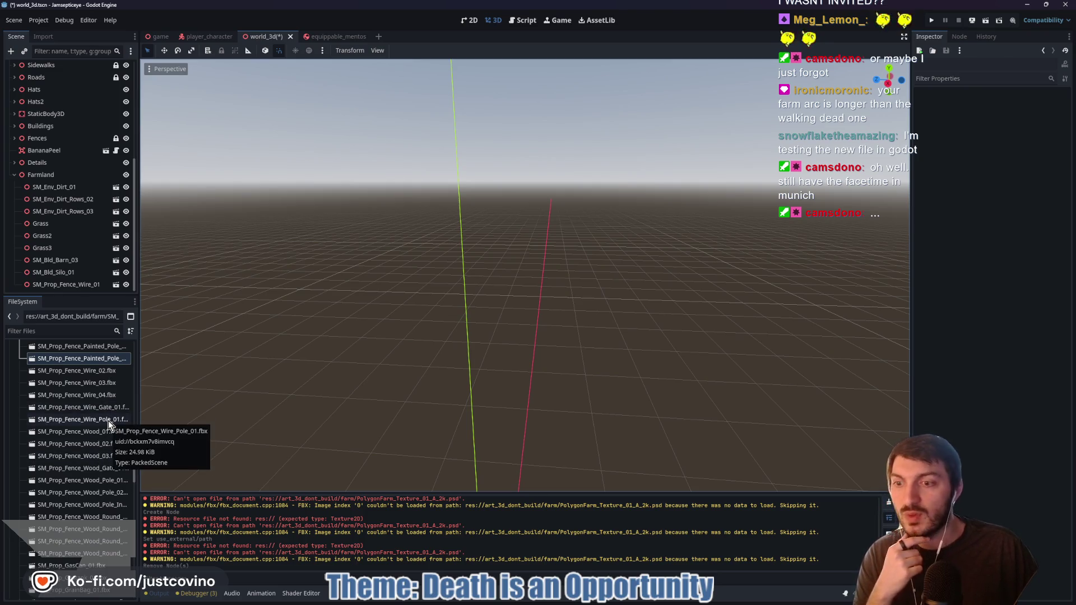
click(108, 422)
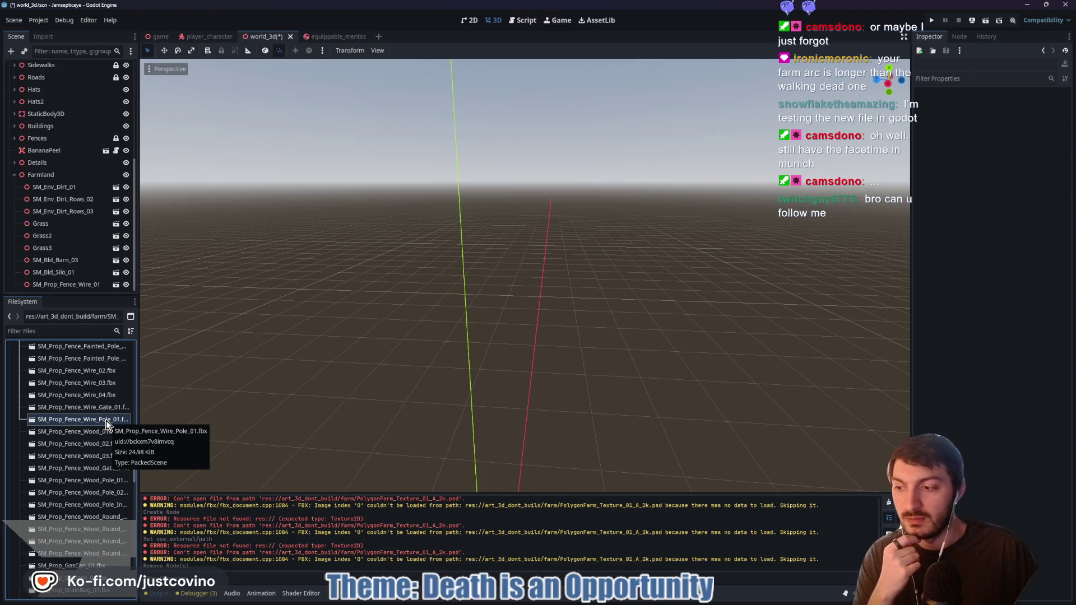
mouse_move(106, 421)
mouse_down()
mouse_move(65, 410)
mouse_move(56, 421)
mouse_move(57, 411)
mouse_move(65, 447)
mouse_move(37, 397)
mouse_up()
scroll(63, 412, up, 5)
scroll(65, 410, up, 10)
scroll(68, 413, up, 10)
scroll(56, 414, up, 10)
scroll(58, 412, up, 10)
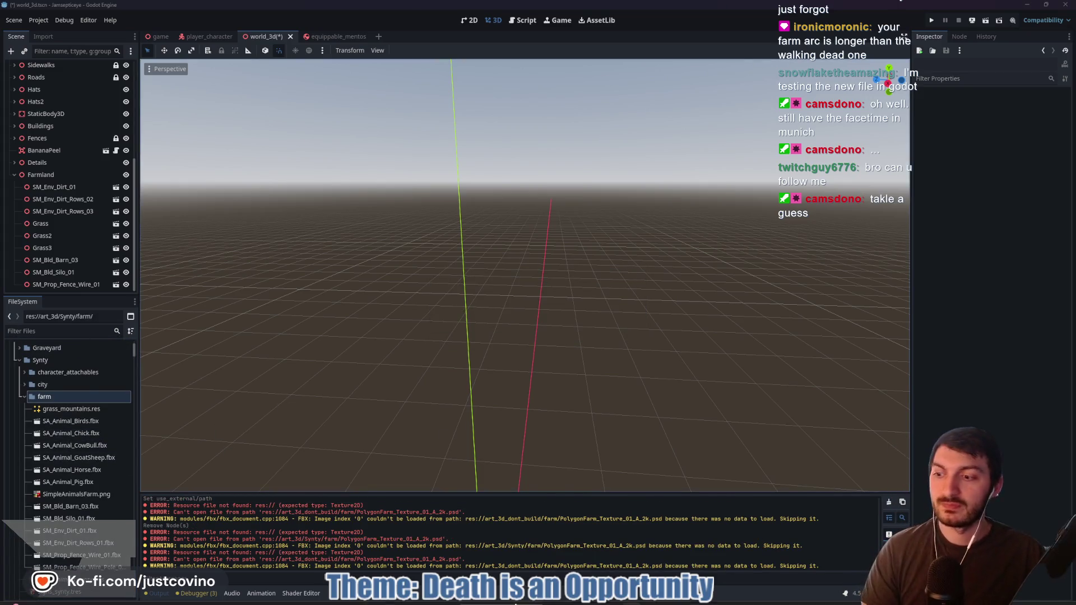
Go to TwitchTracker in a new browser tab and search the viewer's username
mouse_move(582, 599)
click(584, 552)
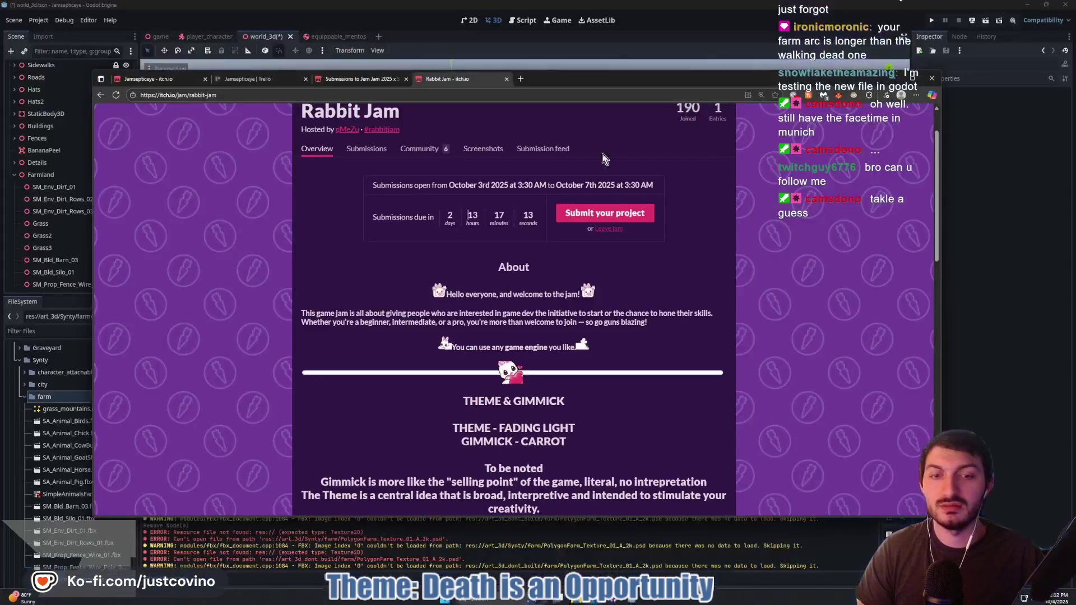
click(523, 79)
text(twitchtracker)
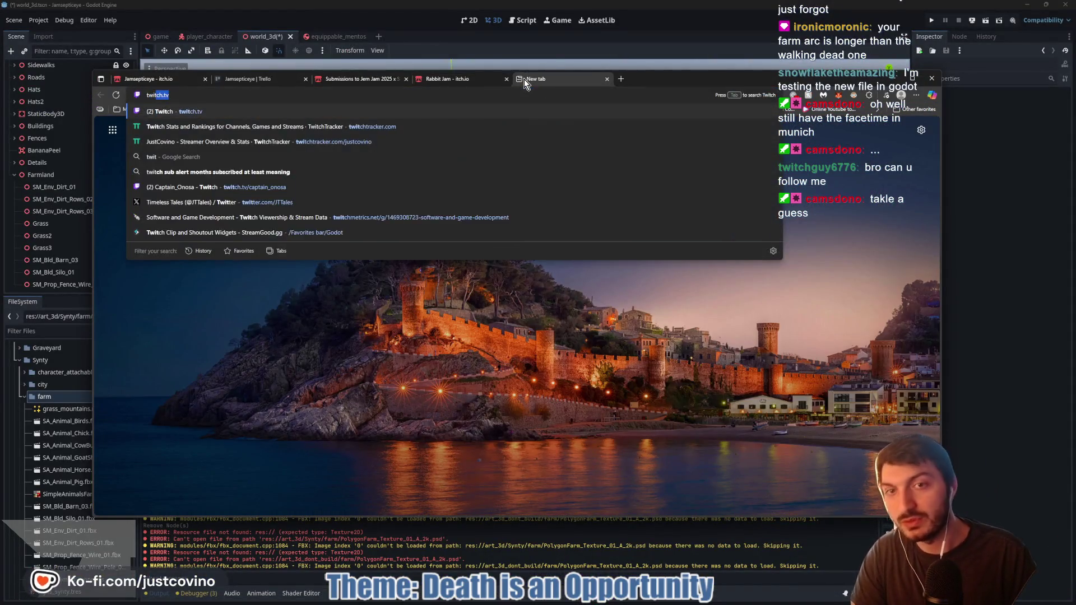
key(Return)
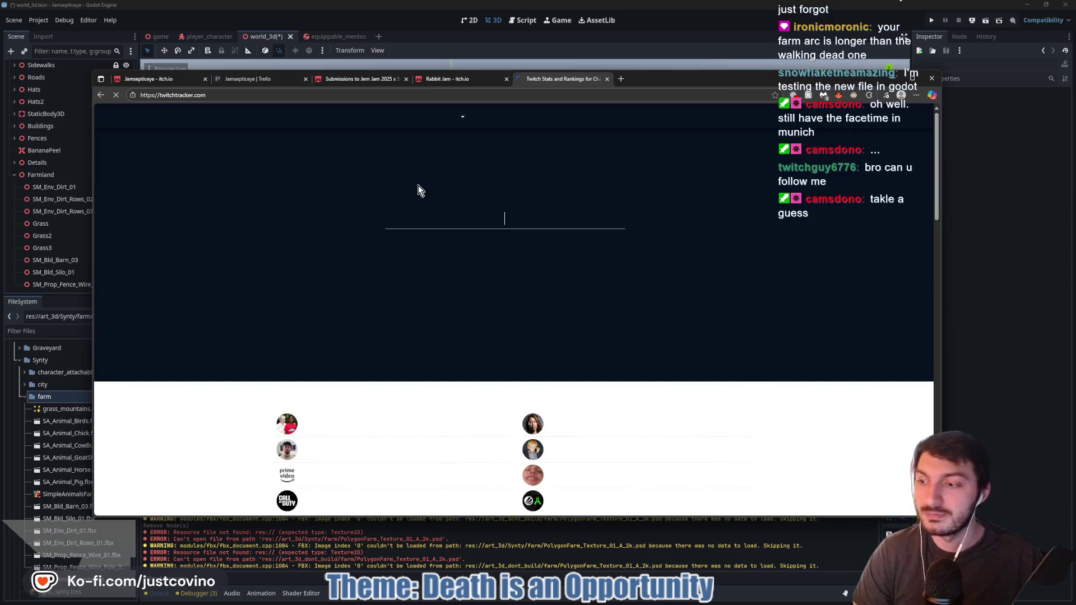
text(twitch)
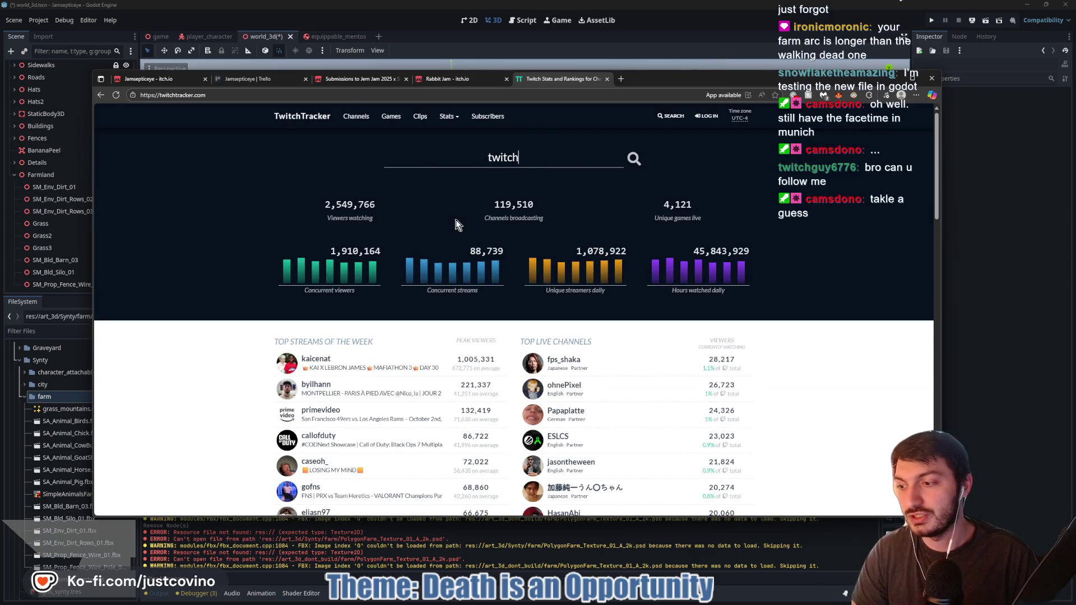
text(guy6776)
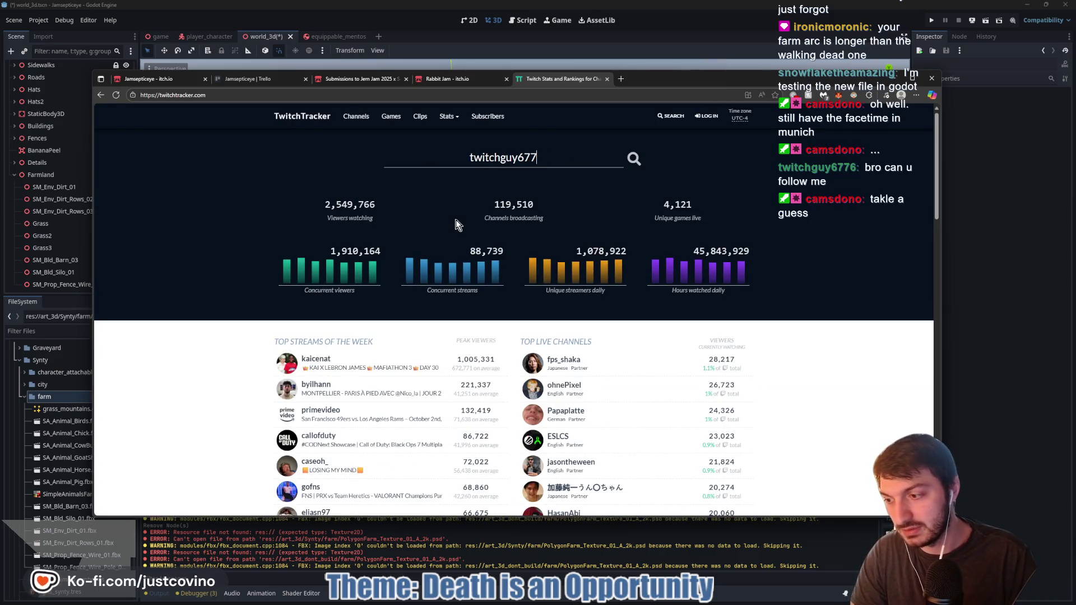
key(Return)
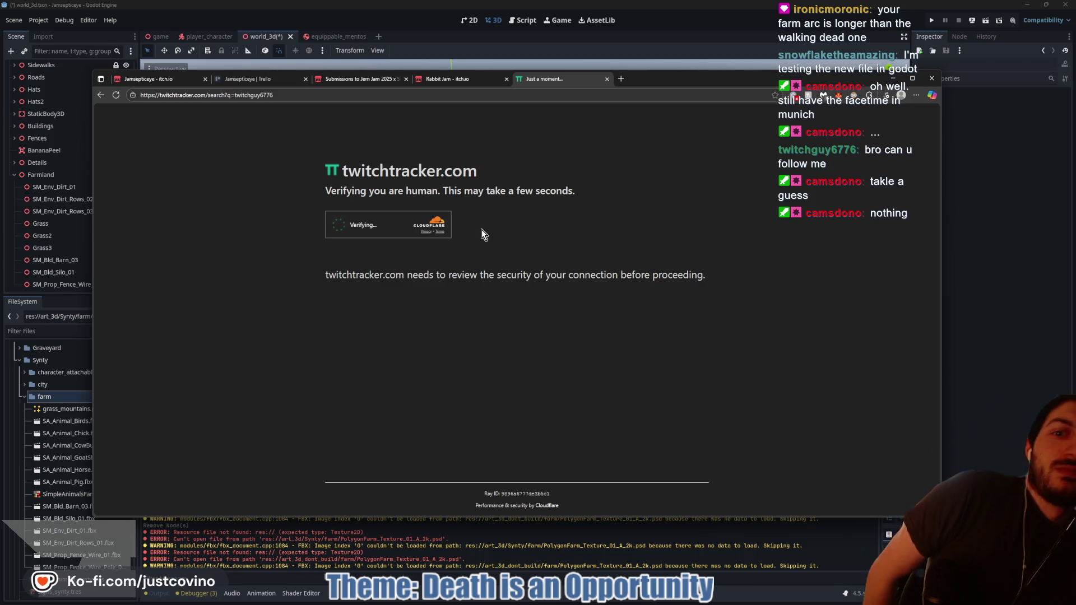
Open the viewer's channel stats page from the results, then close it and return to Godot
click(1030, 307)
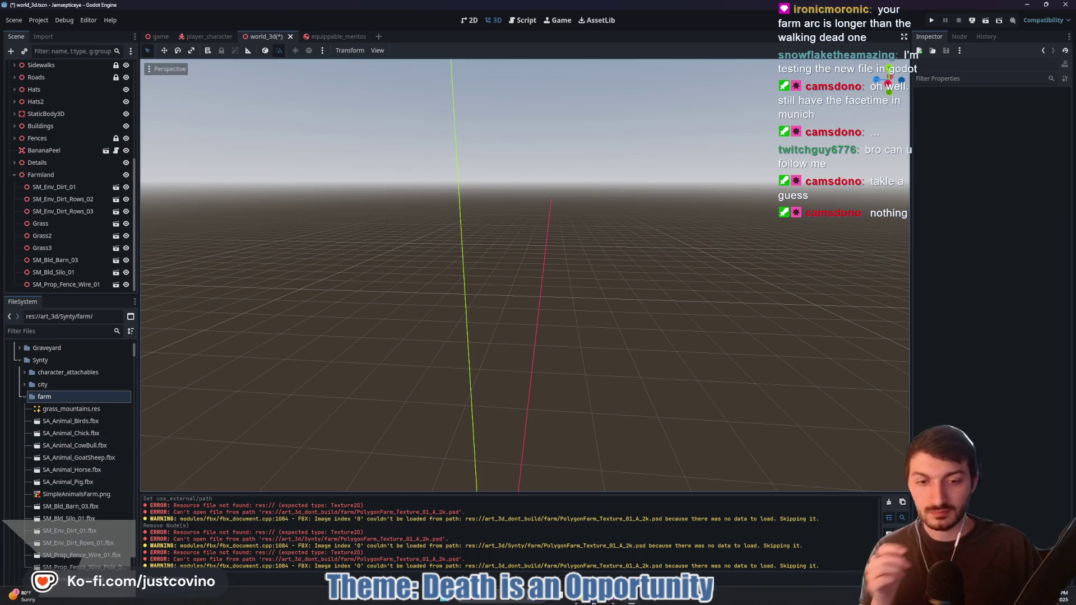
mouse_move(594, 601)
click(552, 526)
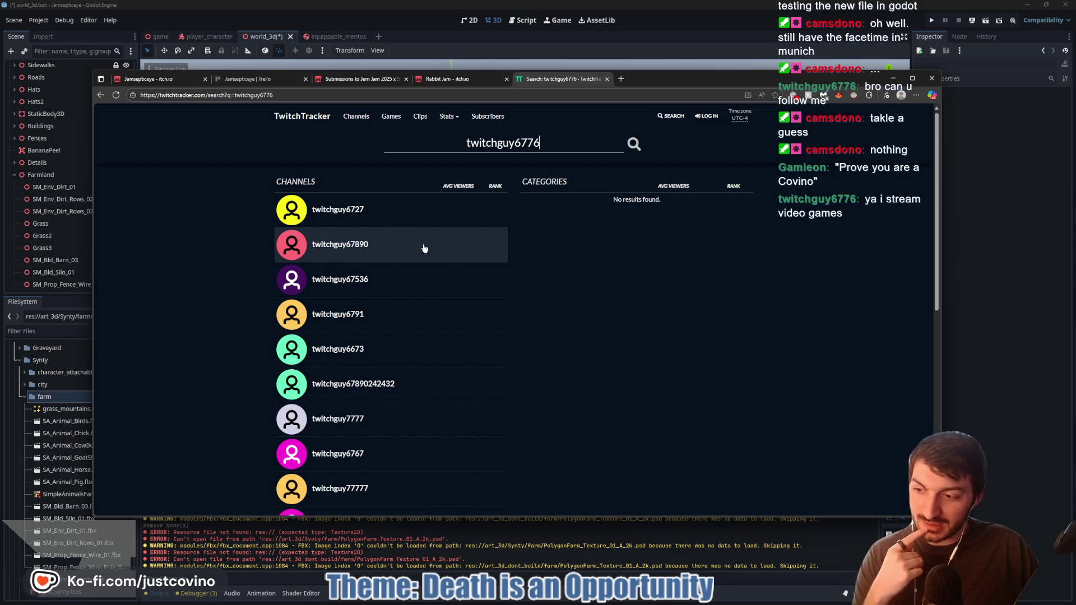
scroll(404, 243, down, 2)
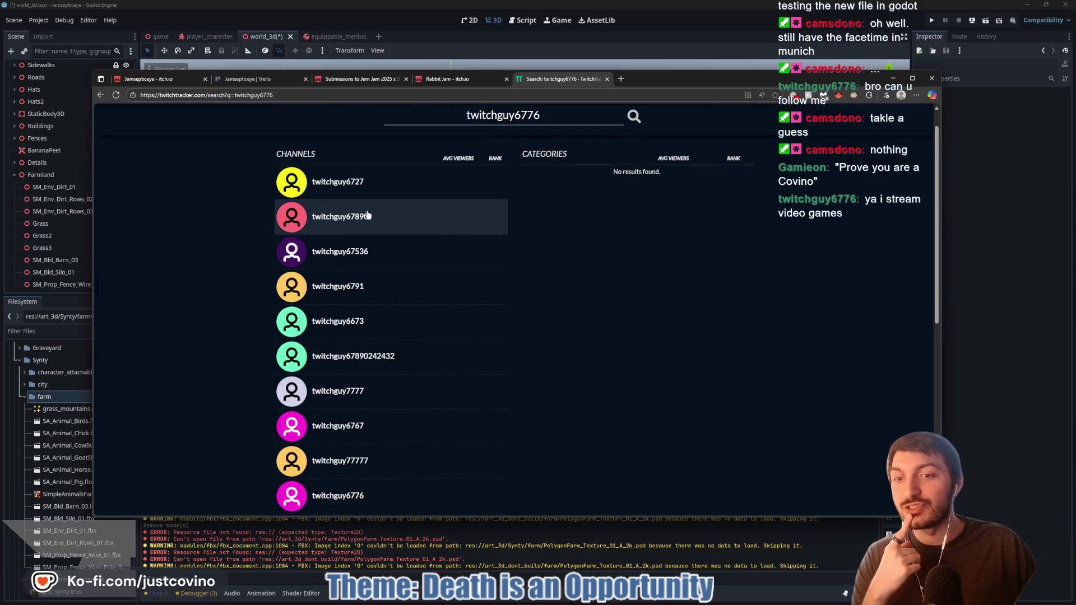
scroll(440, 216, down, 1)
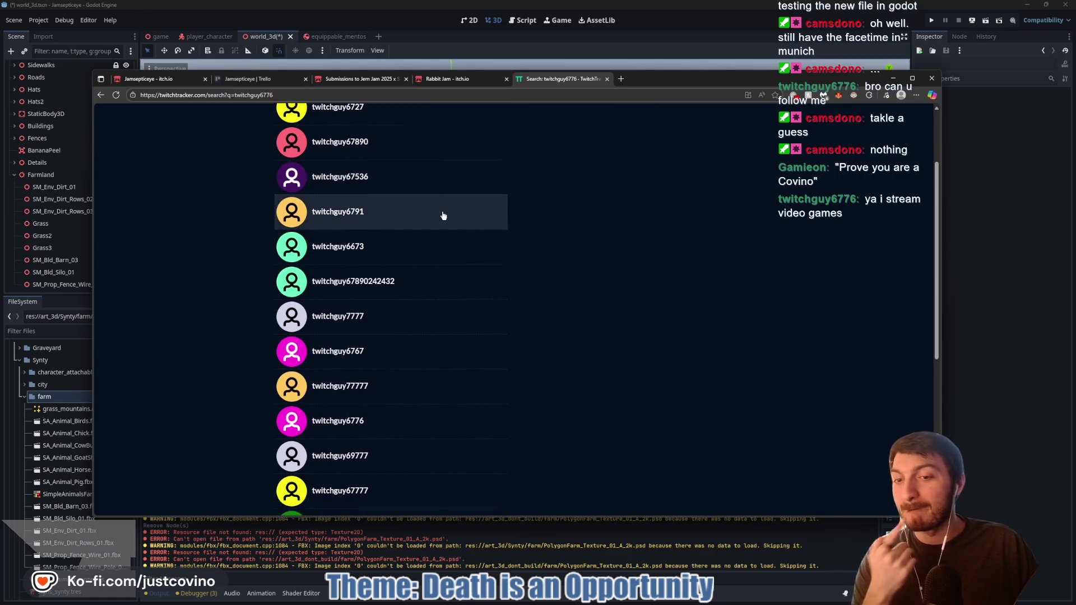
click(353, 415)
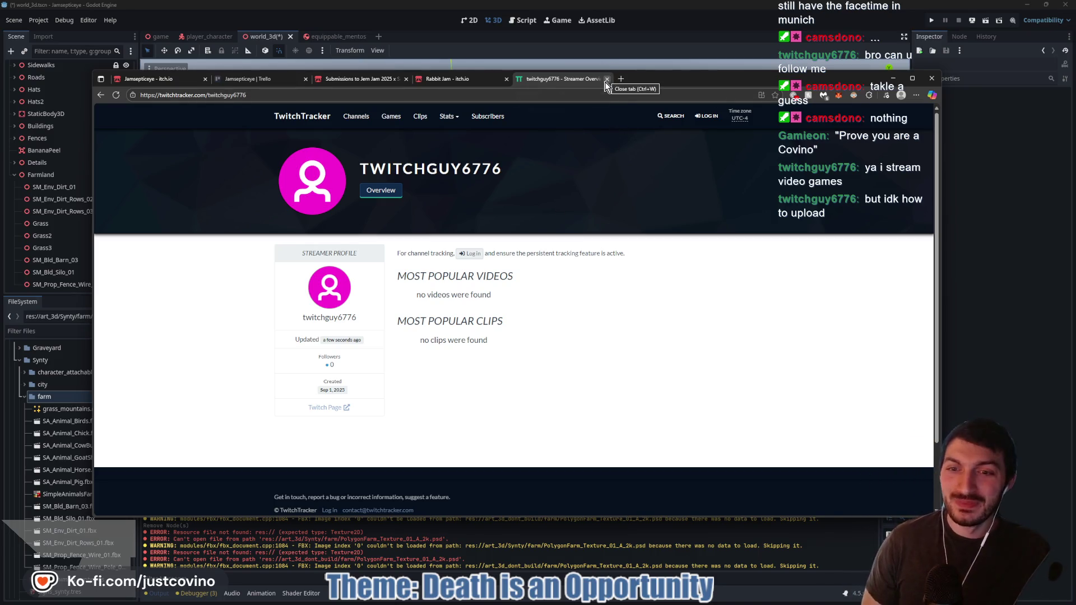
click(606, 79)
click(892, 79)
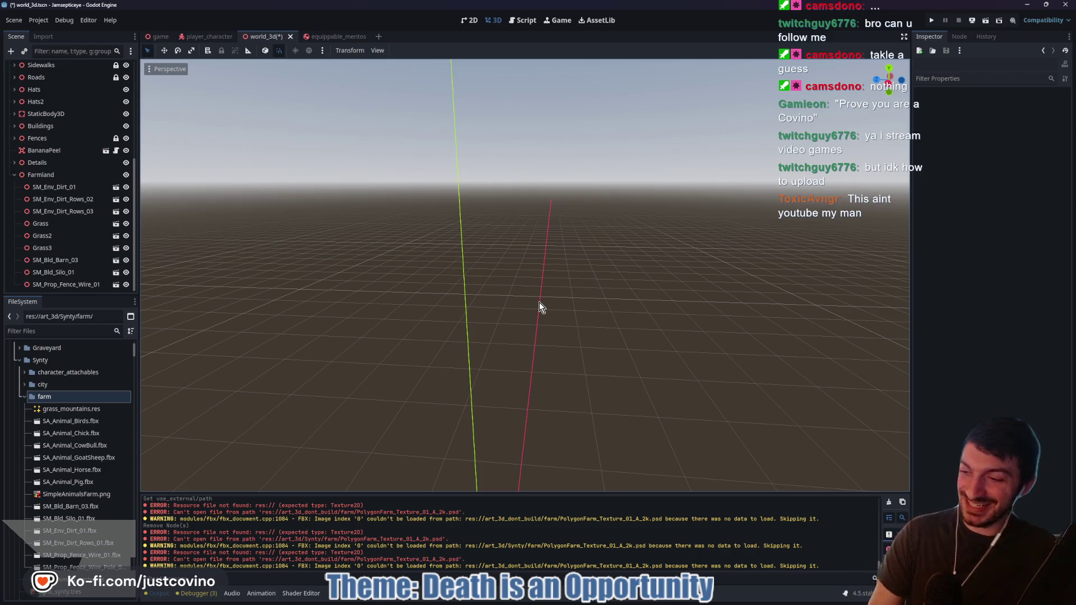
Fly the camera down to the farm with freelook and select the wire fence
key(shift+f)
key(w)
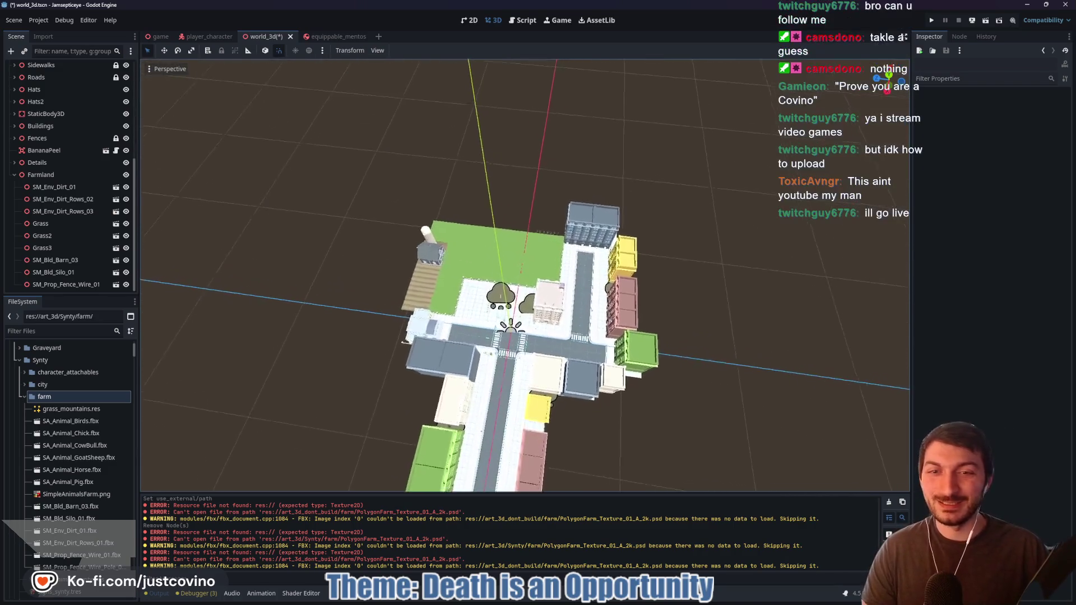
key(w)
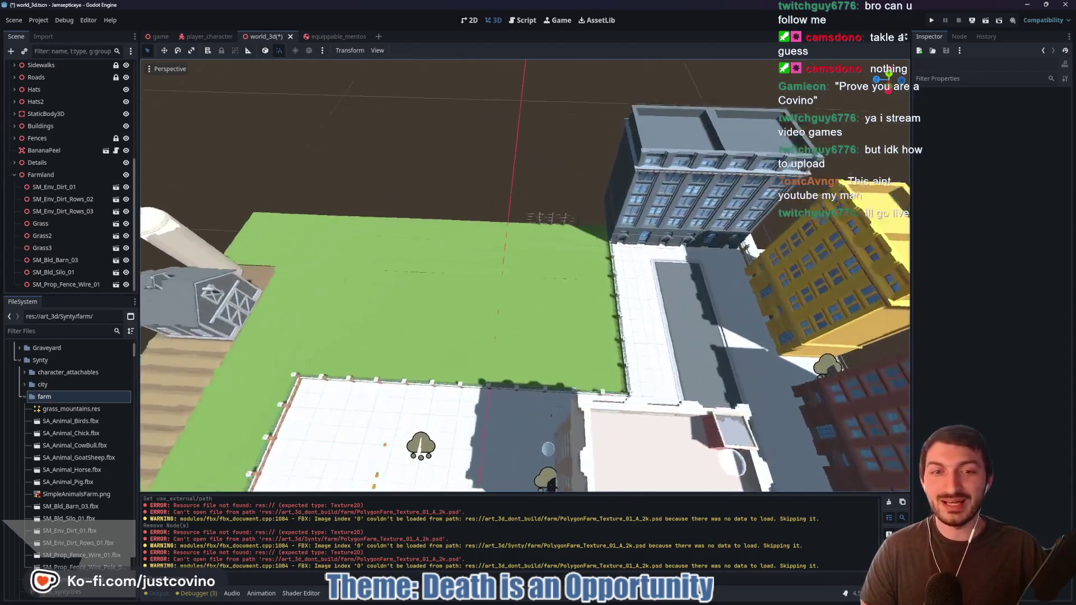
key(s)
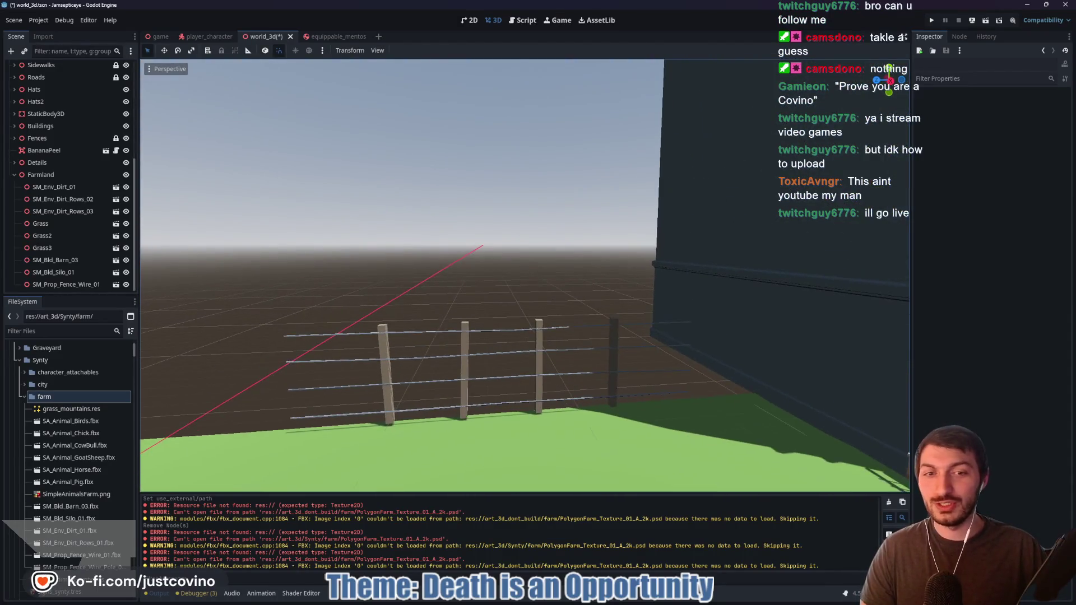
click(603, 319)
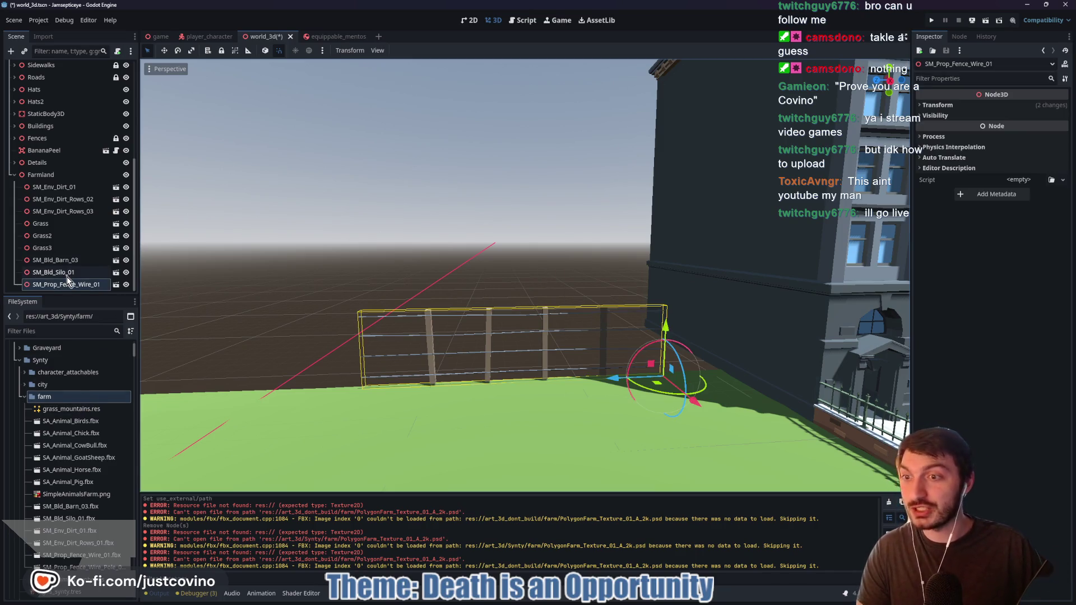
Scroll the FileSystem to SM_Prop_Fence_Wire_Pole_01.fbx and select it
scroll(91, 492, down, 3)
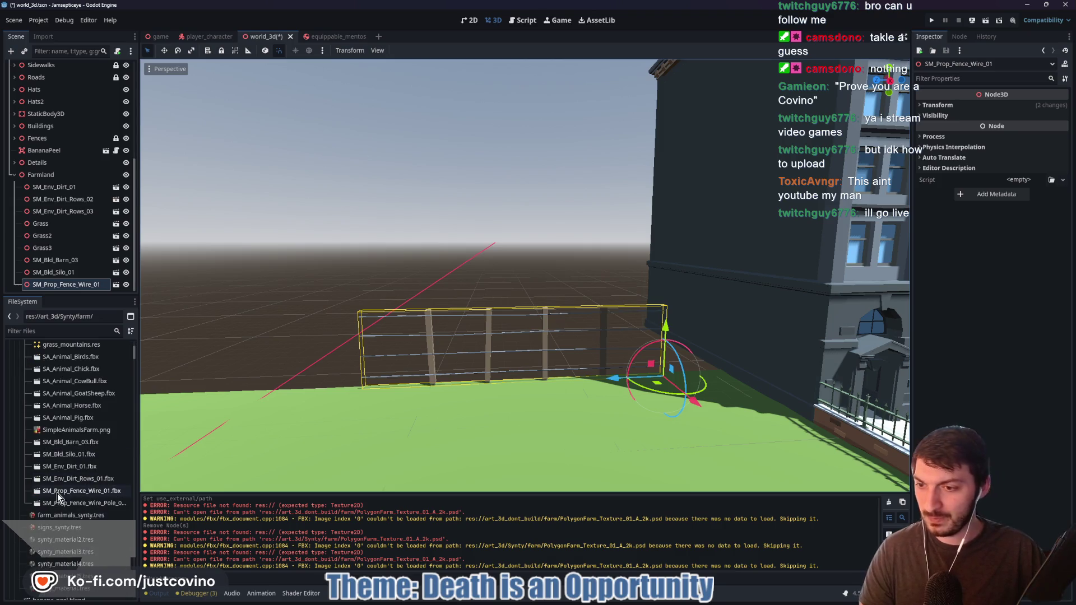
scroll(63, 489, down, 2)
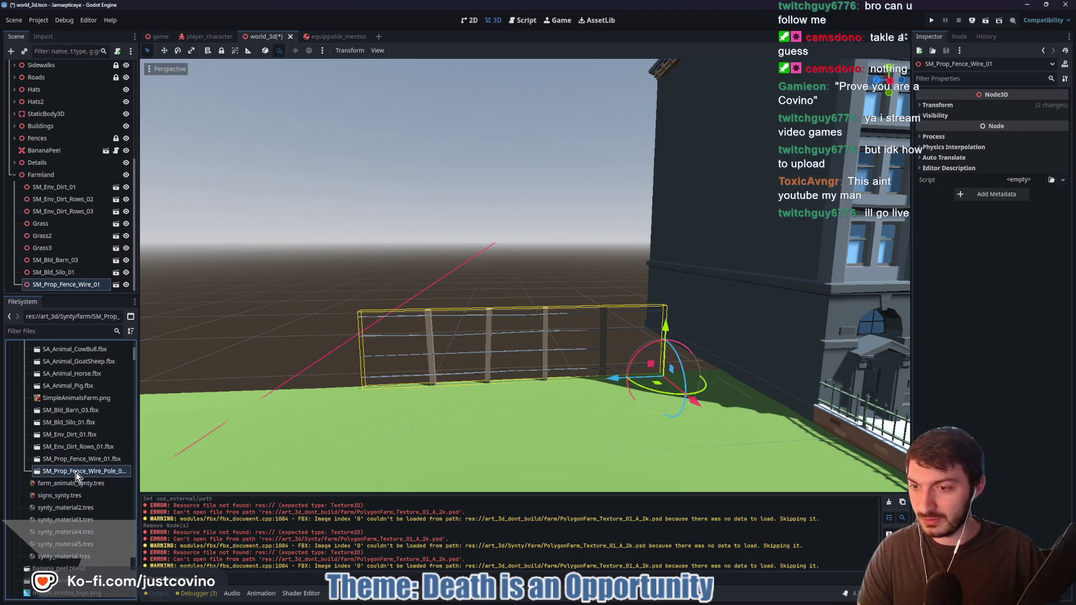
click(84, 468)
Set the wire pole's Farm_Mat to external art_3d/Synty/synty_material2.tres and apply the import settings
double_click(83, 465)
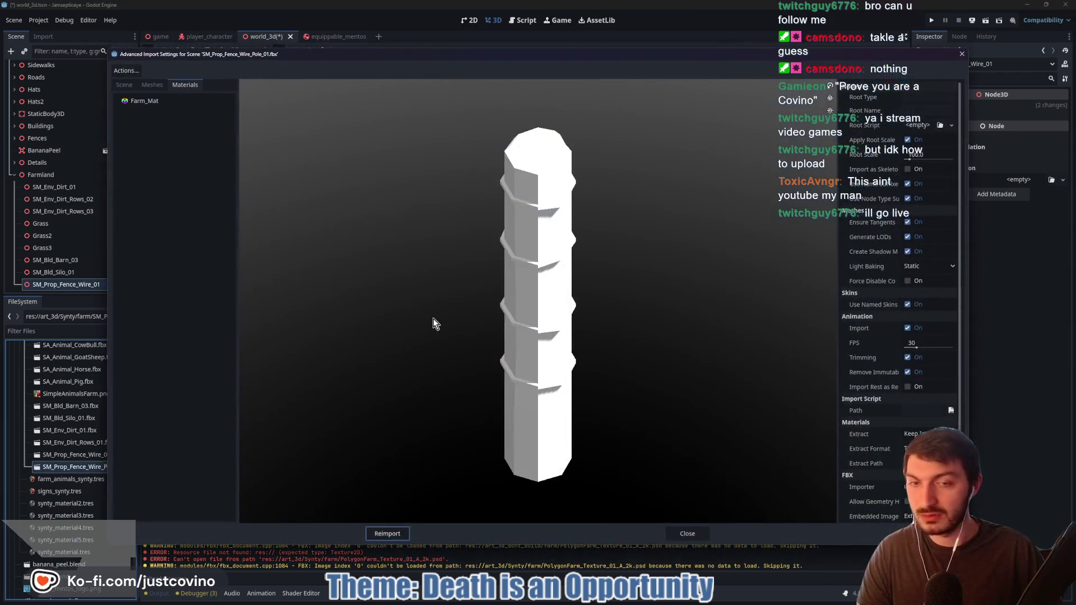
click(185, 84)
click(909, 99)
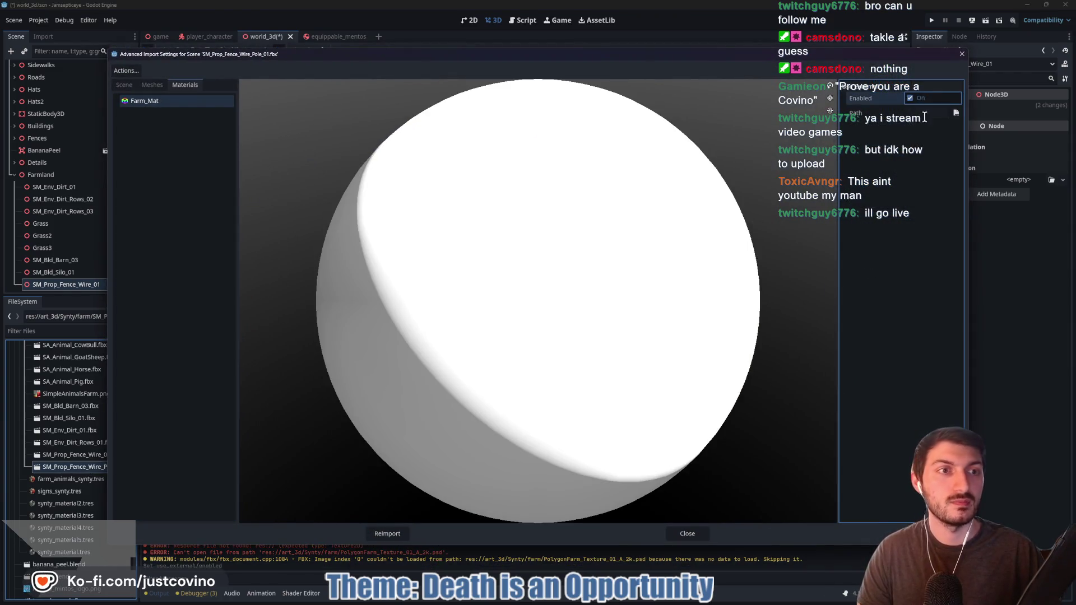
click(955, 114)
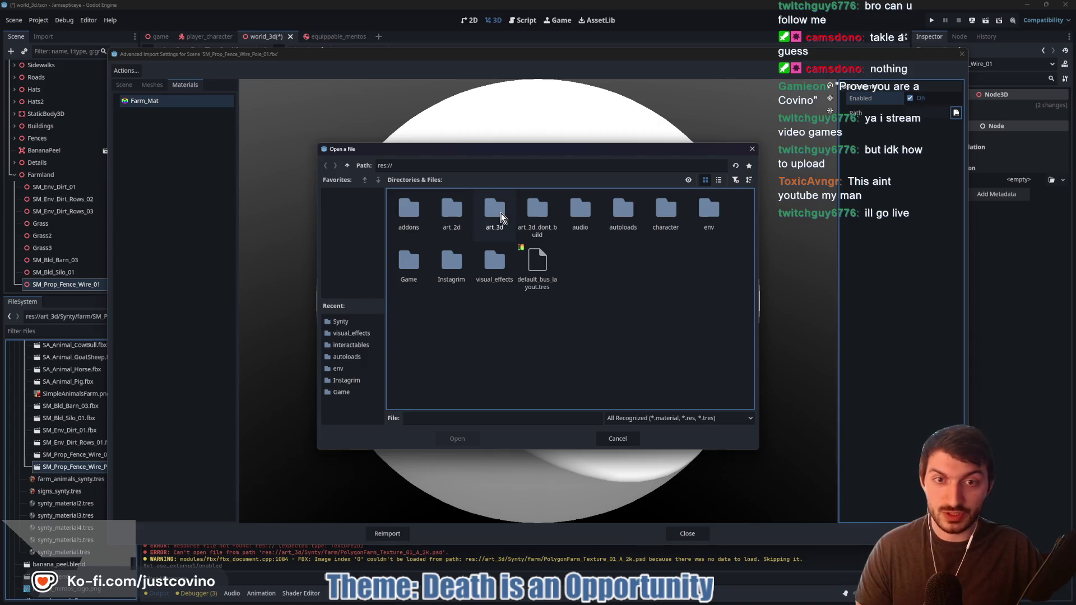
double_click(495, 219)
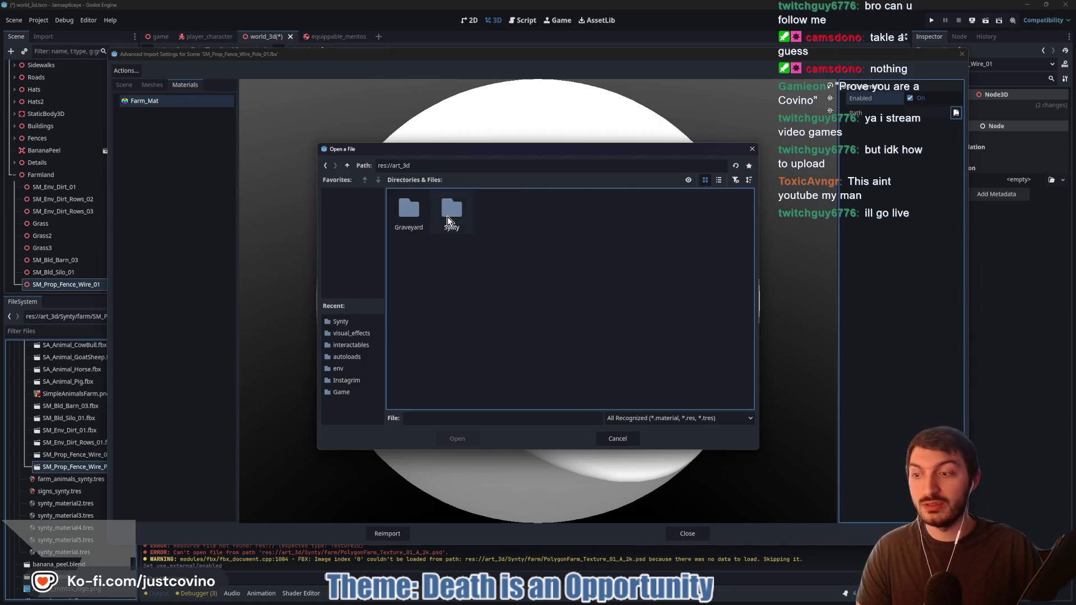
double_click(451, 213)
click(609, 220)
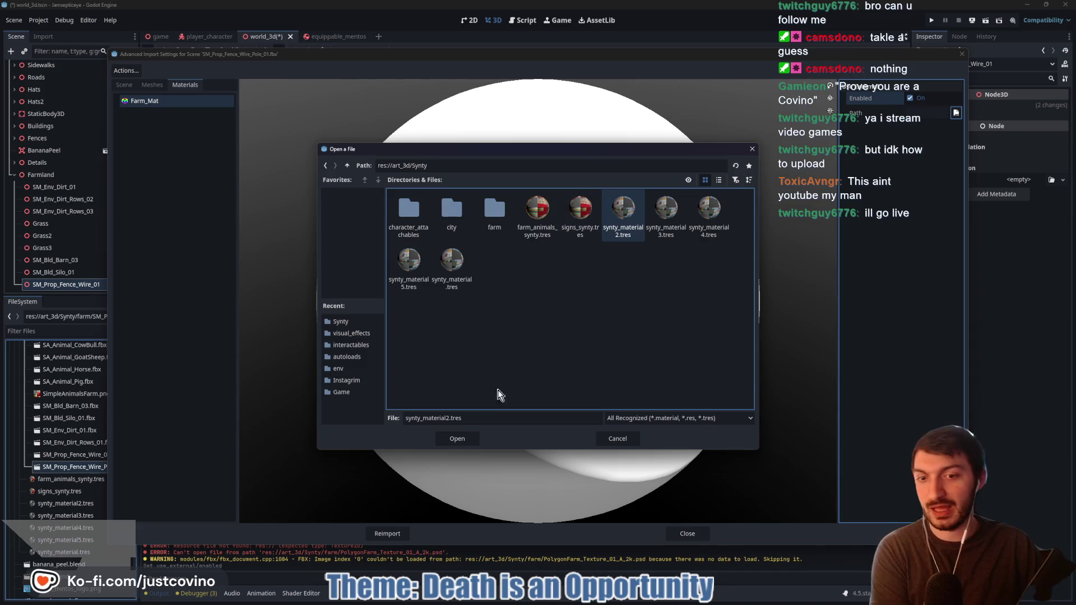
click(460, 439)
click(392, 533)
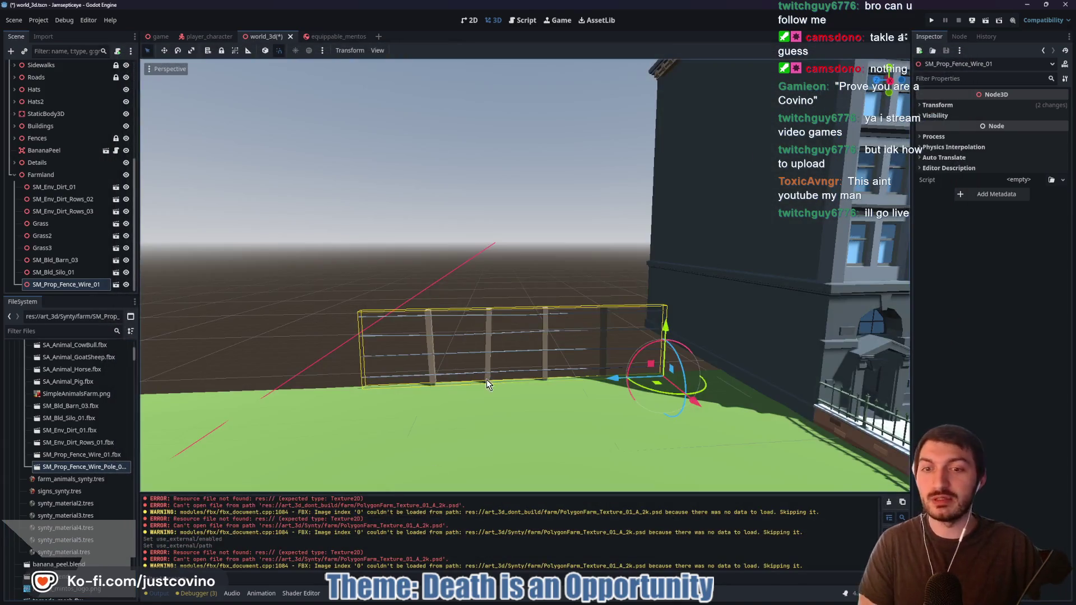
Drop SM_Prop_Fence_Wire_Pole_01 into the scene, frame it, and revert its scale from 30.303 to 1
drag(76, 466, 297, 365)
key(f)
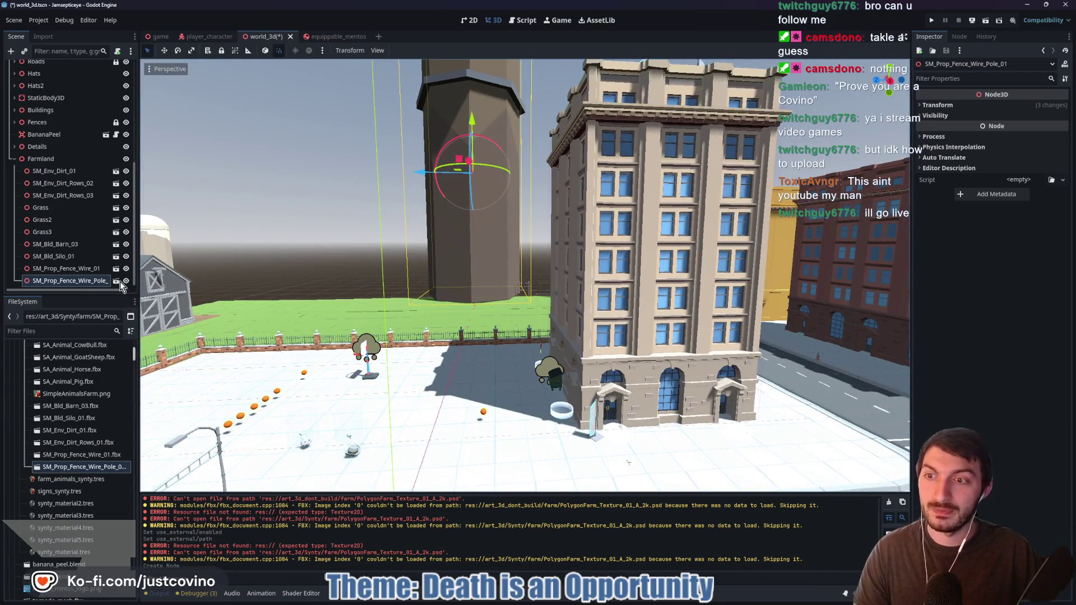
key(f)
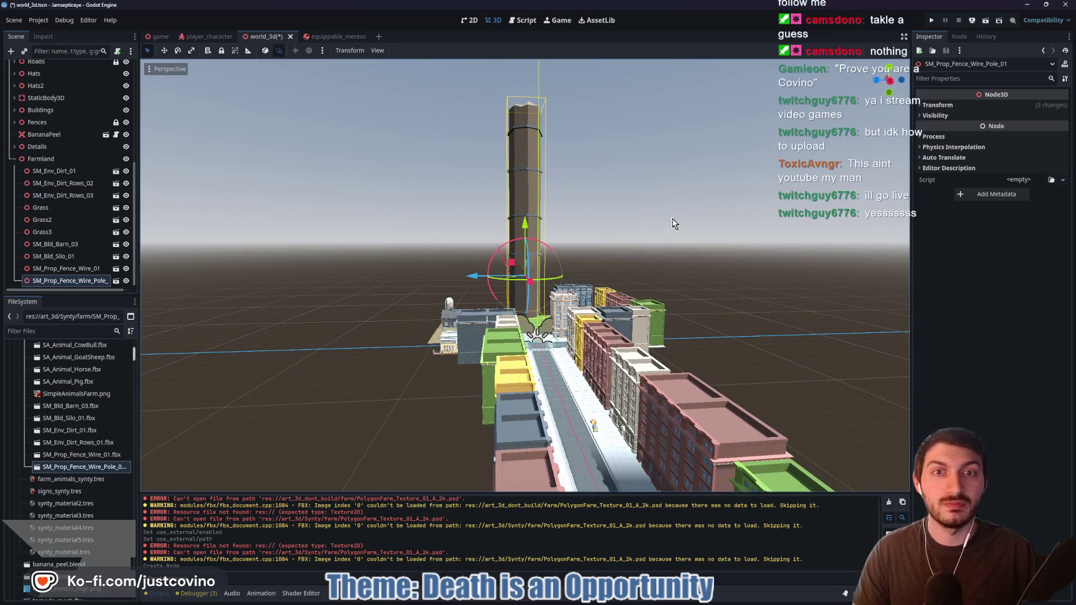
click(949, 106)
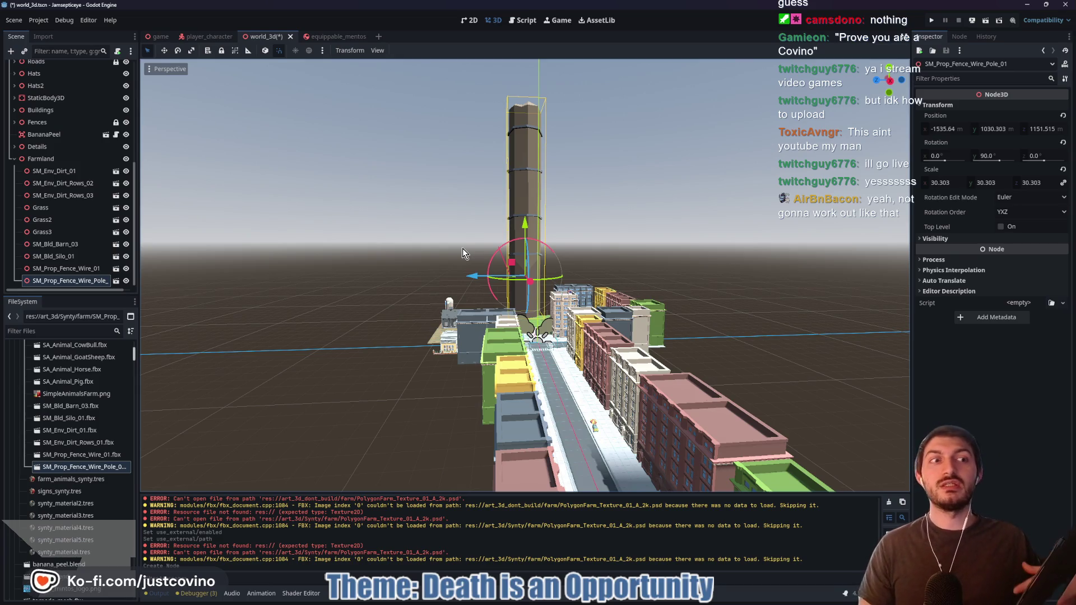
click(1062, 169)
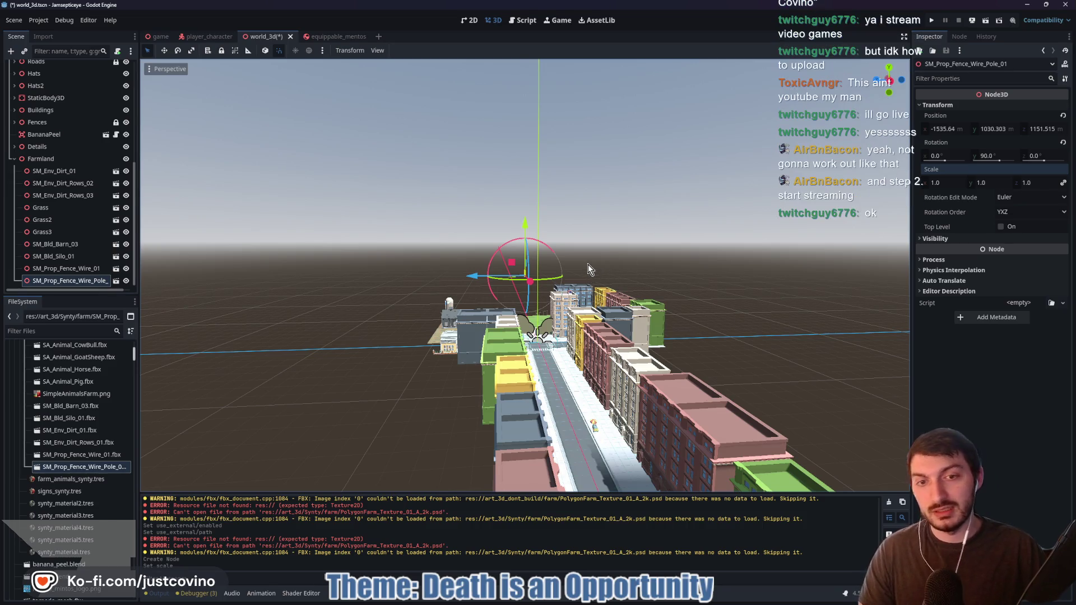
Drag the wire pole down its Y axis until it stands on the field beside the fence
scroll(610, 278, up, 8)
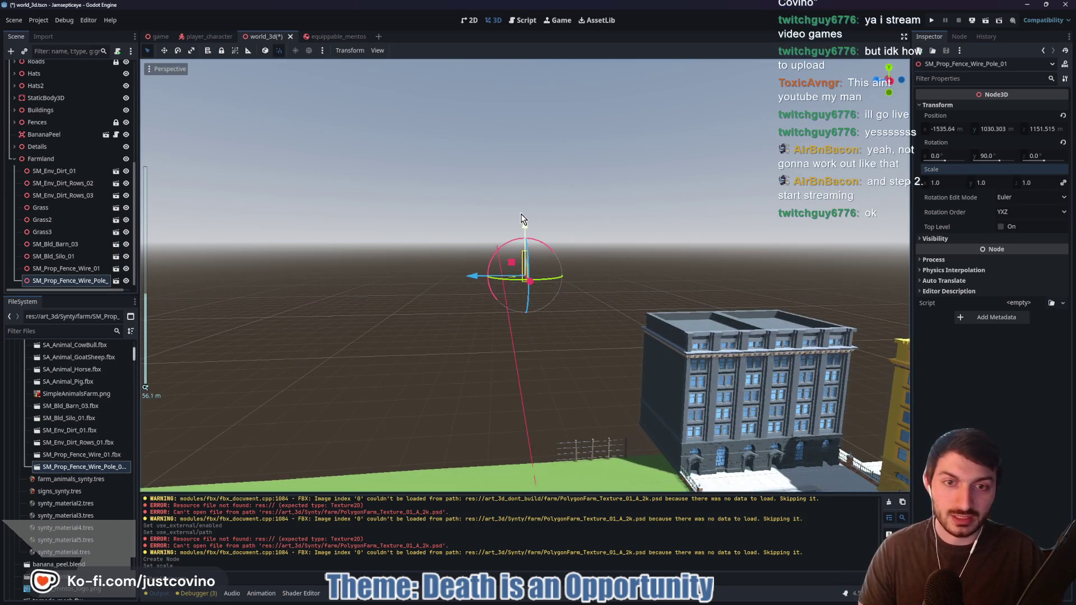
mouse_move(521, 219)
mouse_down()
mouse_move(542, 364)
mouse_move(568, 367)
mouse_up()
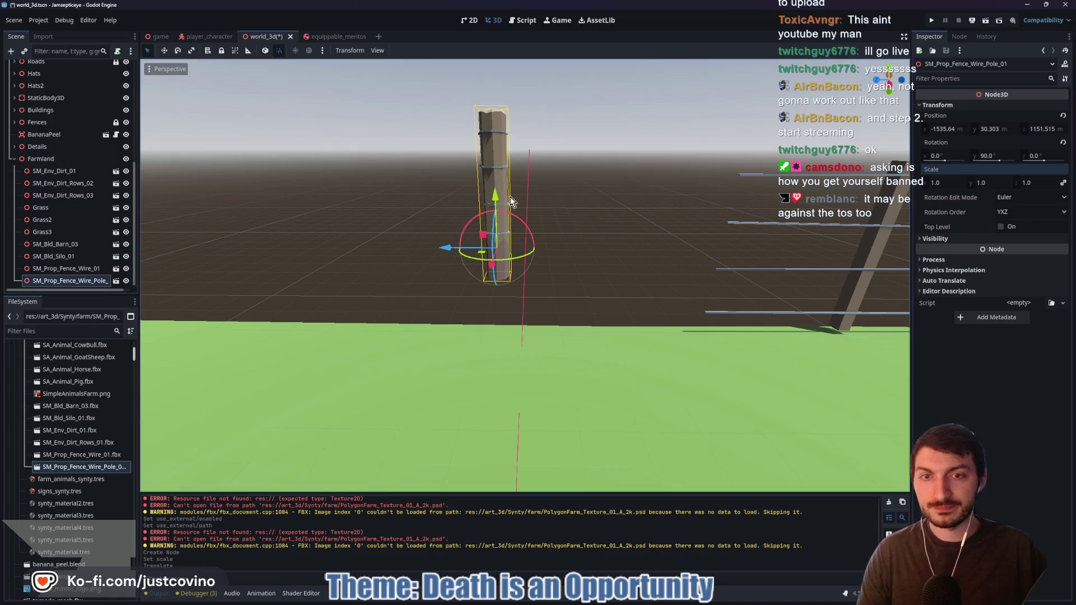
drag(496, 195, 495, 241)
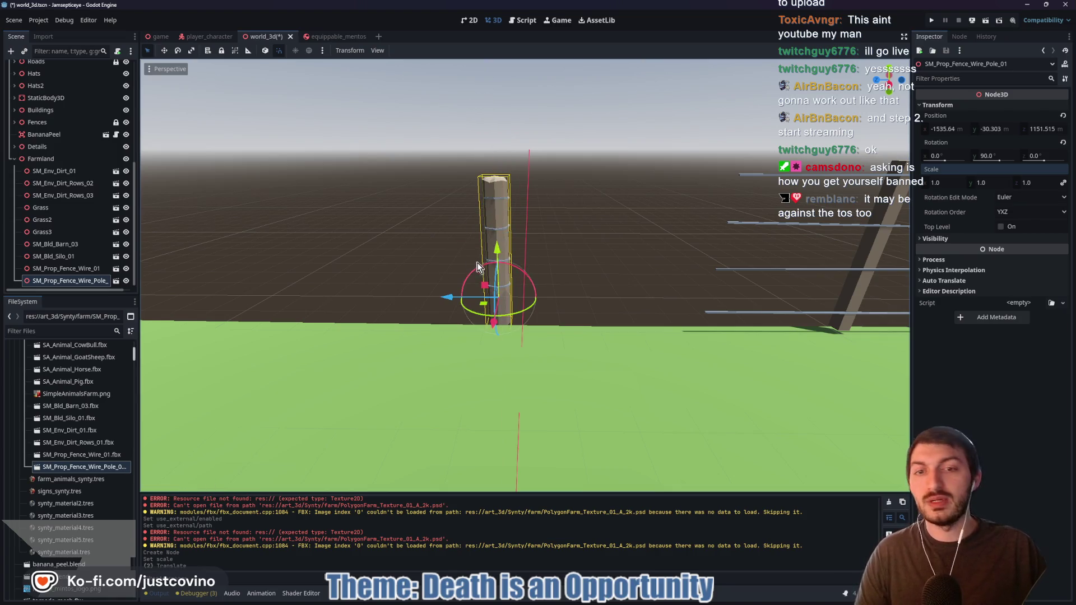
key(f)
mouse_move(443, 184)
mouse_down()
mouse_move(486, 230)
mouse_move(738, 285)
mouse_move(697, 223)
mouse_move(720, 164)
mouse_move(692, 217)
mouse_up()
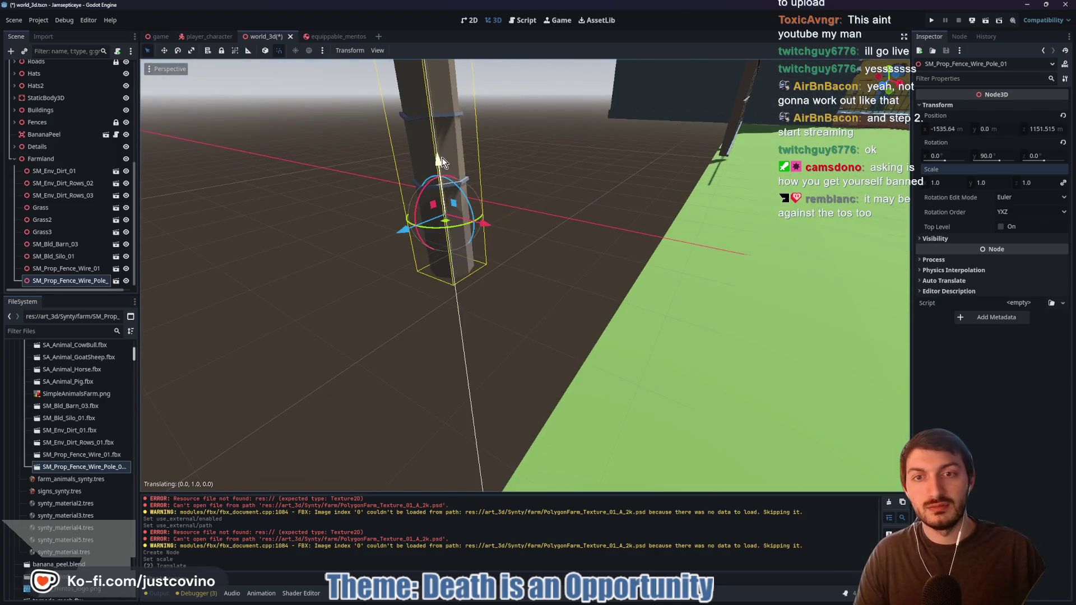
key(f)
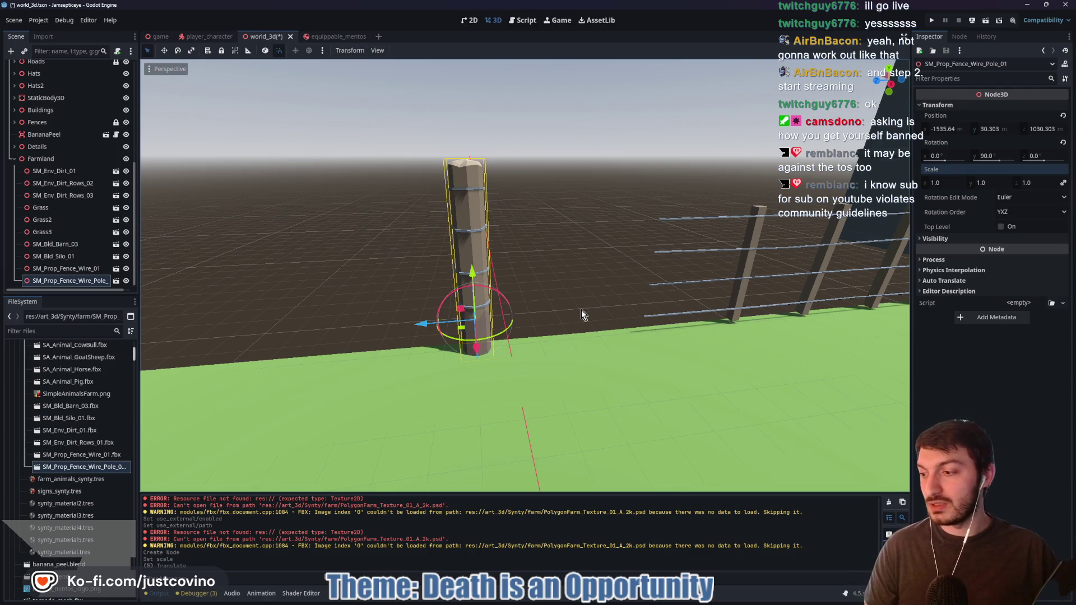
Slide the loose fence pole along X toward the wire fence's end, comparing the two positions
drag(425, 324, 616, 333)
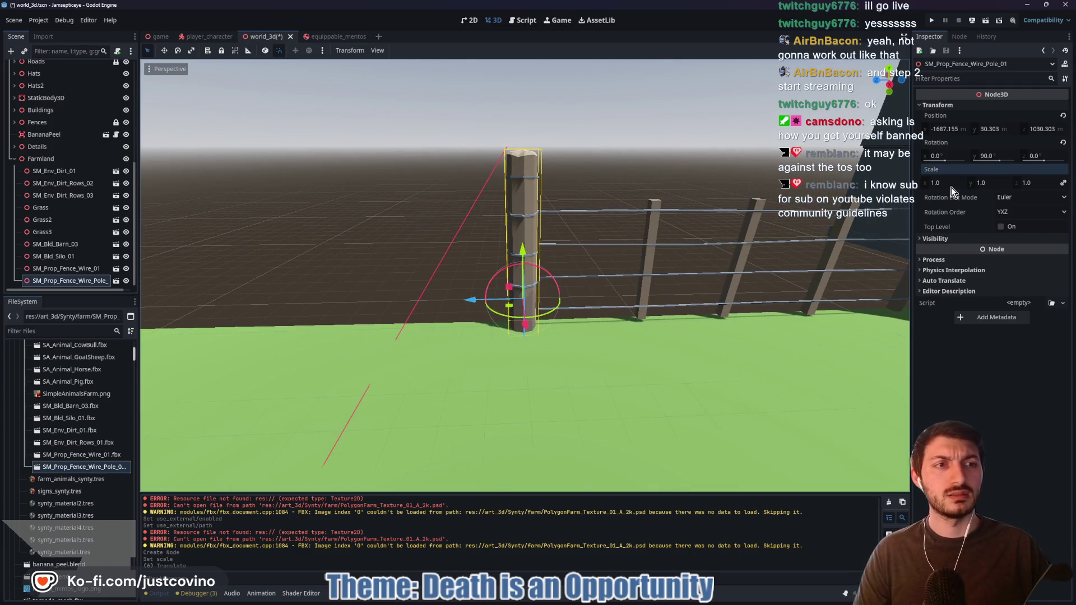
click(66, 269)
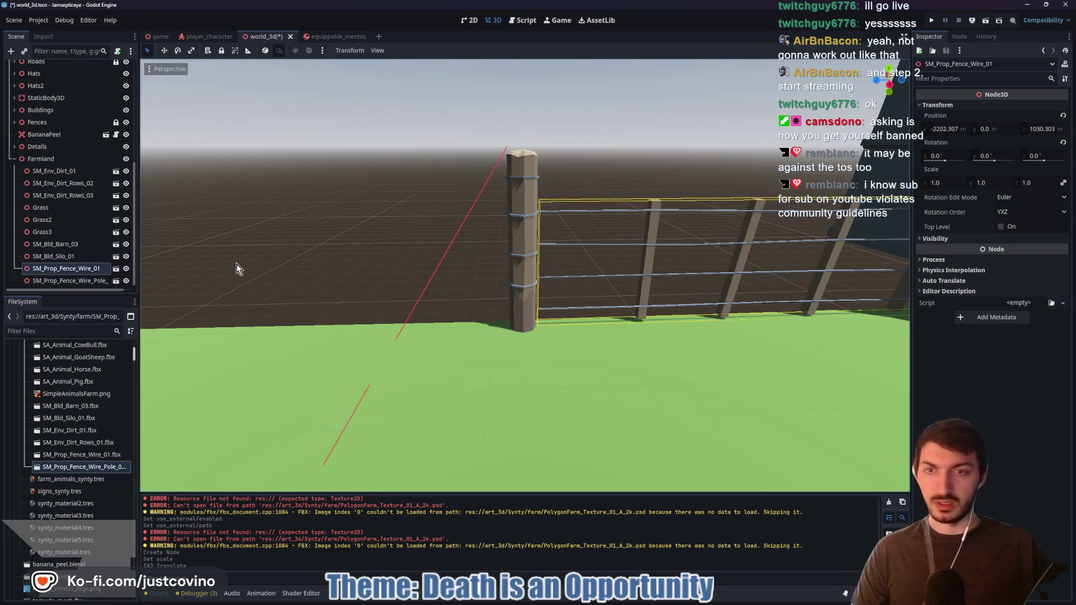
click(89, 280)
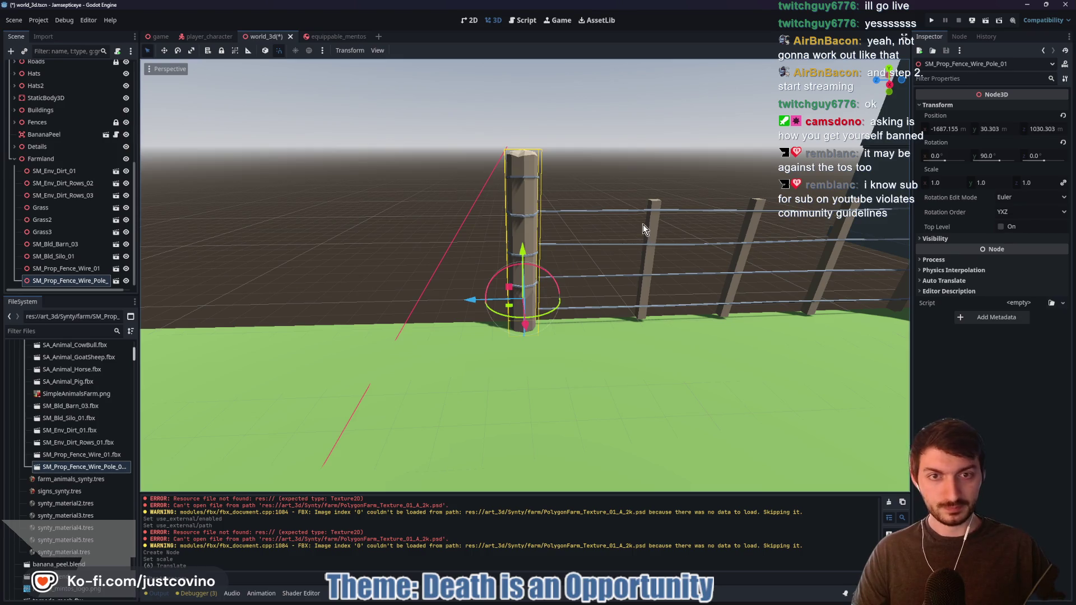
scroll(633, 189, down, 5)
scroll(646, 284, up, 5)
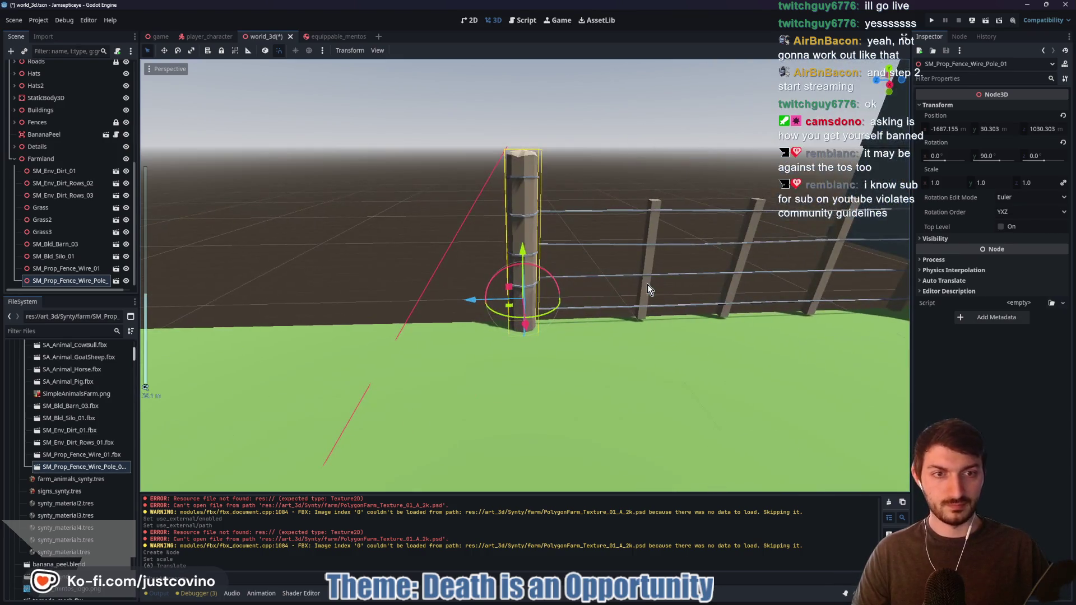
scroll(647, 284, down, 5)
scroll(648, 283, up, 5)
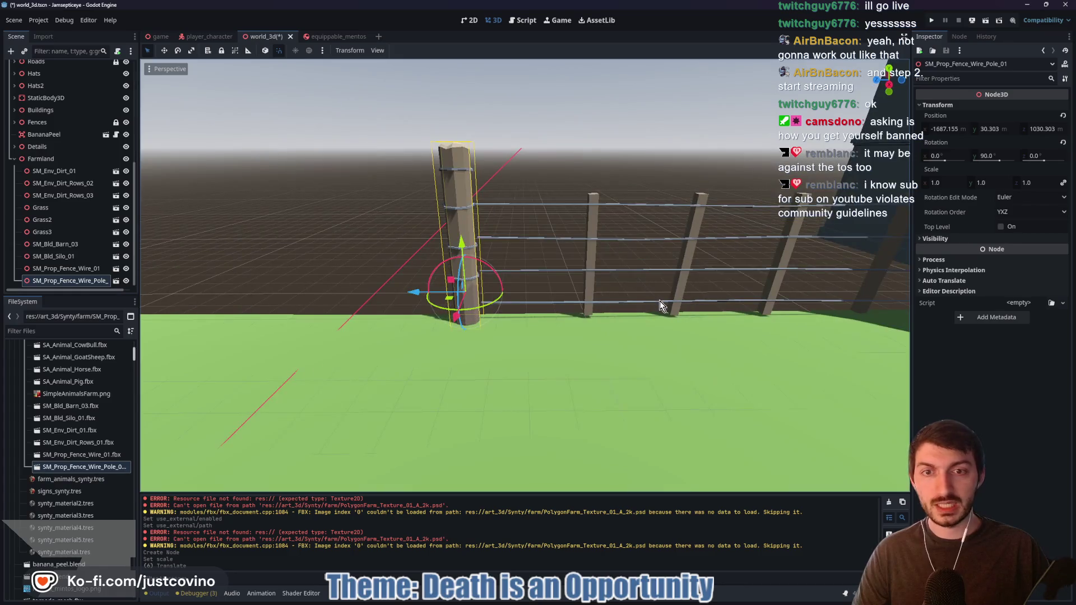
scroll(660, 305, down, 3)
Shift the pole to x -2211.396 against the wires and lower it to Y 0.0
drag(330, 278, 670, 284)
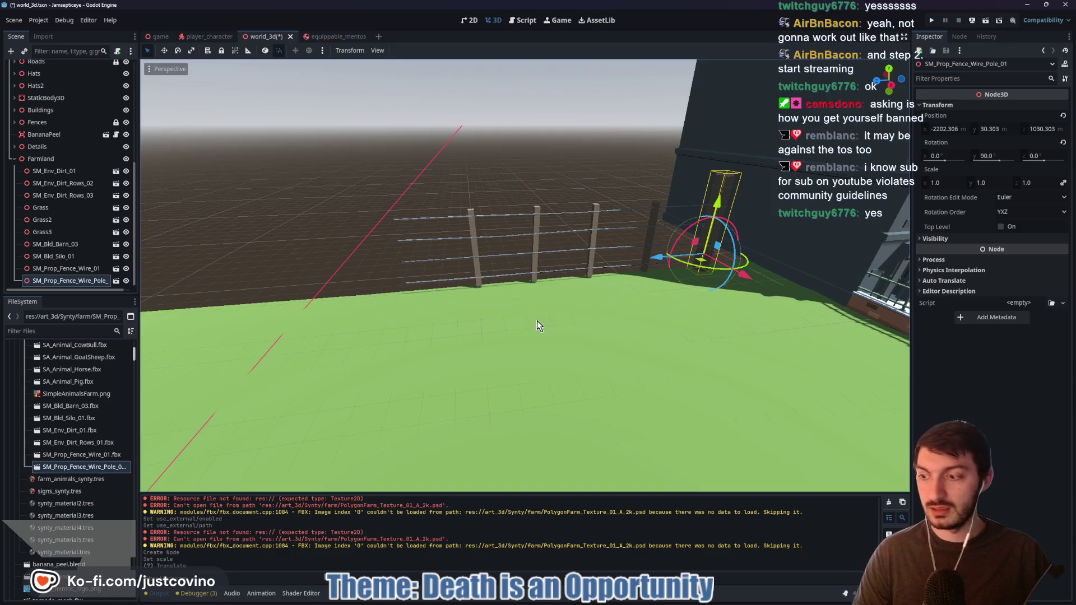
key(w)
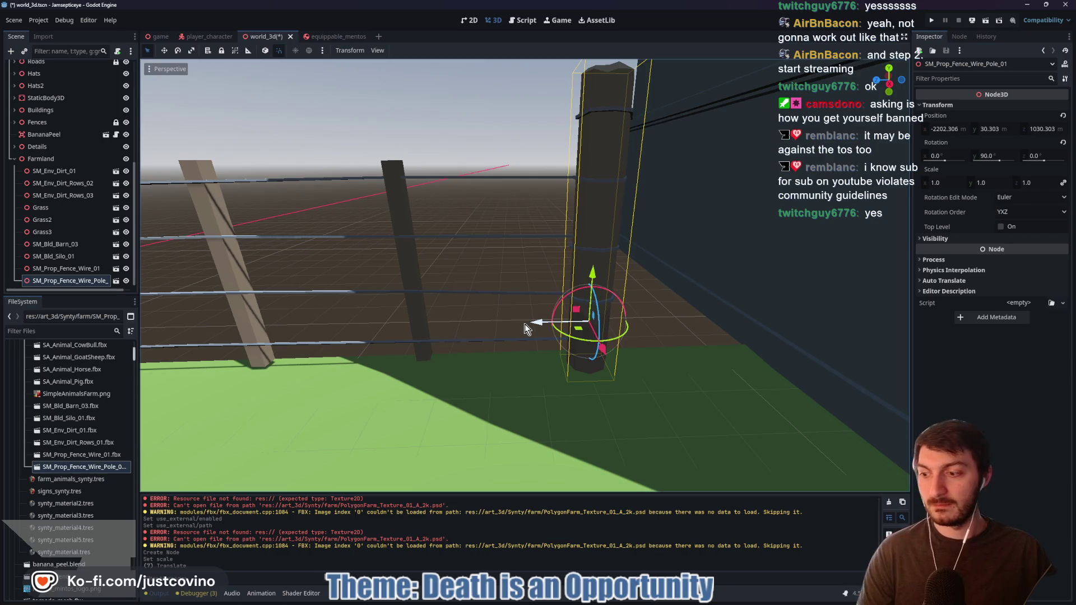
mouse_move(537, 324)
mouse_down()
mouse_move(579, 327)
mouse_move(559, 331)
mouse_up()
drag(612, 282, 614, 306)
drag(561, 362, 544, 364)
drag(631, 329, 577, 330)
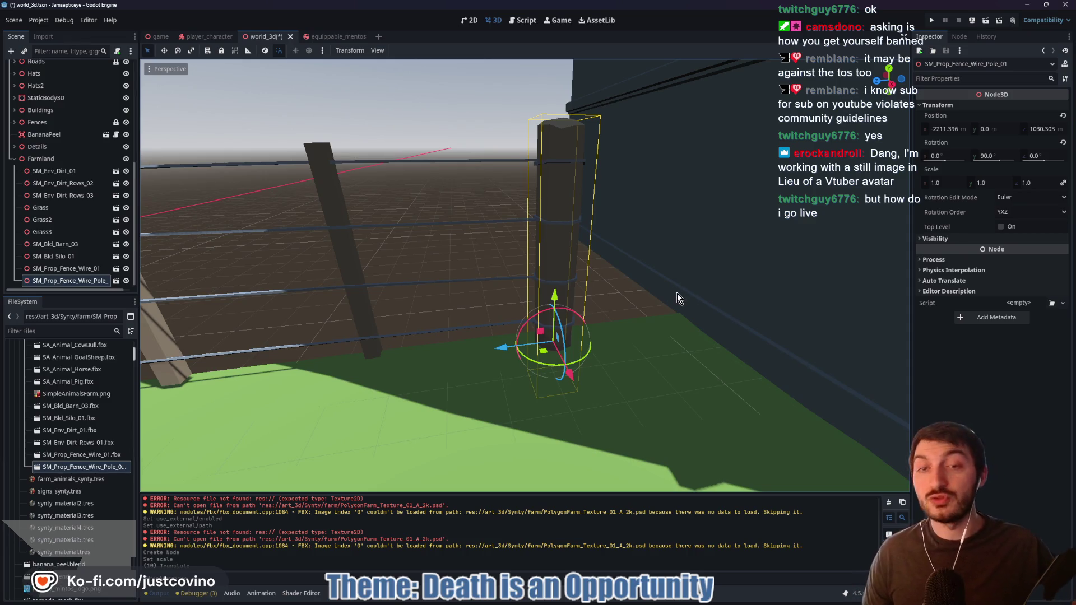
Sink the fence pole slightly below ground by lowering its Y position
scroll(631, 265, down, 5)
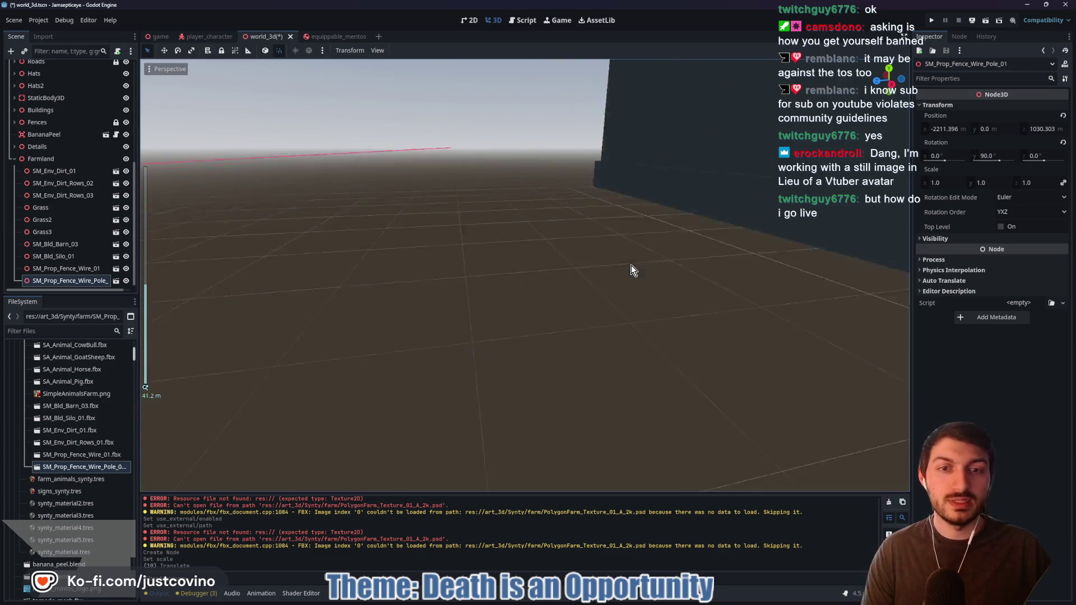
scroll(655, 270, up, 6)
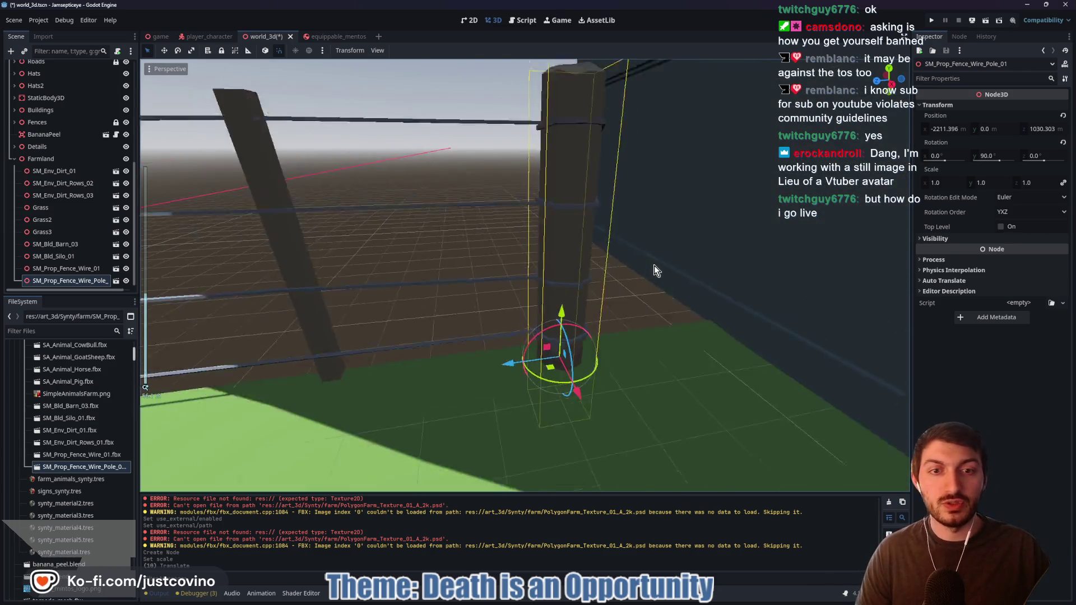
scroll(655, 270, down, 4)
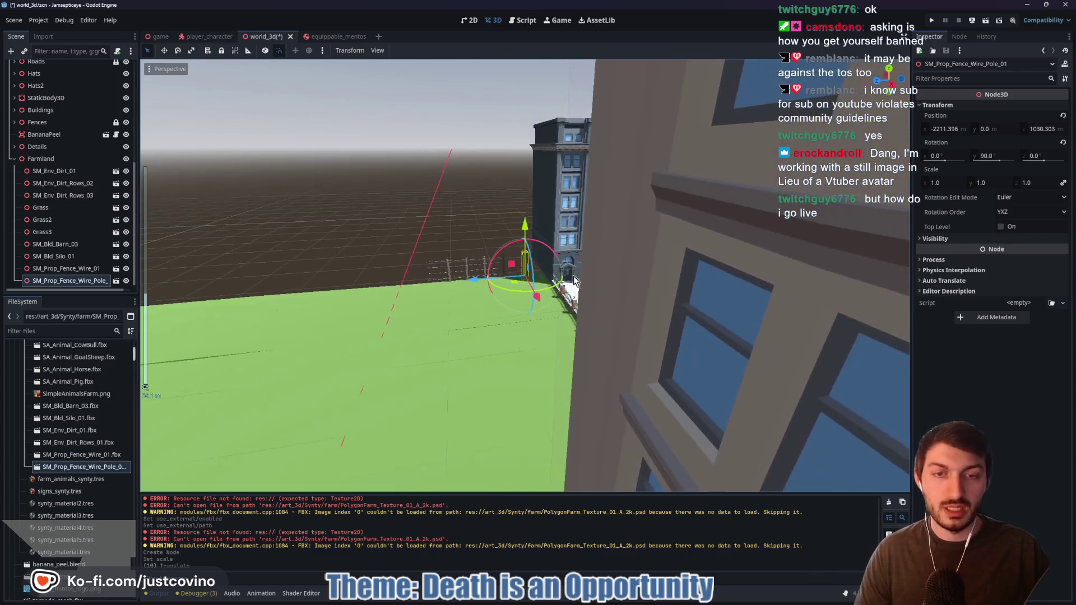
scroll(578, 280, up, 5)
scroll(585, 284, down, 2)
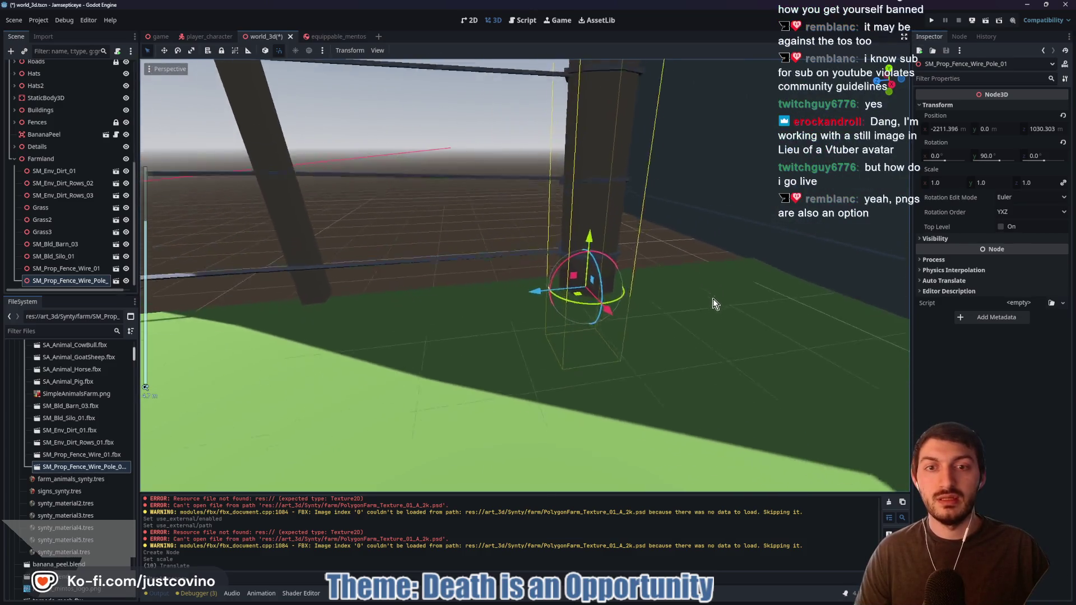
scroll(712, 294, up, 3)
scroll(675, 350, up, 3)
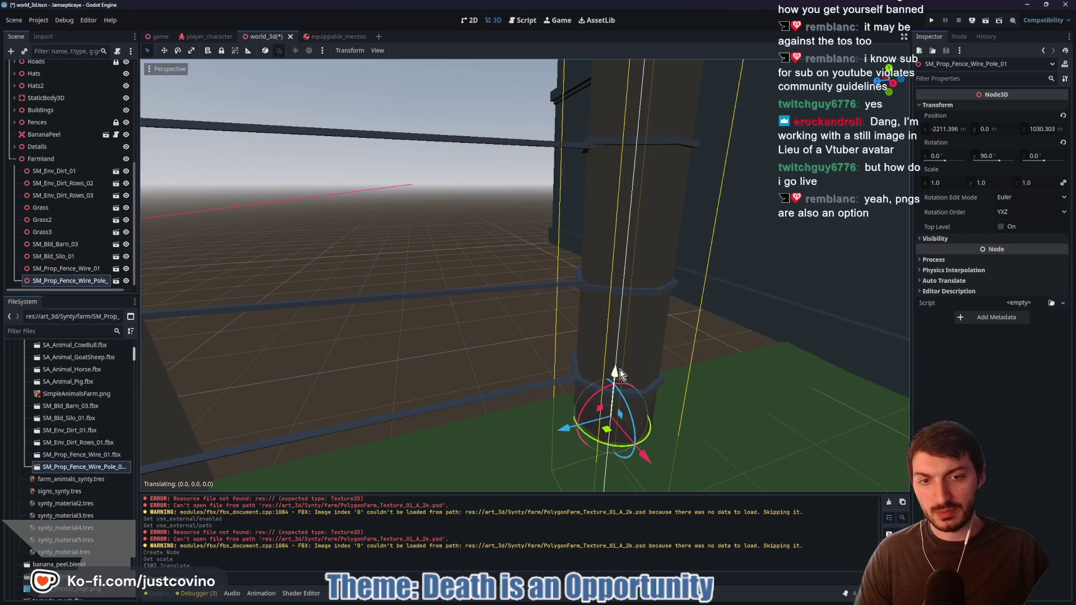
click(619, 368)
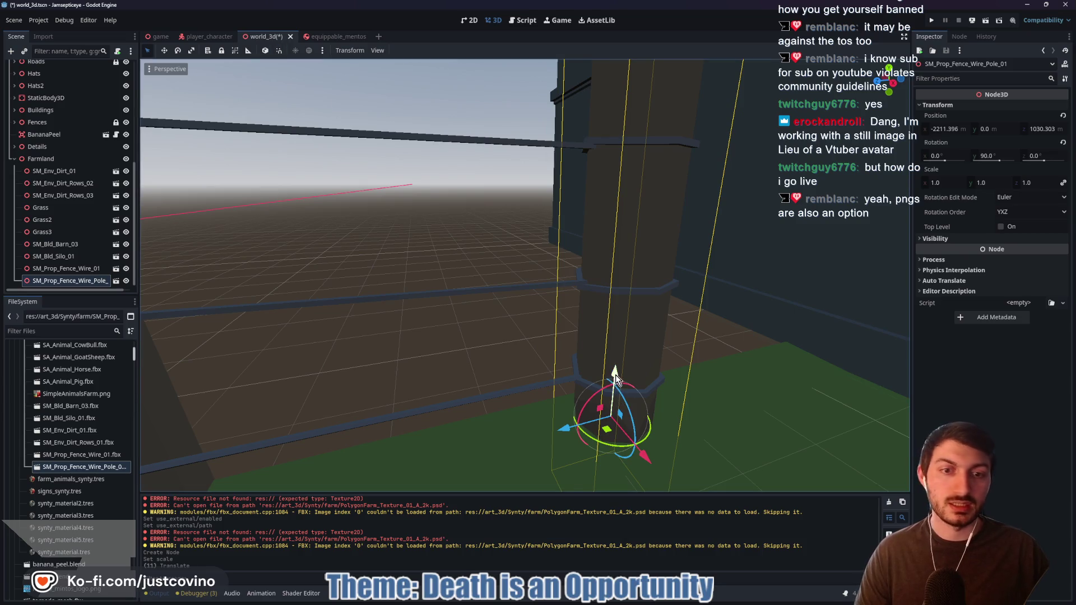
drag(614, 366, 614, 370)
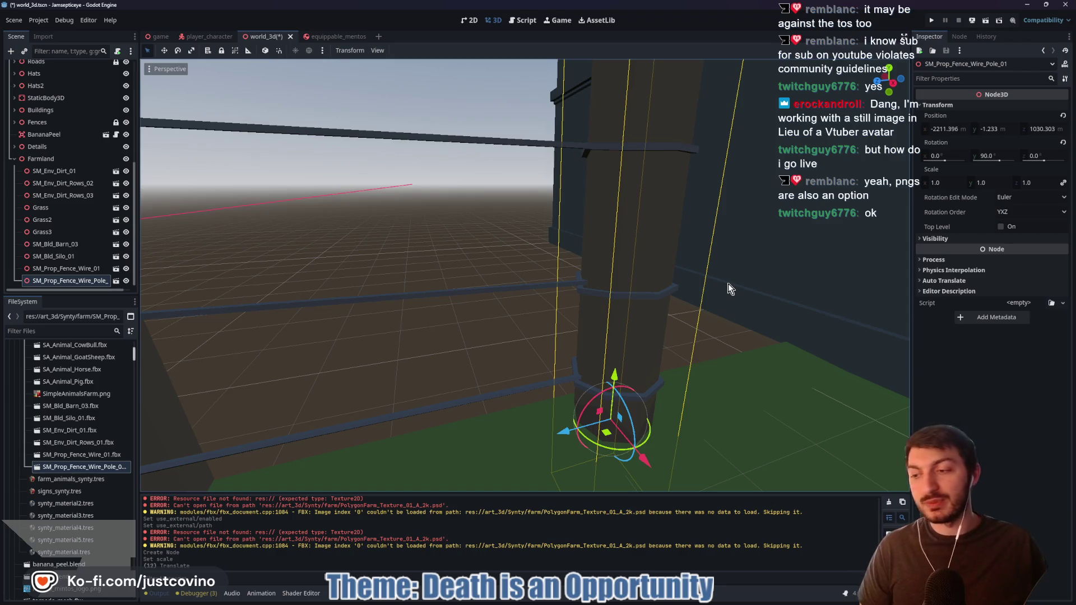
scroll(726, 280, down, 4)
mouse_move(720, 276)
mouse_down()
mouse_move(707, 286)
mouse_move(822, 328)
mouse_move(704, 280)
mouse_up()
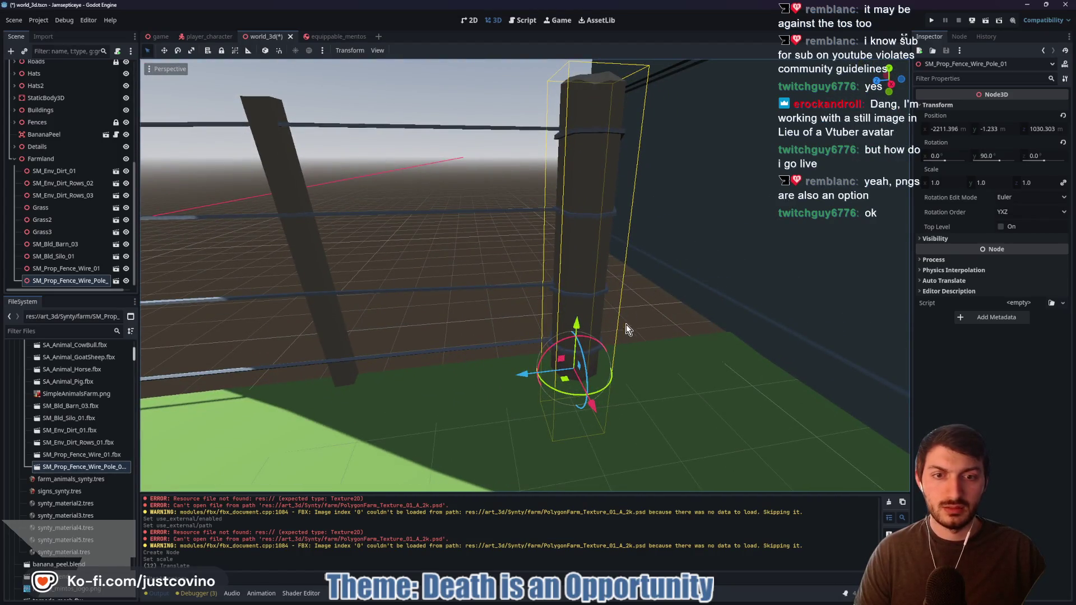
Parent the pole under SM_Prop_Fence_Wire_01 and move that fence to x -2301.808
drag(54, 279, 72, 268)
click(66, 268)
key(g)
key(z)
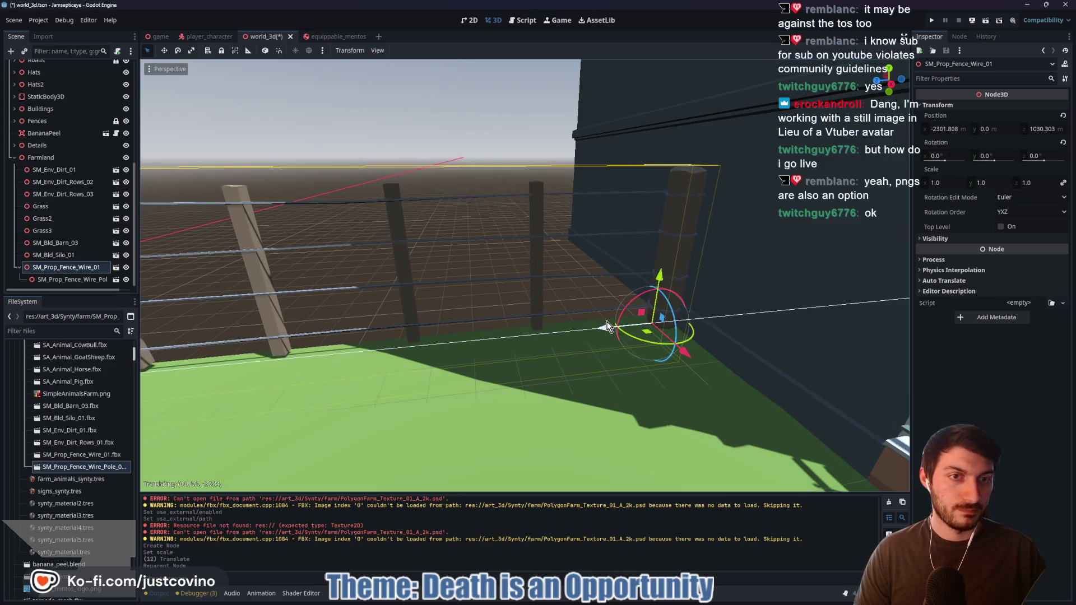
Set the wire fence at z 1030.303 and sink it partly into the ground at y -2.092
click(608, 326)
key(w)
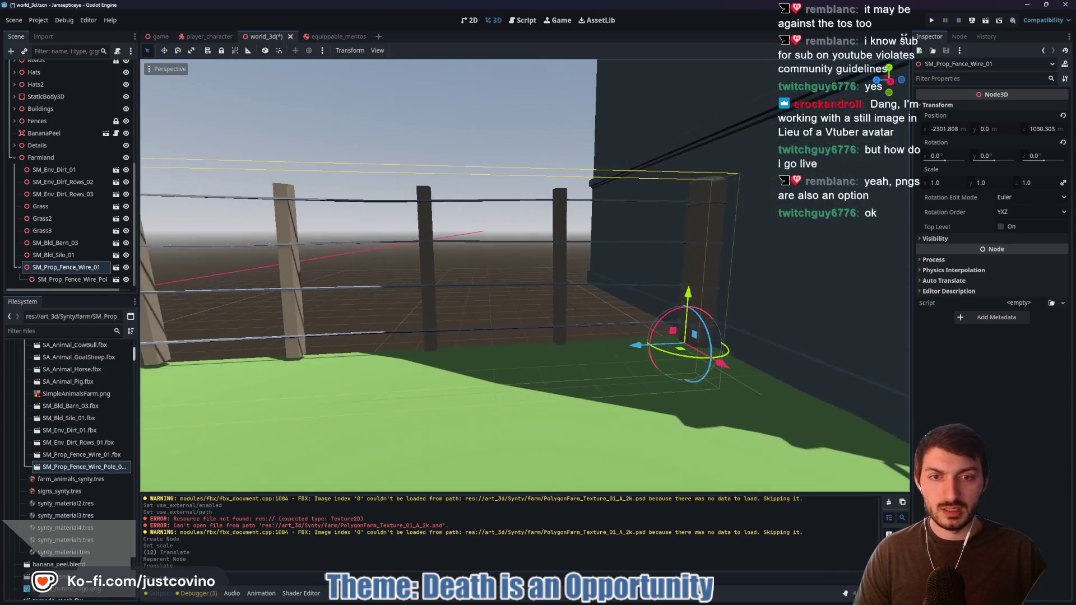
drag(692, 284, 695, 286)
Group the wire fence with its pole and save the world_3d scene
click(249, 52)
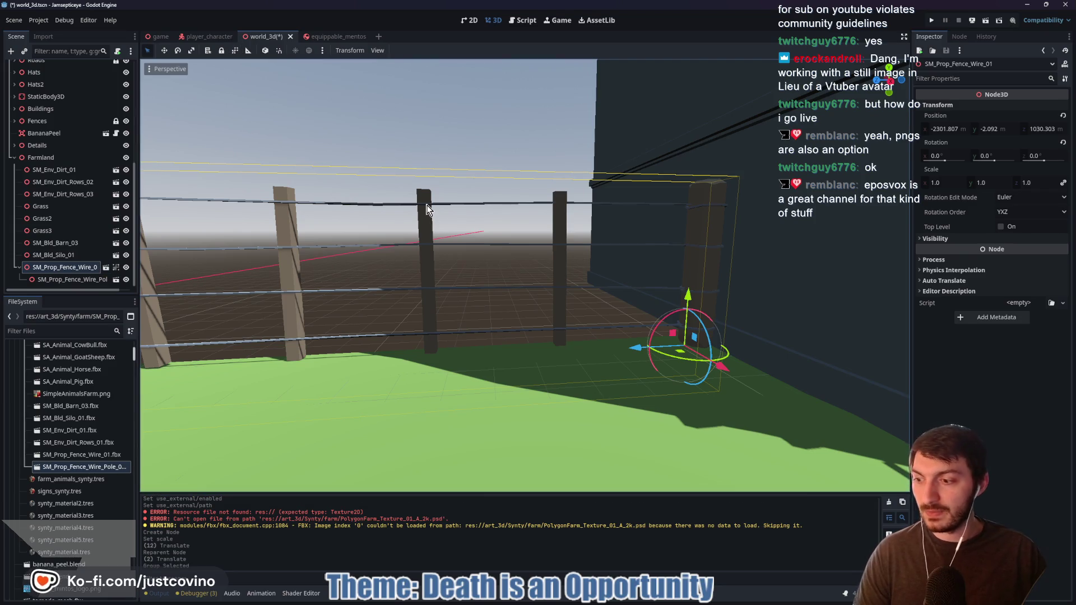
key(ctrl+s)
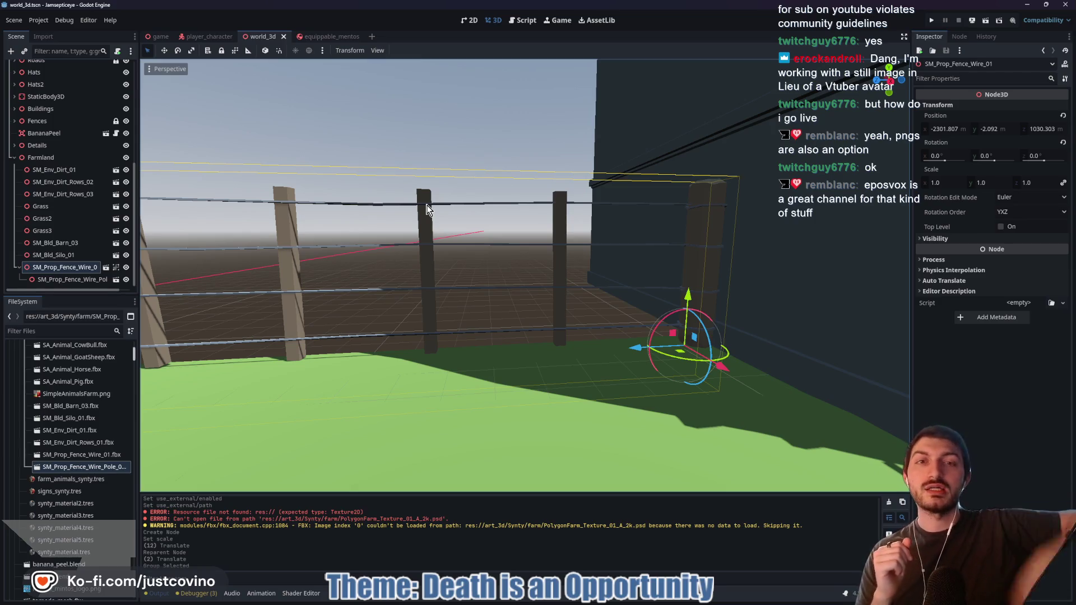
drag(542, 217, 548, 224)
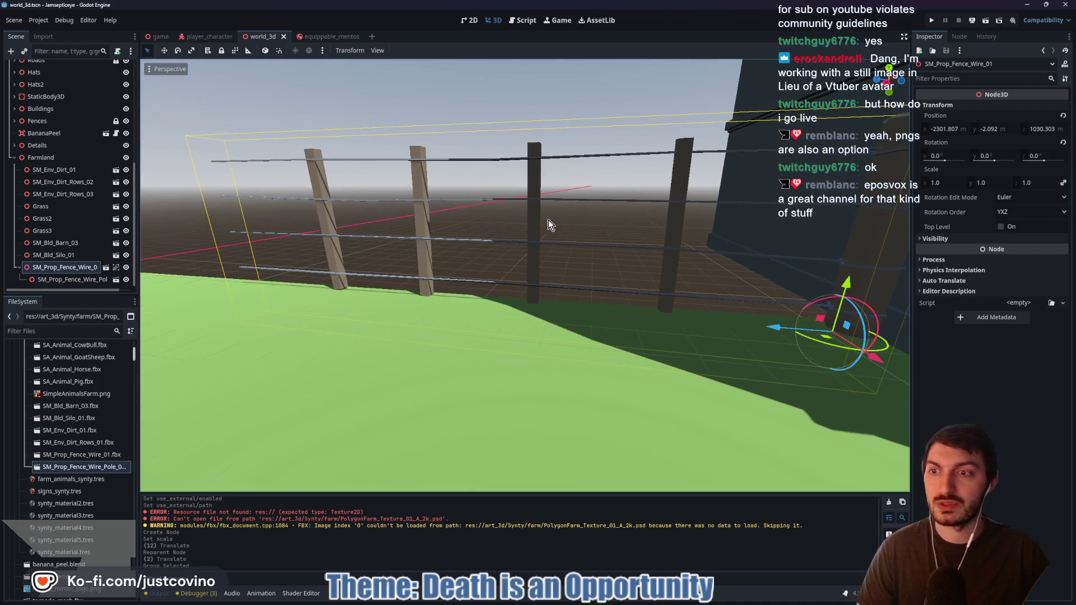
Duplicate SM_Prop_Fence_Wire_01, then slide the copy along Z and raise it slightly into line
click(19, 267)
drag(537, 267, 551, 259)
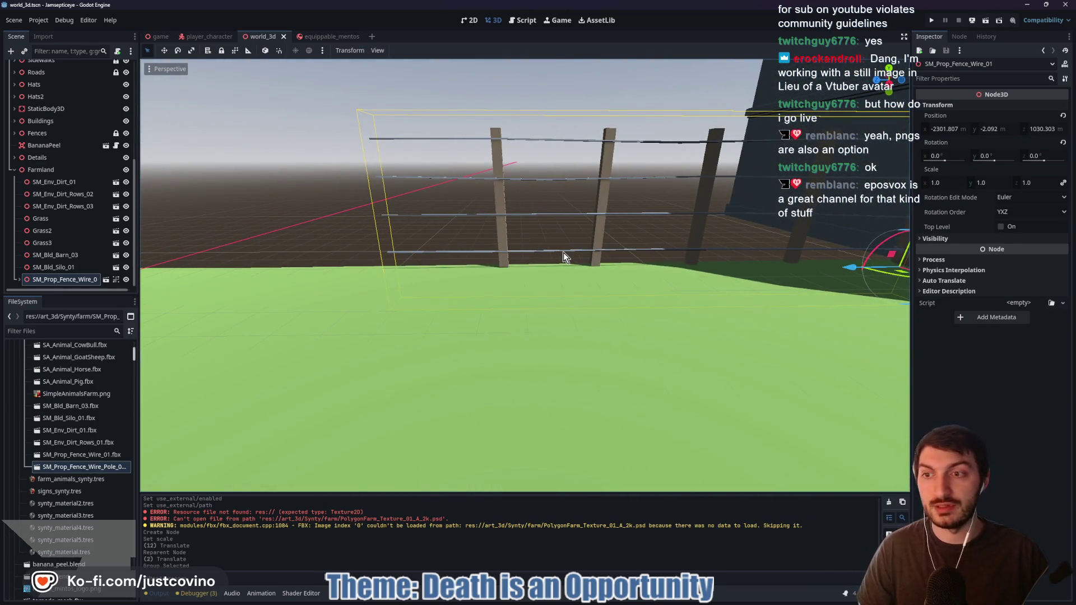
key(ctrl+d)
mouse_move(846, 267)
mouse_down()
mouse_move(485, 278)
mouse_move(302, 256)
mouse_move(310, 254)
mouse_up()
key(f)
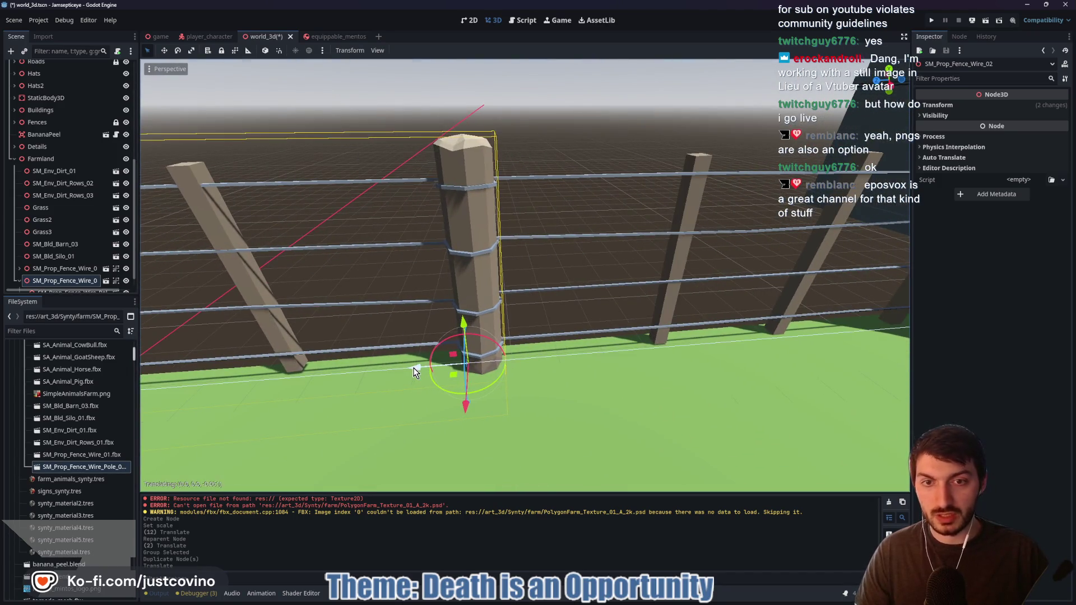
mouse_move(460, 331)
mouse_down()
mouse_move(457, 315)
mouse_move(468, 318)
mouse_up()
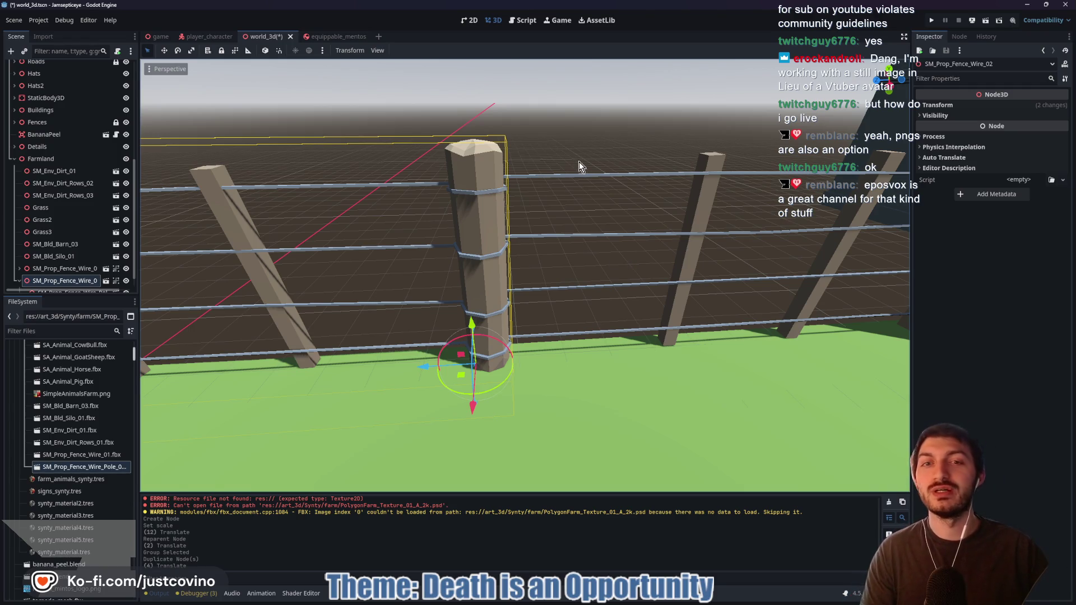
Fly the camera along the fence line to check the new section's alignment at the post
key(w)
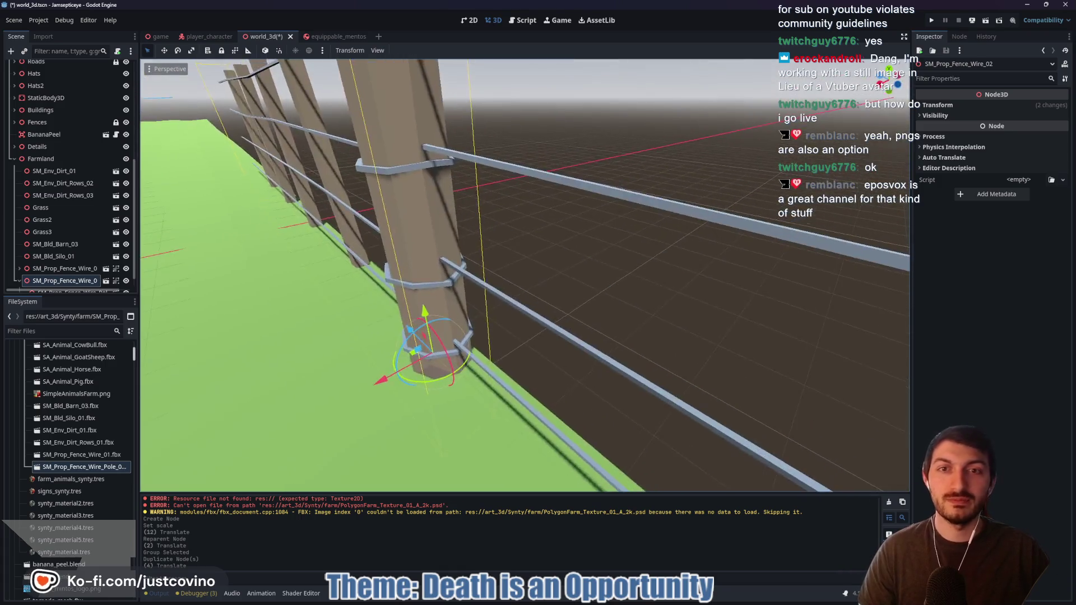
key(f)
key(w)
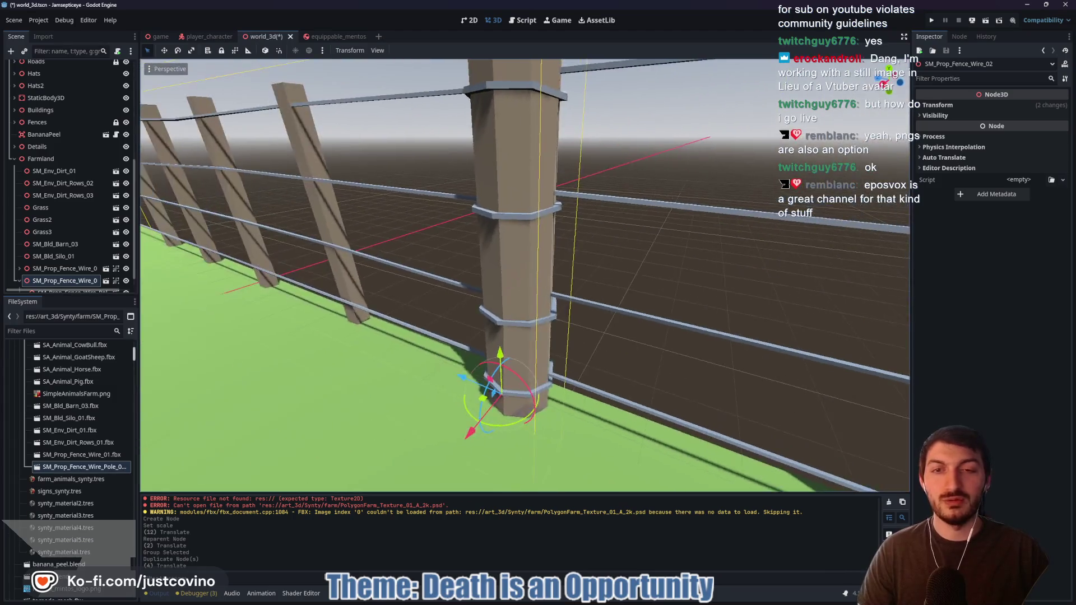
key(s)
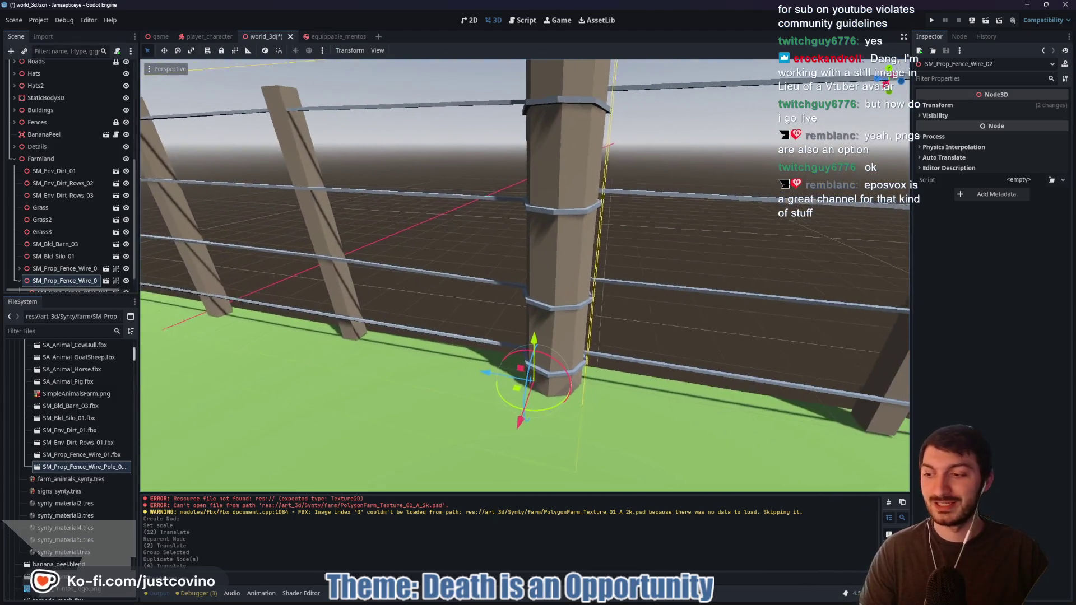
key(d)
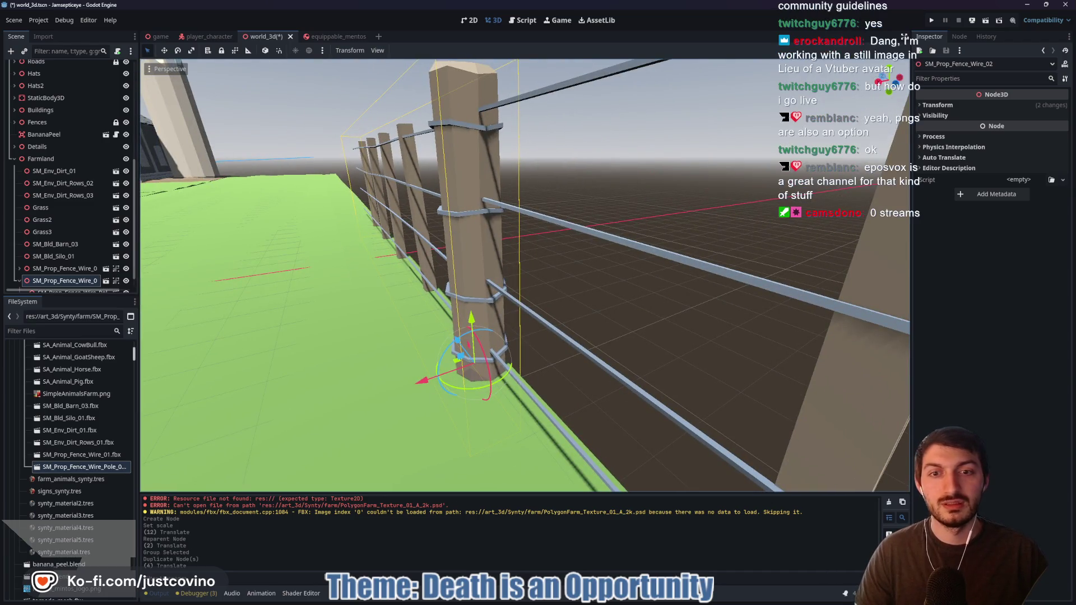
key(a)
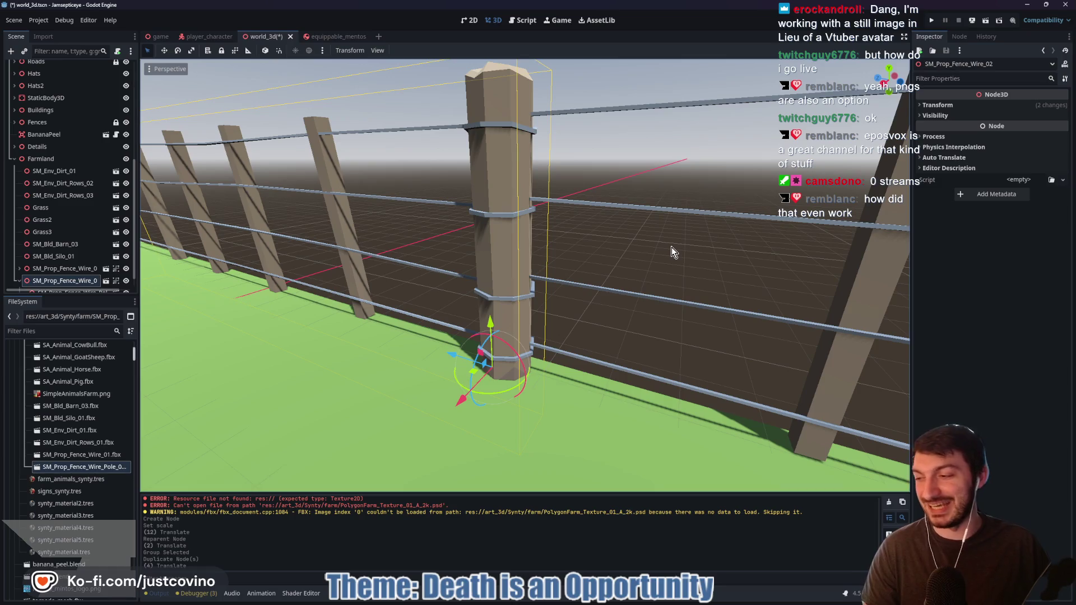
mouse_move(641, 269)
mouse_down()
mouse_move(549, 247)
mouse_move(768, 252)
mouse_move(642, 263)
mouse_up()
Duplicate another wire fence section and slide it along Z to continue the line
key(ctrl+d)
drag(766, 335, 305, 360)
key(a)
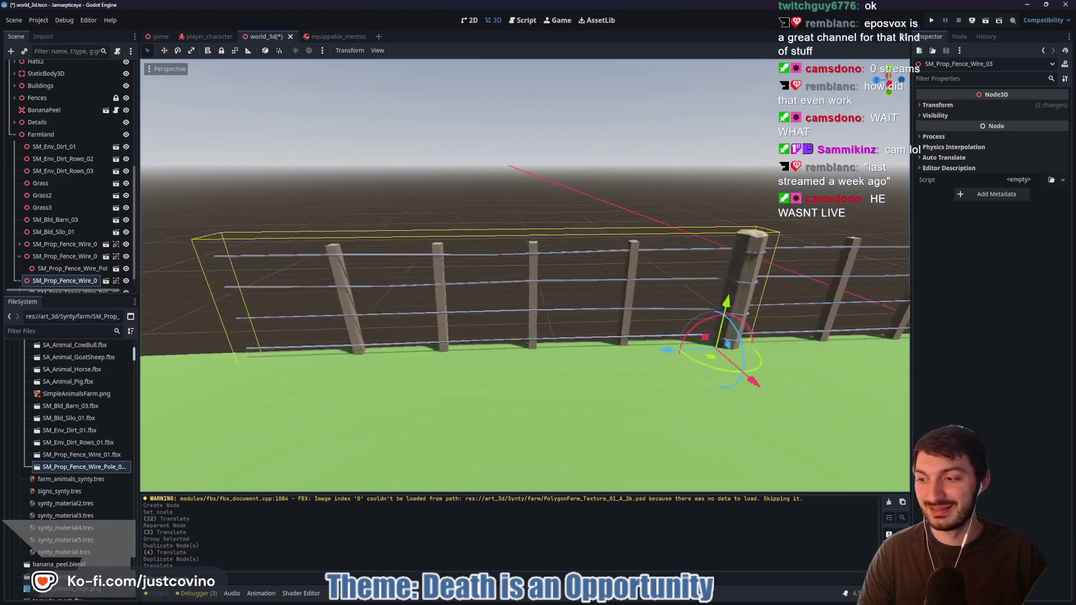
key(w)
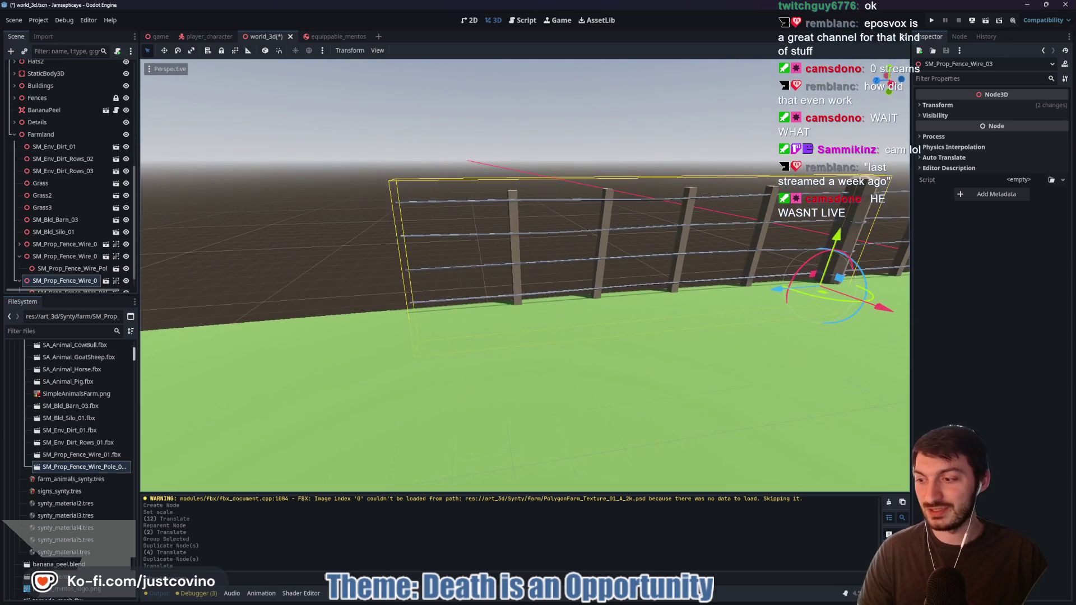
key(d)
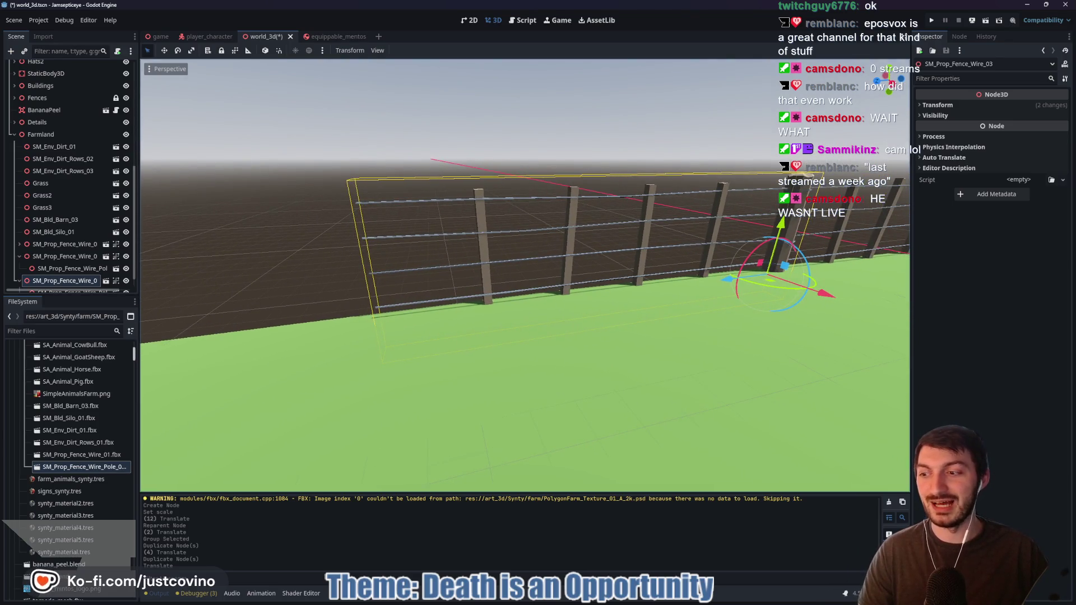
key(s)
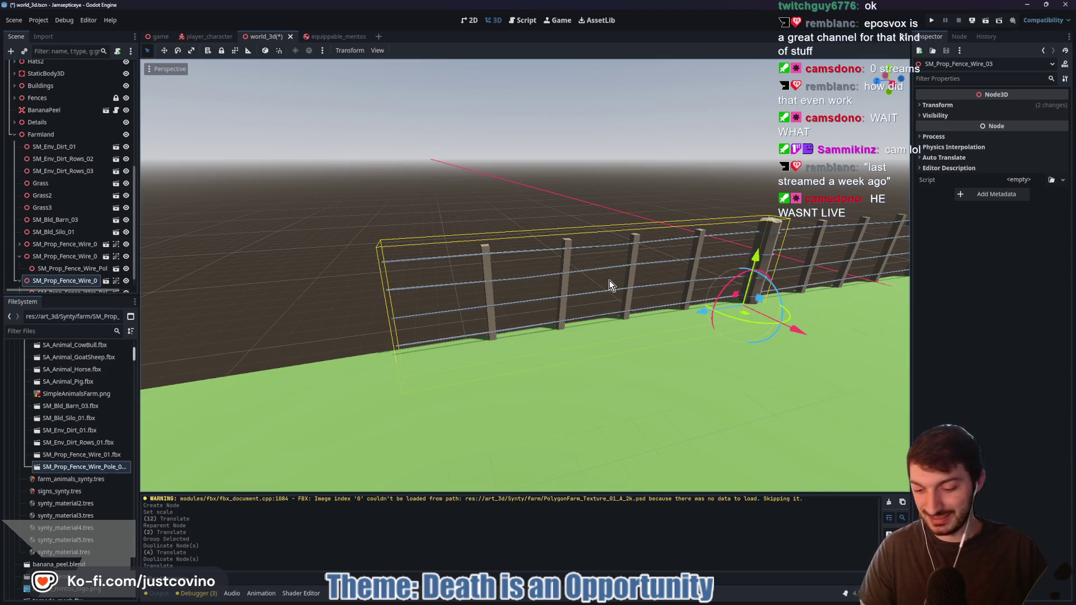
Add two more duplicated sections end to end, up to SM_Prop_Fence_Wire_06, and select a pole
key(ctrl+d)
mouse_move(702, 311)
mouse_down()
mouse_move(439, 344)
mouse_move(282, 344)
mouse_up()
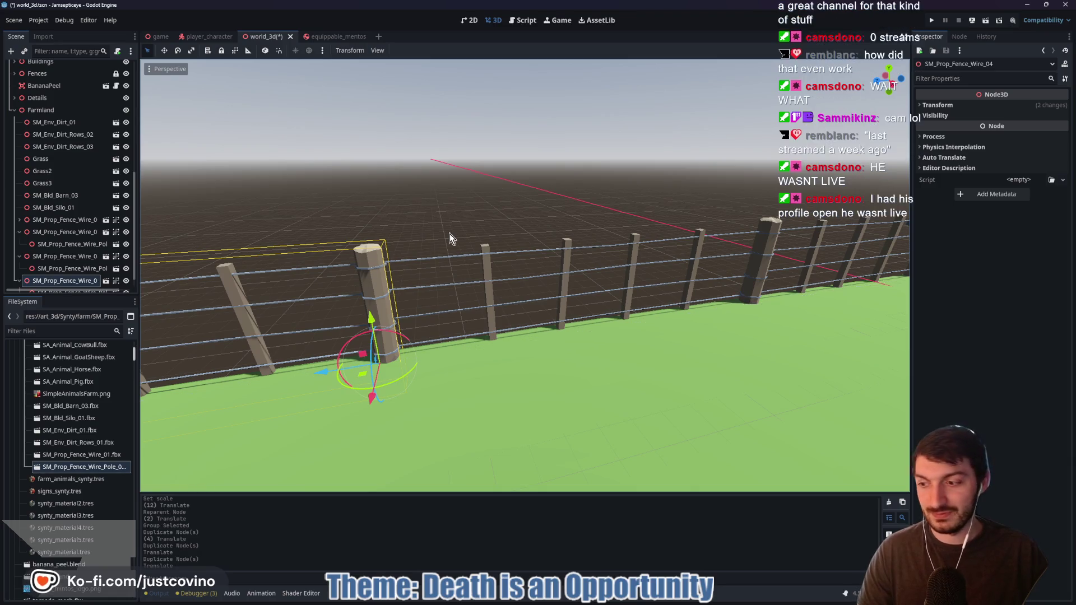
key(a)
key(a)
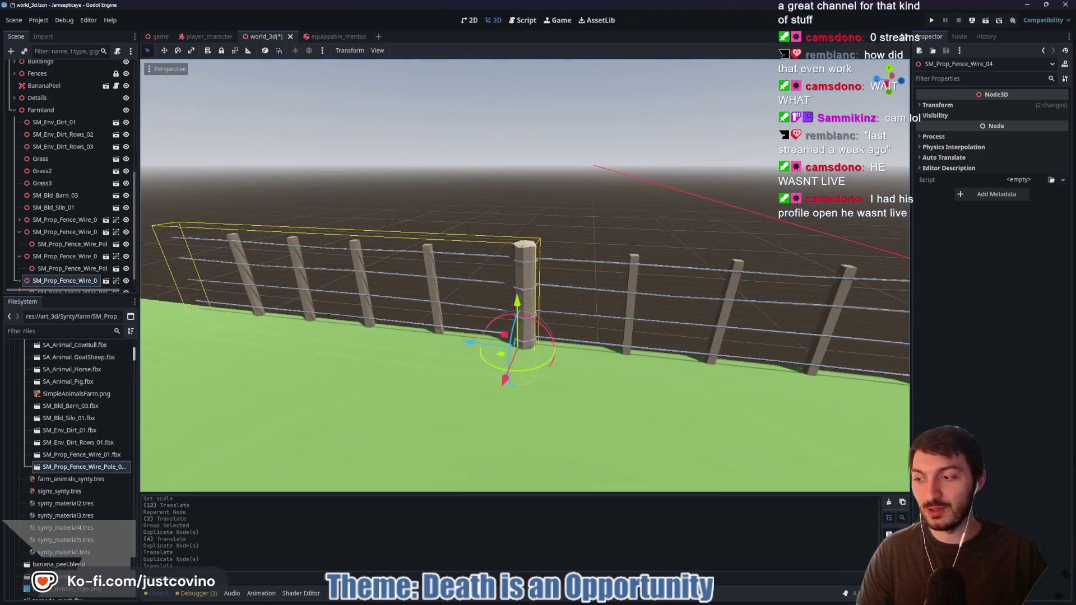
key(a)
key(ctrl+d)
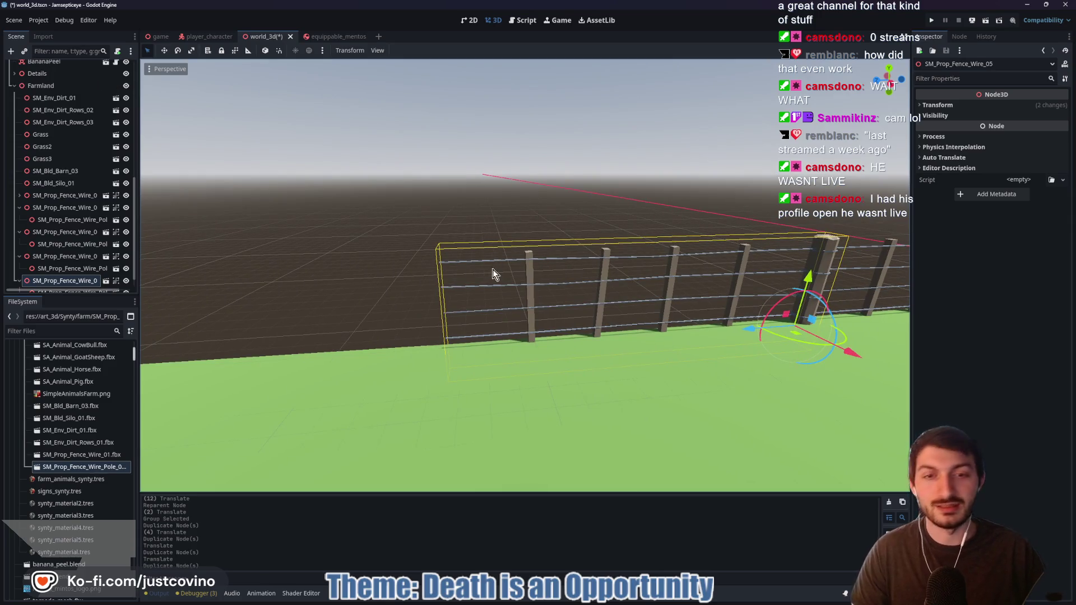
mouse_move(740, 335)
mouse_down()
mouse_move(348, 344)
mouse_move(358, 345)
mouse_up()
key(a)
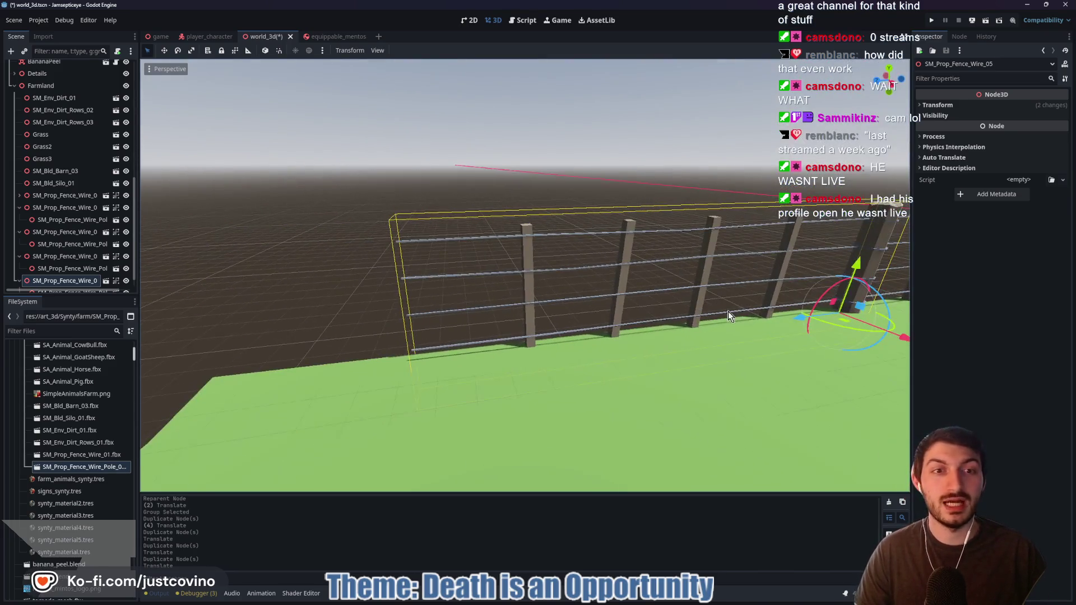
mouse_move(800, 323)
mouse_down()
mouse_move(538, 358)
mouse_move(286, 339)
mouse_move(308, 343)
mouse_up()
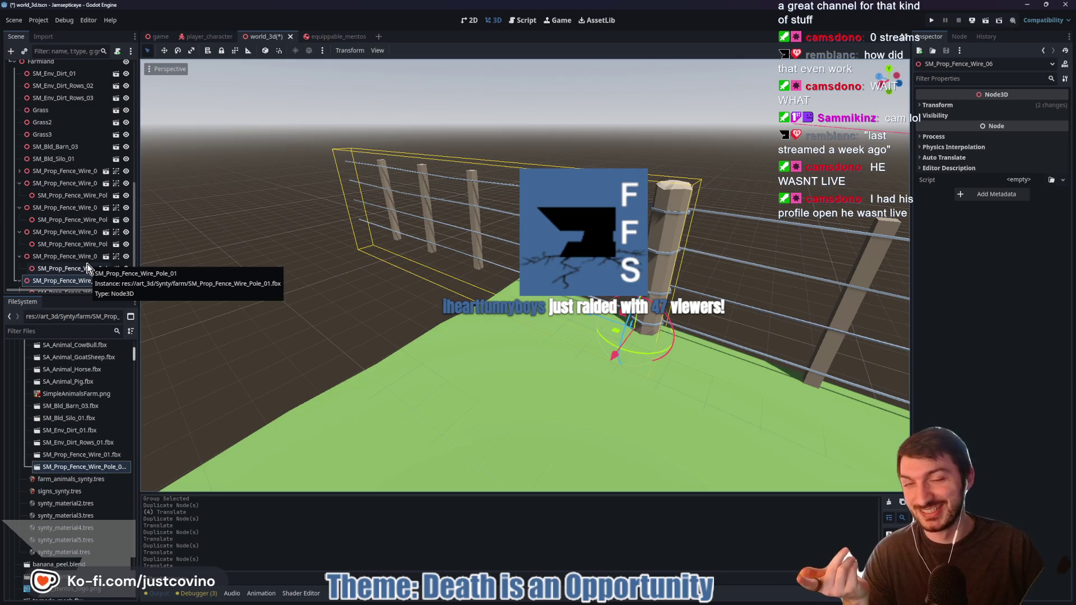
scroll(84, 269, down, 1)
click(66, 279)
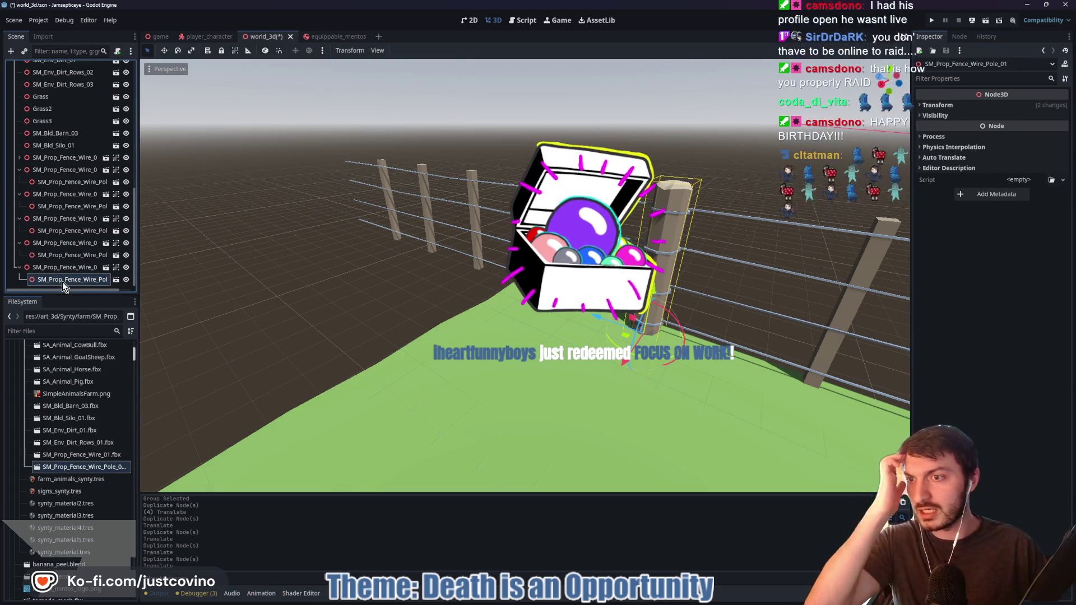
Reselect the whole fence section, save world_3d, and frame the fence pole
click(50, 267)
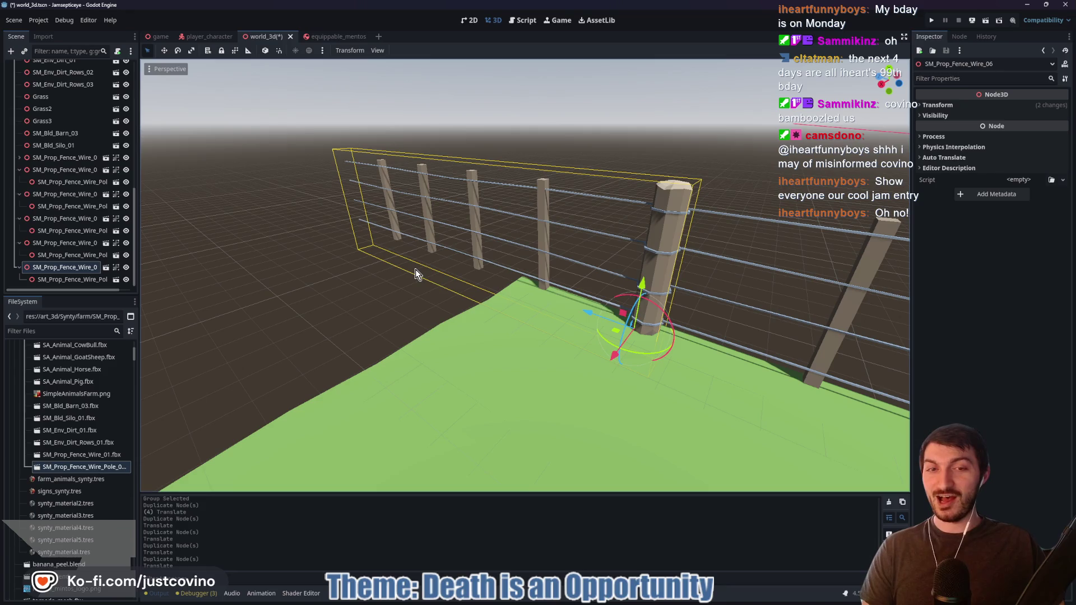
key(ctrl+s)
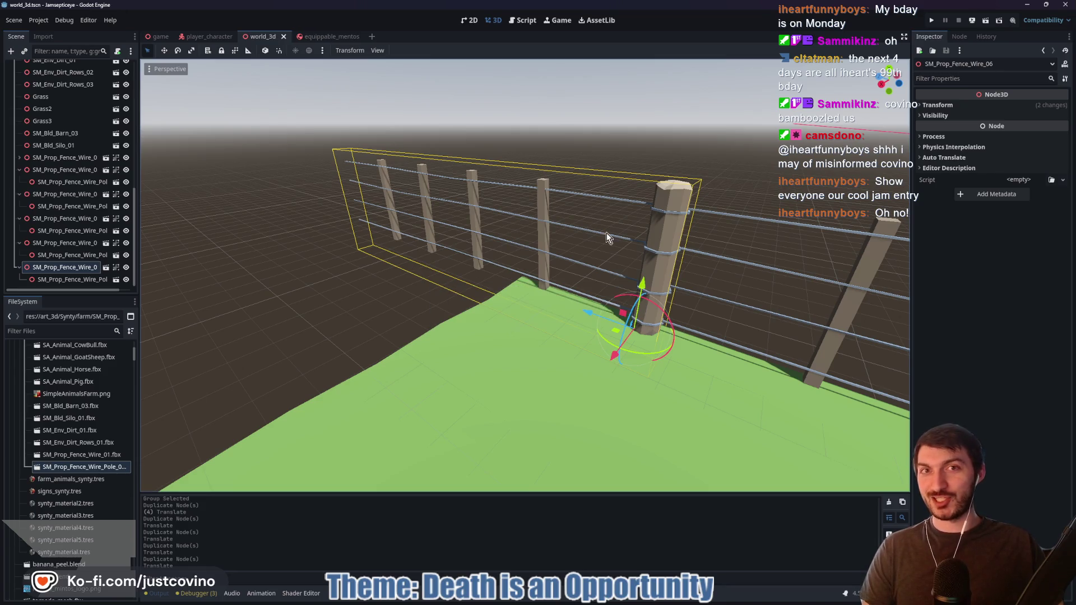
key(f)
key(w)
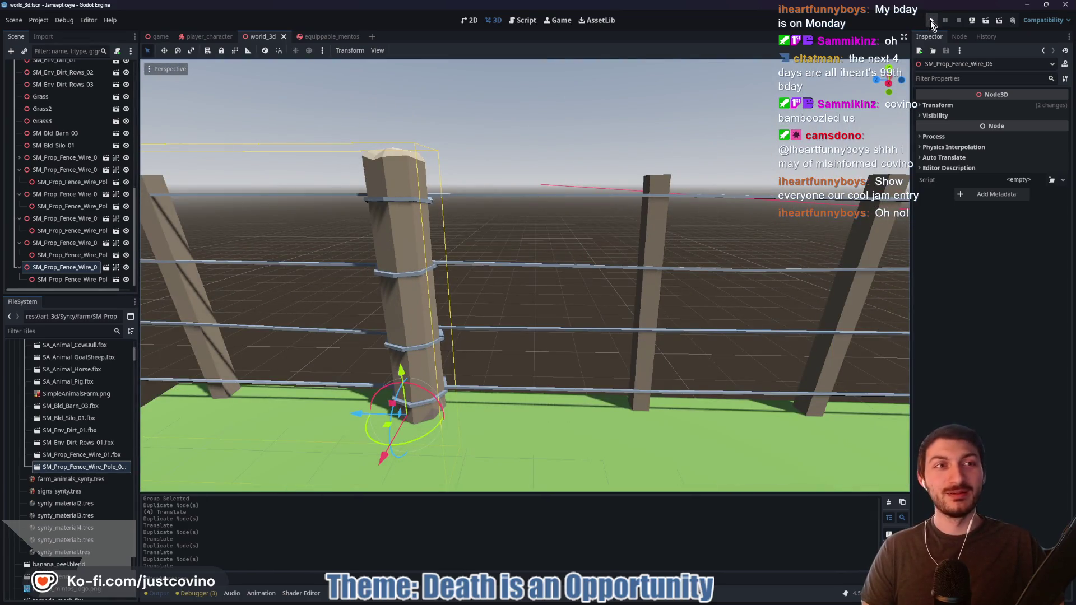
Run the project, start a New Game, and browse the phone's Trending, Profile and settings screens
click(929, 20)
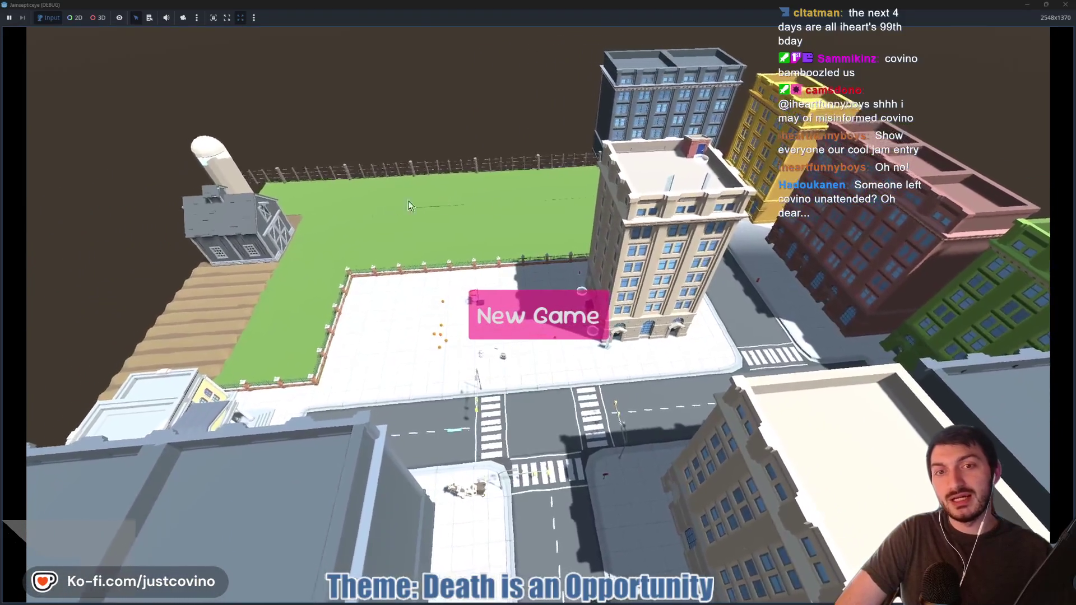
click(526, 333)
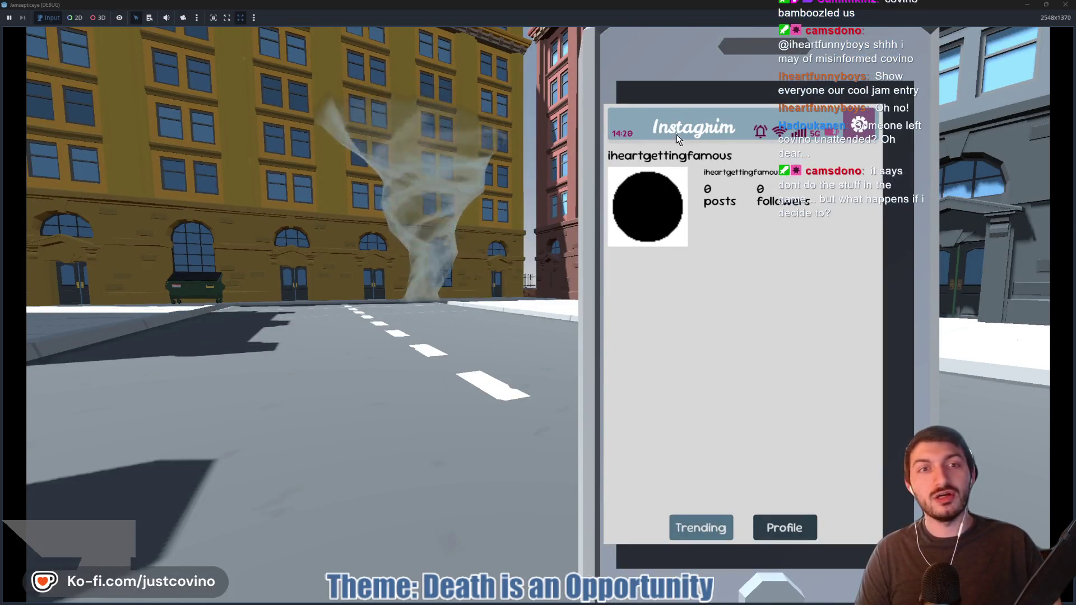
click(699, 525)
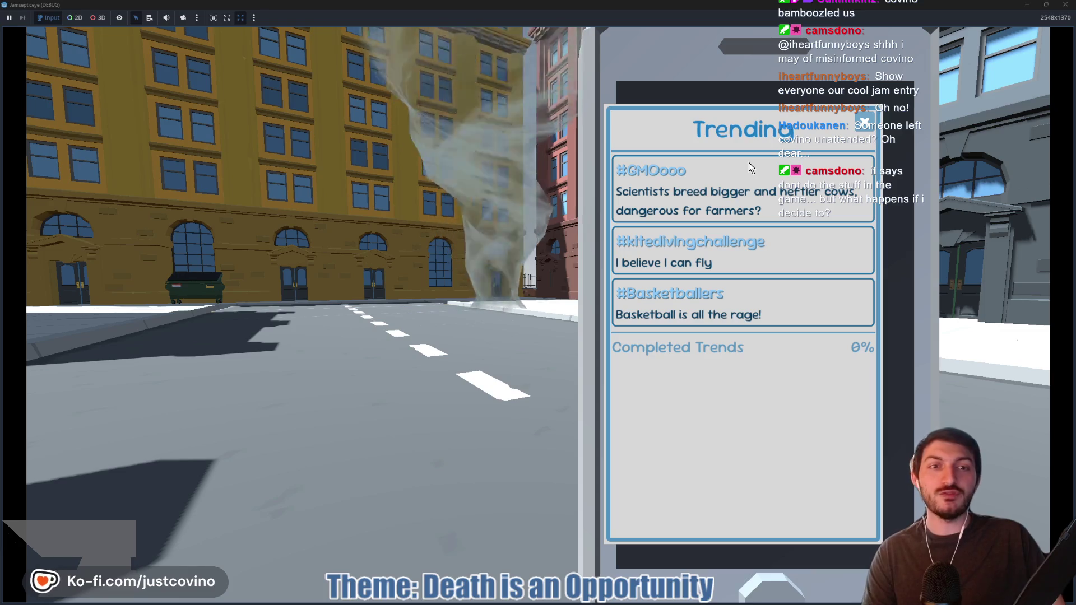
click(865, 134)
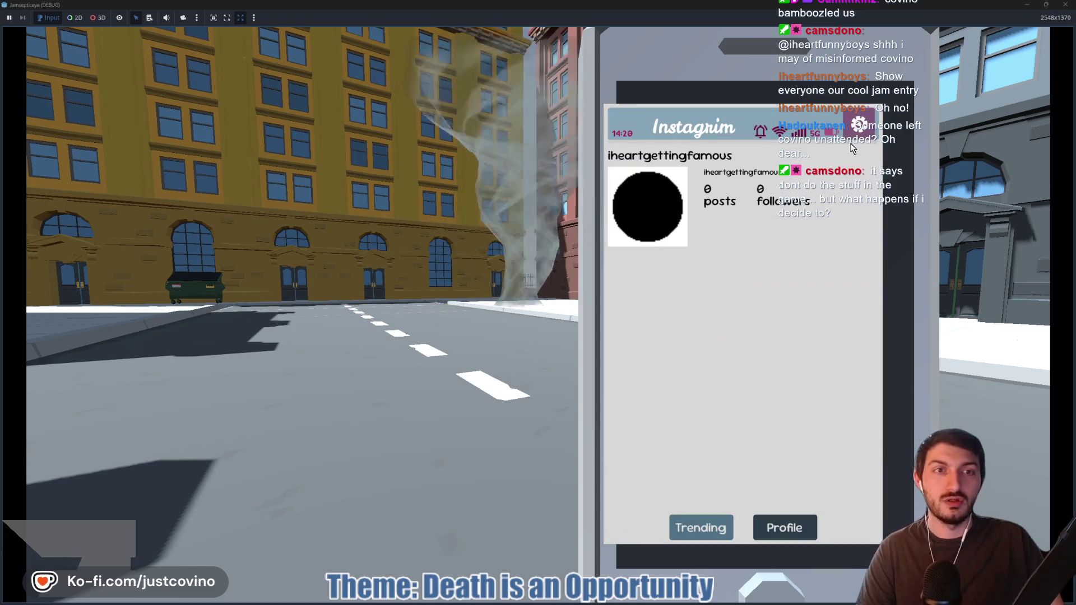
key(Escape)
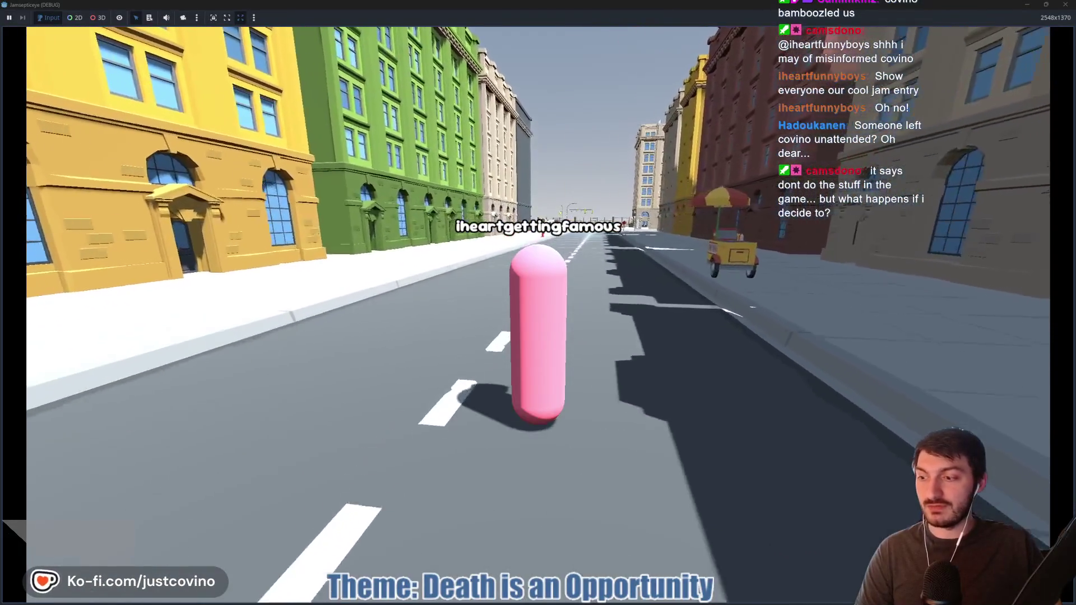
key(Tab)
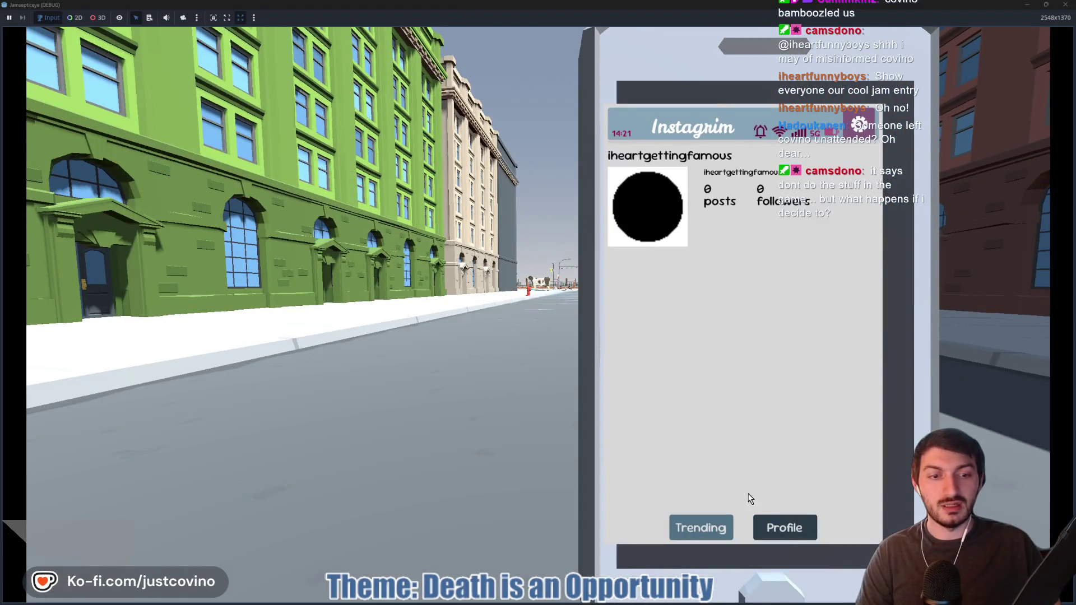
click(784, 526)
click(870, 123)
key(Escape)
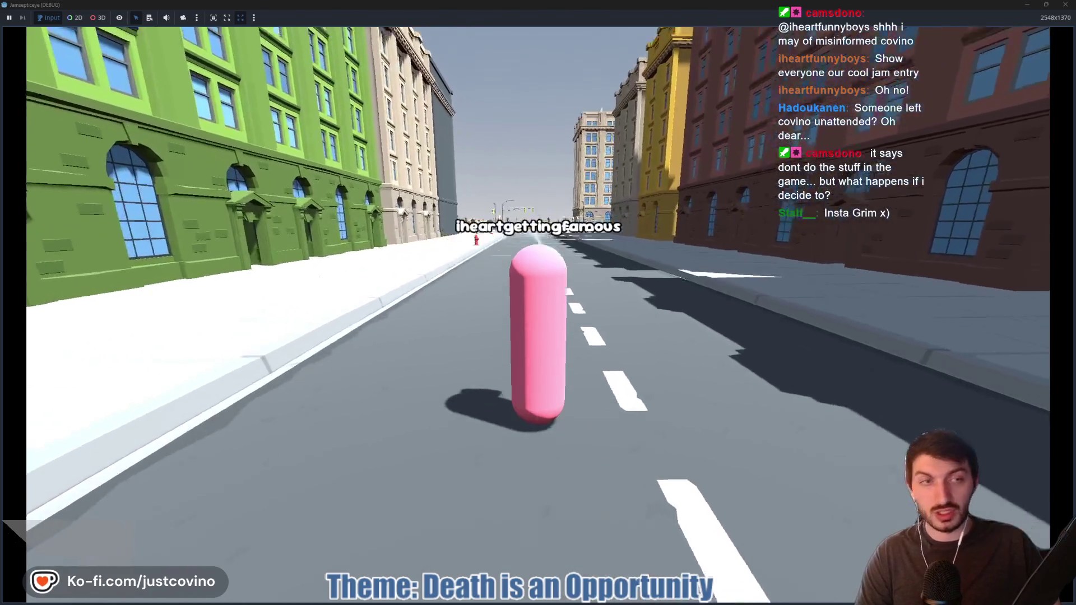
key(Tab)
click(844, 128)
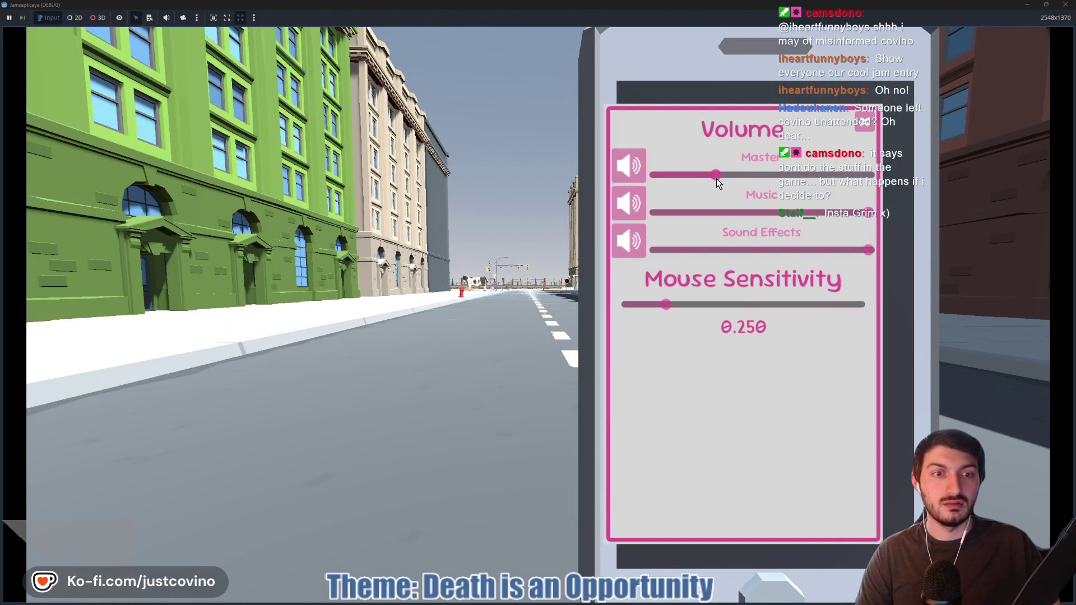
click(864, 121)
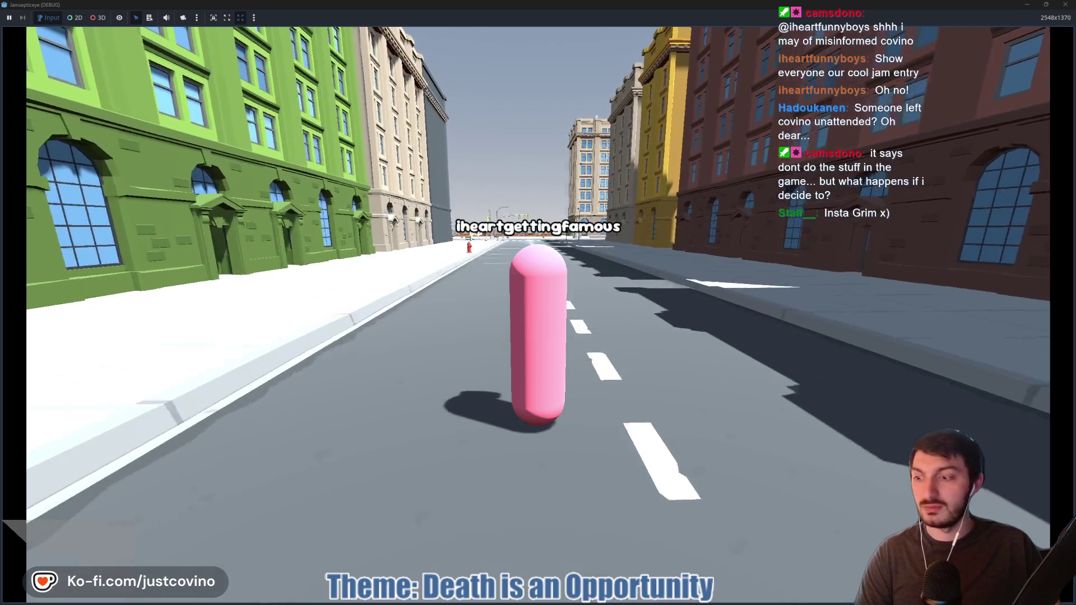
Walk the player down the street to the corner cow and tip it
key(w)
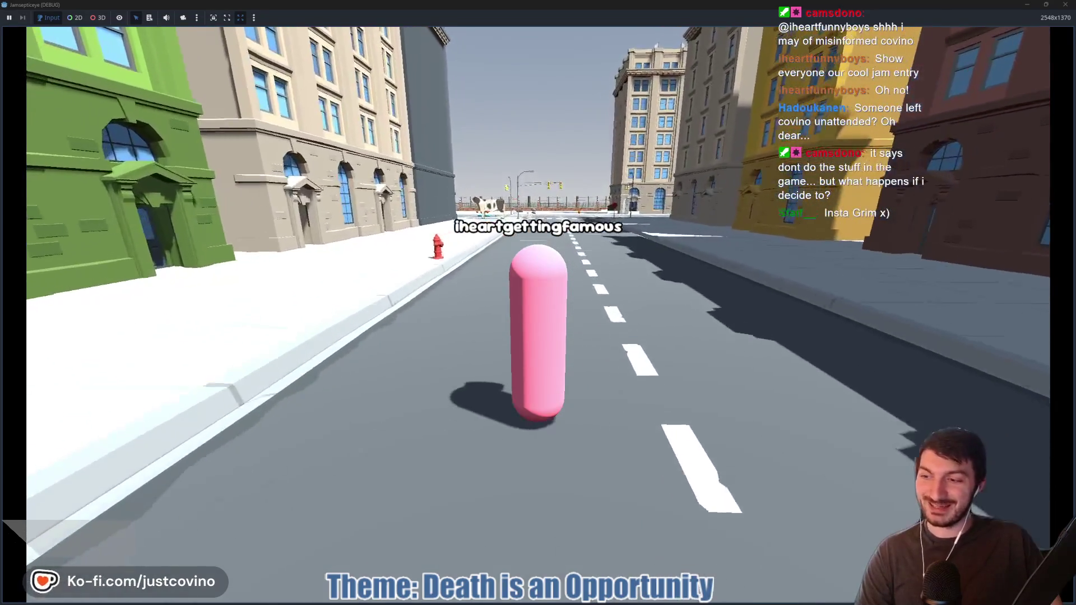
key(w)
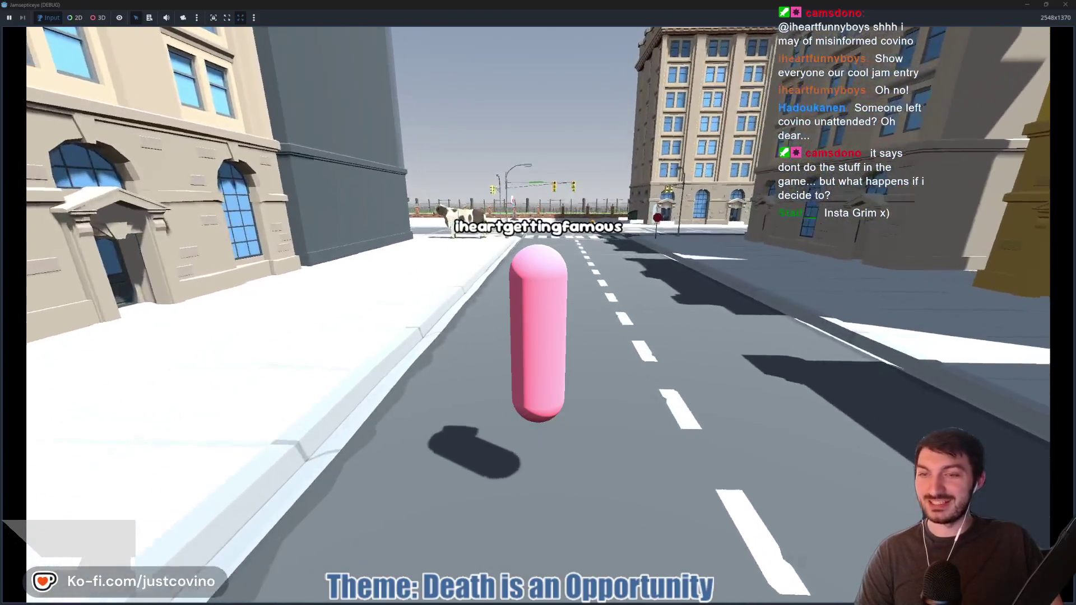
key(w)
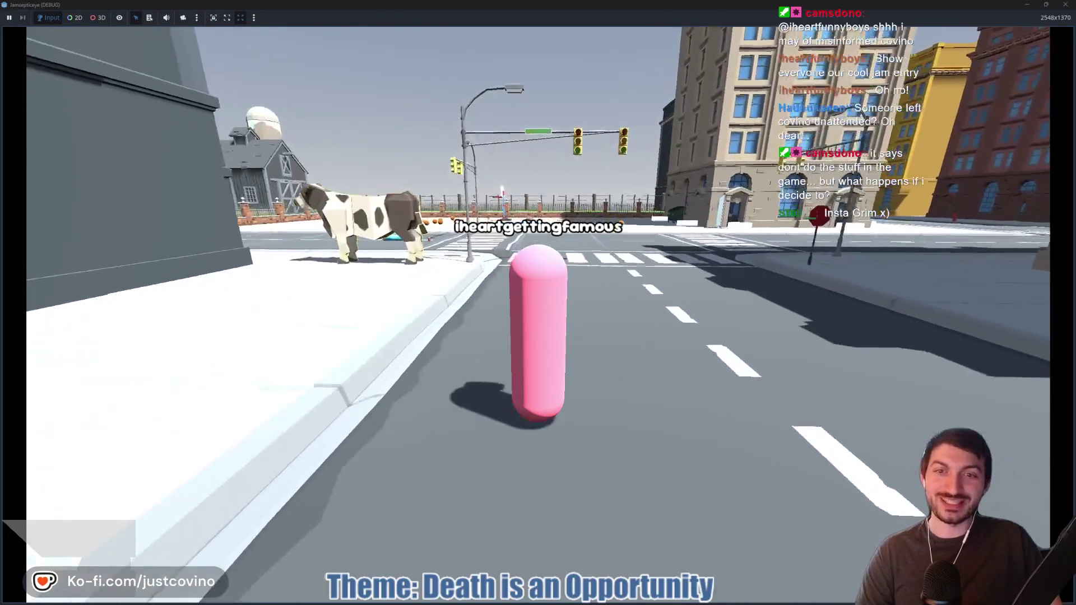
key(w)
key(w)
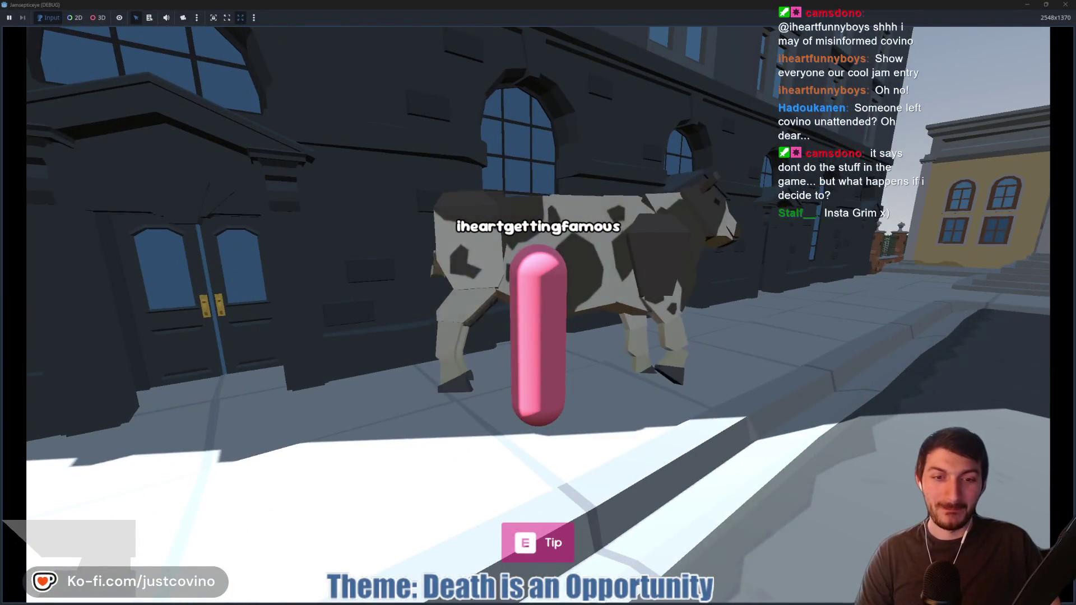
key(e)
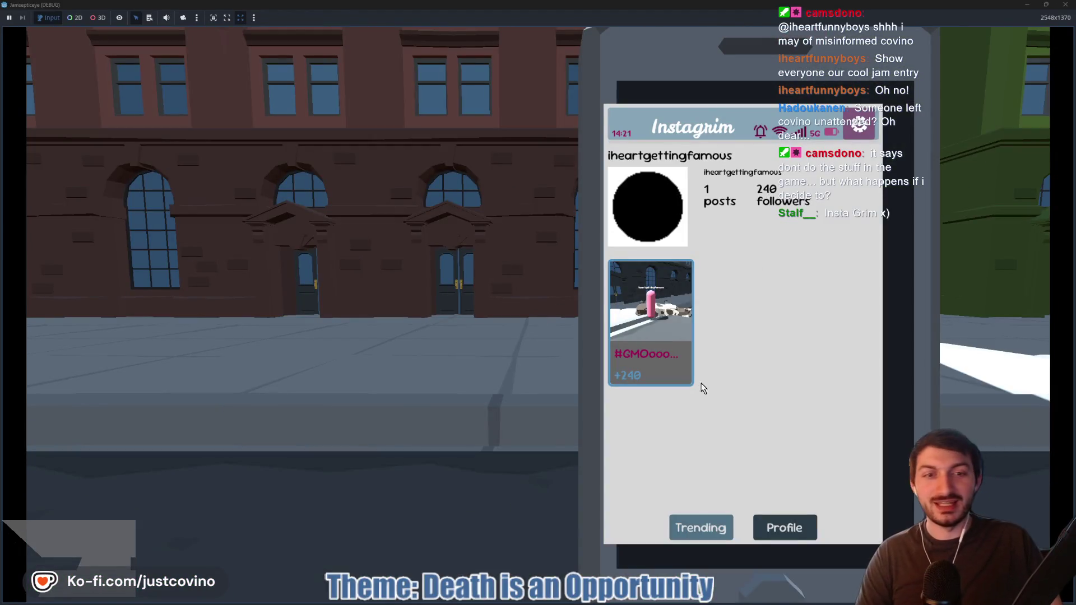
View the #GMOooo Cowtastrophe post, then check the phone's Trending list before returning to the street
click(672, 330)
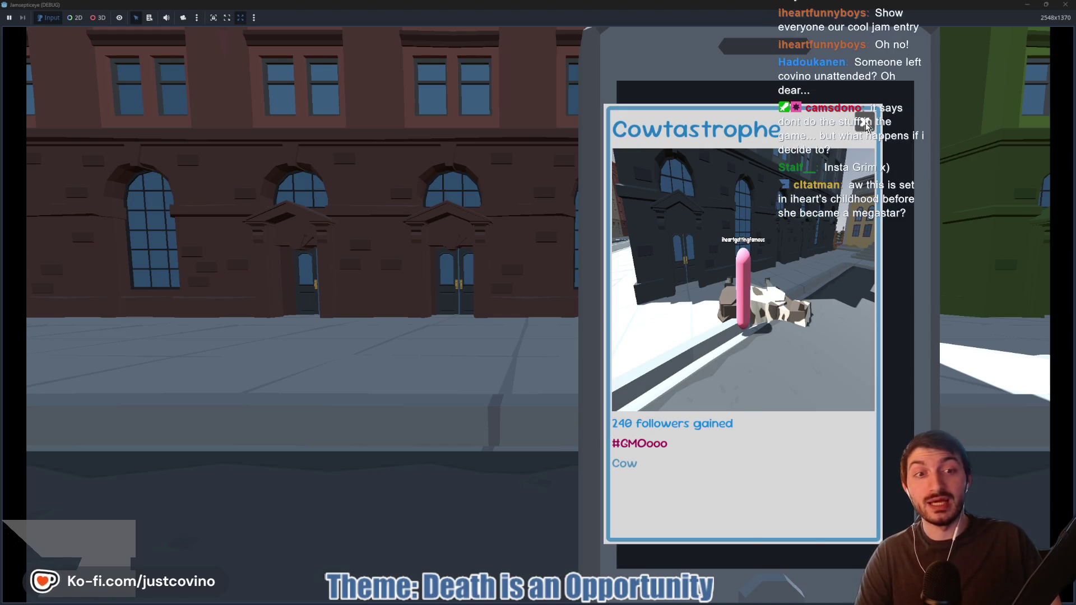
click(865, 124)
click(706, 532)
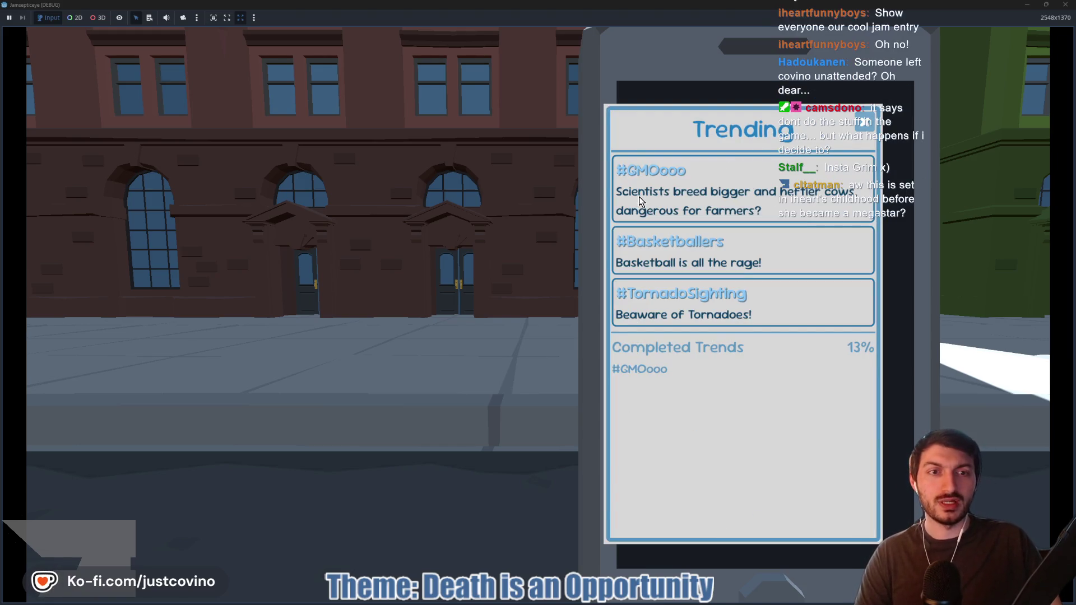
click(864, 124)
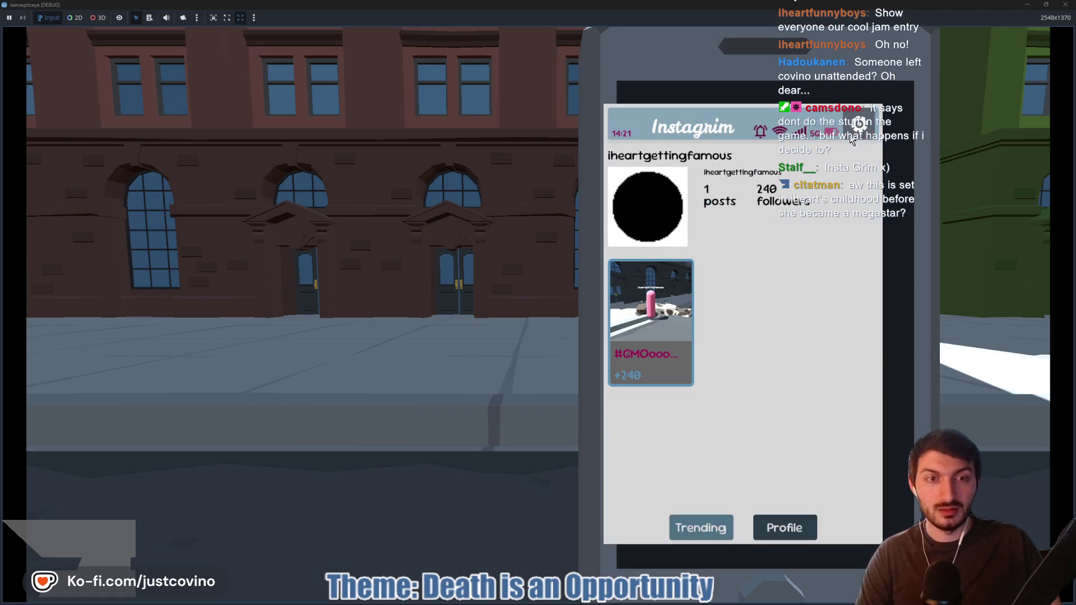
click(864, 124)
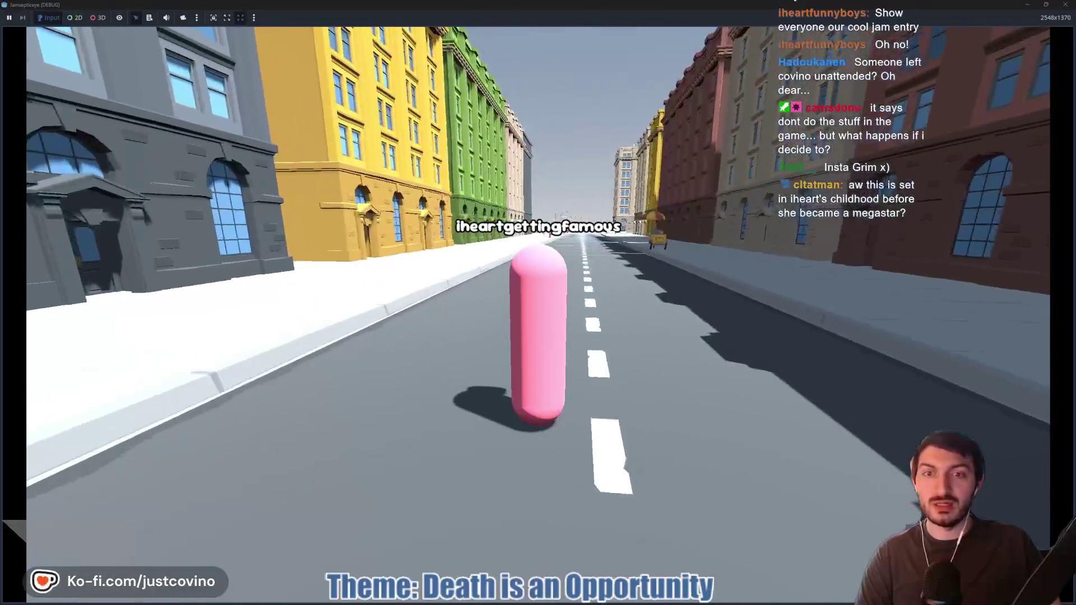
key(Tab)
click(700, 527)
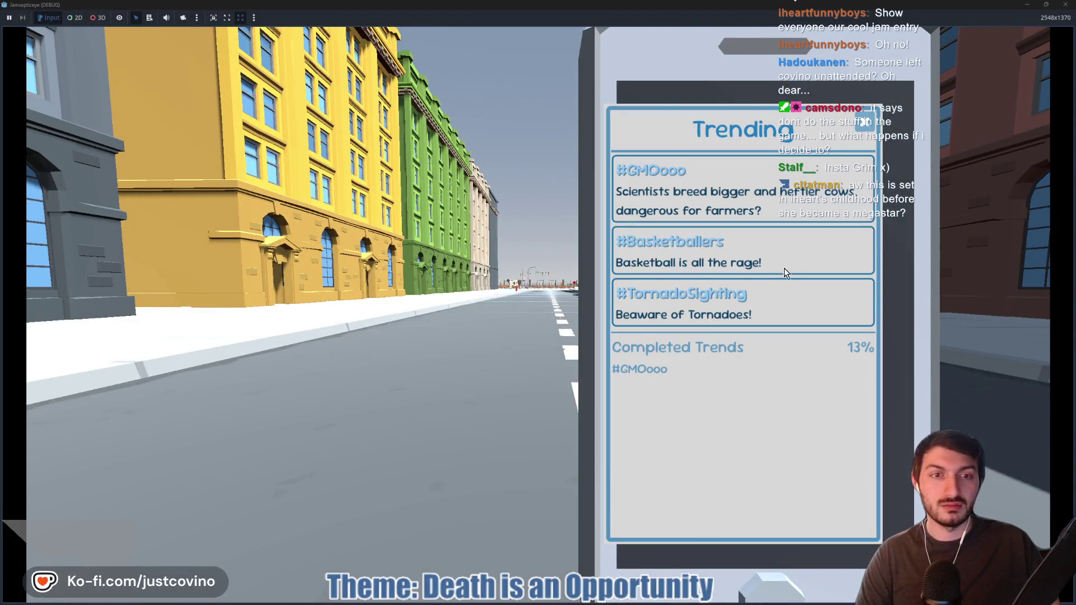
key(Tab)
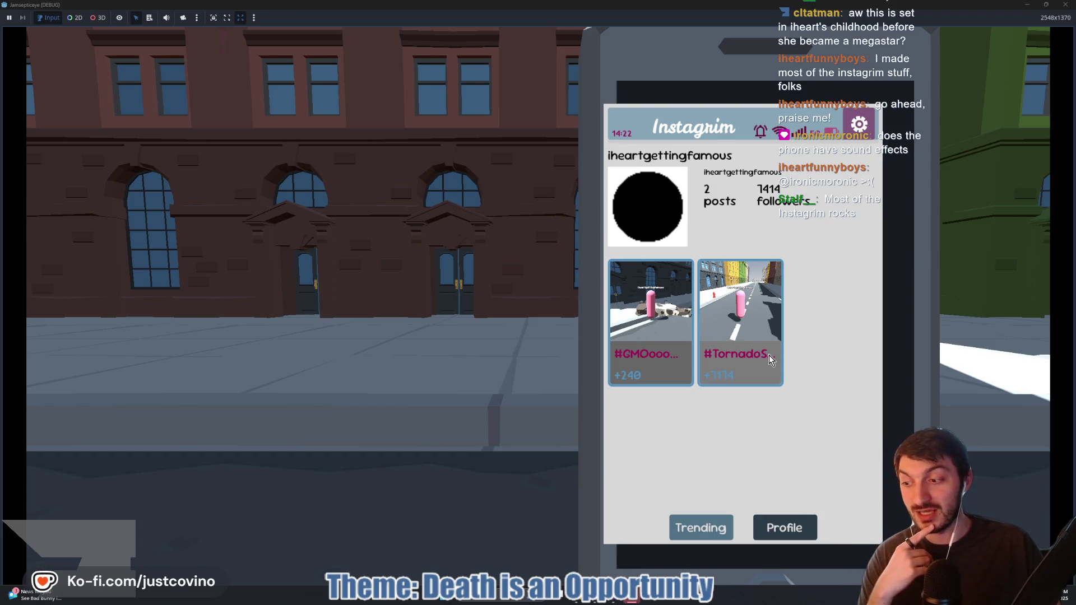
Close the phone settings and walk the character down the street, across the intersection toward the barn
click(855, 127)
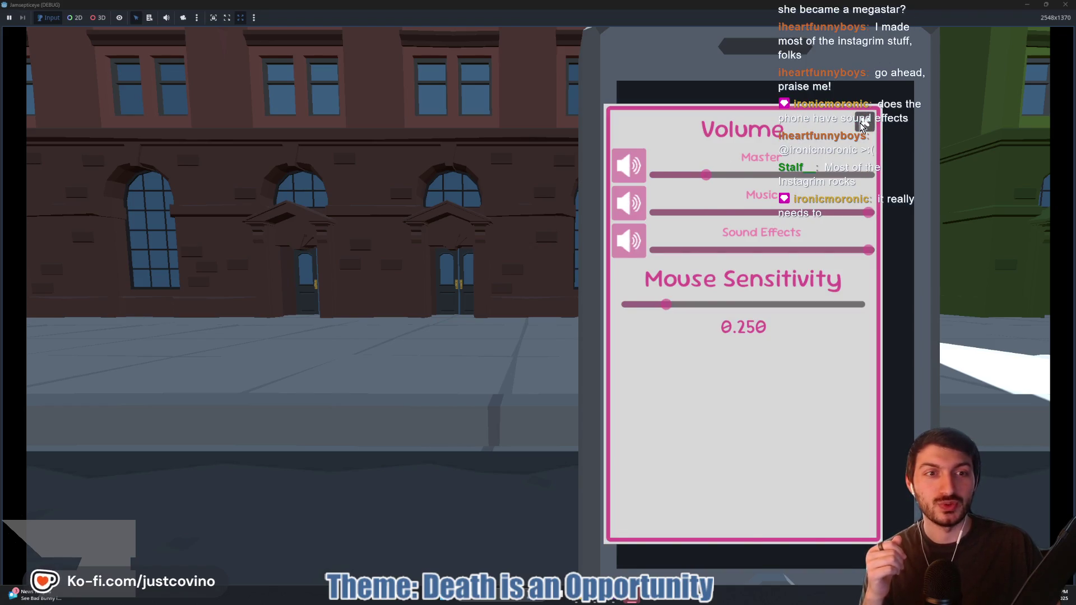
click(861, 125)
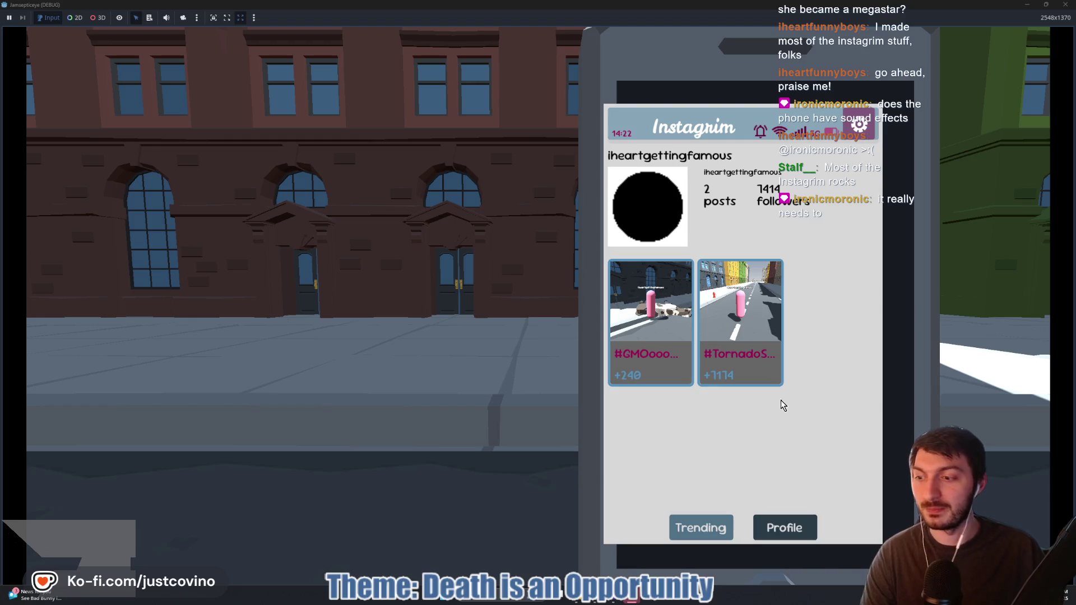
click(550, 345)
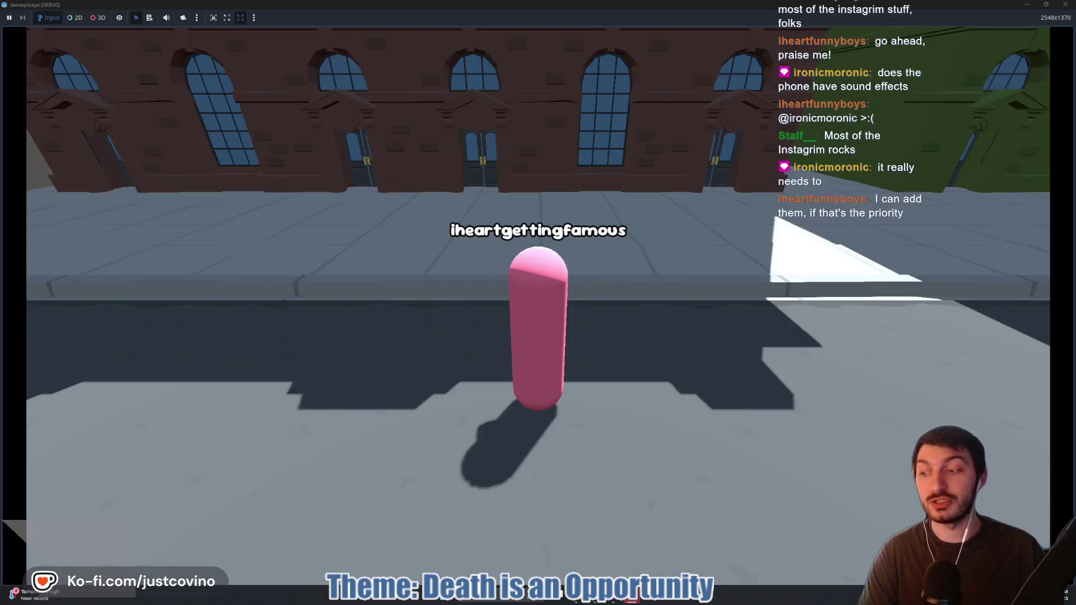
key(w)
key(w)
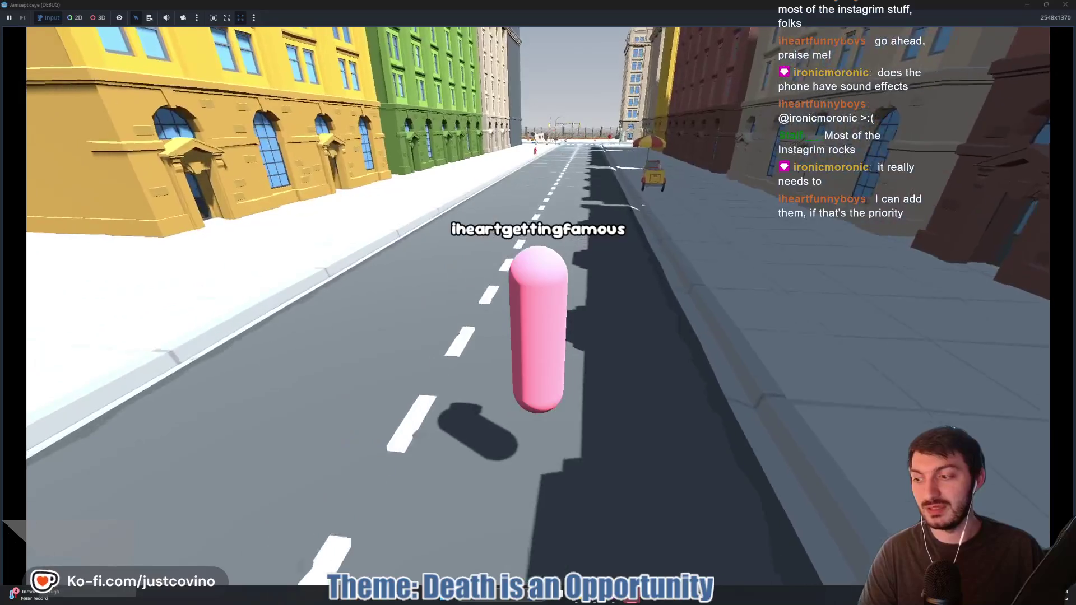
key(w)
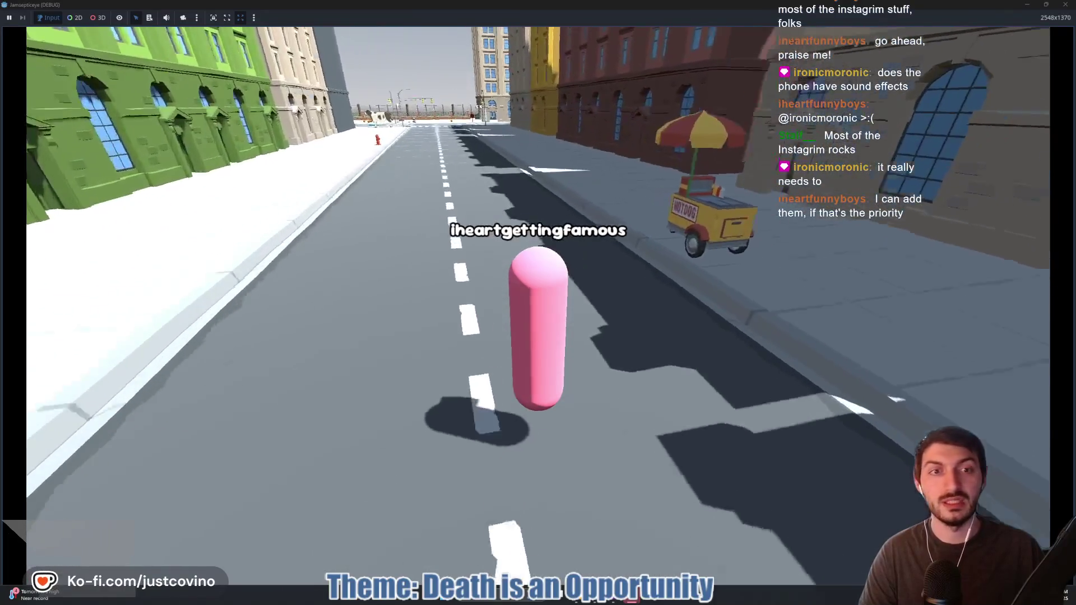
key(w)
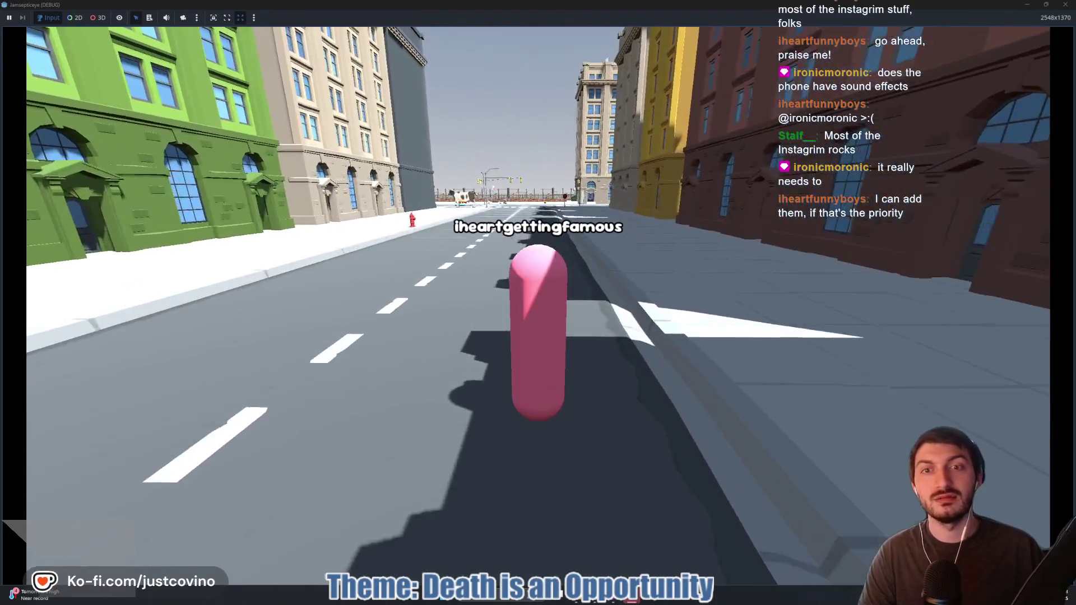
key(w)
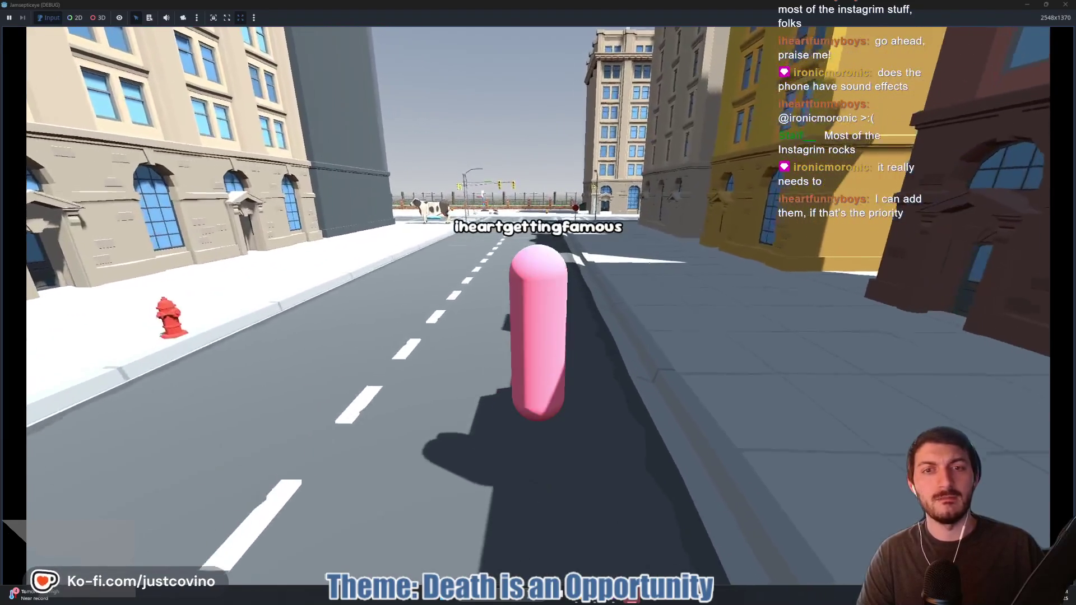
key(w)
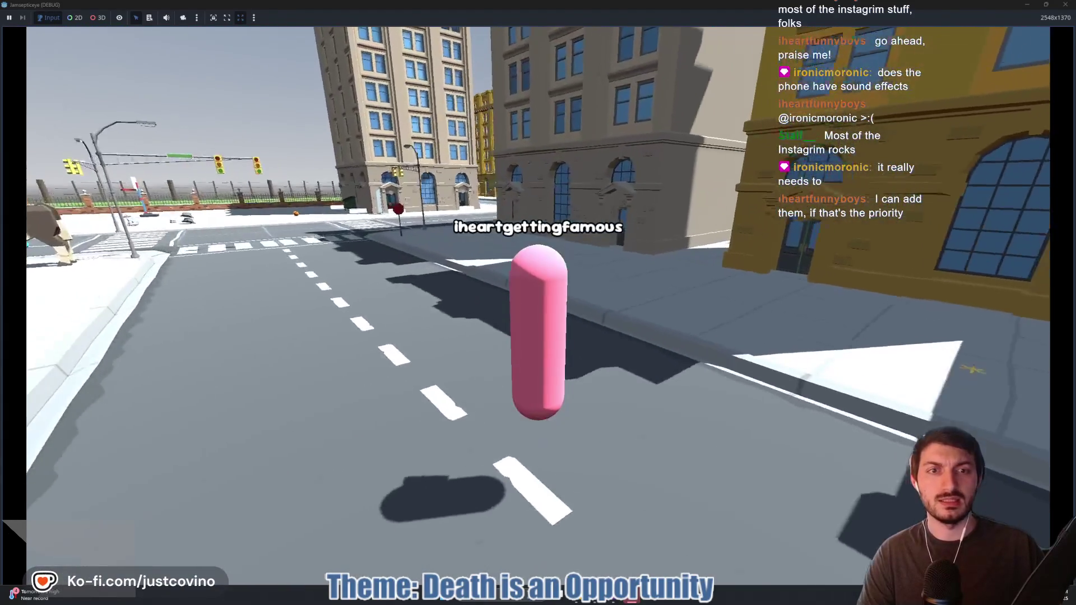
key(w)
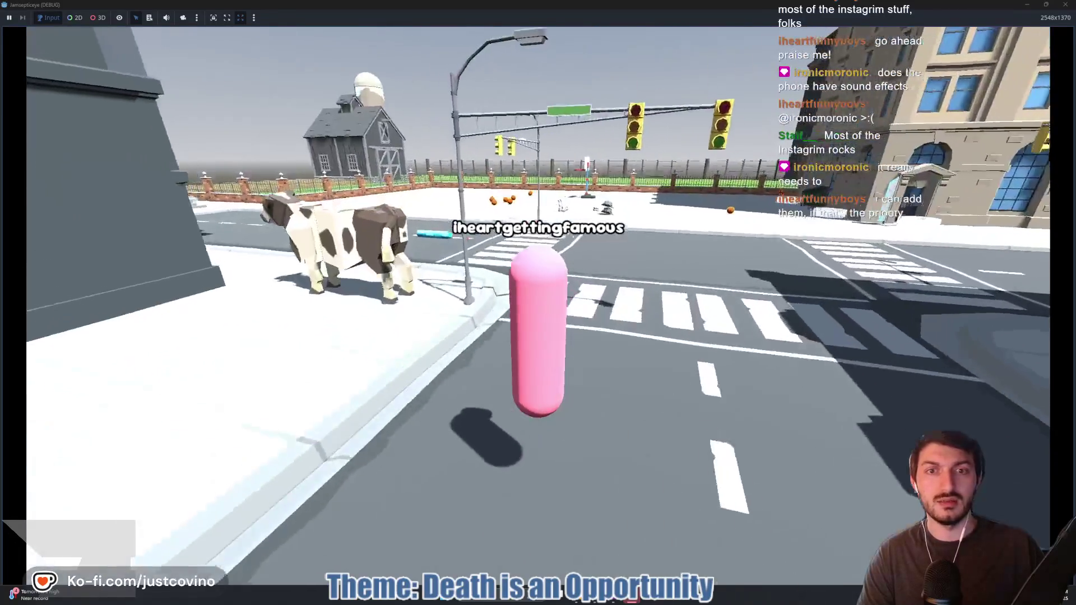
key(w)
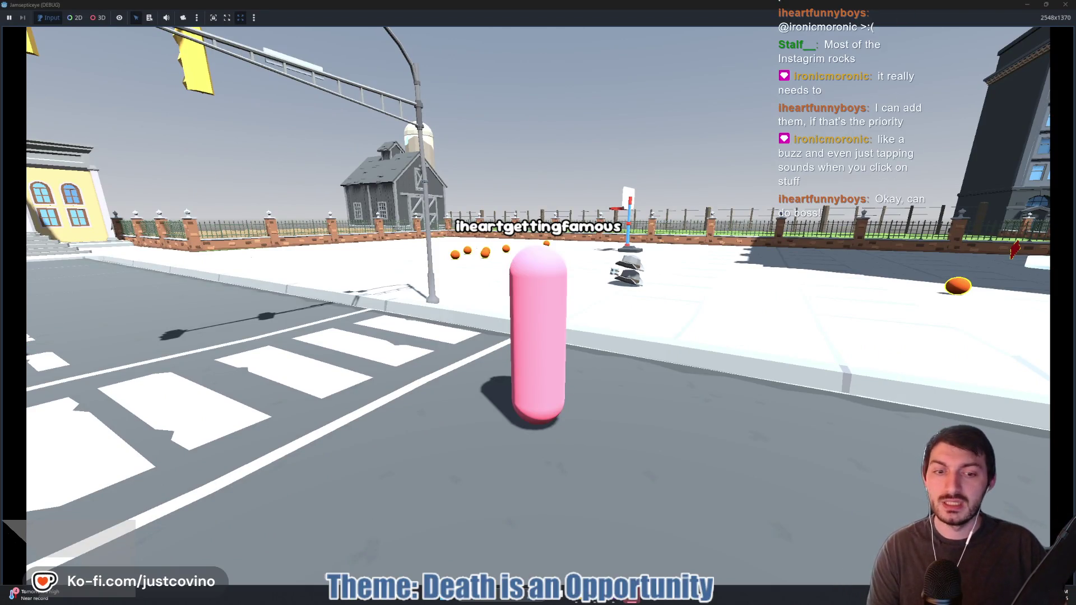
key(Tab)
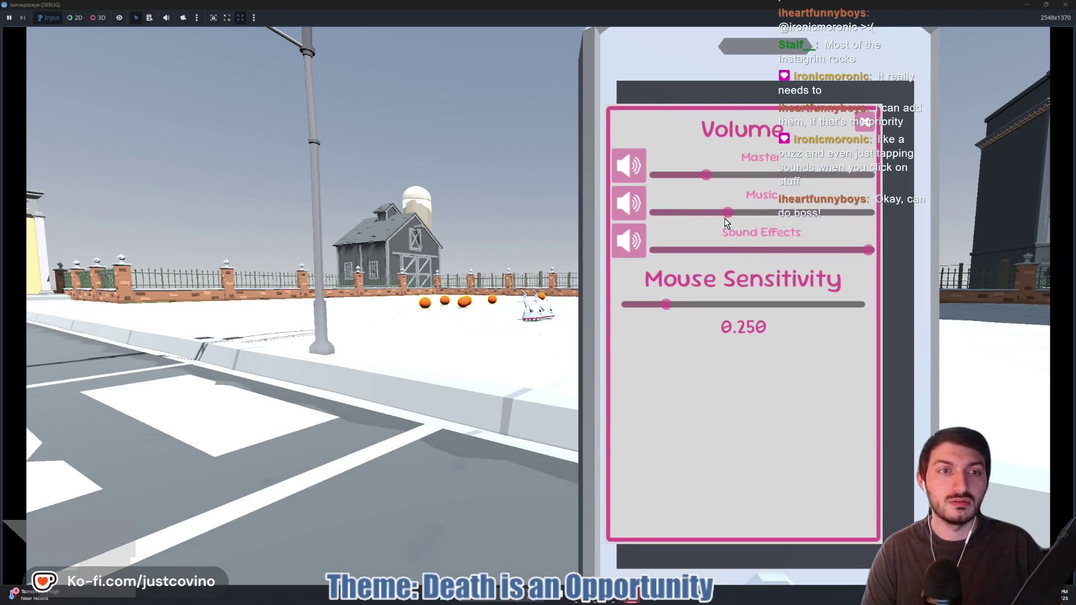
click(864, 122)
Walk around the plaza and farm fence, jumping along the way, then back toward the cows
key(w)
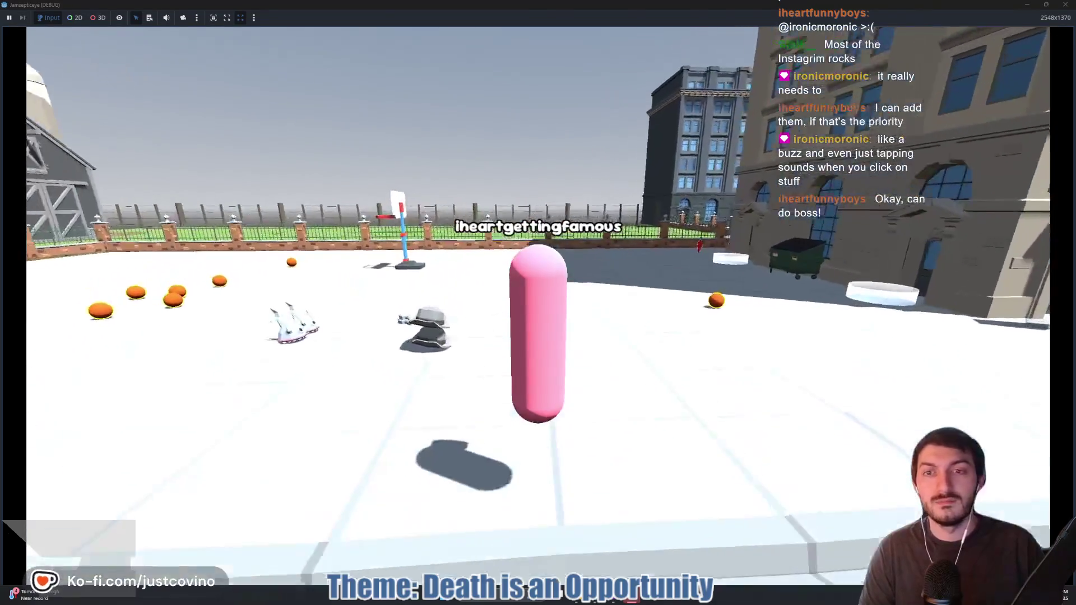
key(w)
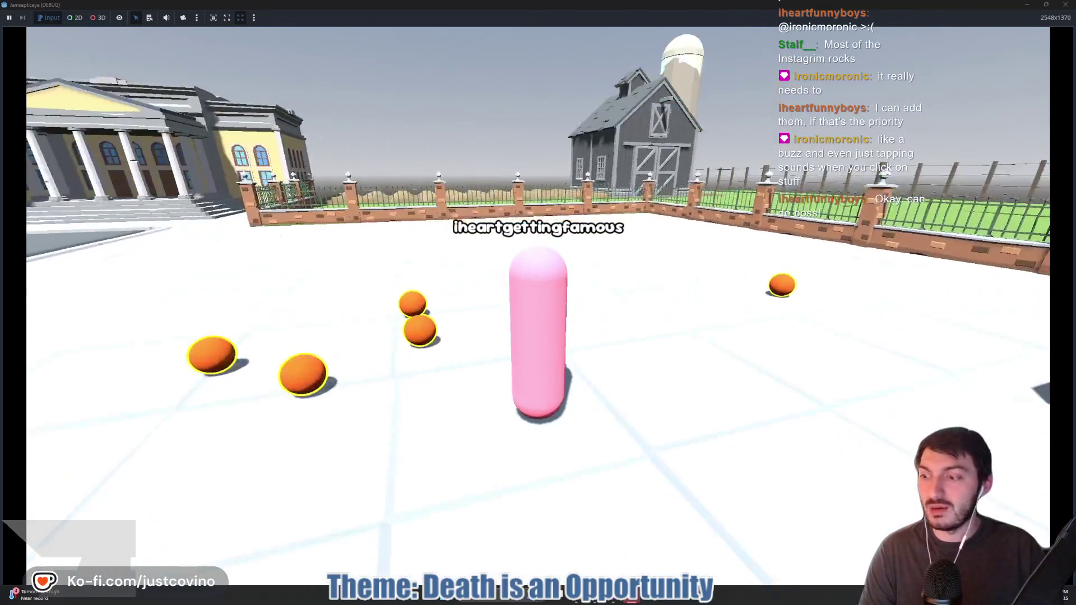
key(w)
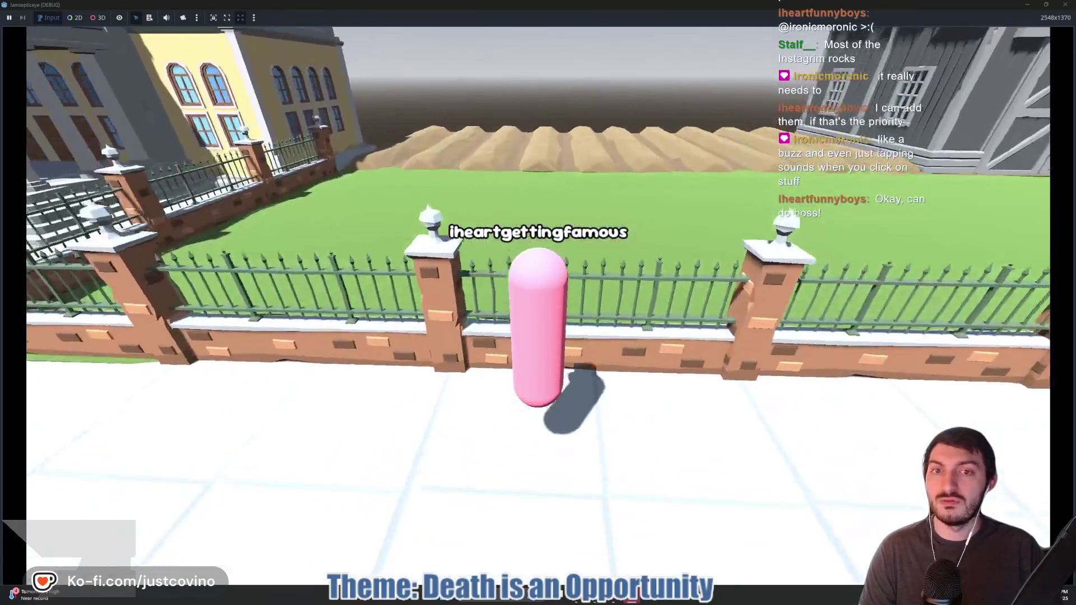
key(w)
key(space)
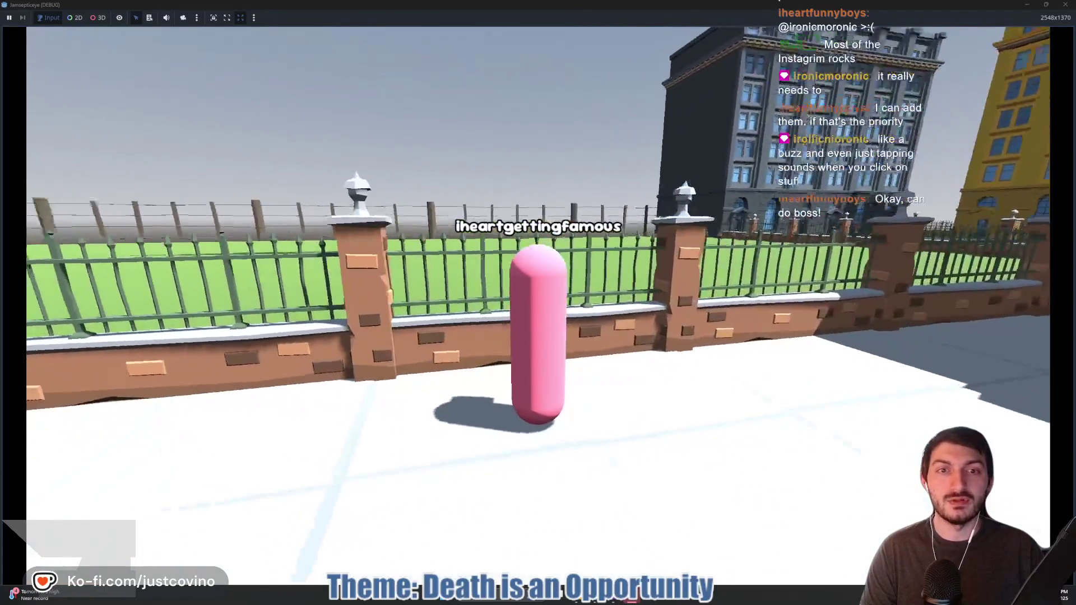
key(w)
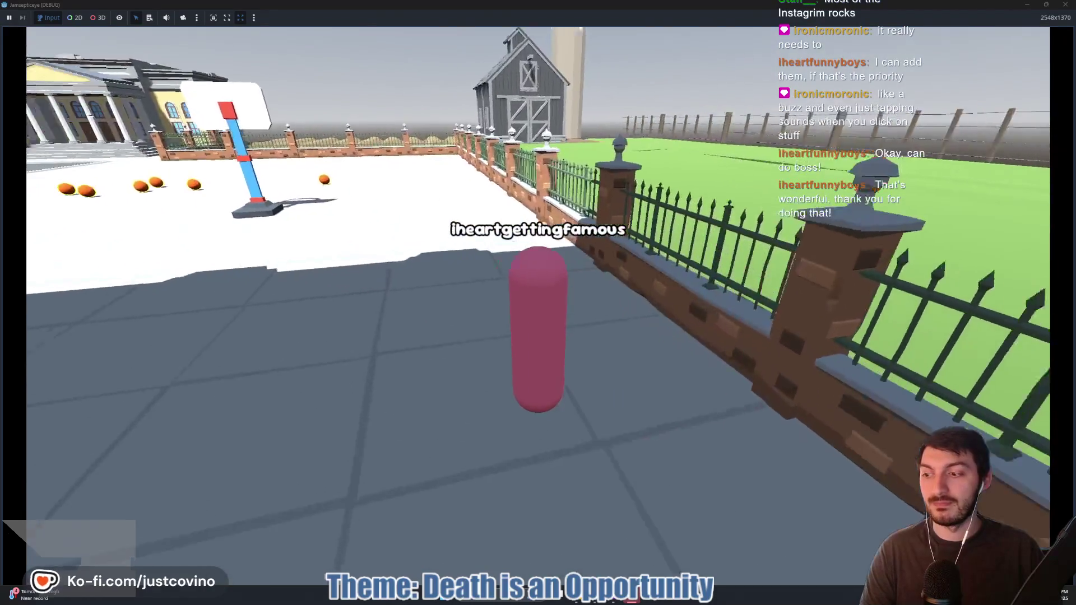
key(space)
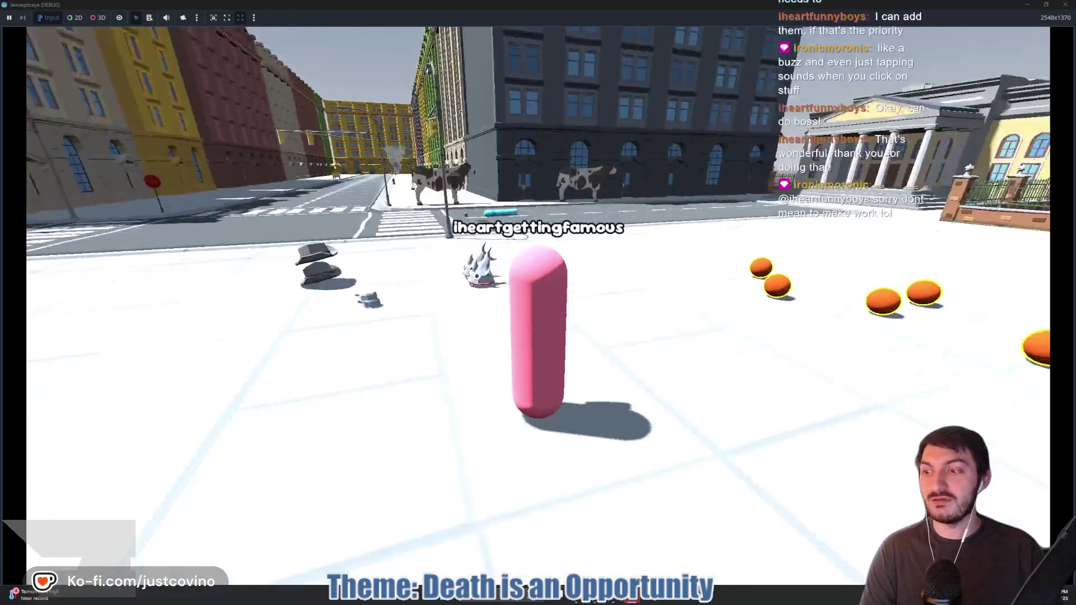
key(w)
key(w)
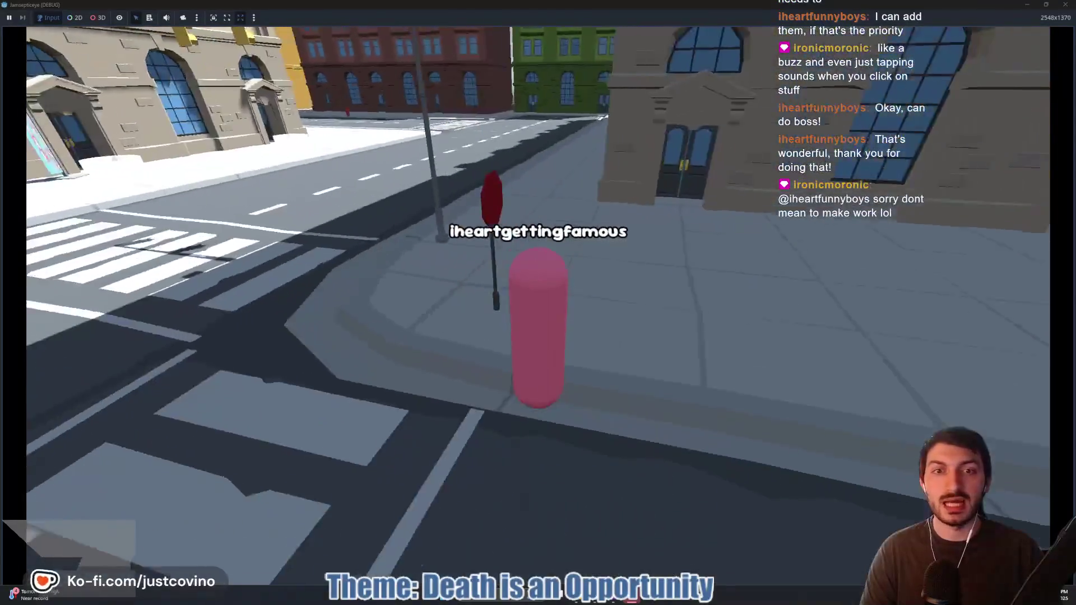
key(w)
key(w)
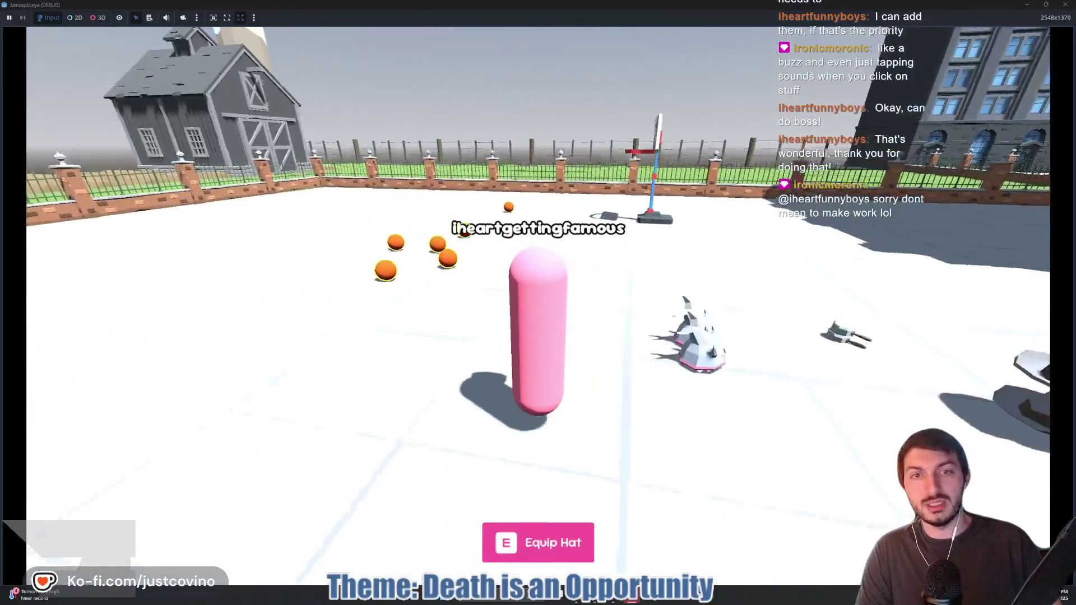
key(w)
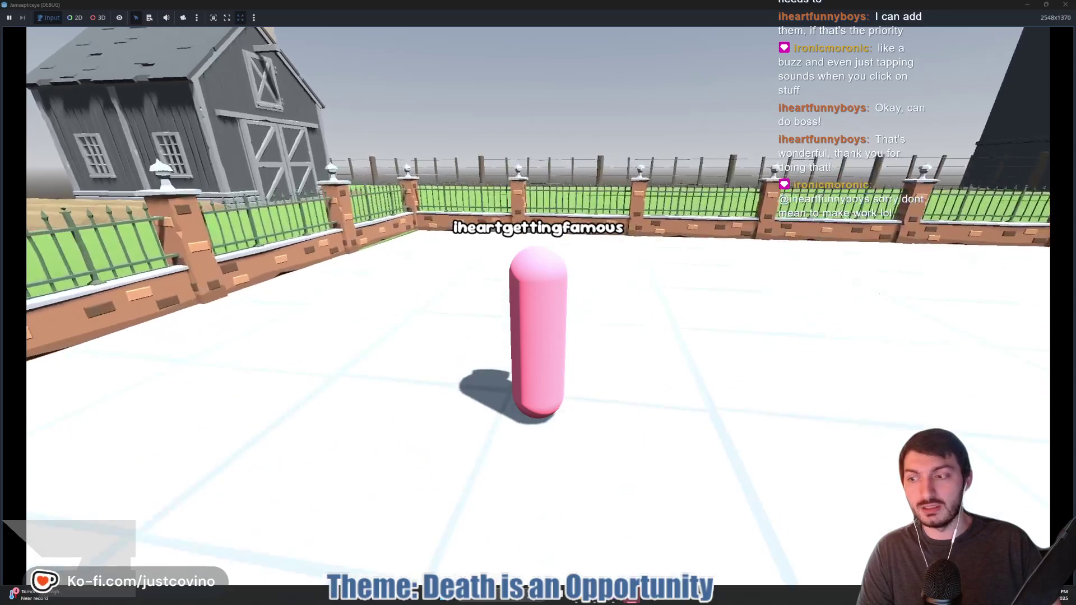
key(w)
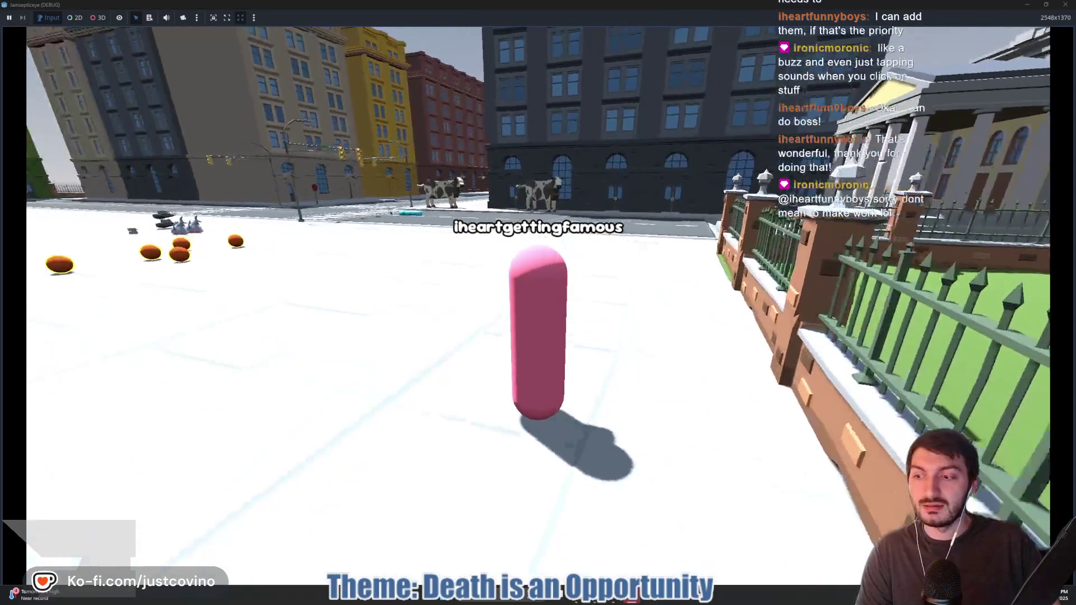
key(w)
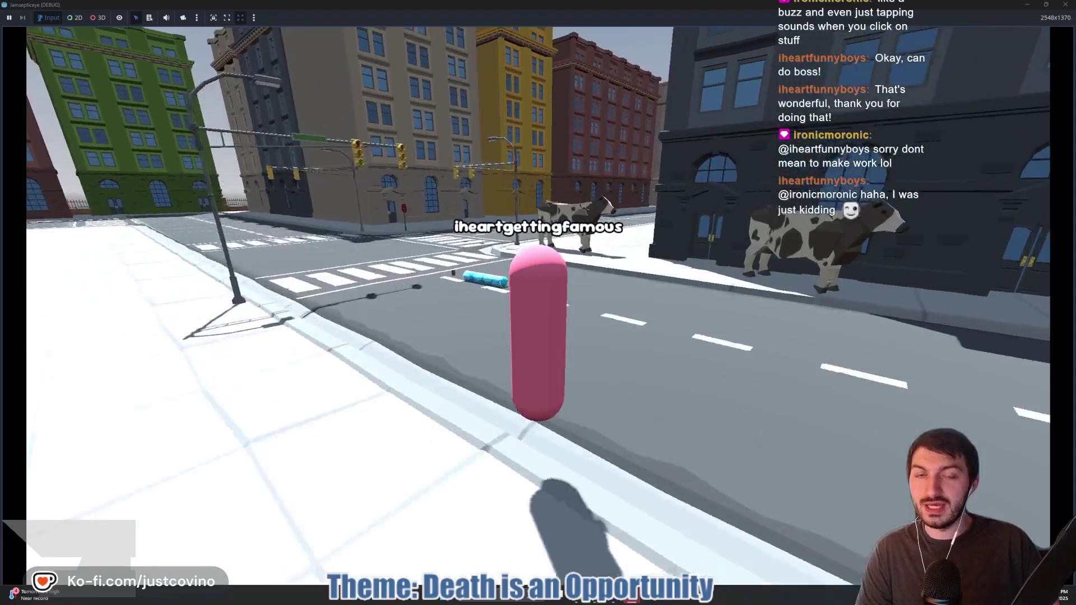
key(w)
key(Tab)
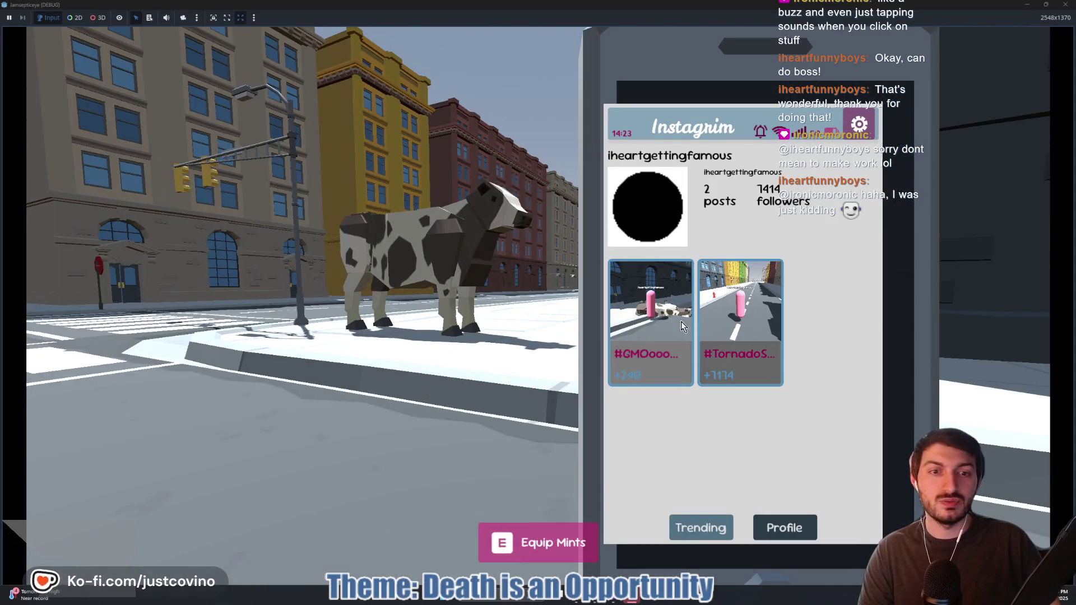
key(Tab)
Walk along the brick fence by the barn, check the first post, and equip the red kite
key(w)
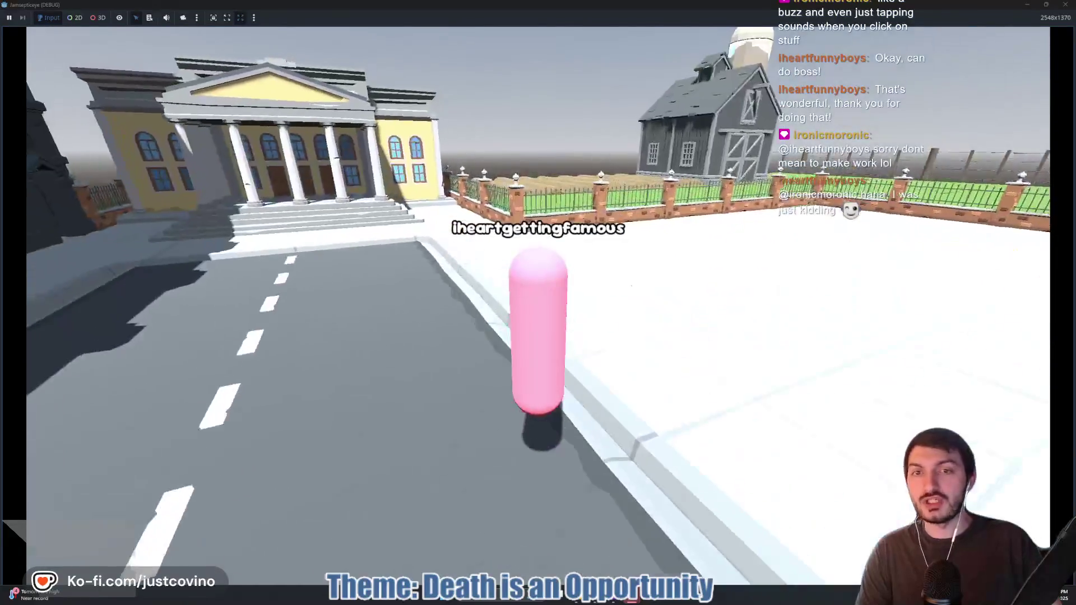
key(w)
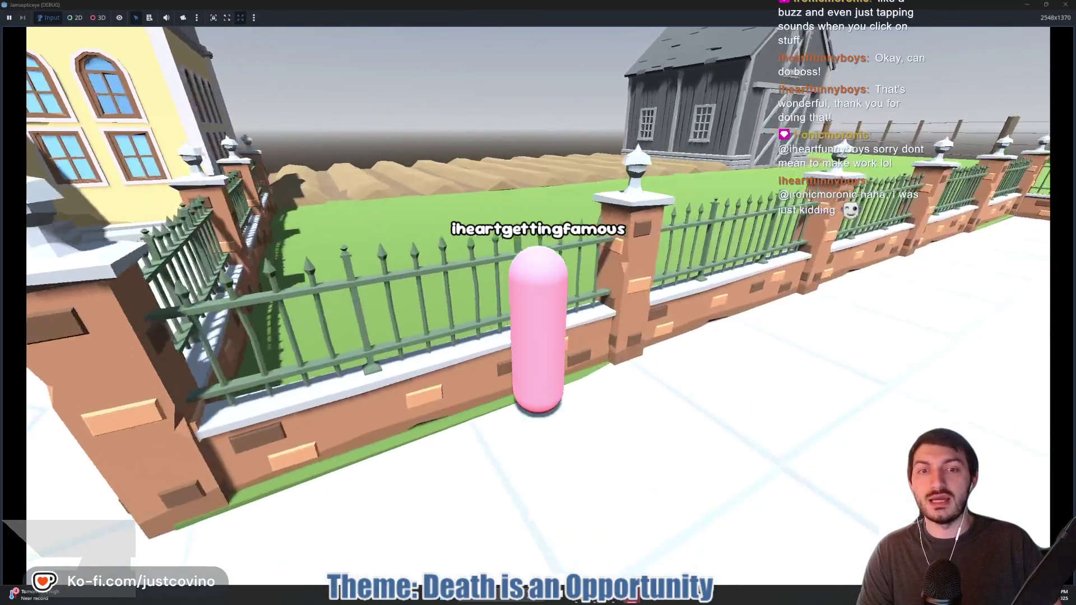
key(w)
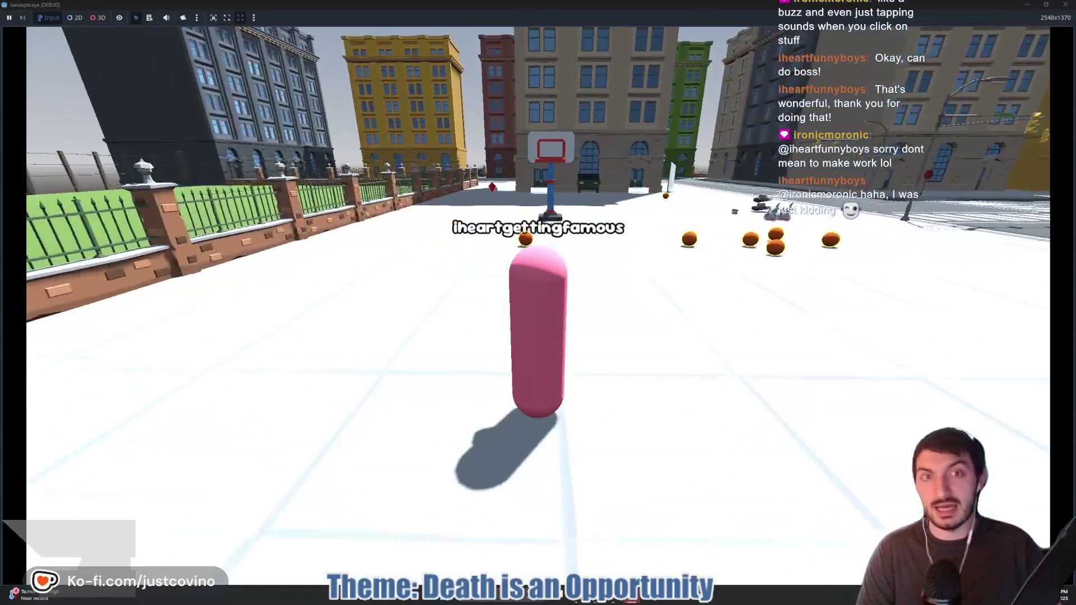
key(w)
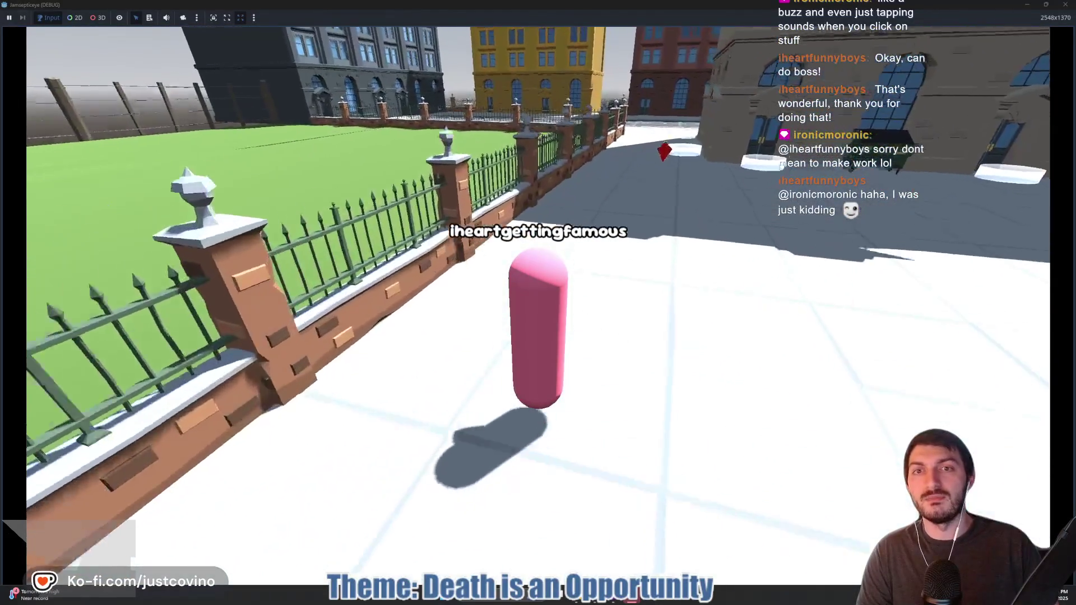
key(Tab)
click(639, 331)
key(Tab)
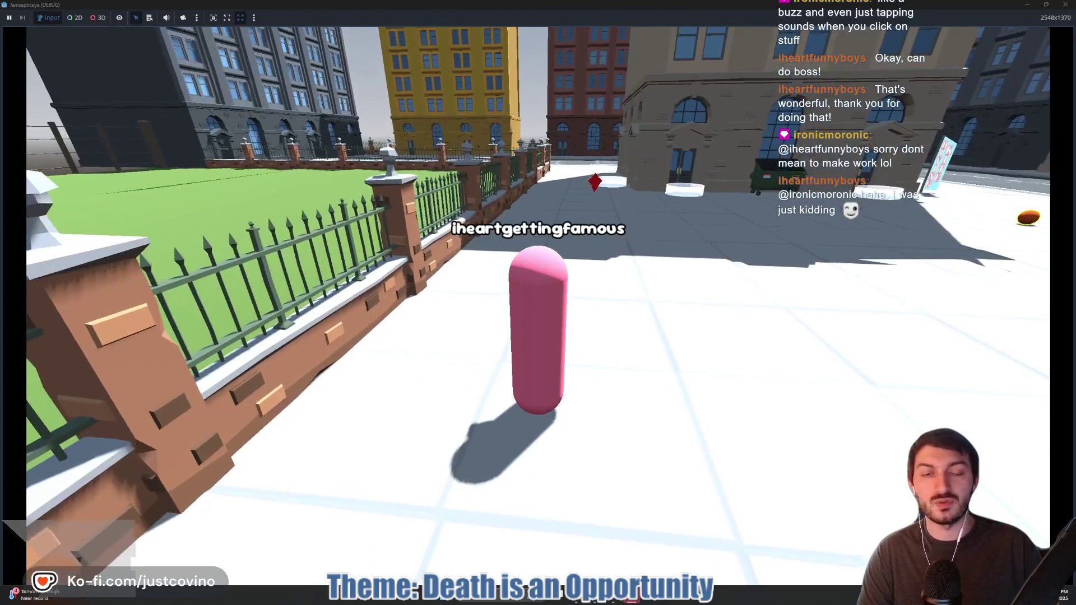
key(w)
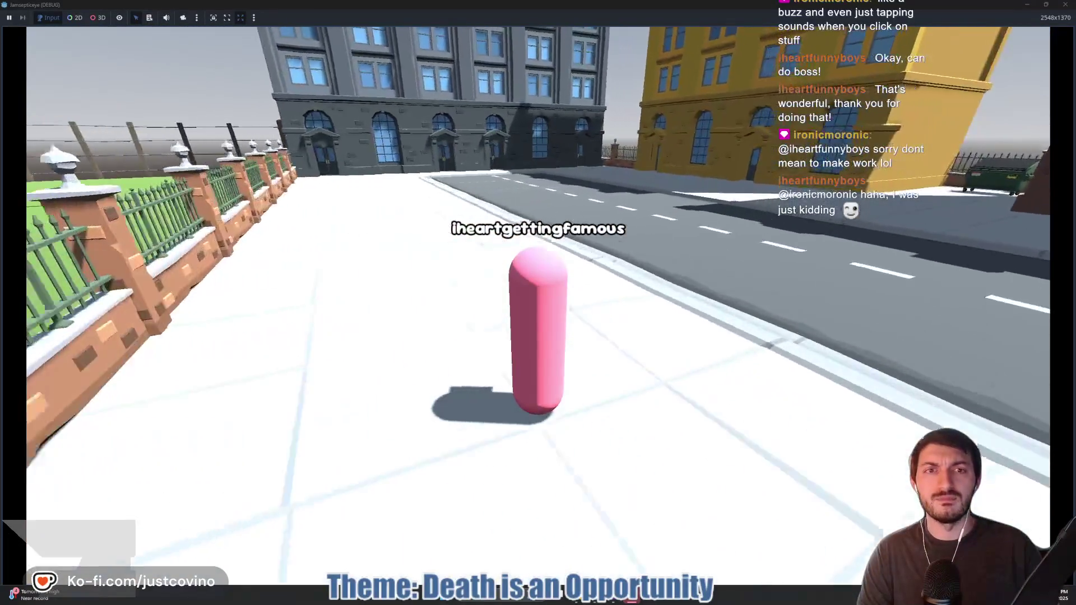
key(w)
key(e)
key(w)
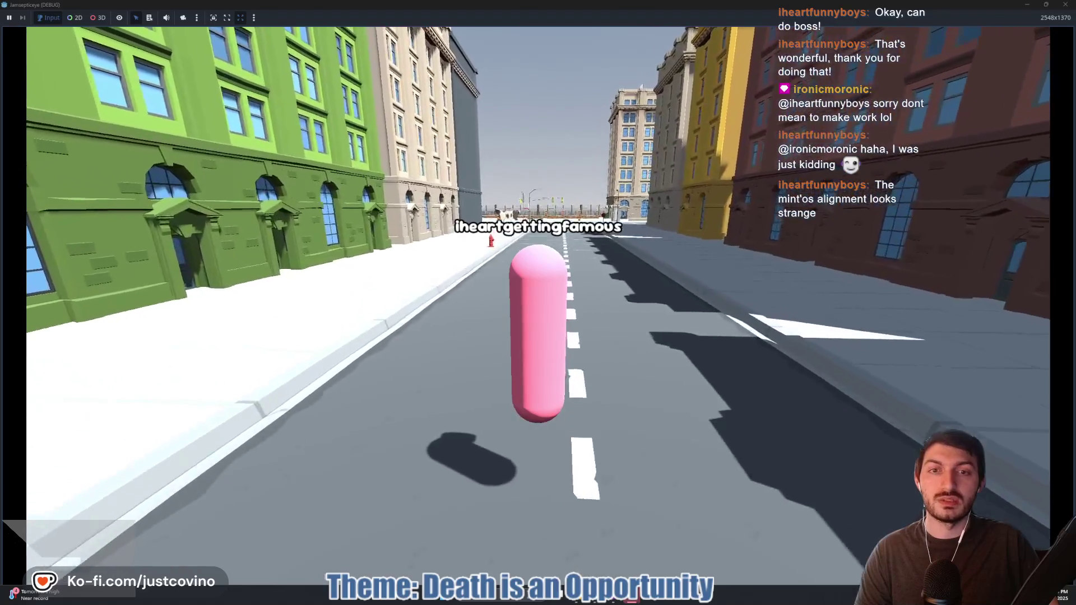
key(Tab)
Check Trending hashtags, then try equipping the street mints, triggering the equippable.gd line 38 null-material error
click(697, 532)
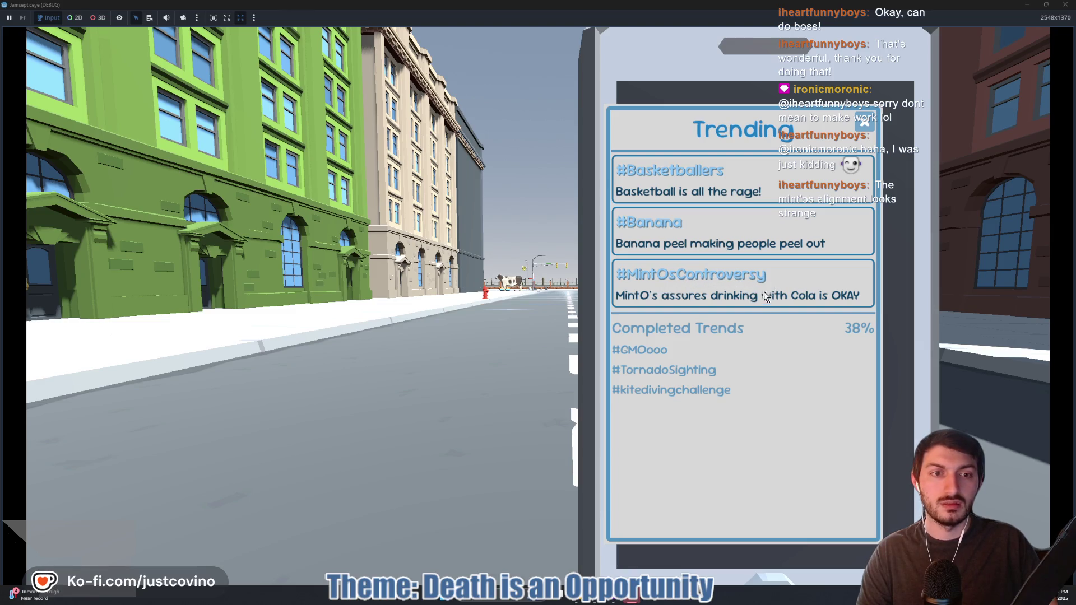
click(743, 305)
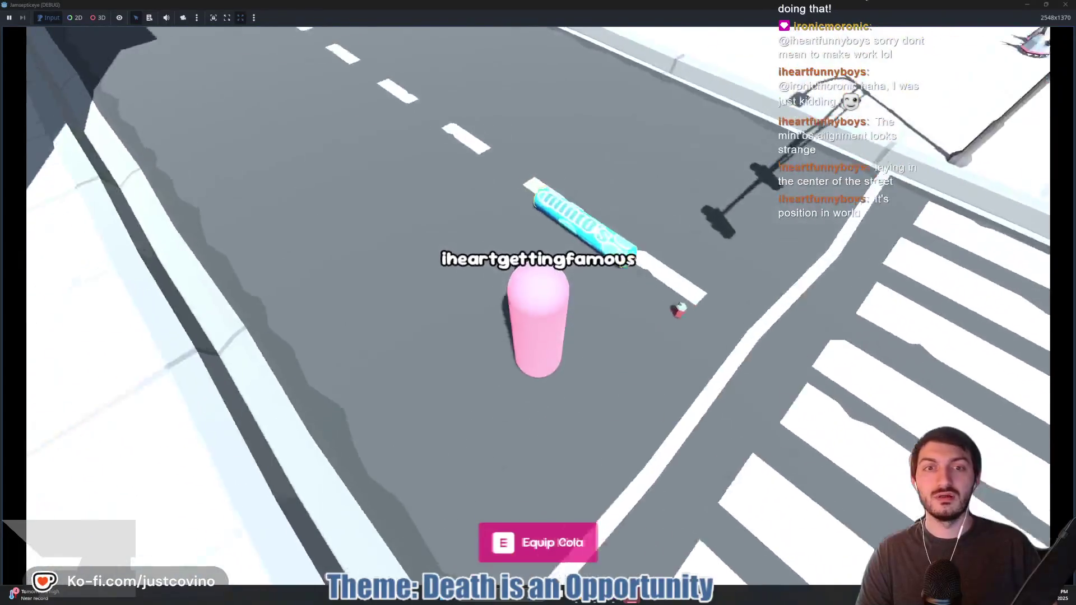
key(e)
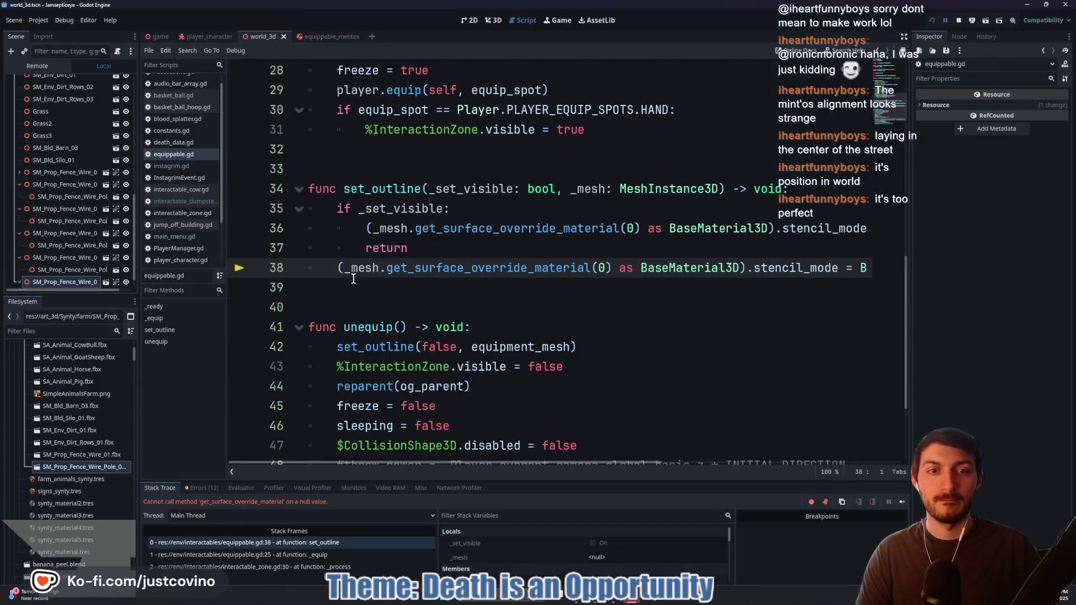
Stop the debug session and open the equippable_mentos scene's root node properties
drag(502, 266, 810, 273)
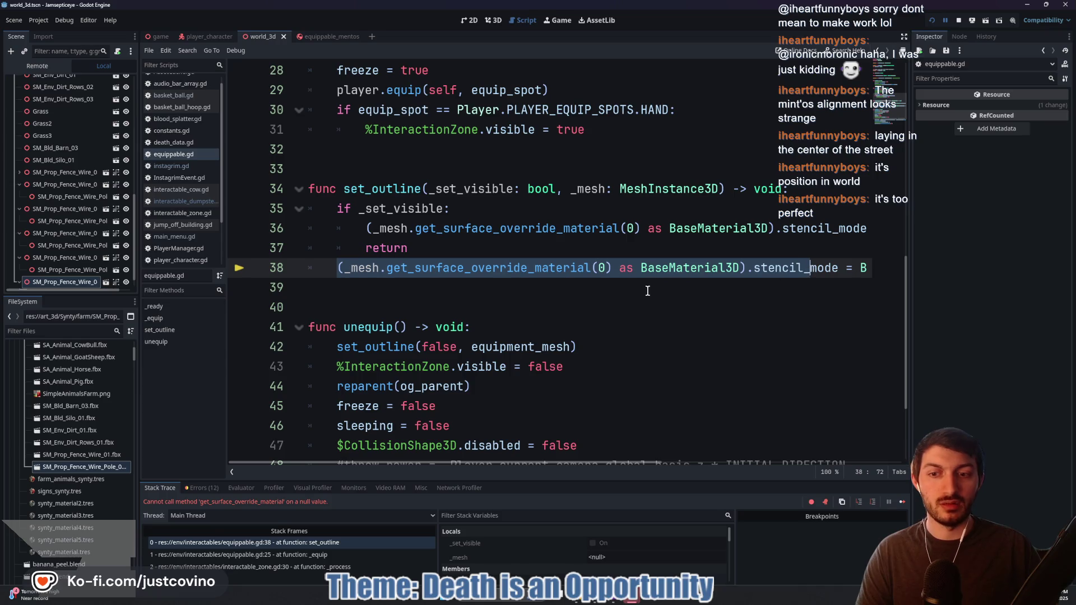
click(958, 20)
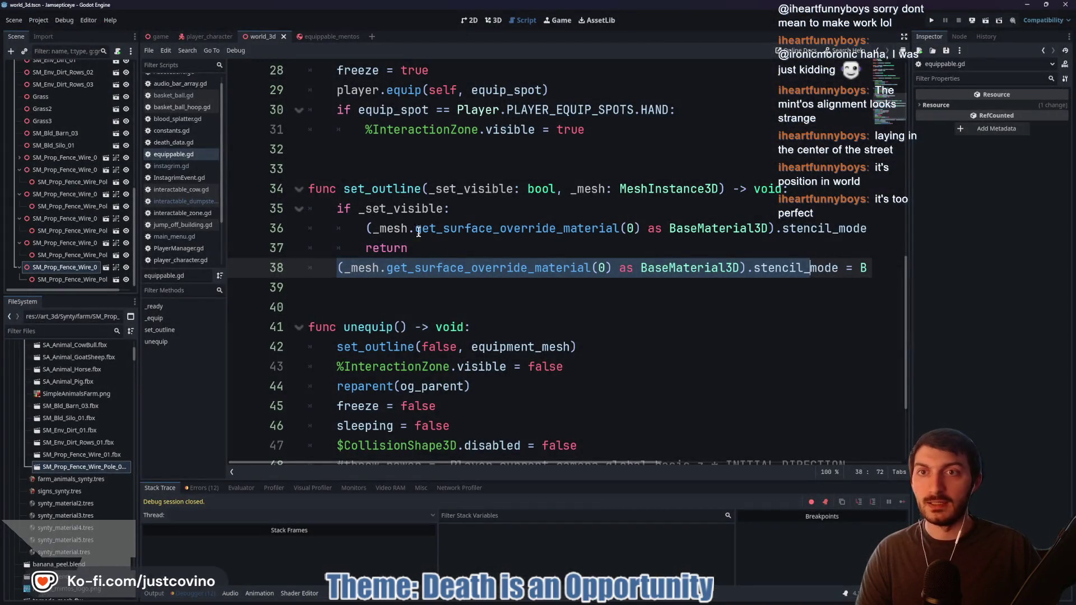
click(315, 36)
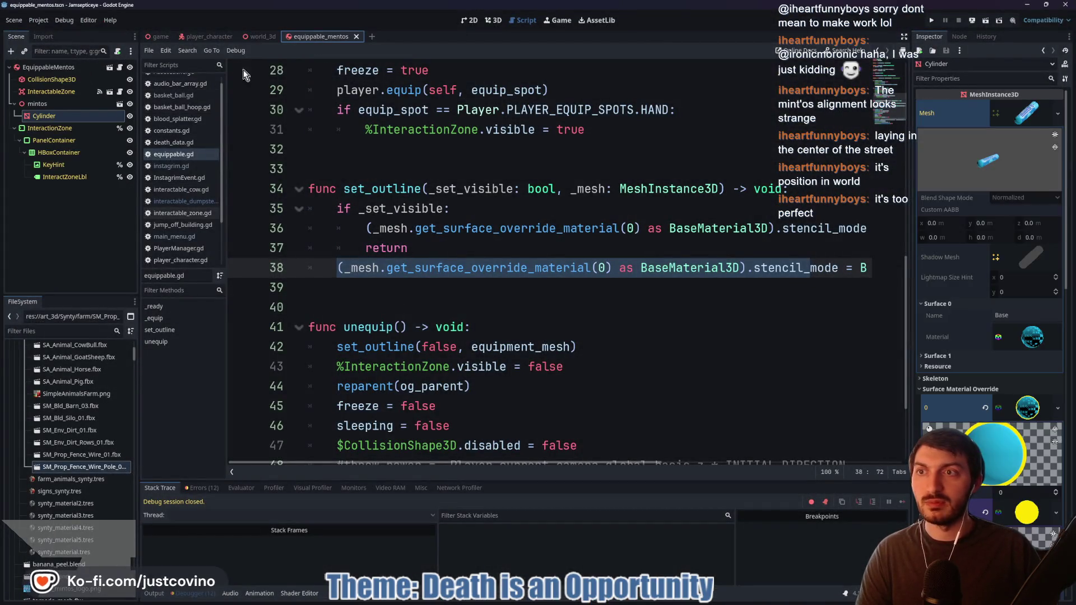
click(52, 66)
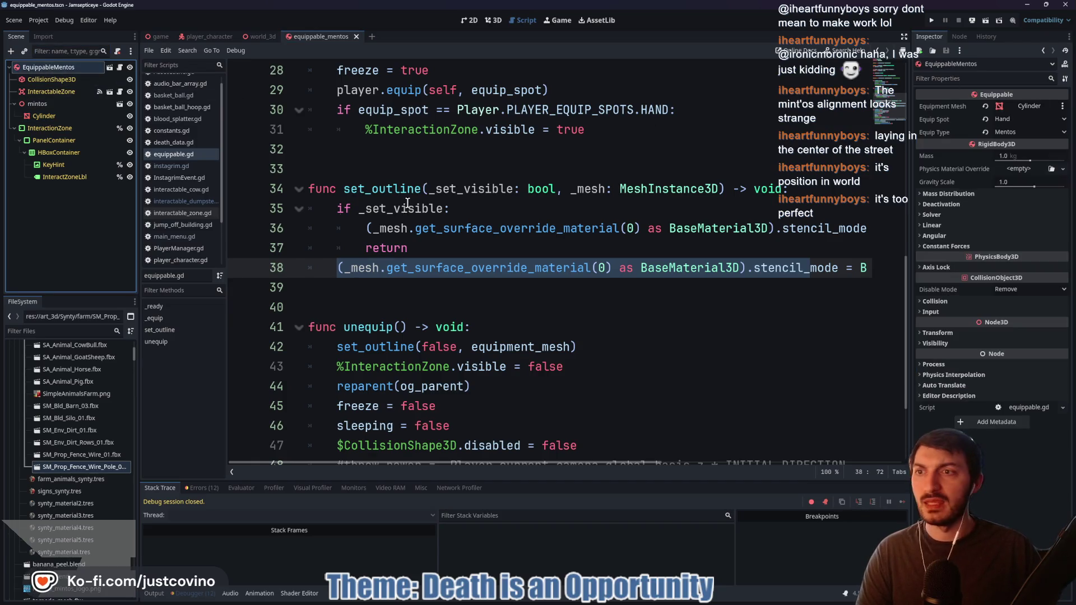
Review the Cylinder's next-pass material stencil outline settings, showing 0.057 thickness
click(48, 117)
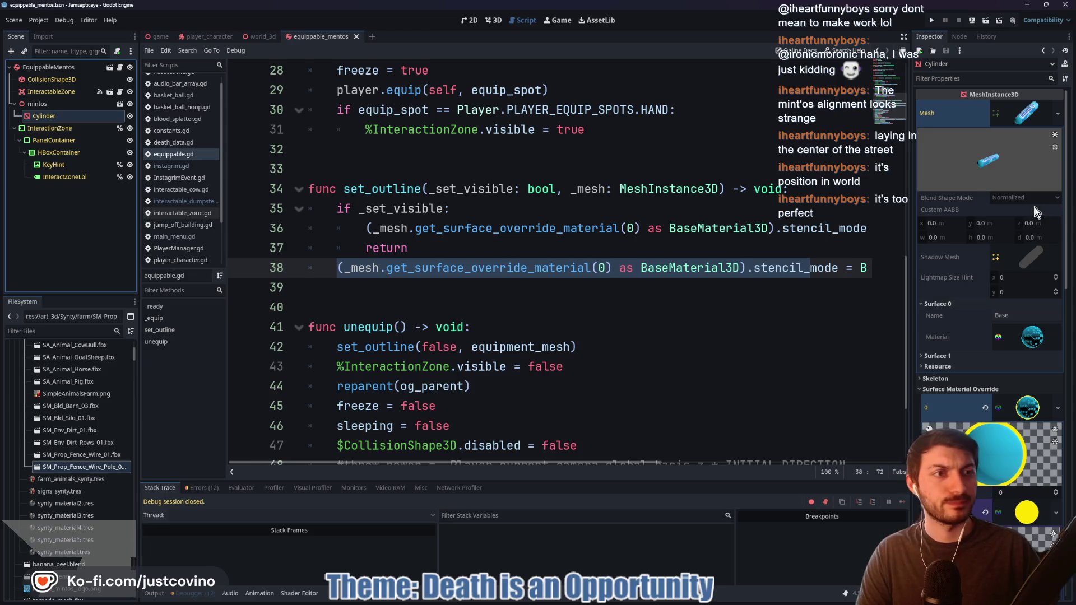
click(1027, 411)
scroll(1027, 411, down, 5)
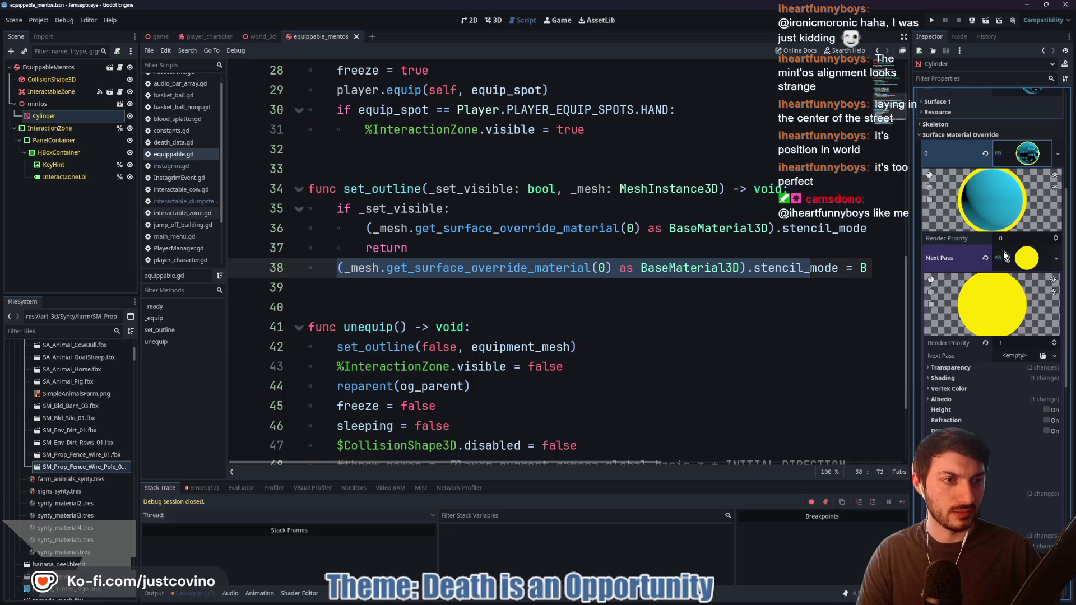
click(1027, 258)
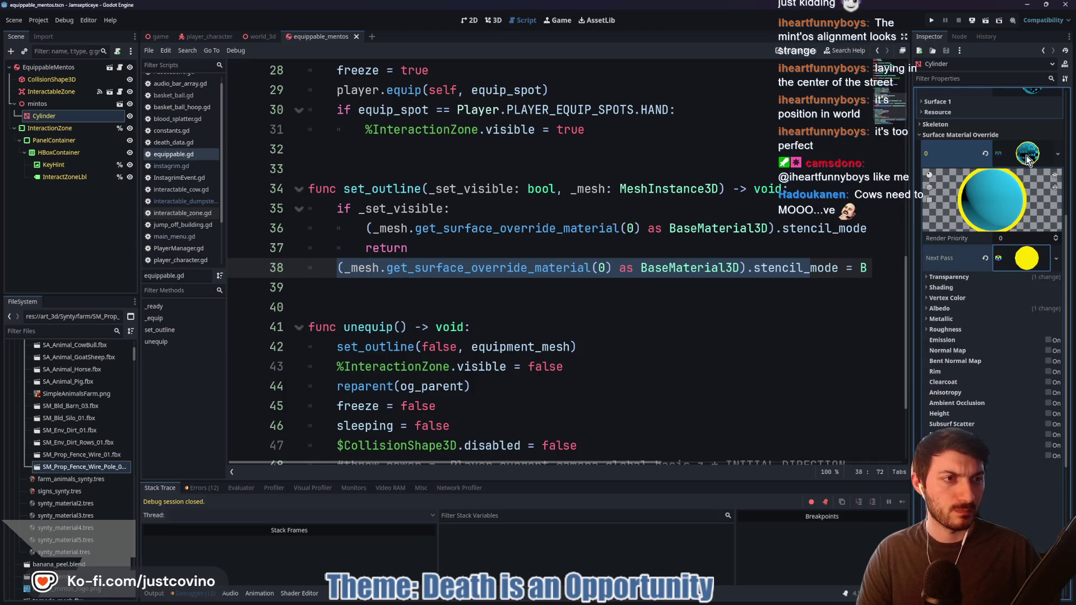
scroll(1007, 393, down, 10)
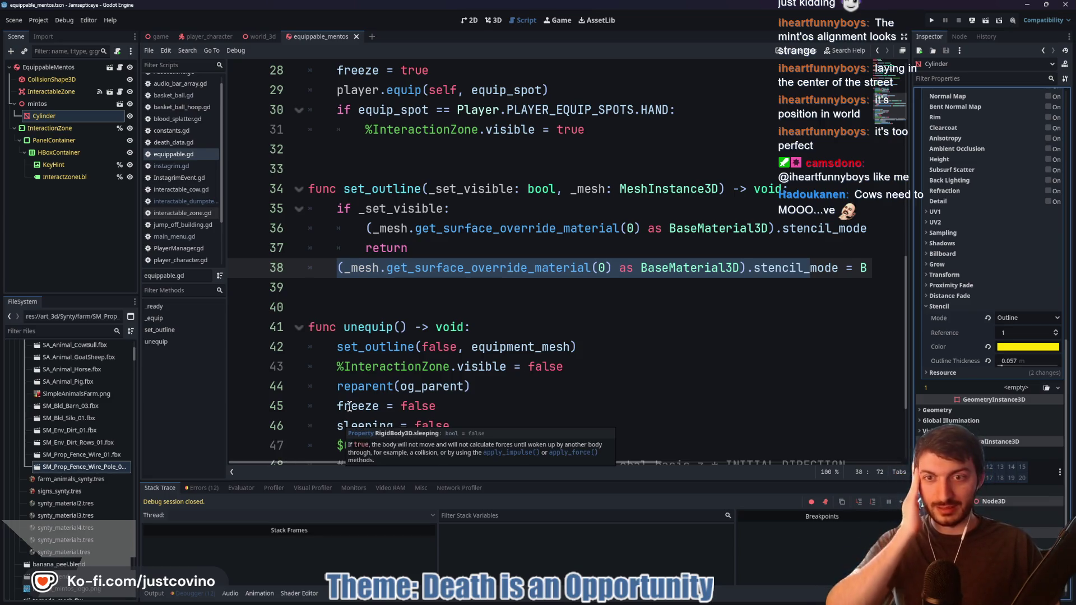
click(470, 296)
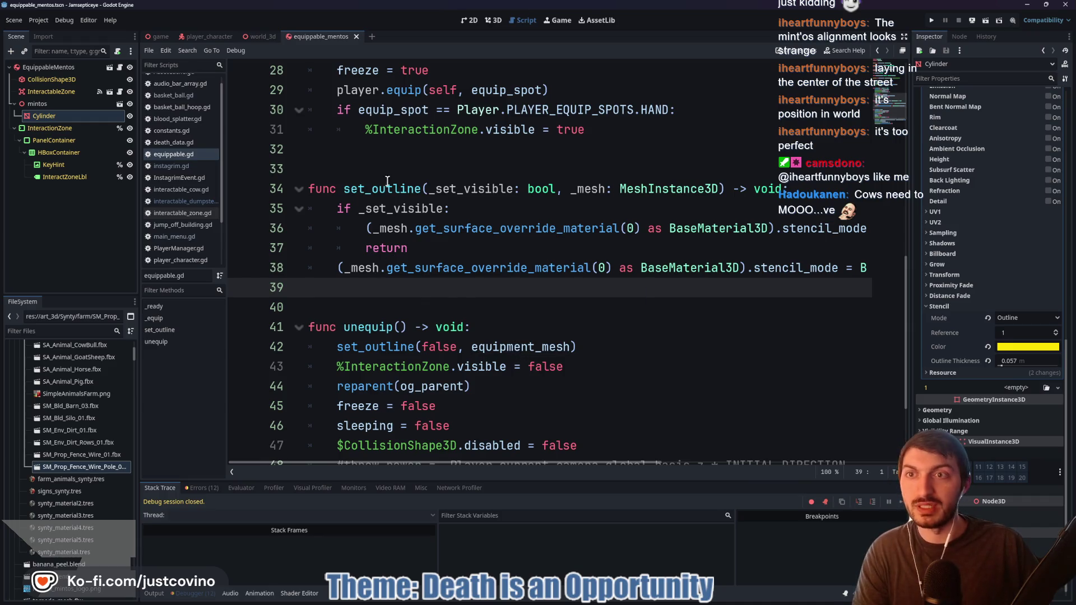
click(152, 38)
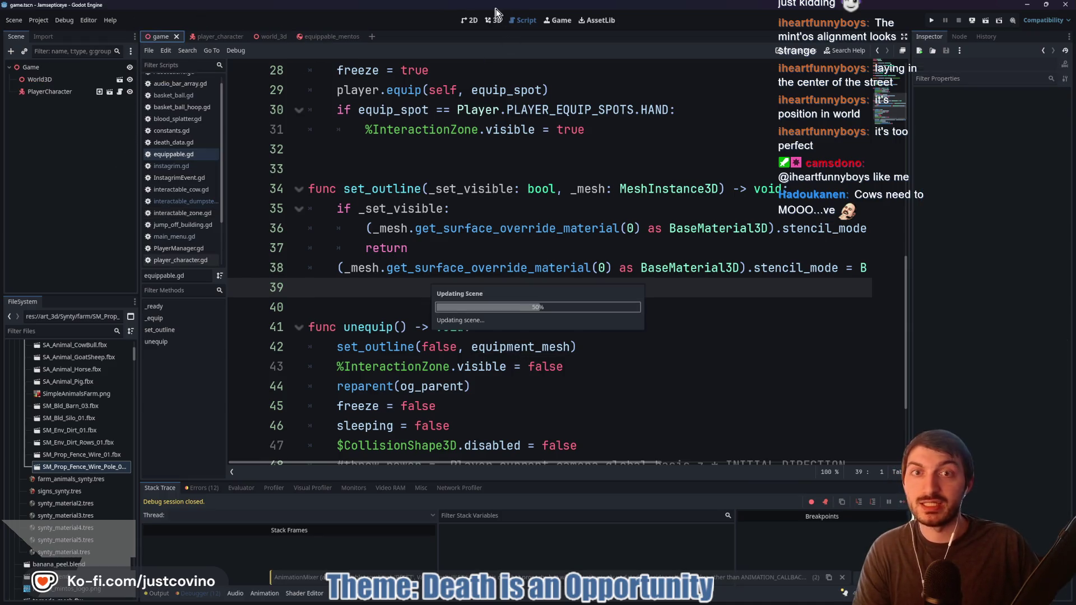
Return to the world_3d scene and fly the camera around the farm field
click(273, 34)
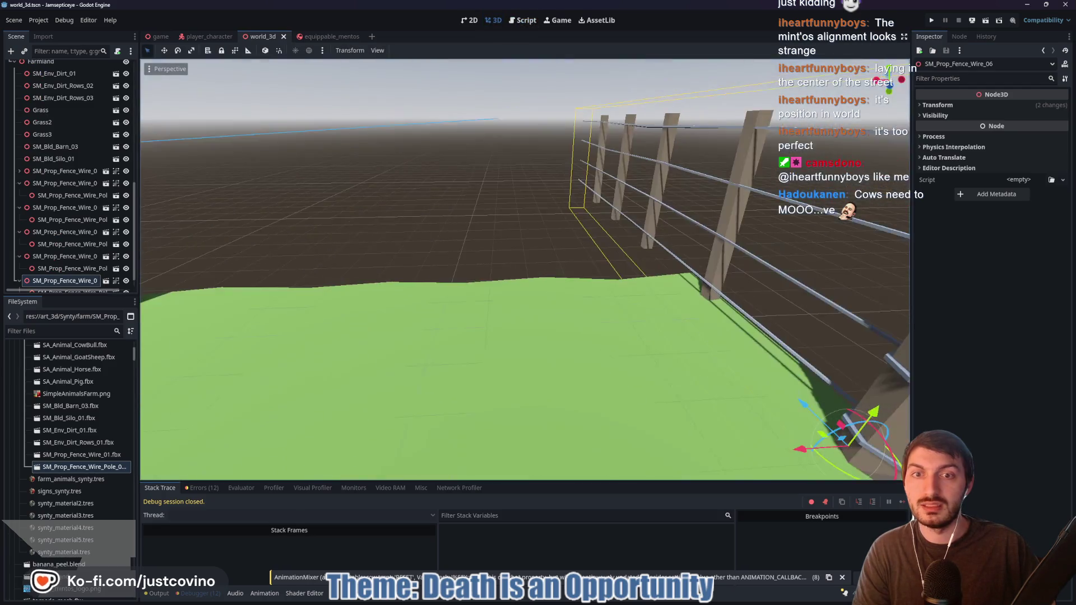
key(s)
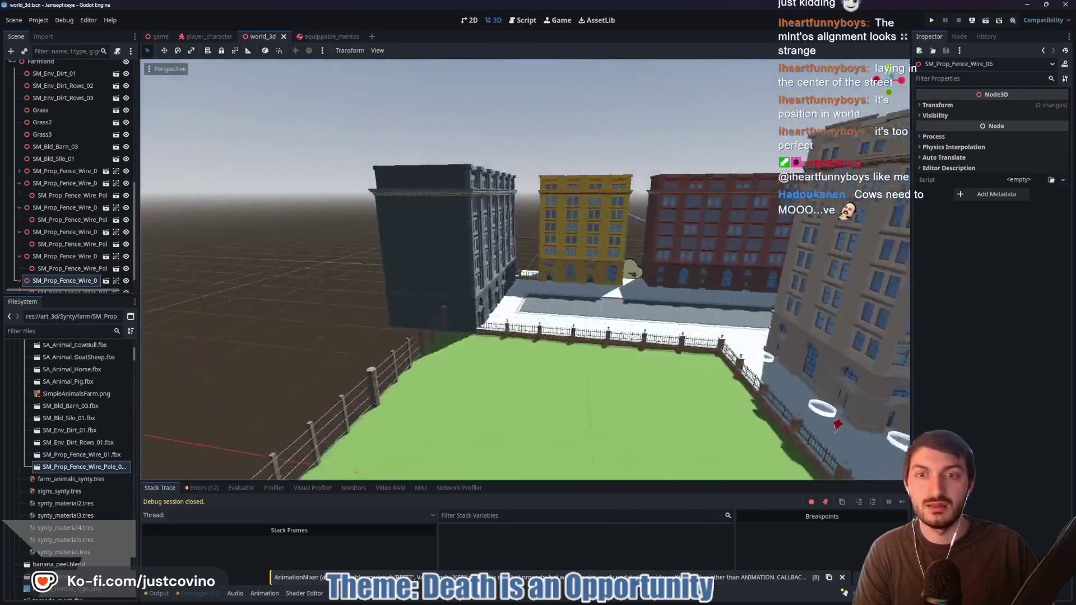
key(w)
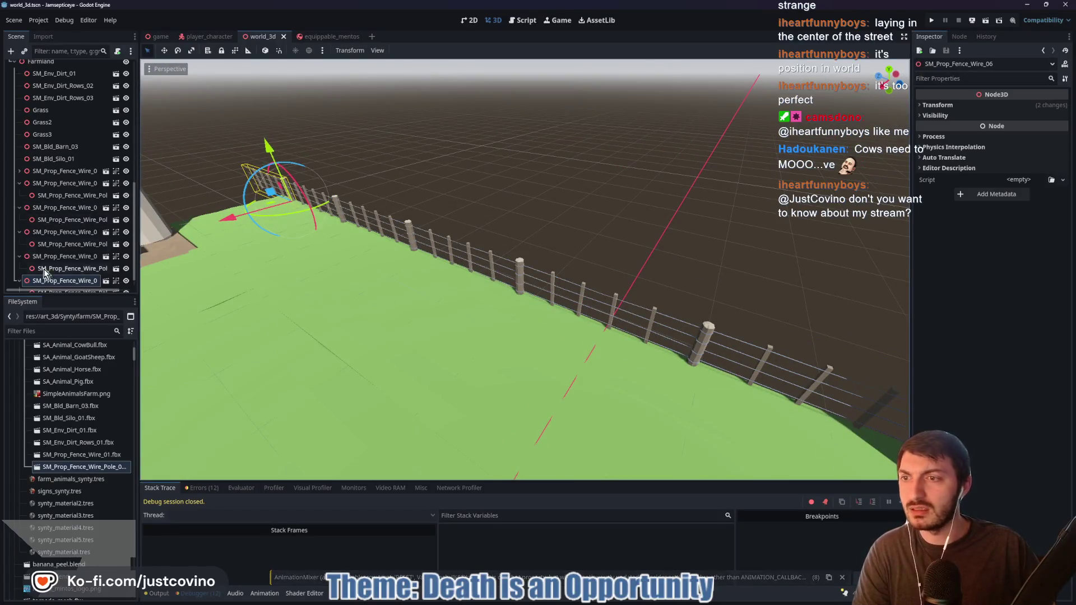
Collapse the fence wire entries, select SM_Prop_Fence_Wire_01, then switch to the web browser
click(19, 232)
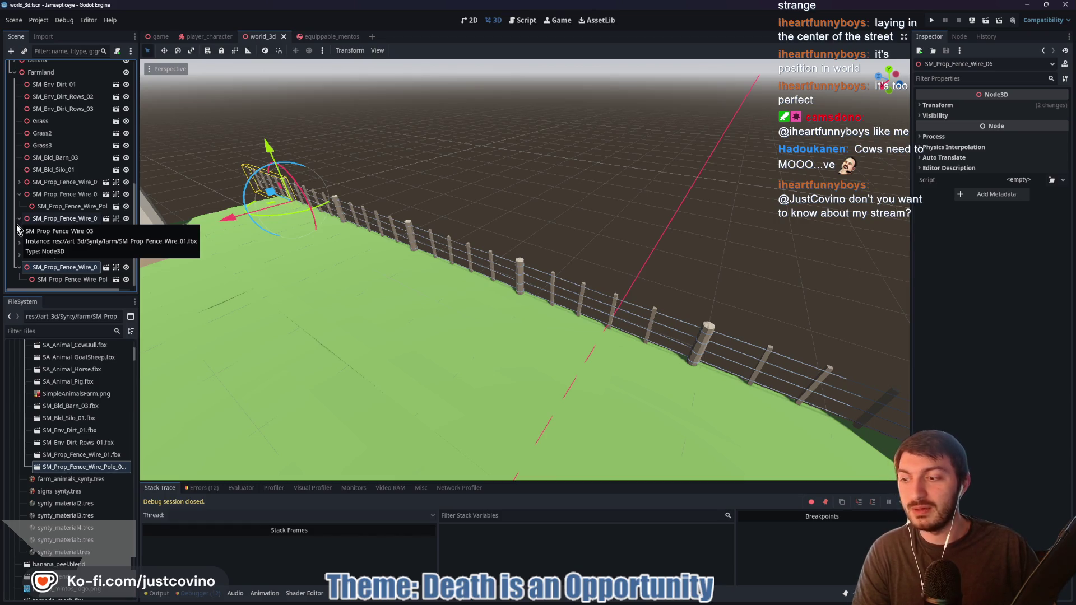
click(17, 221)
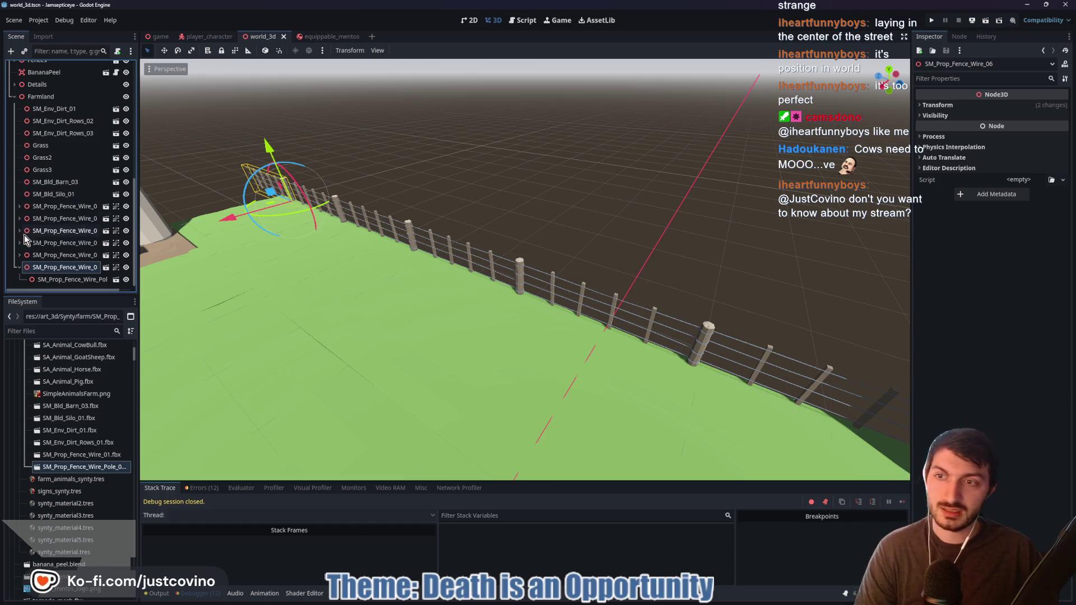
click(41, 209)
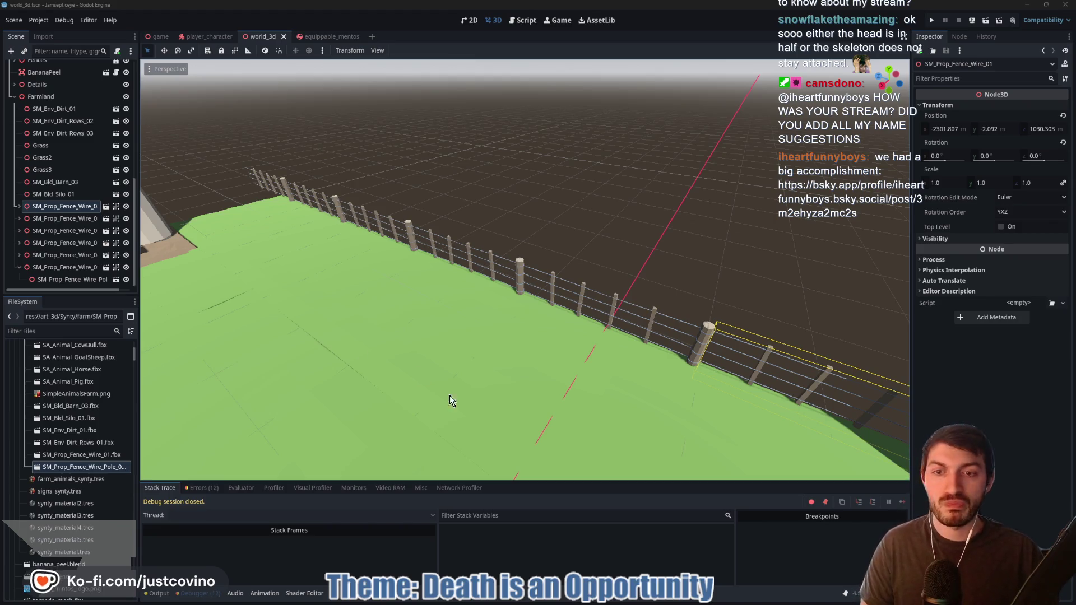
mouse_move(643, 602)
click(599, 600)
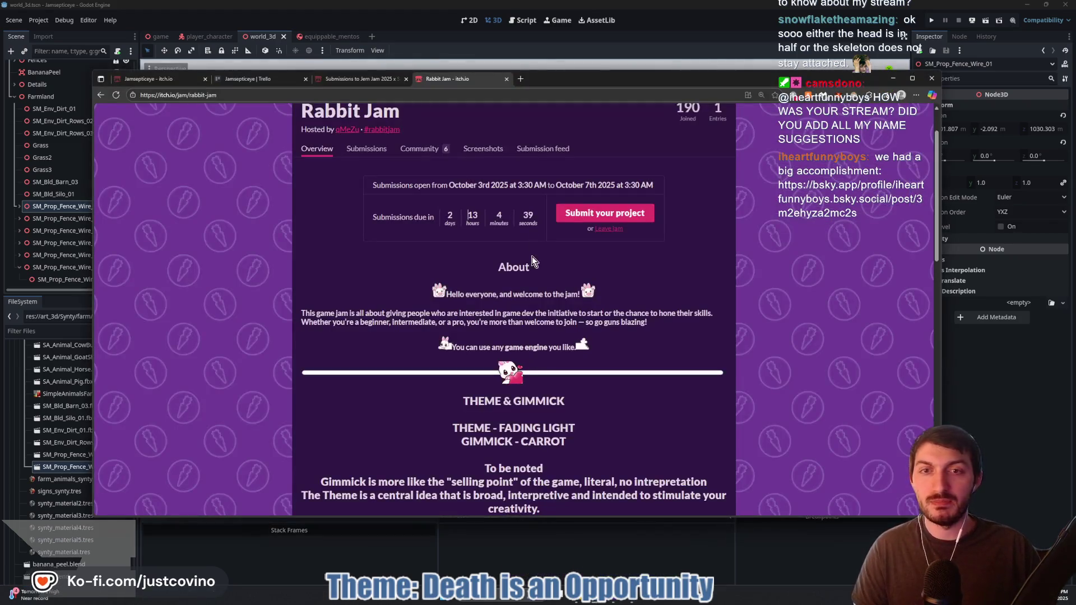
Load the shared Bluesky silly goose incidents post in a new browser tab
click(521, 83)
key(ctrl+v)
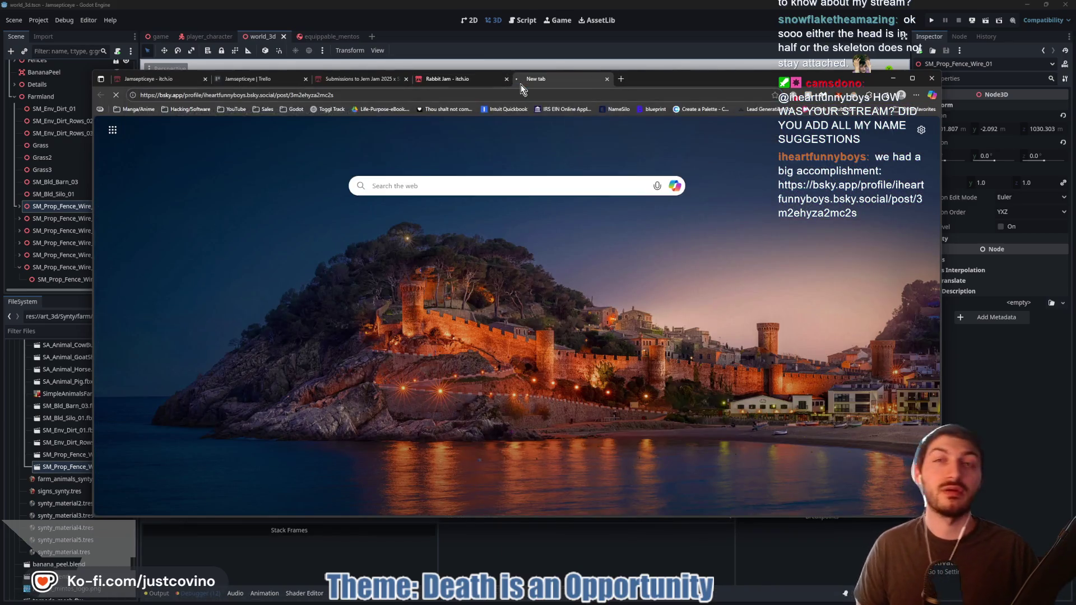
key(Return)
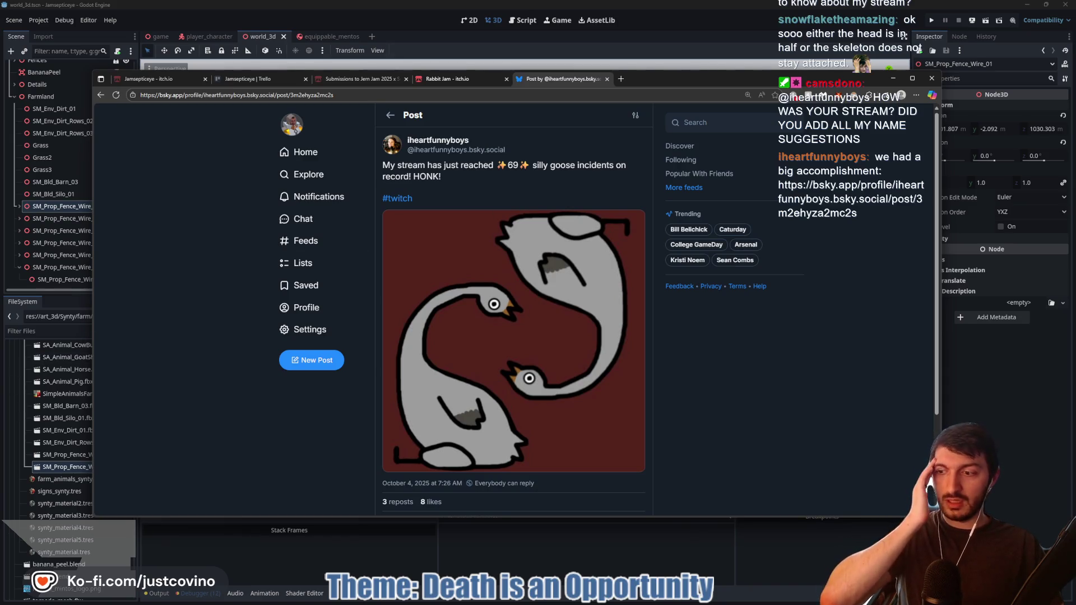
scroll(493, 341, down, 2)
scroll(469, 395, up, 2)
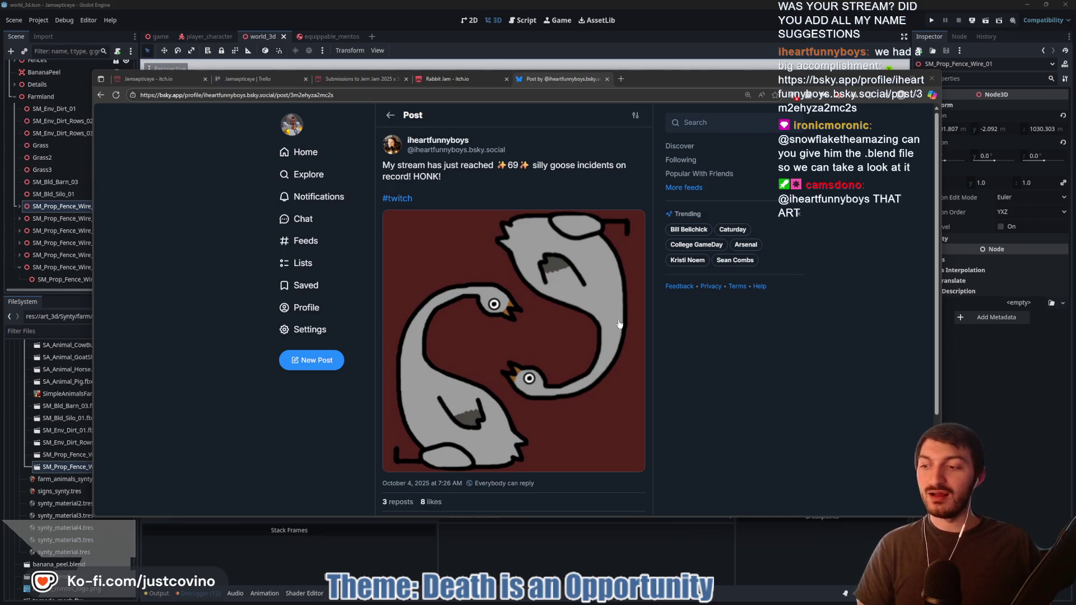
scroll(609, 339, down, 2)
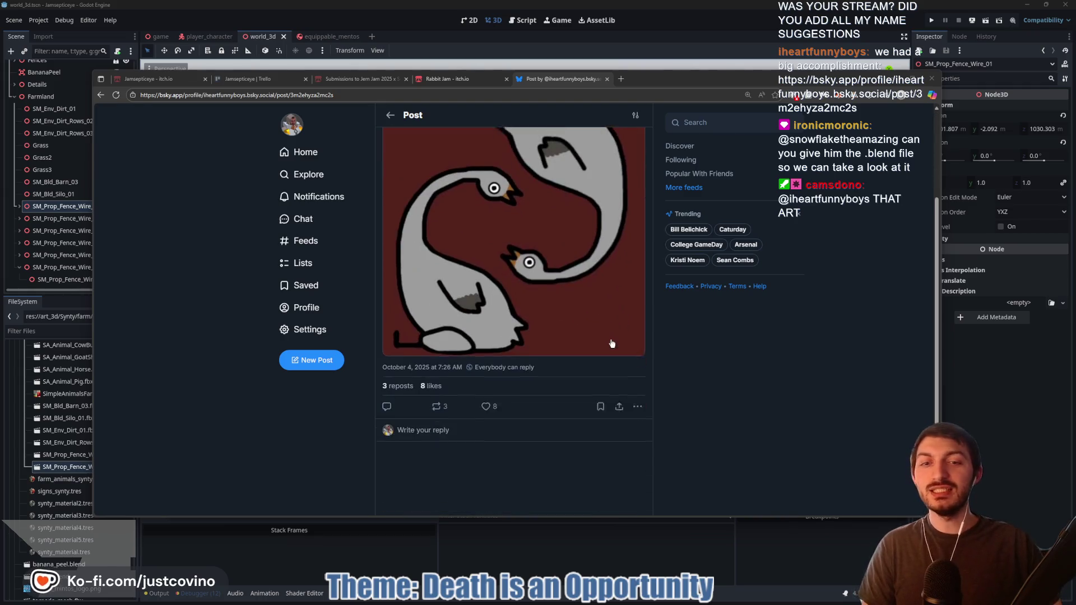
Like the goose post and reply "ha. ha. that is silly!"
click(485, 399)
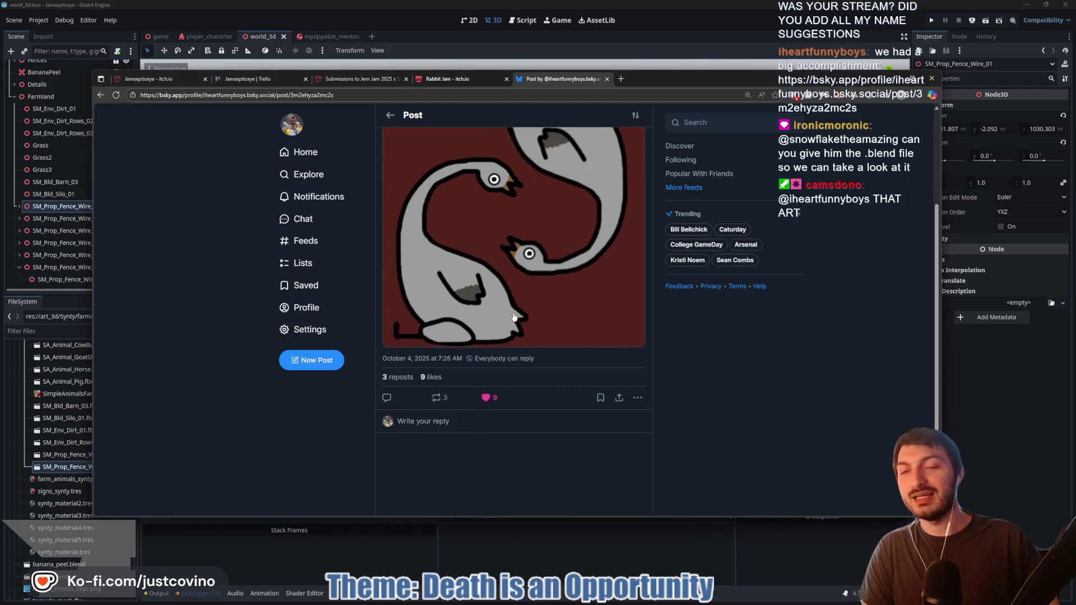
click(446, 417)
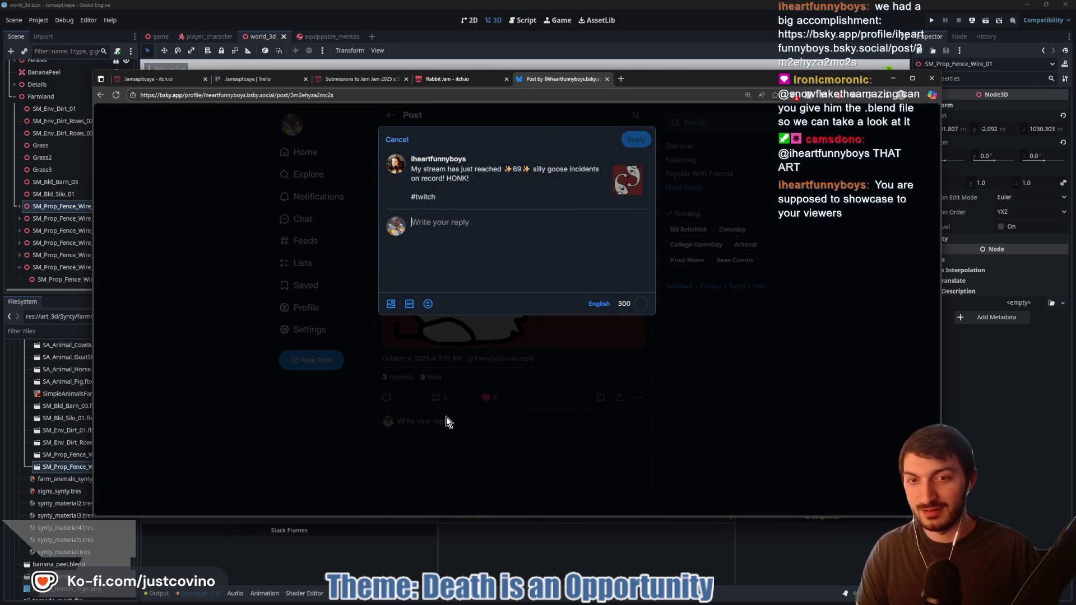
text(ha. ha. that is silly!)
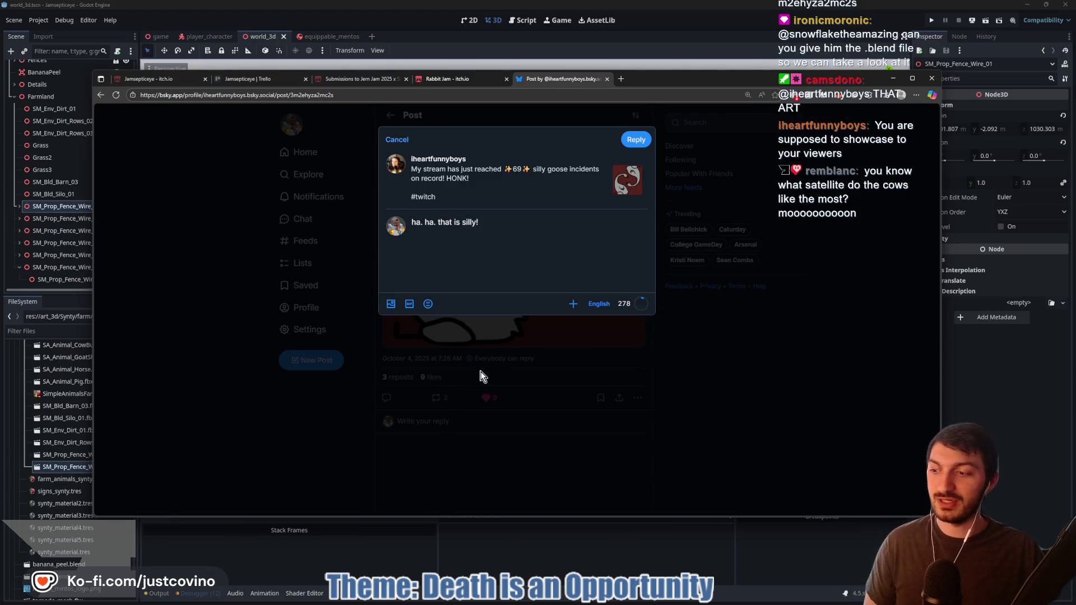
click(636, 139)
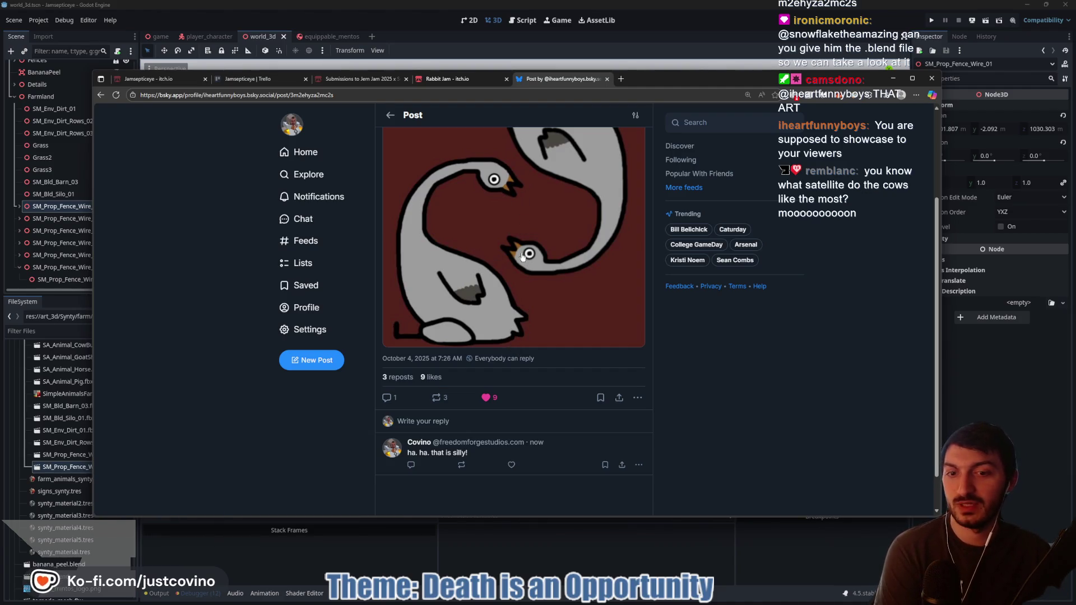
View the goose image full-size, then close it
scroll(522, 250, up, 1)
click(513, 323)
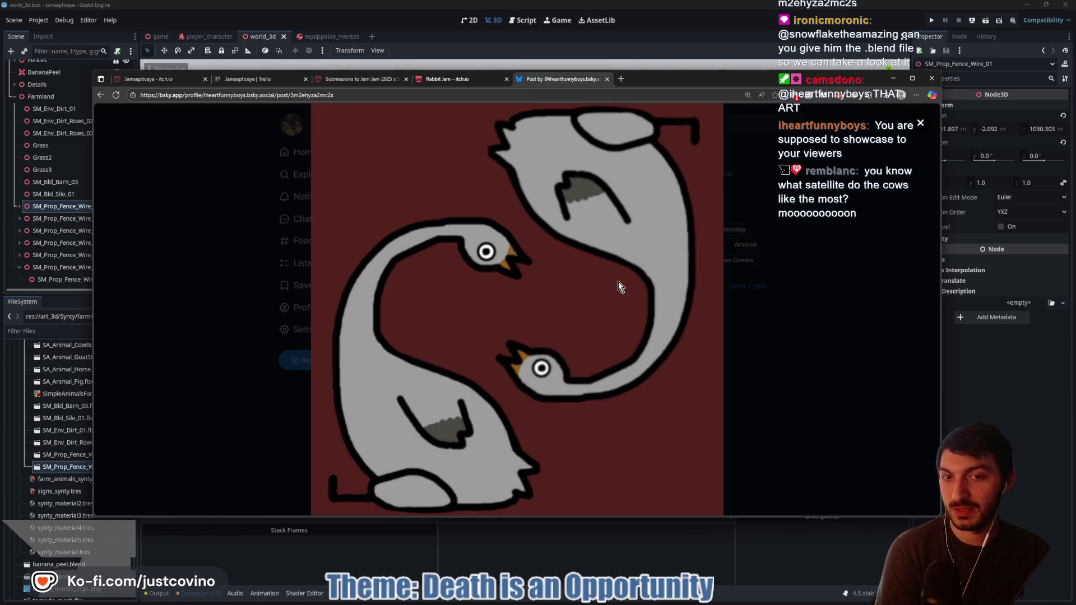
click(805, 354)
scroll(572, 355, up, 2)
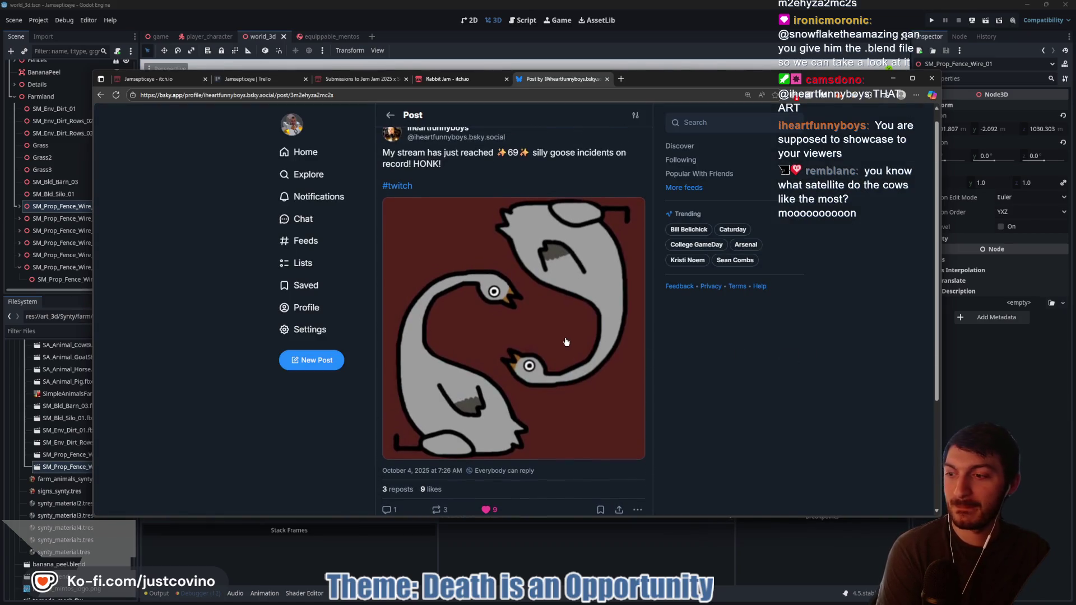
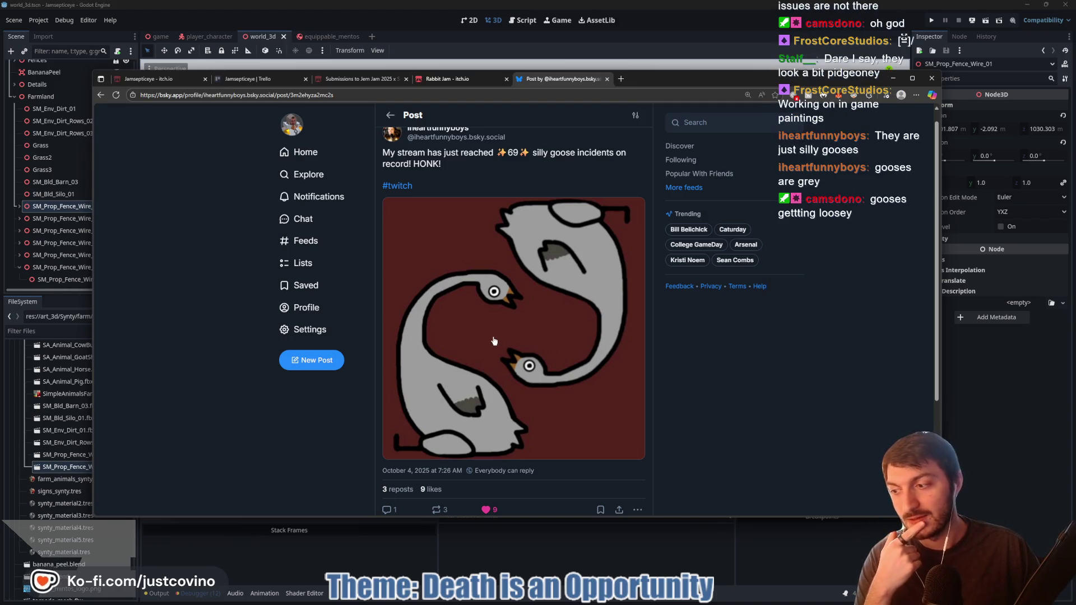
Return to Godot's world_3d scene, fly to the barn, and select SM_Prop_Fence_Wire_02
key(alt+Tab)
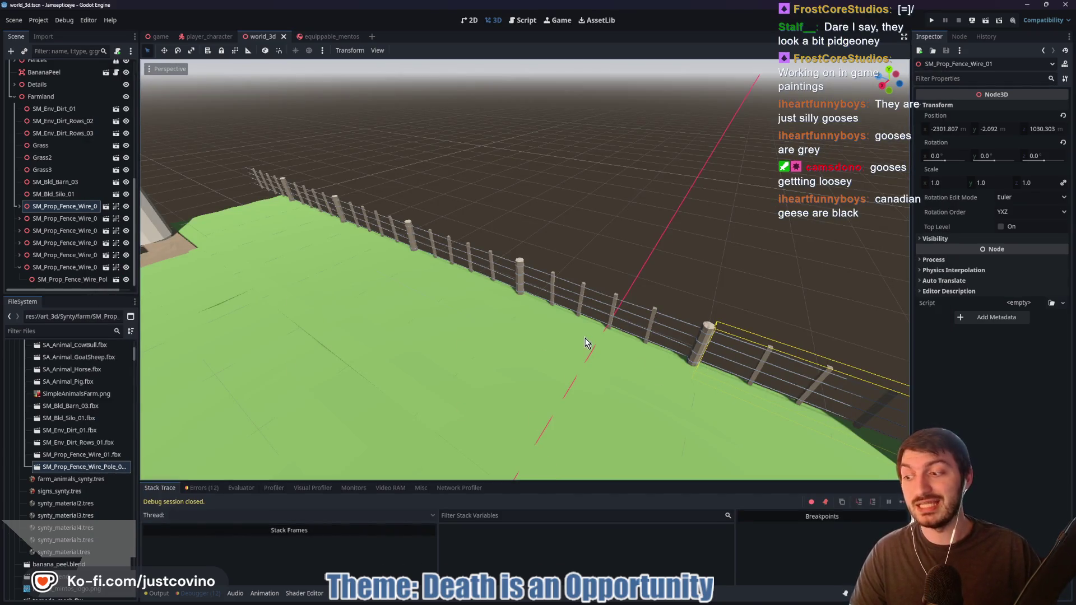
mouse_move(571, 346)
mouse_down()
mouse_move(537, 347)
mouse_move(605, 342)
mouse_move(538, 345)
mouse_move(549, 345)
mouse_up()
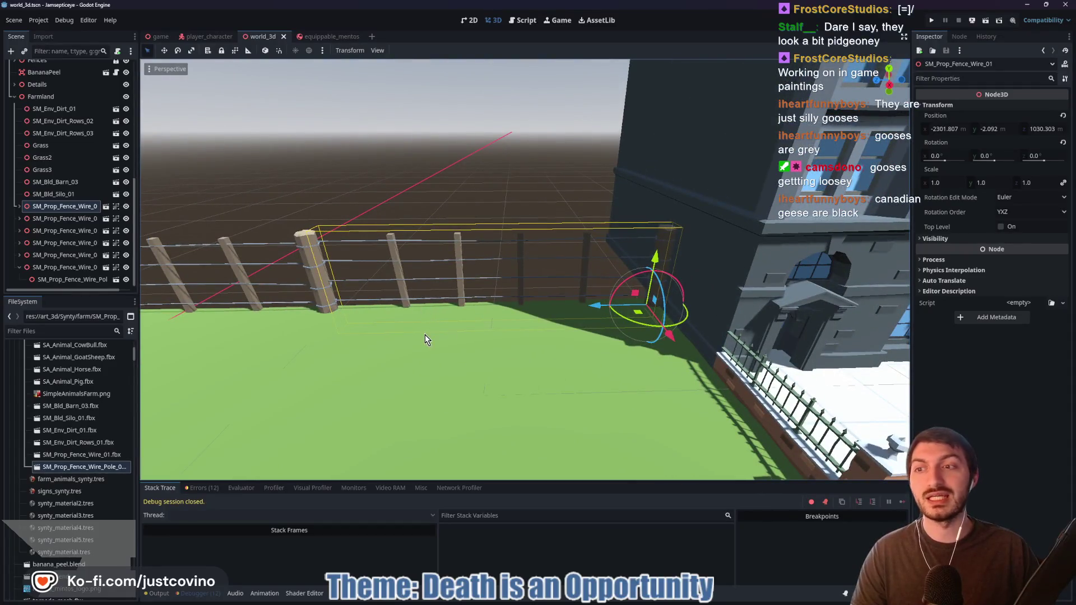
click(57, 218)
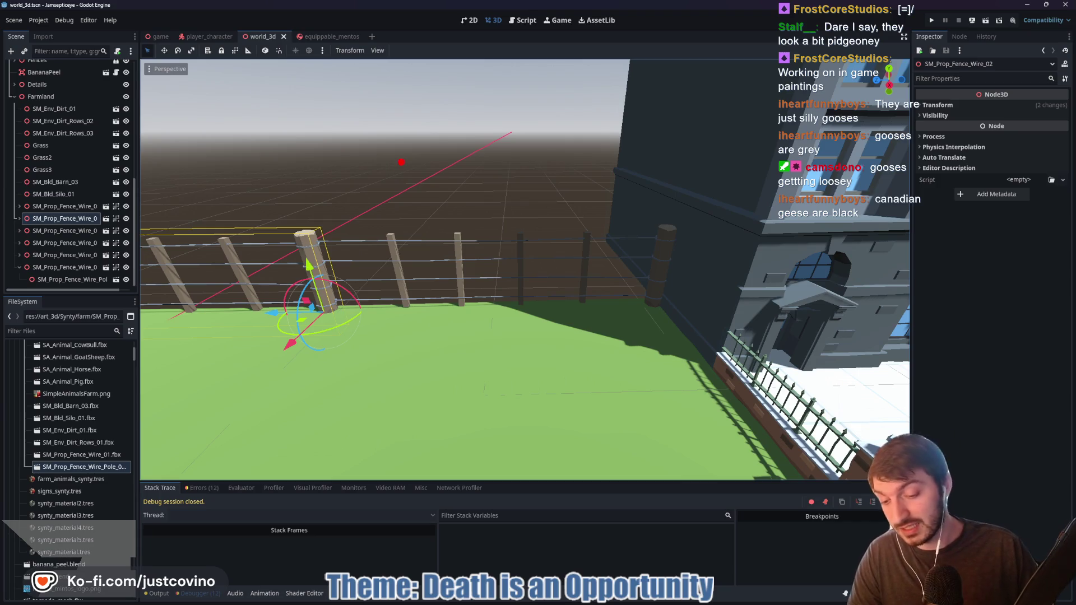
Sketch a red annotation over the fences, clear it, then select all six wire fence sections
mouse_move(374, 148)
mouse_down()
mouse_move(511, 158)
mouse_move(408, 186)
mouse_move(354, 188)
mouse_move(386, 206)
mouse_move(507, 185)
mouse_move(434, 249)
mouse_move(347, 235)
mouse_move(530, 215)
mouse_up()
drag(364, 222, 447, 214)
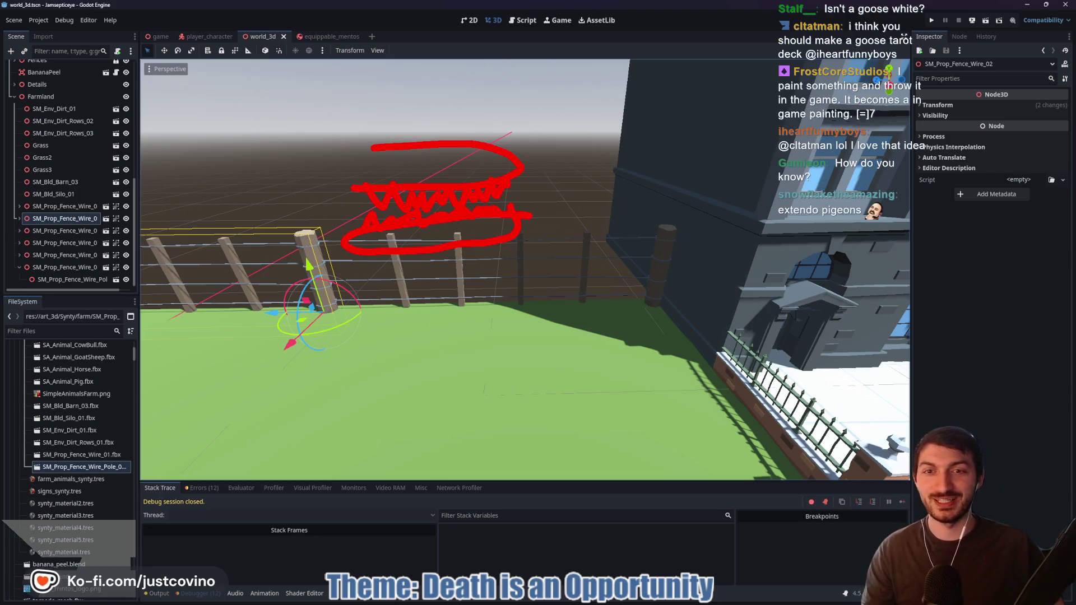
key(Escape)
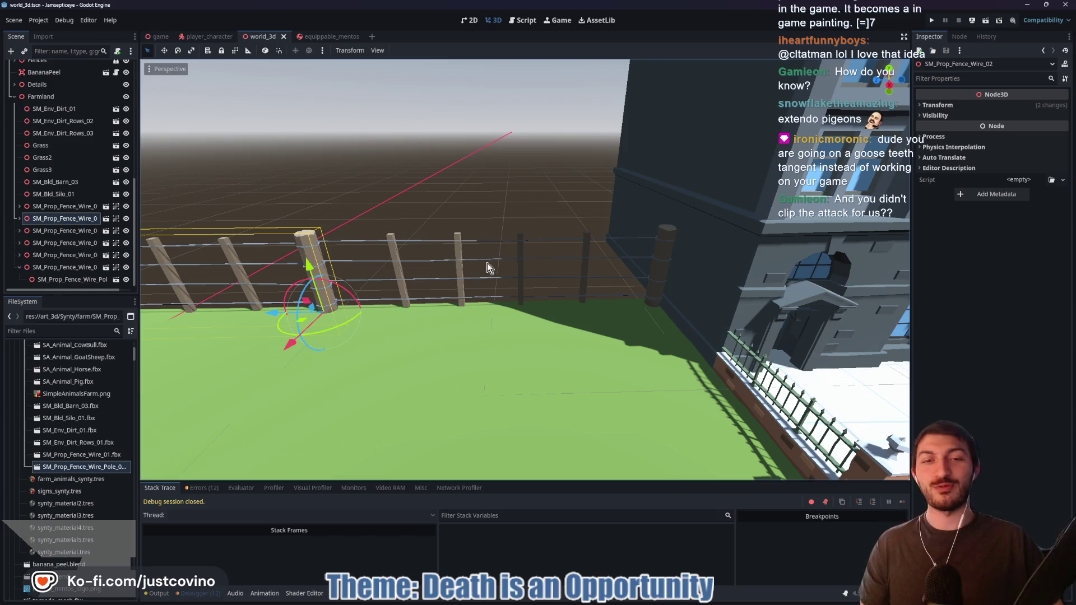
click(582, 282)
click(52, 208)
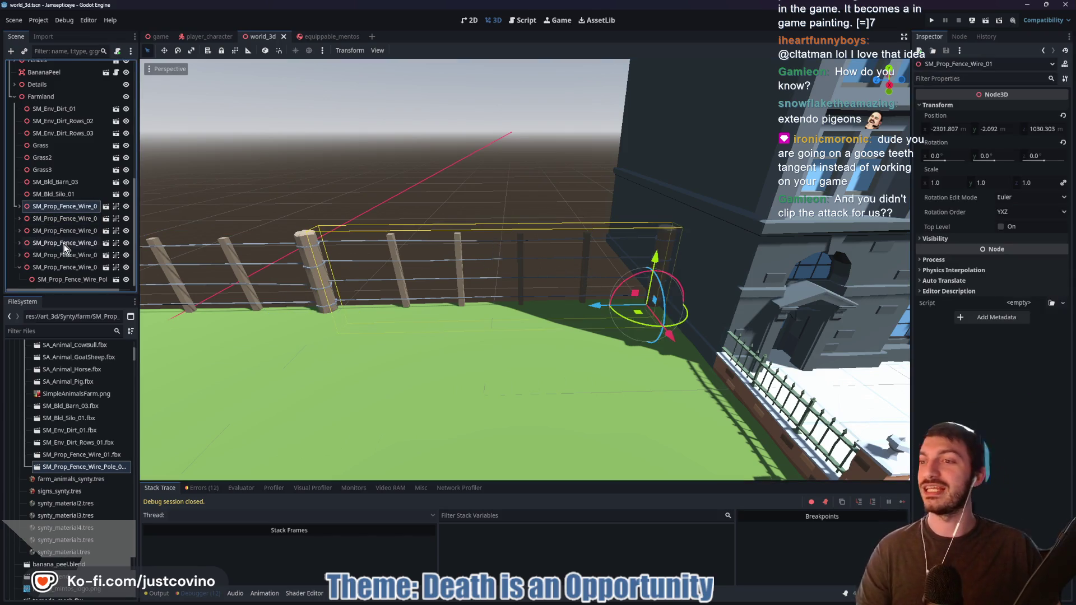
Set the Transform Scale of all six SM_Prop_Fence_Wire sections to 0.75 in the Inspector
shift+click(66, 267)
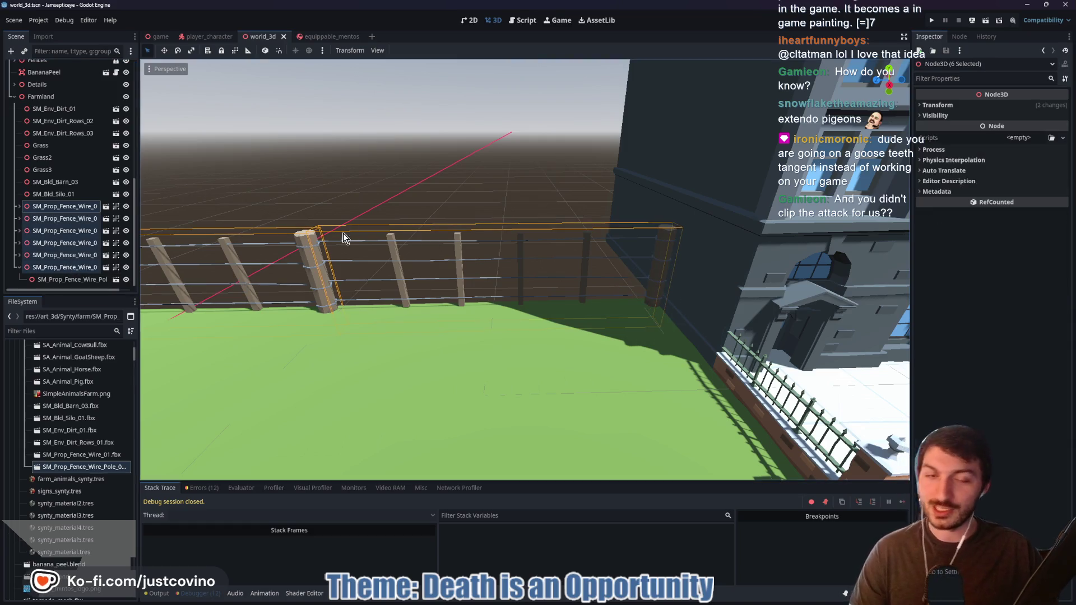
click(946, 106)
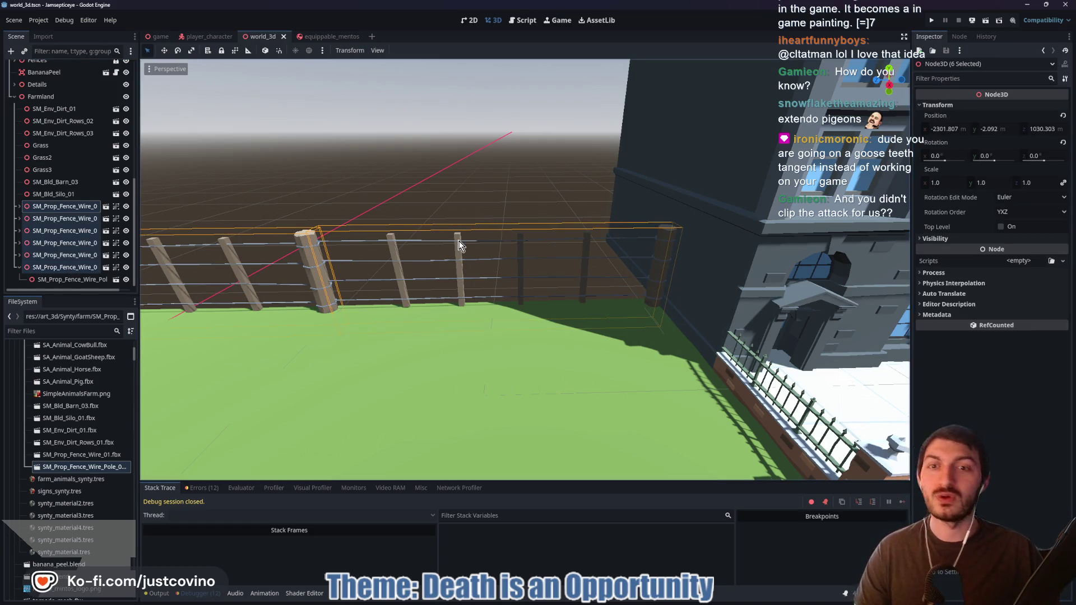
click(19, 268)
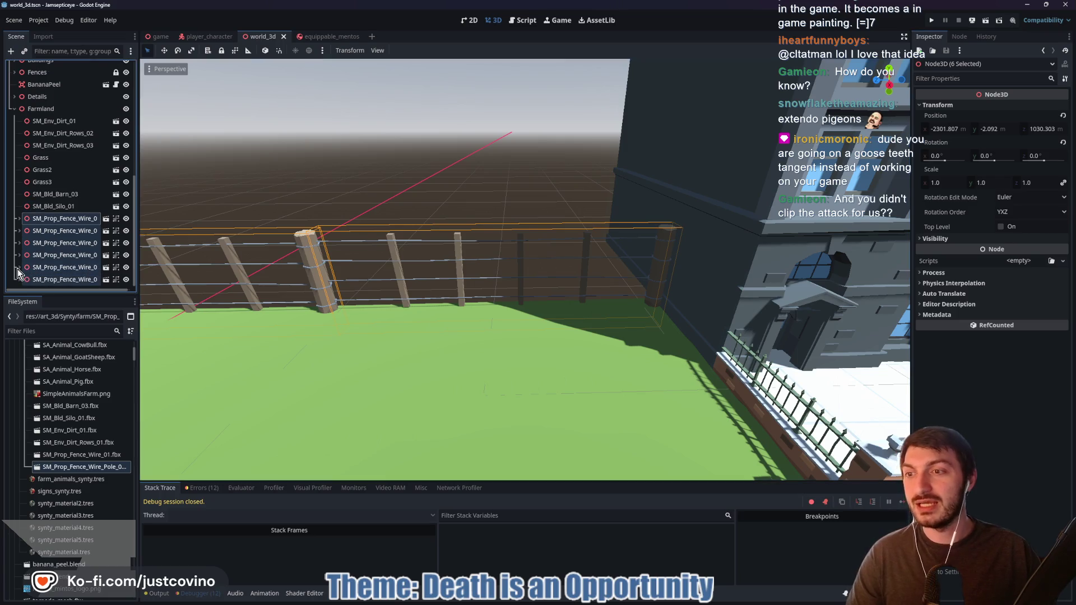
click(947, 182)
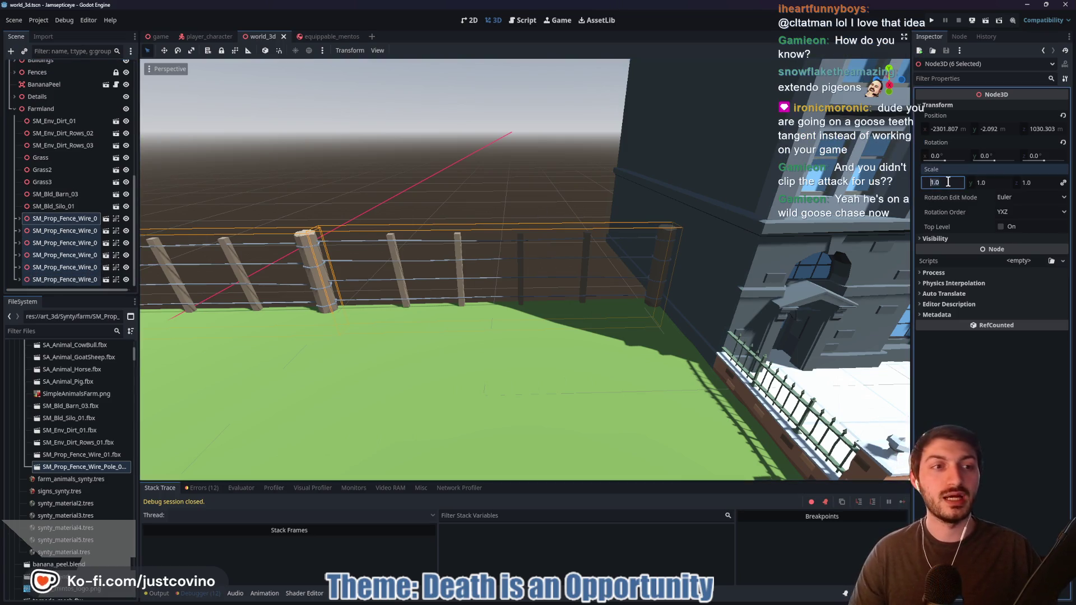
text(0.75)
key(Return)
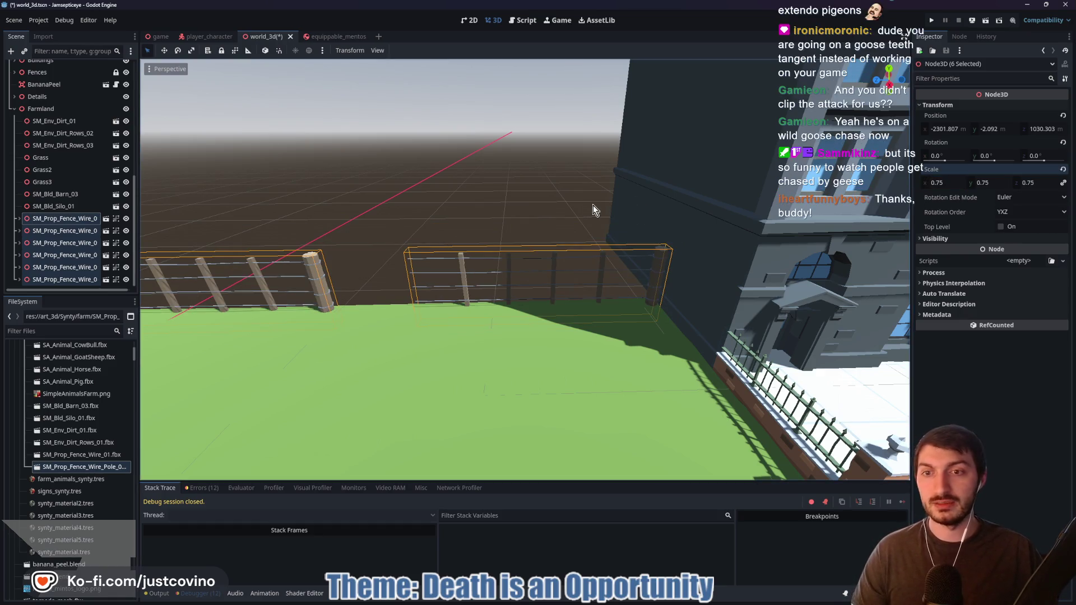
click(557, 216)
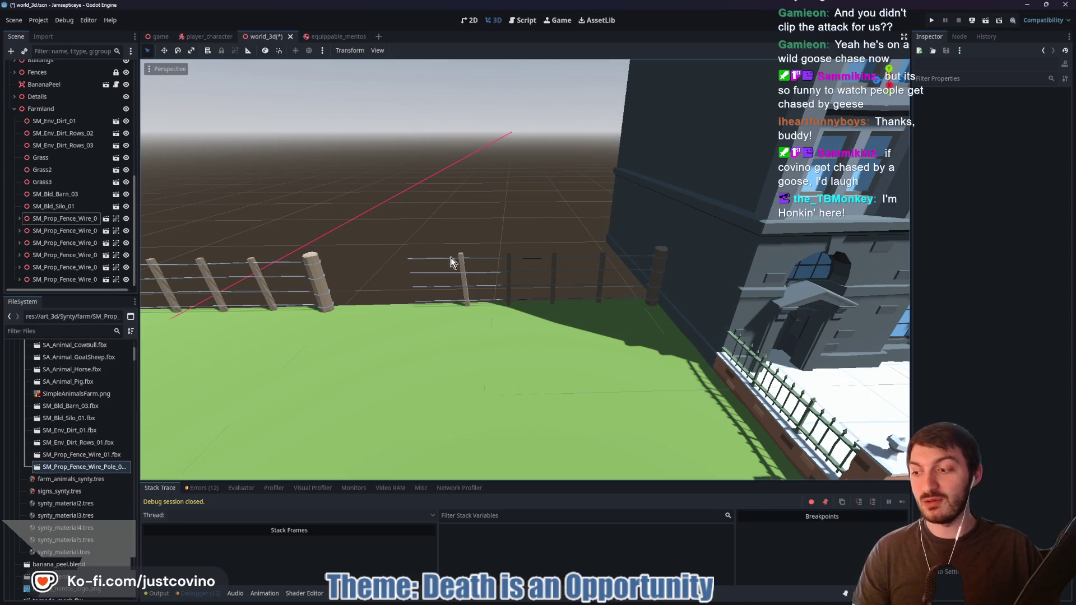
Slide fence sections Wire_02, Wire_03 and Wire_04 right along X to close the gaps
right_click(406, 265)
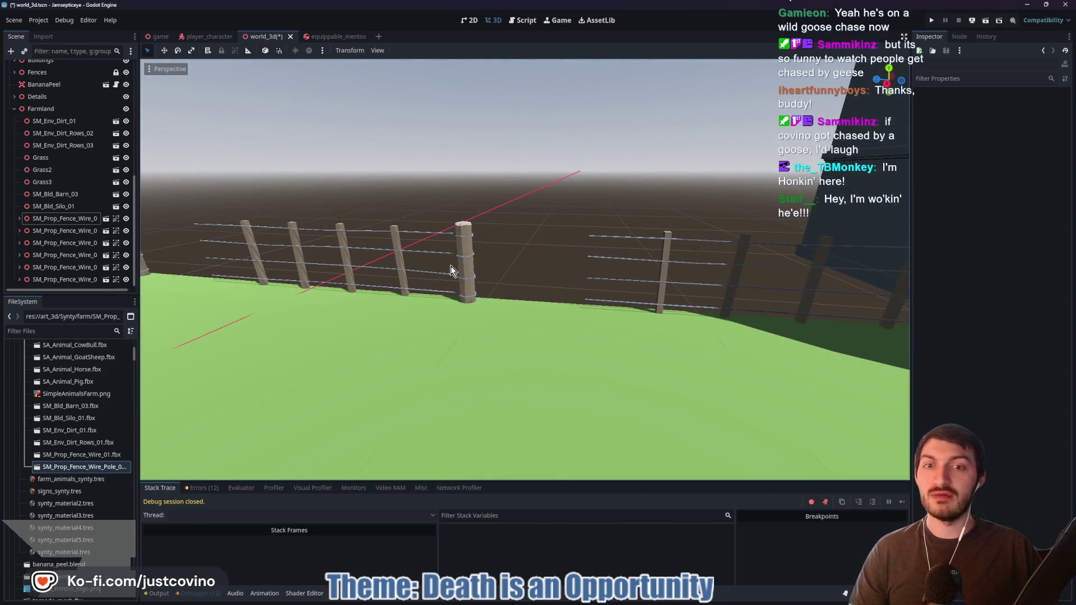
click(452, 272)
drag(408, 309, 513, 305)
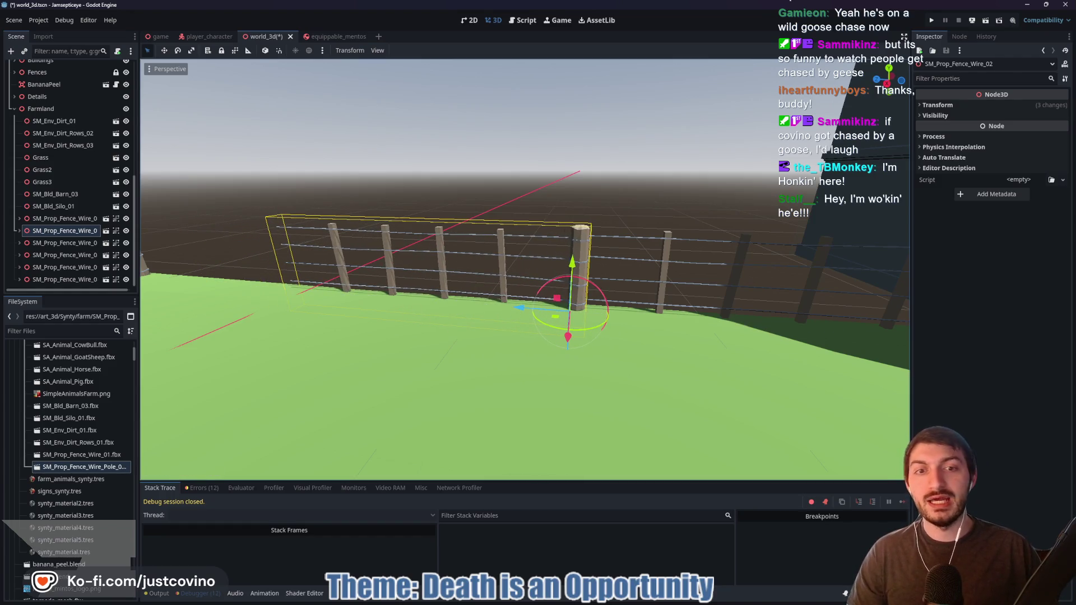
right_click(513, 304)
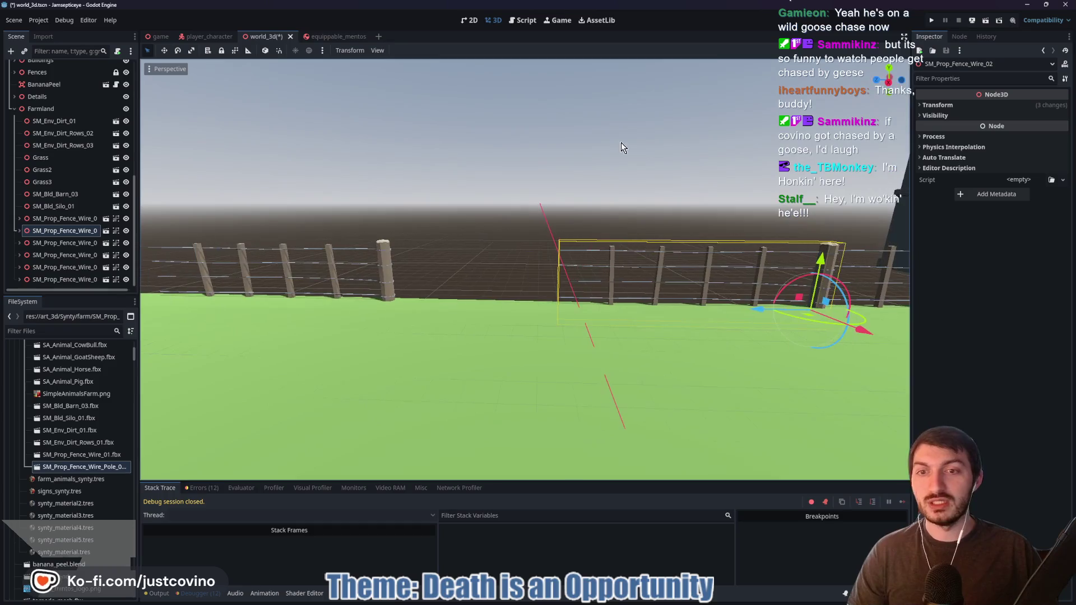
click(385, 277)
drag(328, 304, 493, 306)
right_click(525, 269)
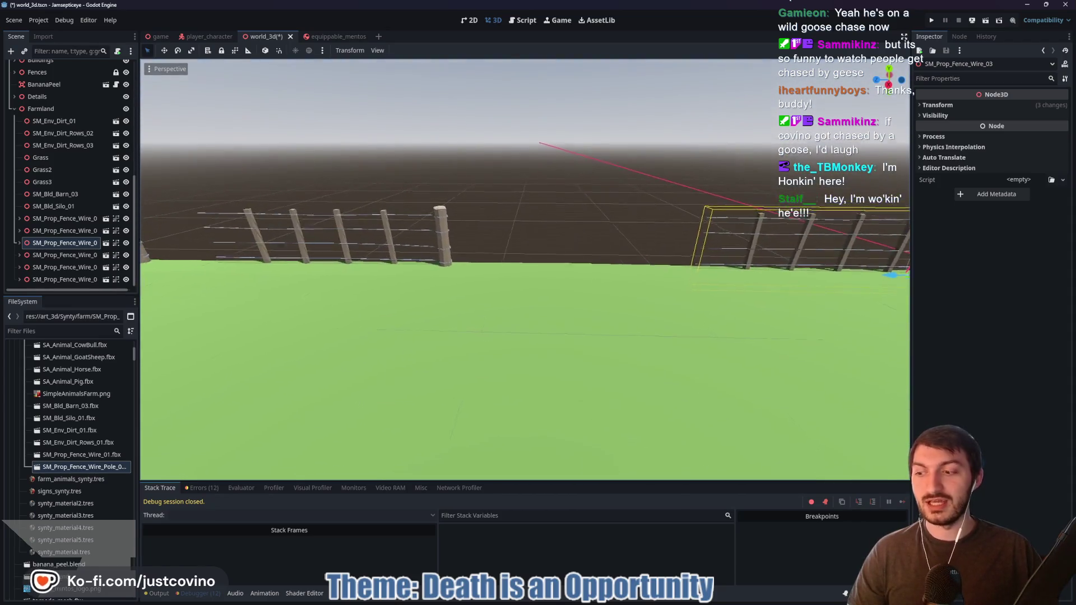
click(398, 277)
drag(397, 278, 630, 271)
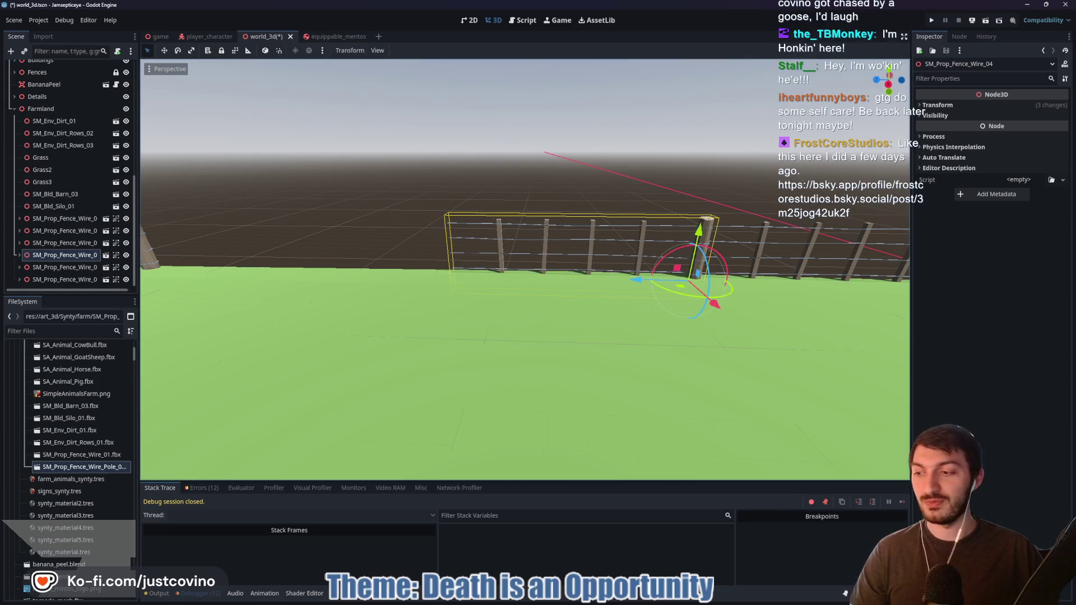
right_click(630, 239)
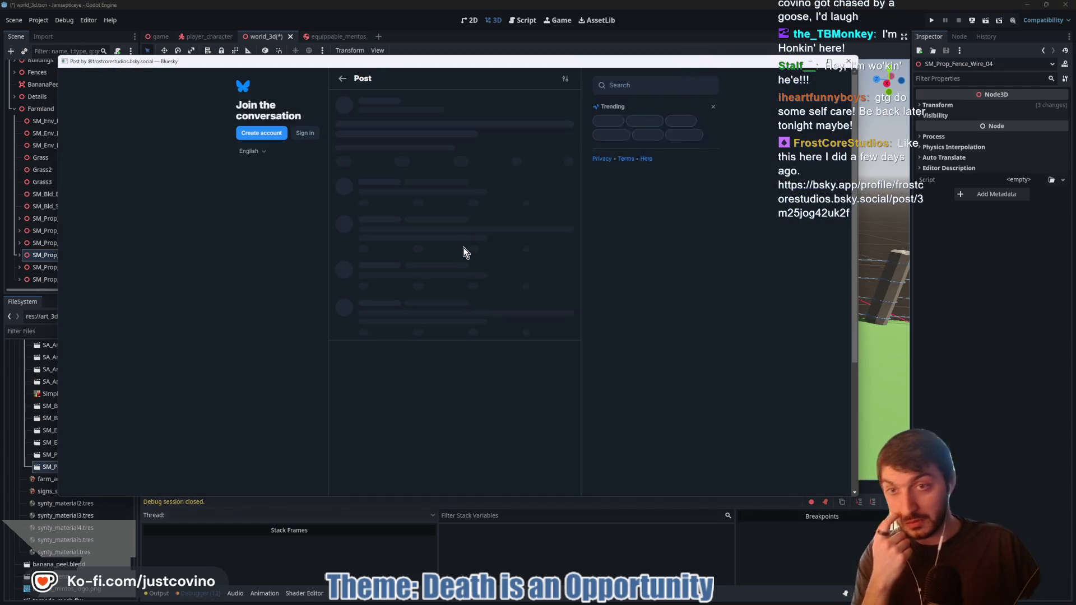
Close the Bluesky pop-up, bring the browser back, and load the post linked in chat
key(ctrl+w)
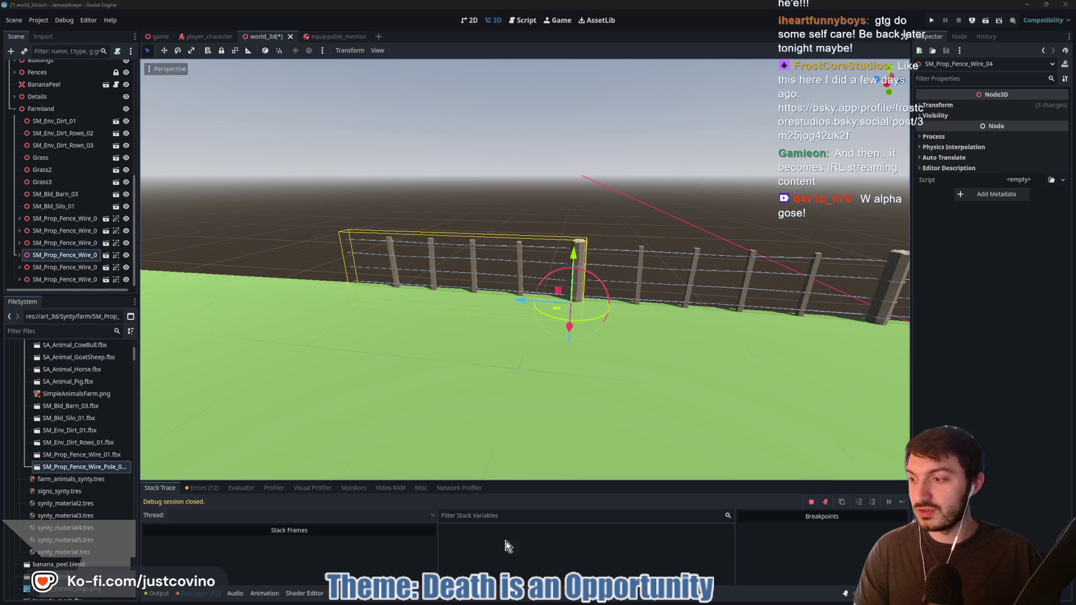
mouse_move(572, 603)
mouse_move(607, 600)
click(602, 552)
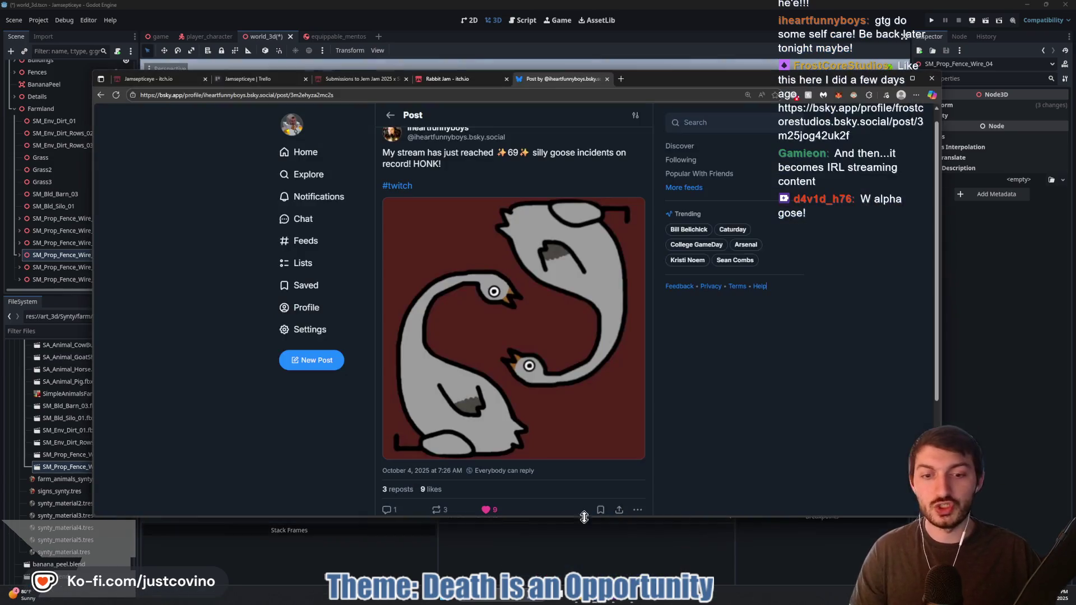
click(616, 94)
text(https://bsky.app/profile/frostcorestudios.bsky.social/post/3m25jog42uk2f)
key(Return)
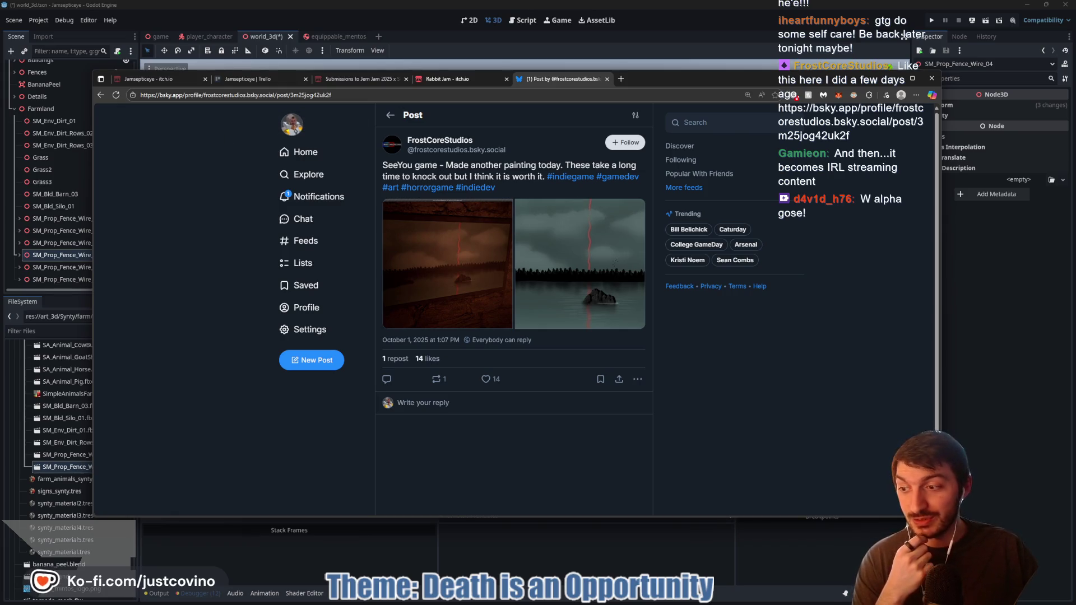
Follow the post's account and browse its enlarged painting images, including the lake painting
click(626, 143)
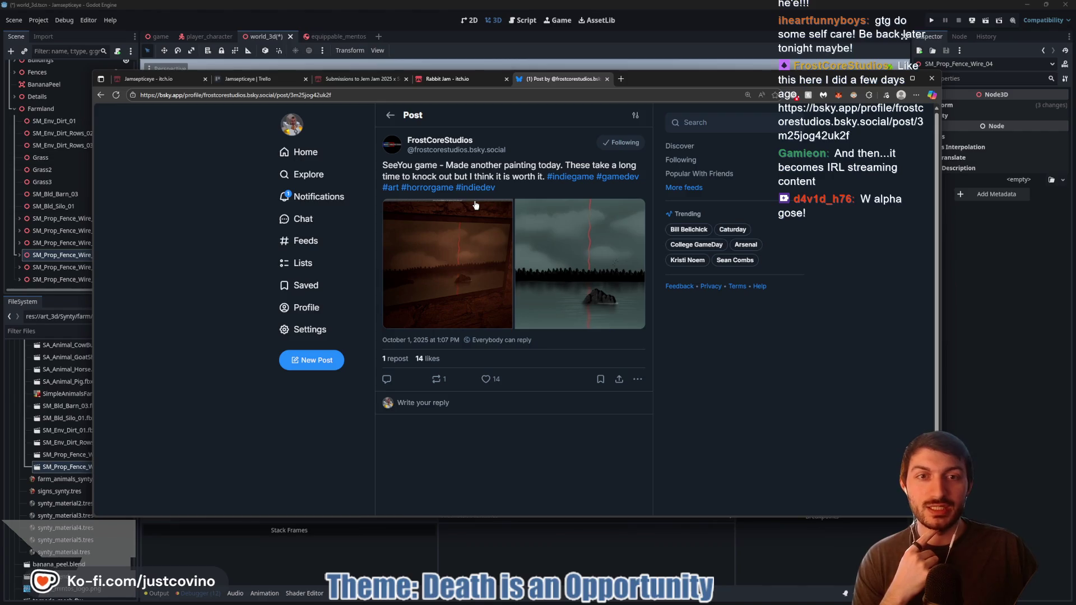
click(493, 272)
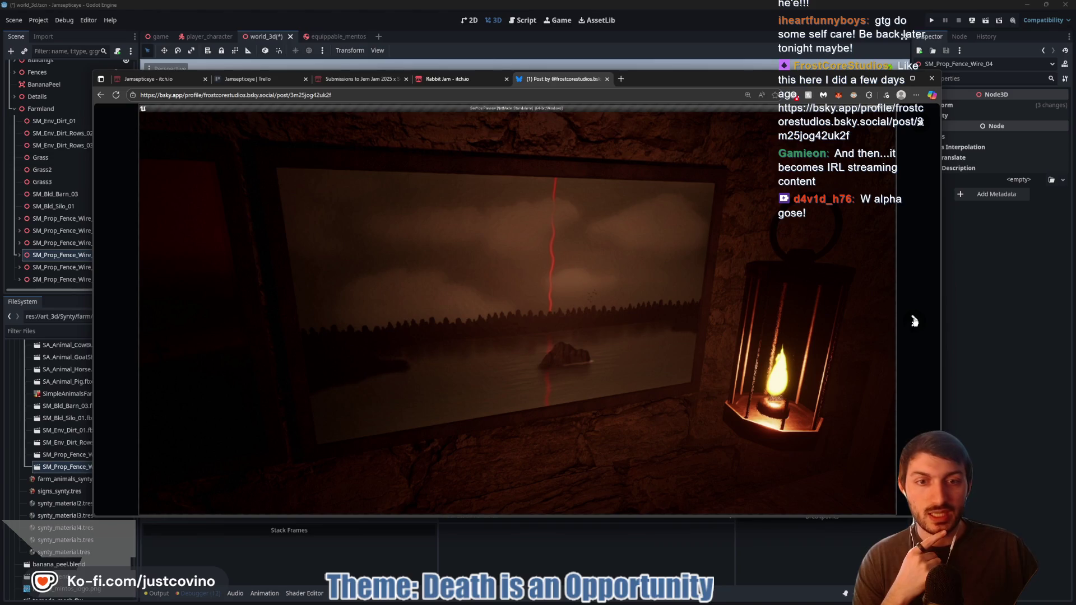
click(915, 322)
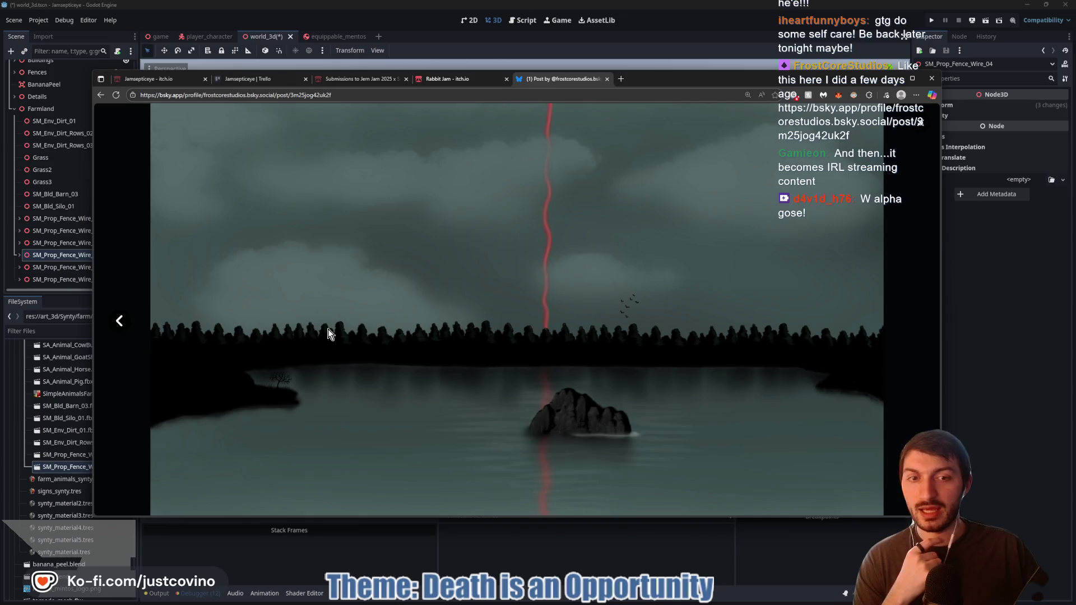
click(120, 321)
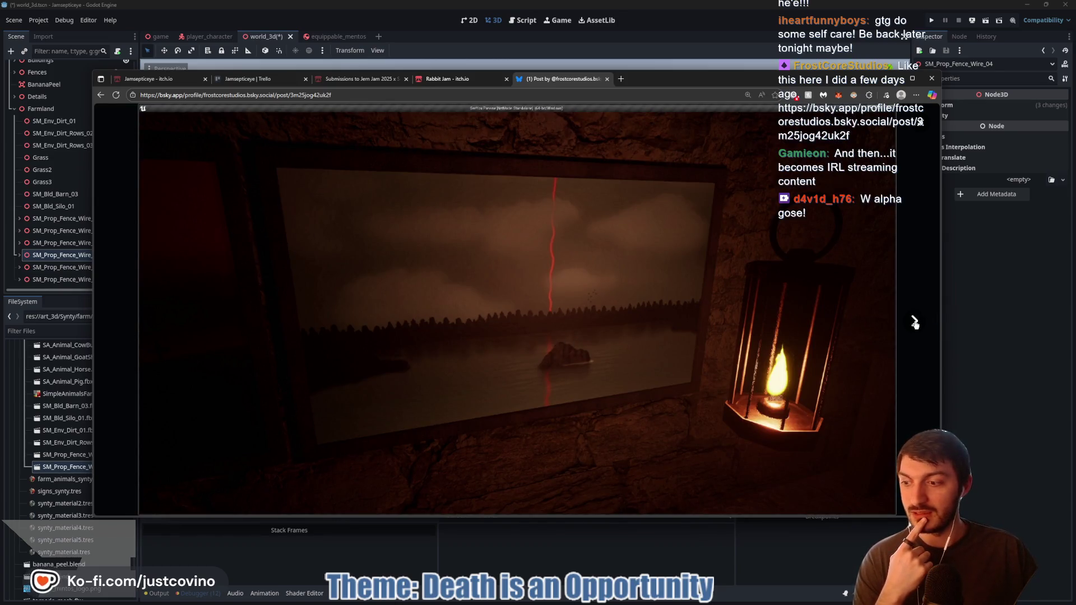
click(919, 131)
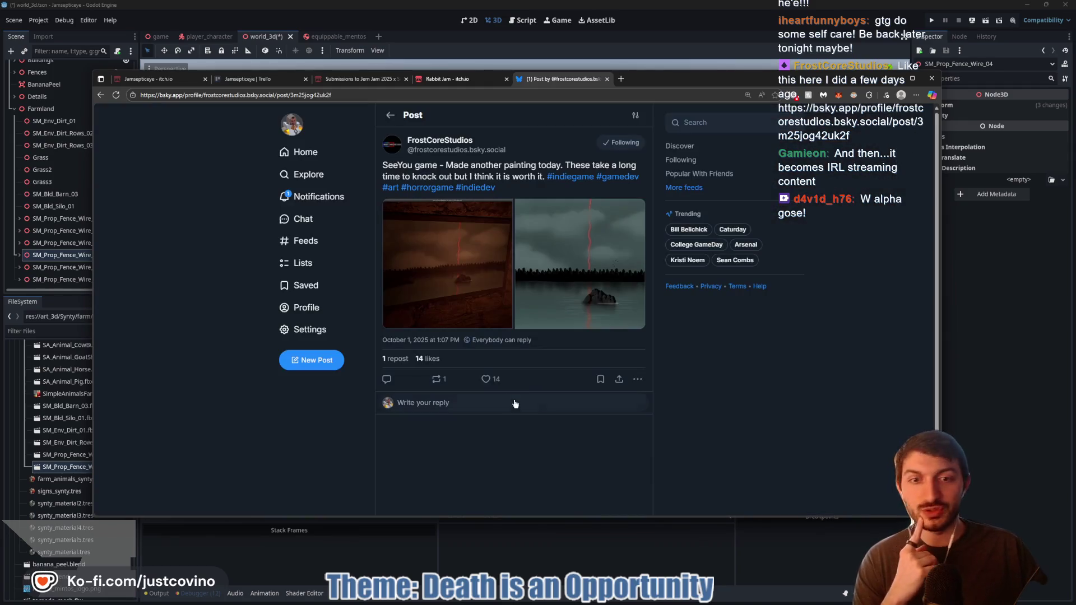
Reply 'Daaang! Lookin' Good!' to the post
click(468, 406)
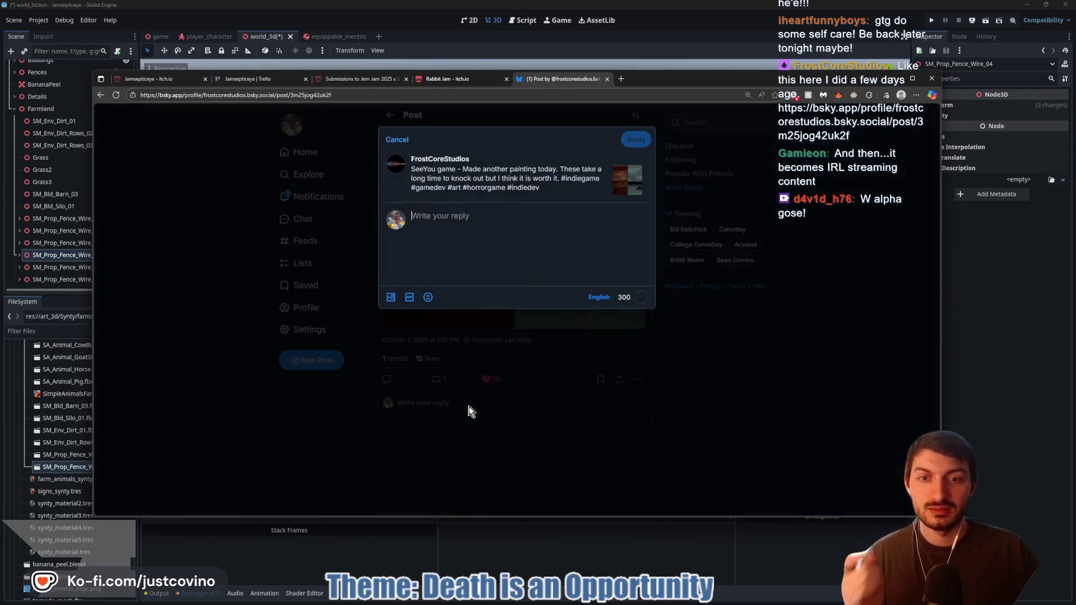
text(Daaang! Lookin' Good!)
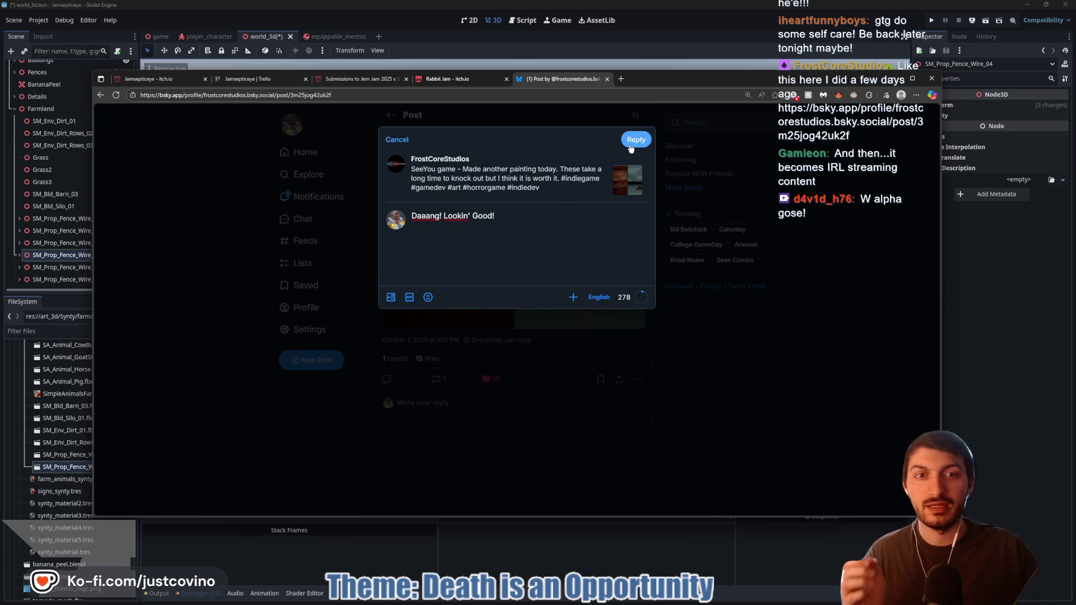
click(629, 145)
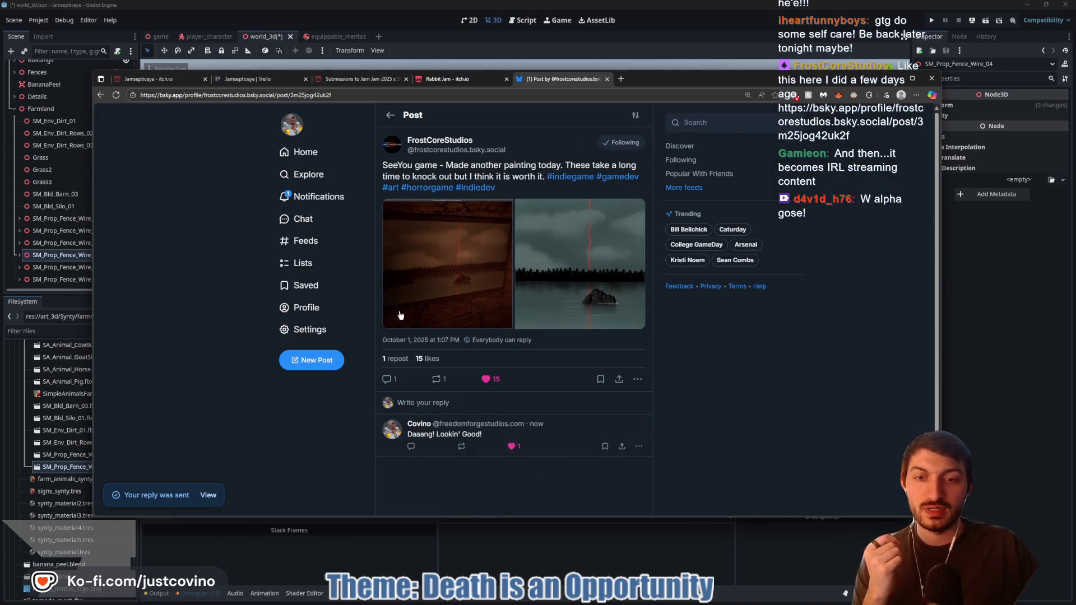
Open the liked 'ha. ha. that is silly!' reply from notifications, then return to Godot
click(311, 202)
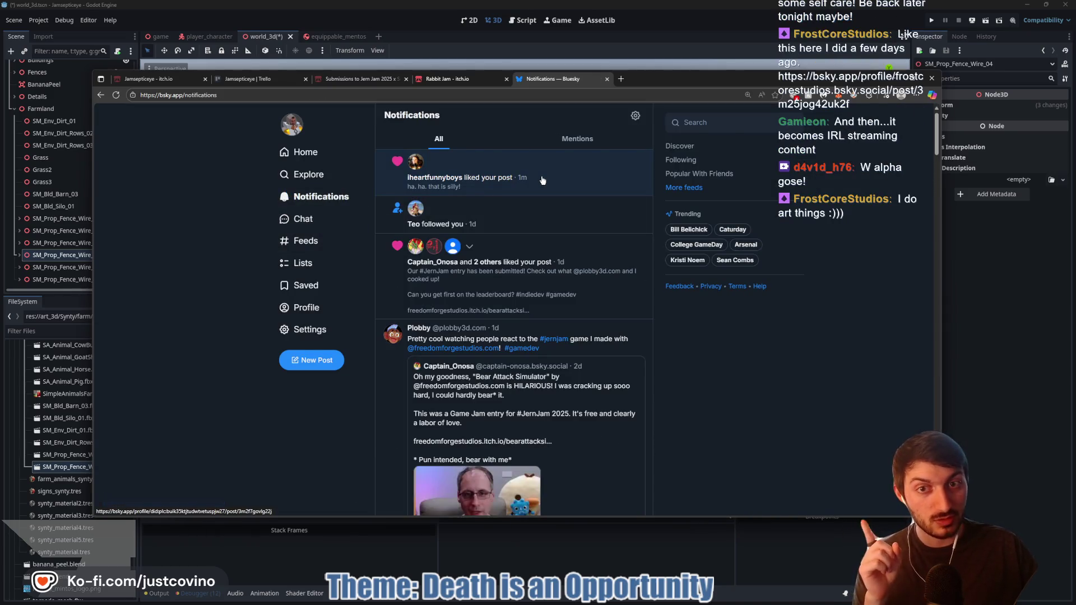
click(543, 180)
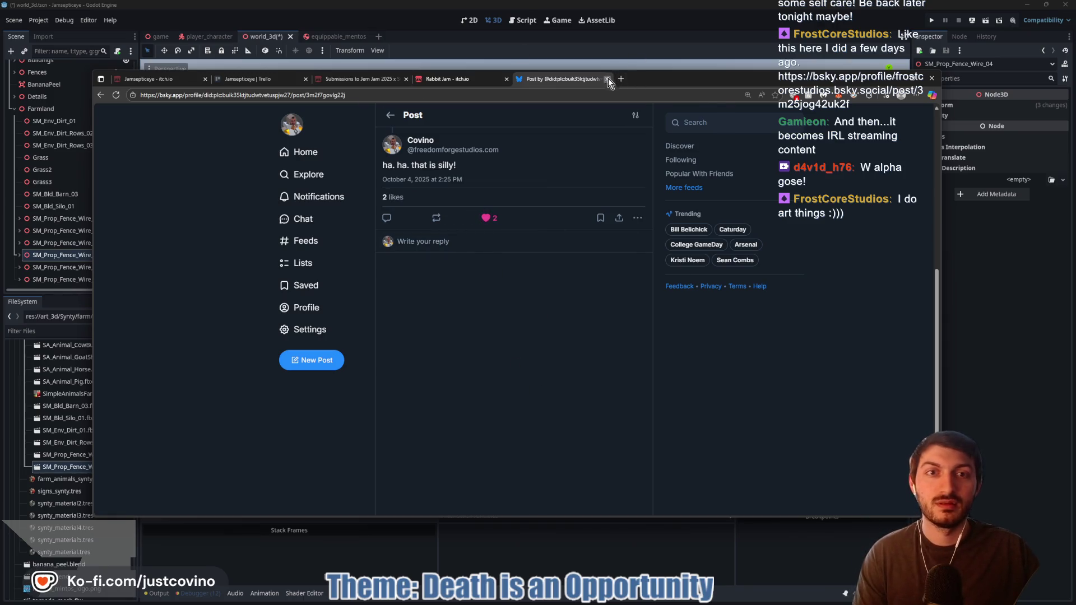
key(alt+Tab)
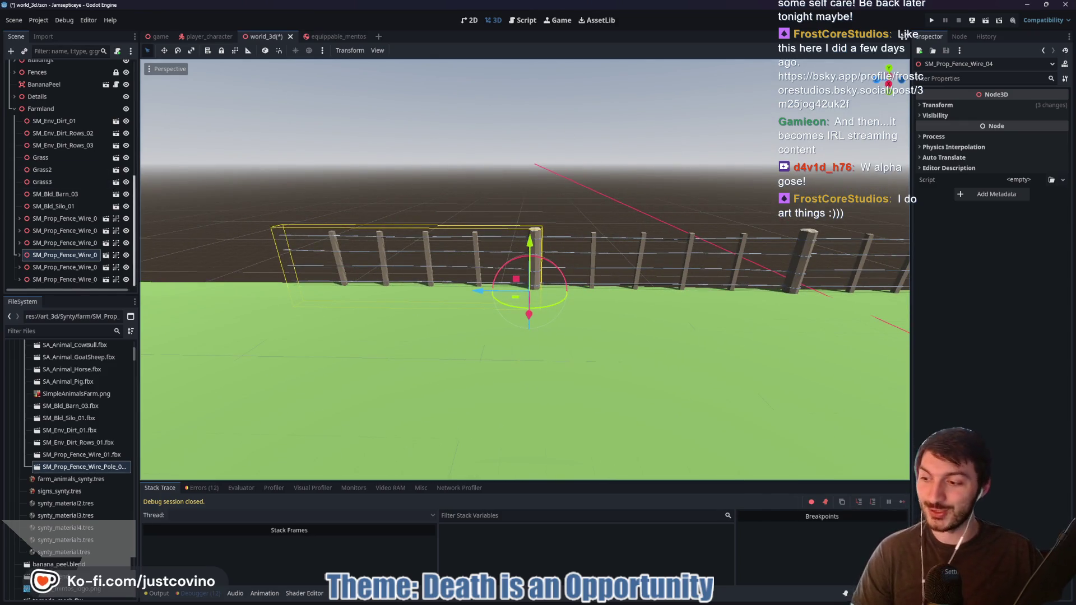
Move fence sections Wire_05 and Wire_06 along X so they line up side by side
mouse_move(477, 211)
mouse_down()
mouse_move(426, 224)
mouse_move(479, 163)
mouse_up()
click(317, 239)
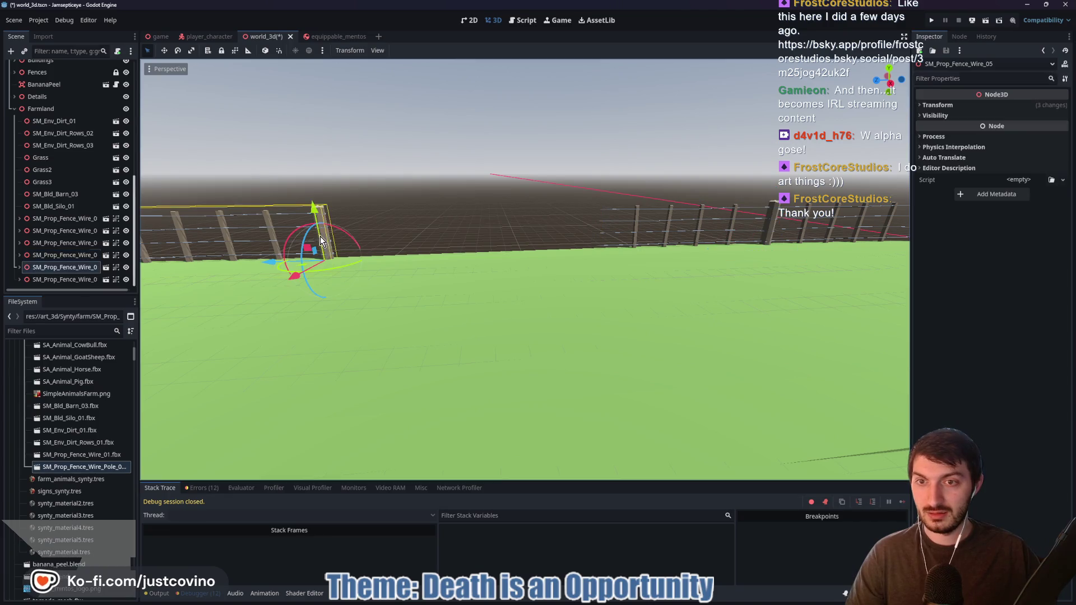
drag(294, 272, 521, 261)
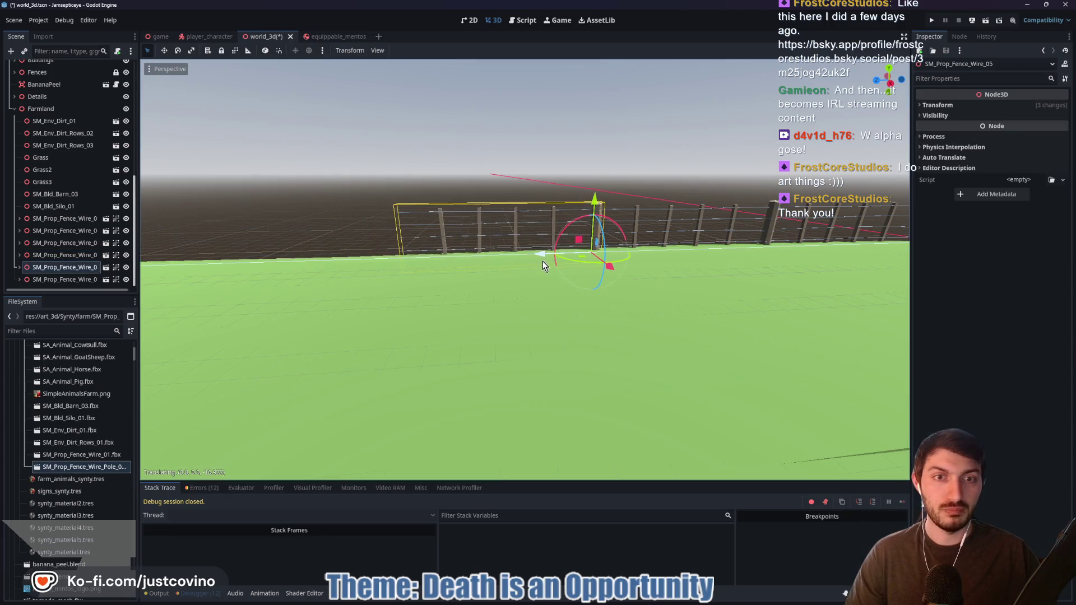
click(266, 238)
drag(216, 244, 446, 261)
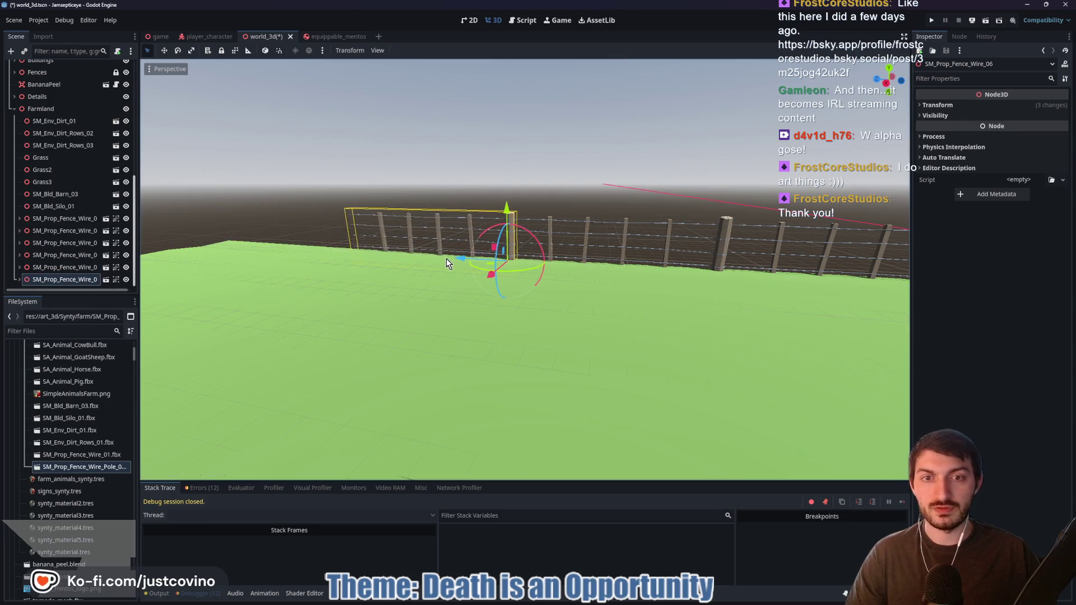
right_click(445, 261)
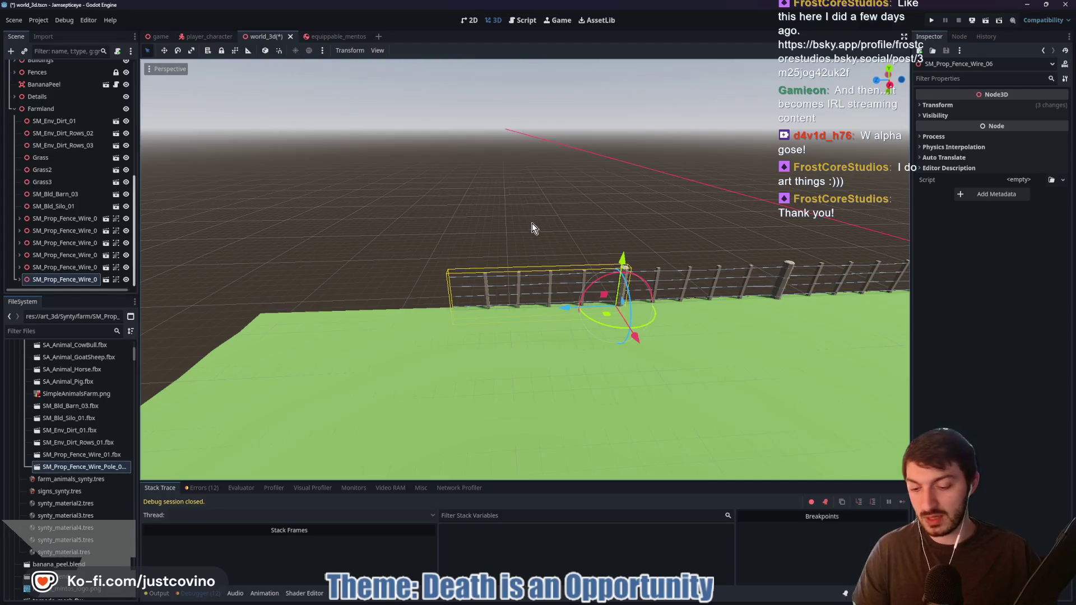
Duplicate the fence into copies Wire_07 to Wire_09, extending them around the field corner
key(ctrl+d)
mouse_move(570, 310)
mouse_down()
mouse_move(193, 313)
mouse_move(283, 337)
mouse_move(290, 317)
mouse_move(596, 207)
mouse_move(583, 201)
mouse_move(549, 236)
mouse_move(538, 224)
mouse_move(683, 170)
mouse_up()
key(ctrl+d)
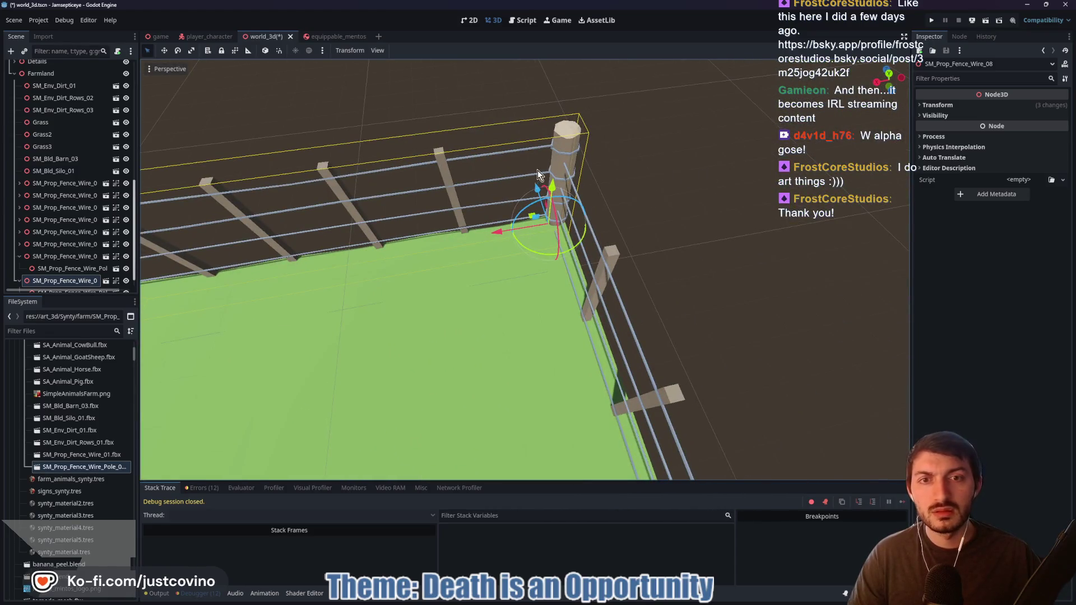
mouse_move(534, 178)
mouse_down()
mouse_move(527, 186)
mouse_move(535, 183)
mouse_up()
drag(509, 244, 489, 238)
mouse_move(490, 147)
mouse_down()
mouse_move(476, 171)
mouse_move(463, 127)
mouse_up()
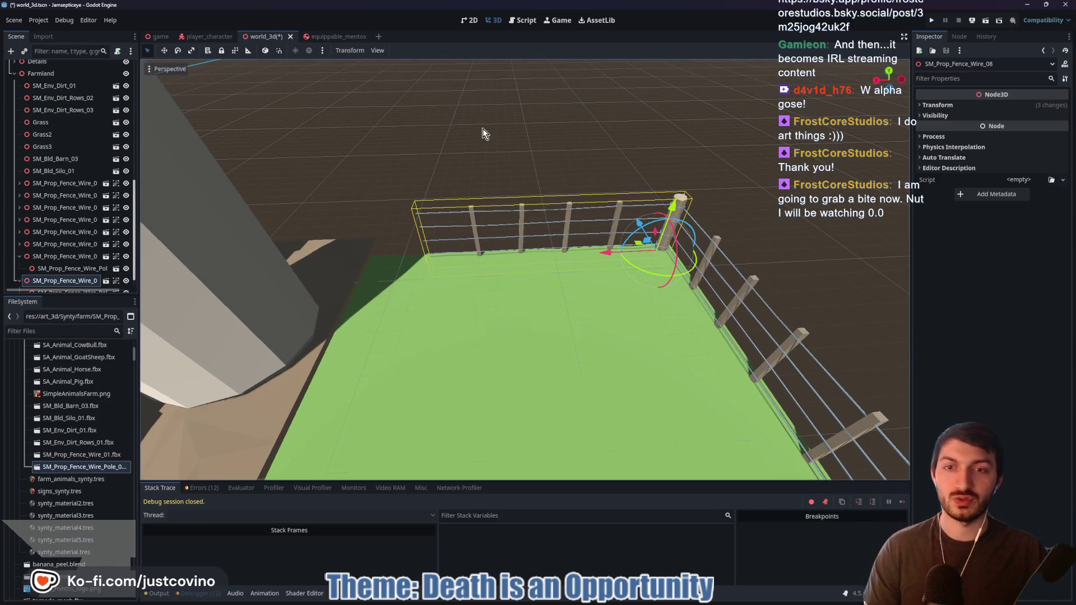
key(ctrl+d)
mouse_move(614, 254)
mouse_down()
mouse_move(305, 248)
mouse_move(370, 253)
mouse_move(542, 141)
mouse_up()
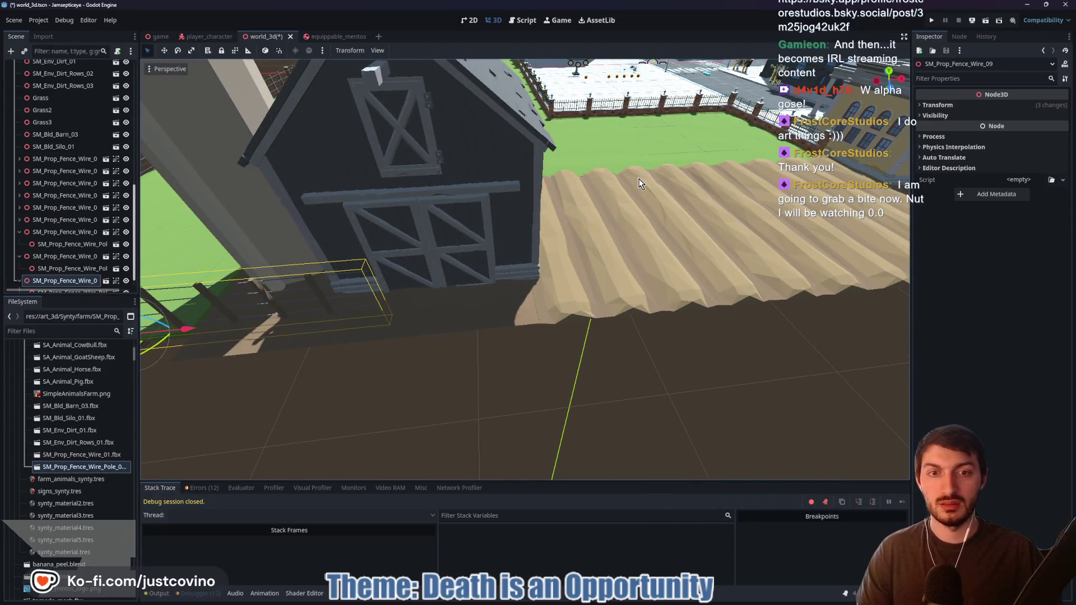
Duplicate a fence segment and slide the copy in front of the barn
drag(608, 182, 608, 182)
drag(541, 199, 541, 198)
drag(570, 246, 581, 242)
key(ctrl+d)
drag(328, 270, 591, 293)
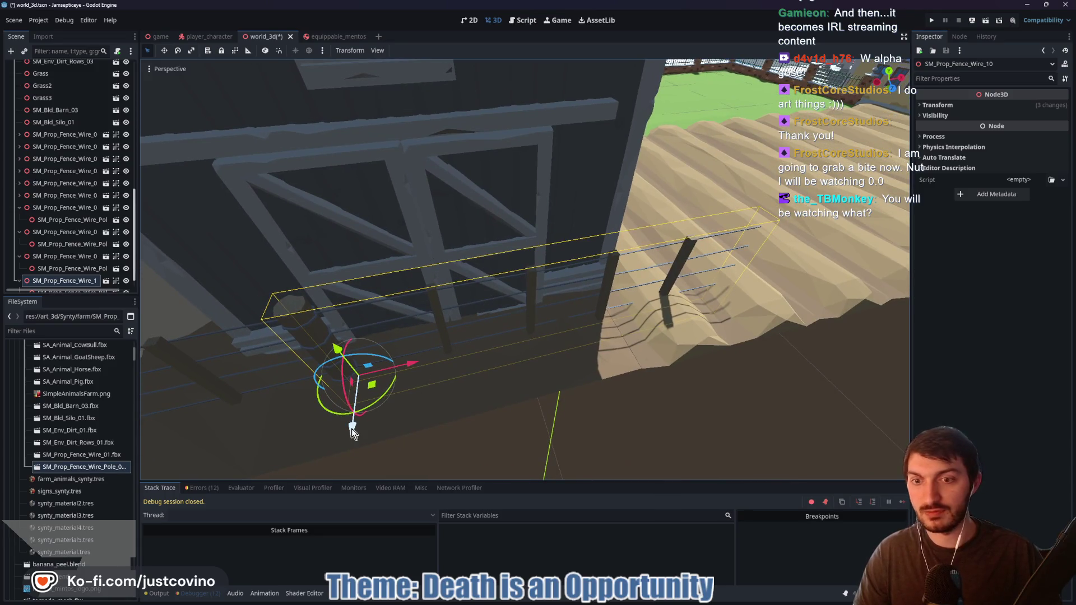
mouse_move(355, 431)
mouse_down()
mouse_move(421, 384)
mouse_move(428, 408)
mouse_up()
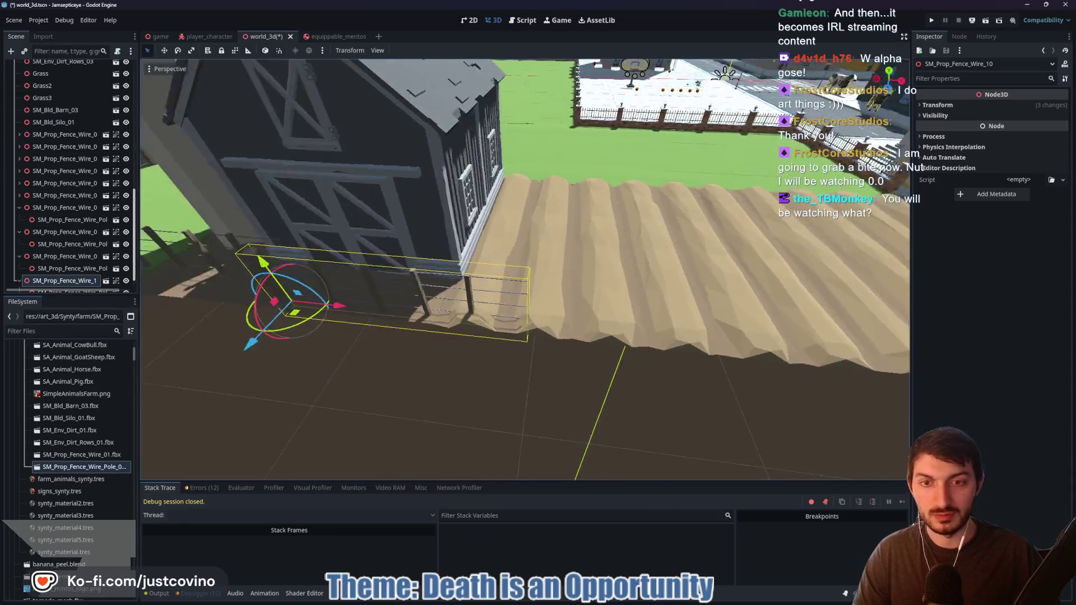
Add three more fence copies along X to continue along the field edge
key(ctrl+d)
drag(314, 320, 582, 328)
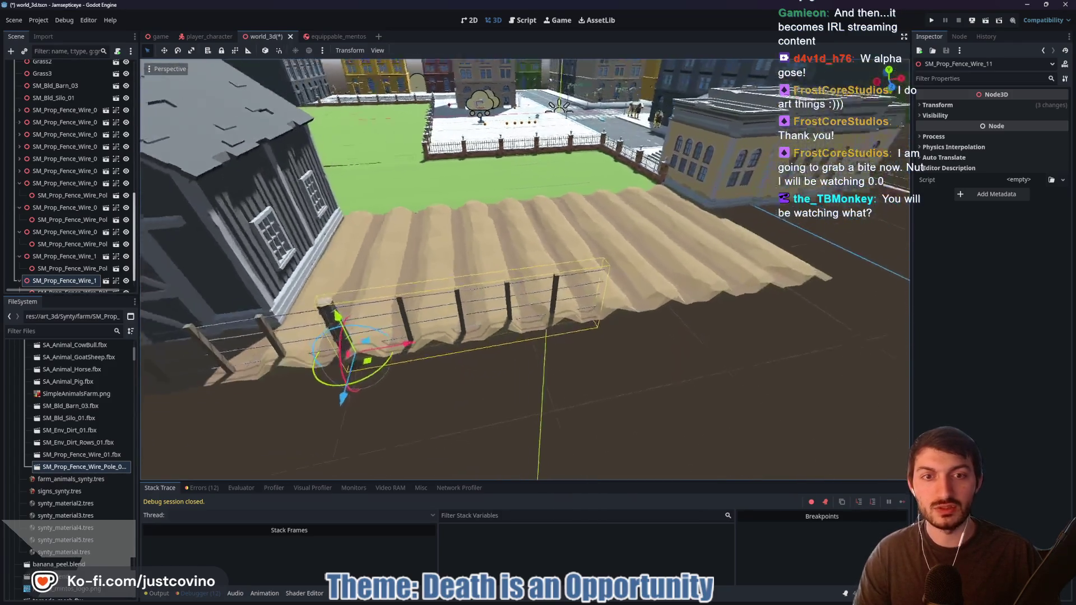
key(ctrl+d)
mouse_move(331, 337)
mouse_down()
mouse_move(590, 333)
mouse_move(573, 334)
mouse_up()
key(ctrl+d)
scroll(524, 269, down, 2)
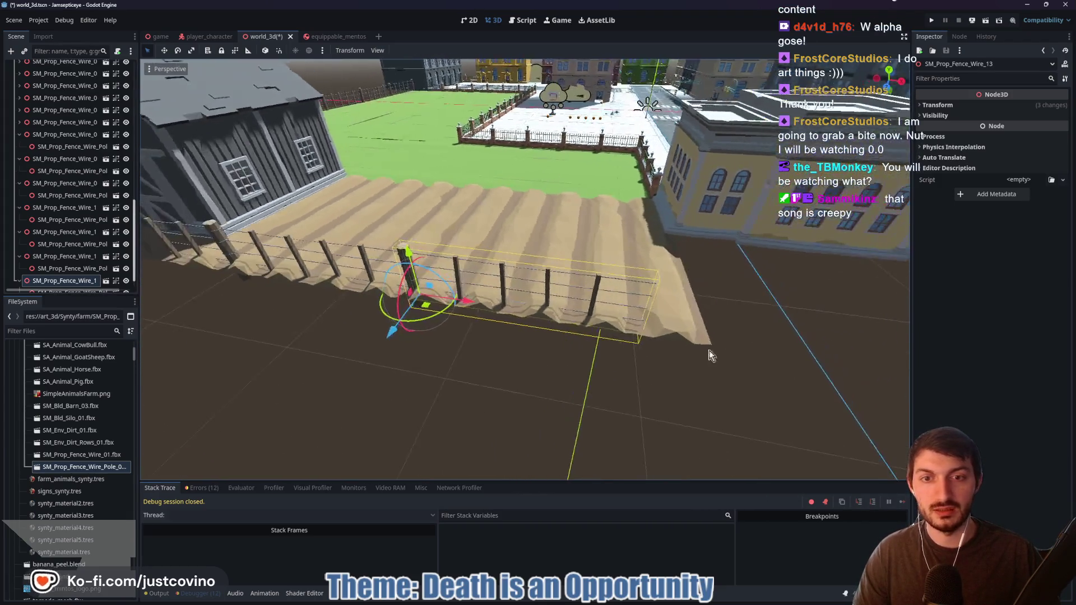
mouse_move(443, 302)
mouse_down()
mouse_move(741, 329)
mouse_move(700, 332)
mouse_move(722, 331)
mouse_move(687, 293)
mouse_move(670, 333)
mouse_up()
Shift the latest fence piece left along X and lower it slightly toward the yellow building
drag(505, 384, 539, 403)
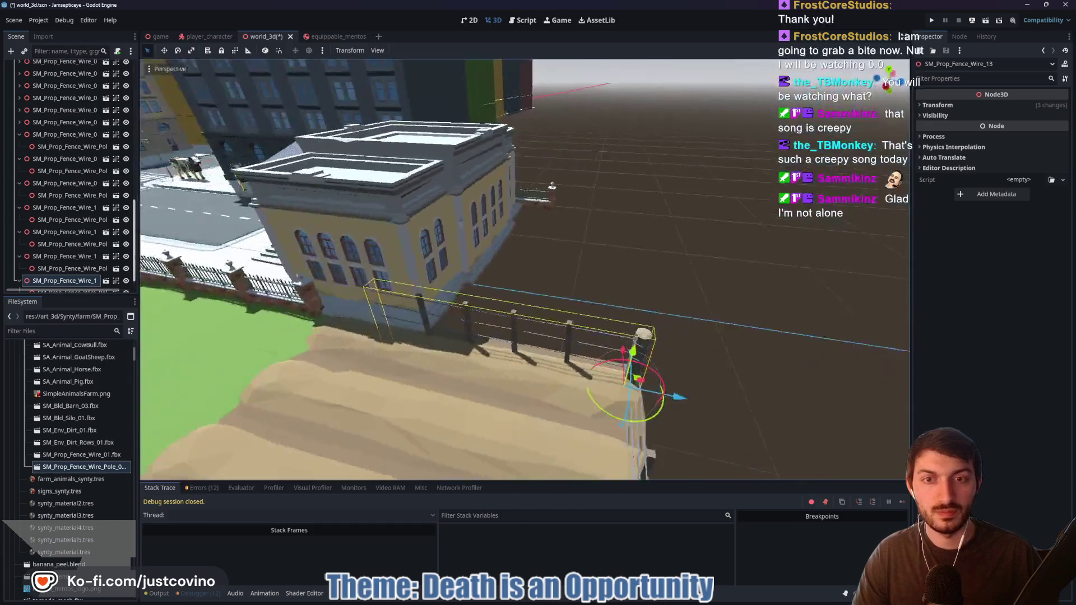
drag(661, 386, 673, 378)
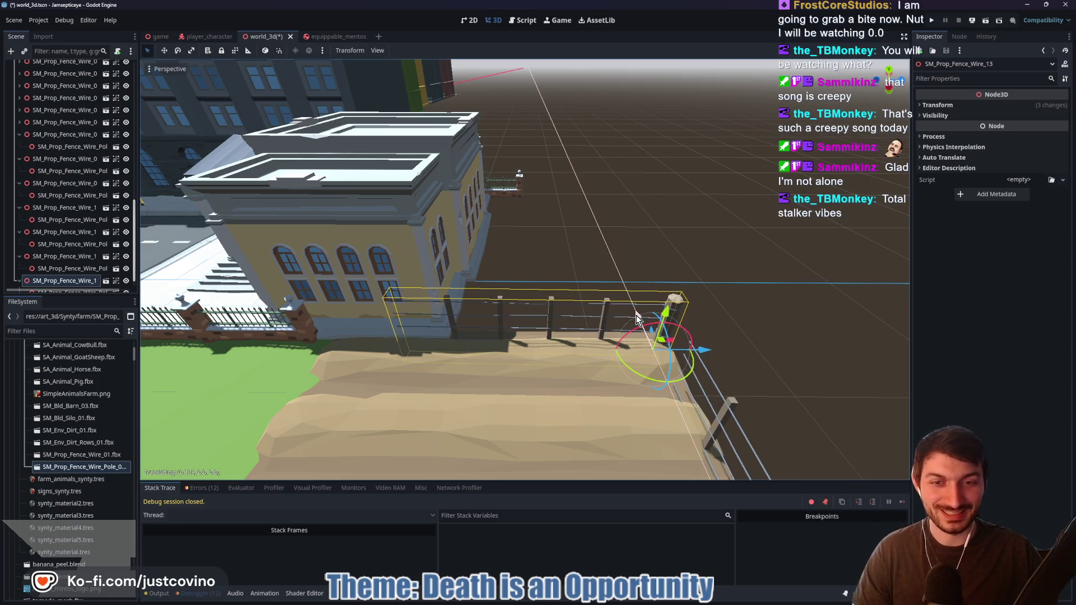
mouse_move(716, 351)
mouse_down()
mouse_move(608, 352)
mouse_move(629, 357)
mouse_up()
drag(579, 316, 577, 323)
key(w)
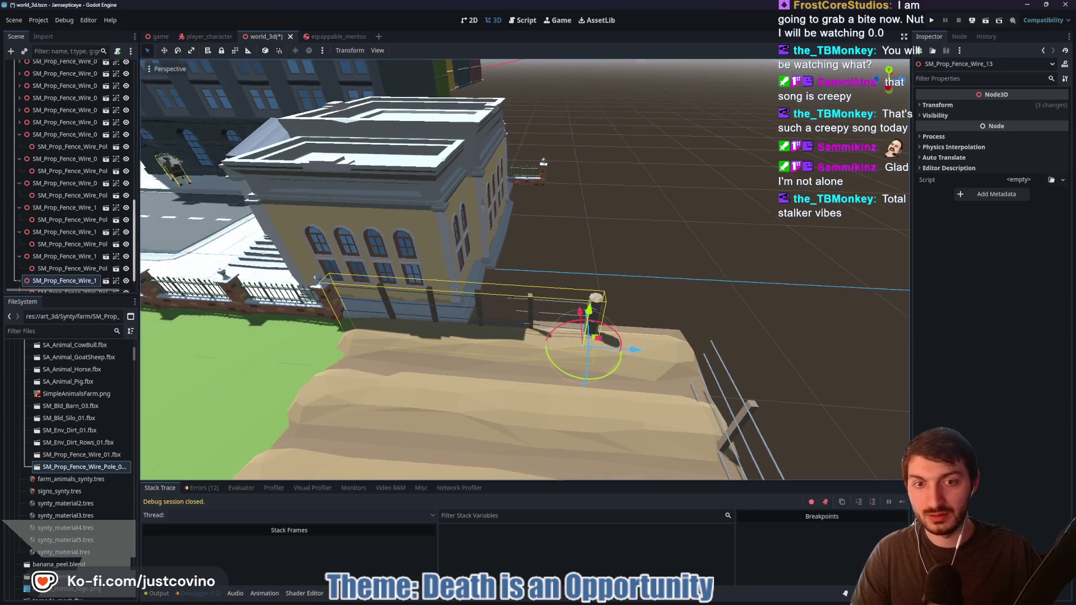
key(s)
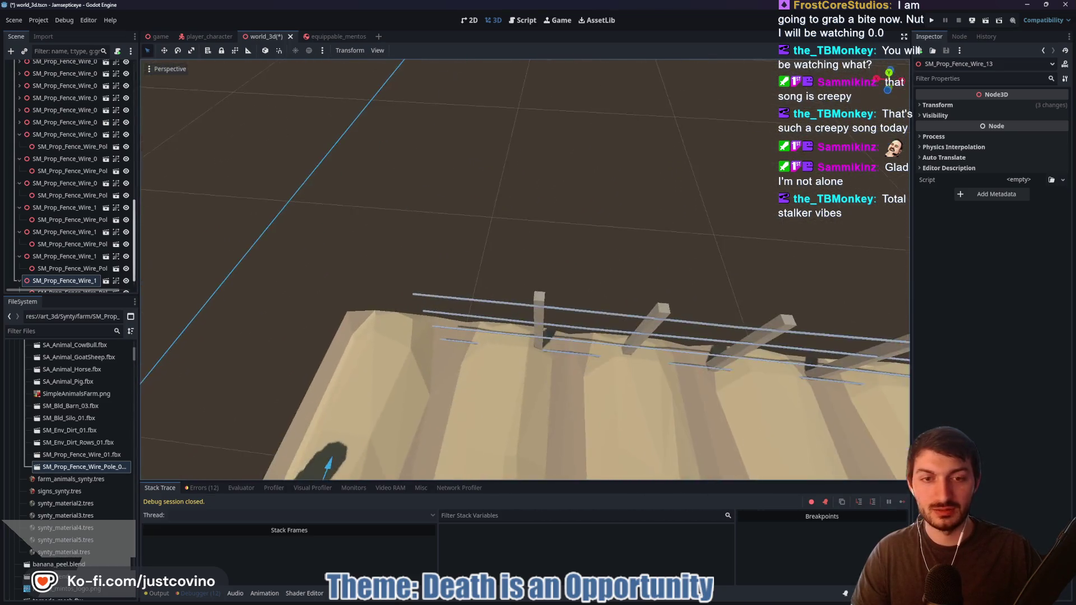
key(s)
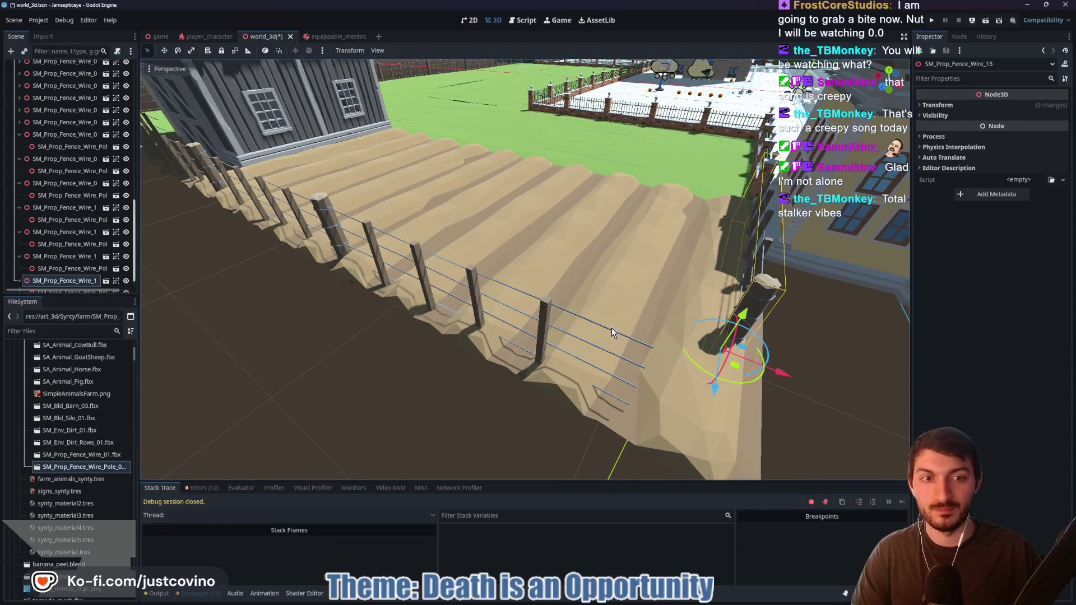
Stretch SM_Prop_Fence_Wire_12 along its length with the Scale tool
click(569, 332)
key(r)
drag(385, 283, 391, 288)
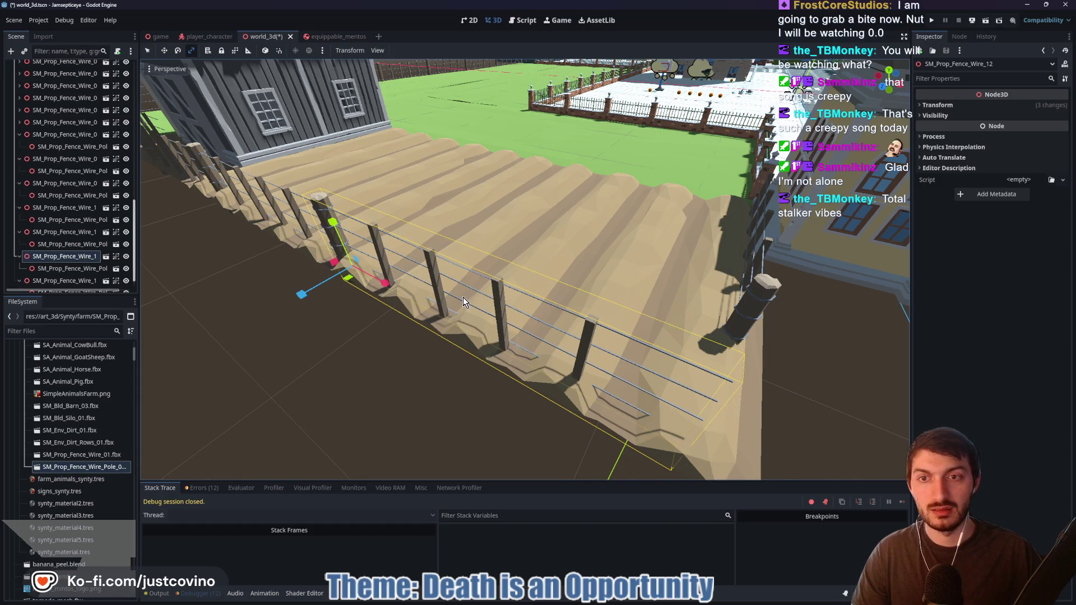
key(q)
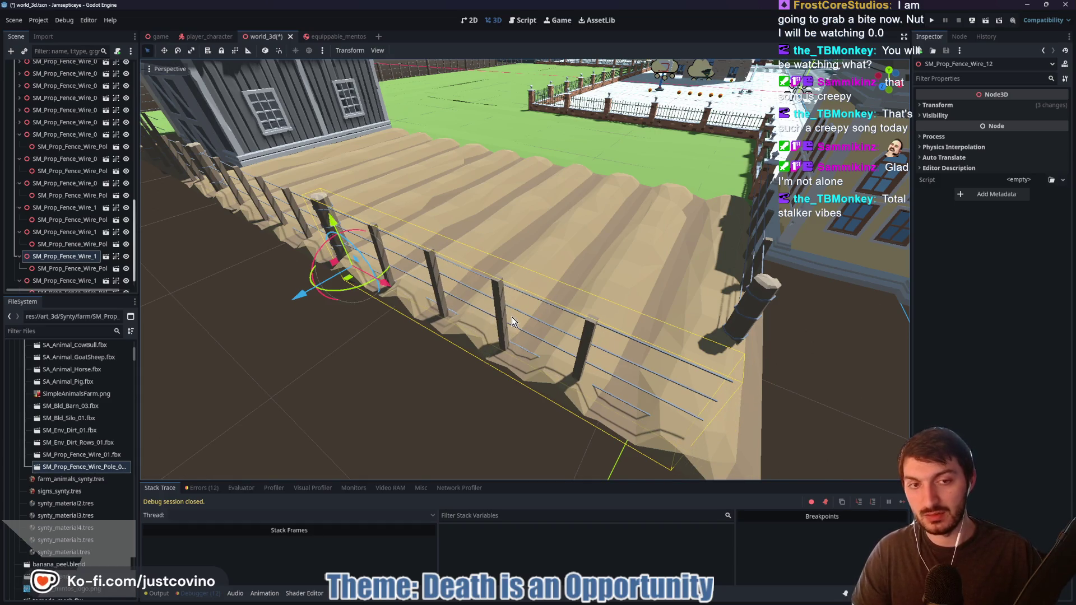
Duplicate another fence piece, slide it right along X, and resize its length to fit
key(ctrl+d)
mouse_move(384, 284)
mouse_down()
mouse_move(482, 342)
mouse_move(767, 391)
mouse_move(848, 420)
mouse_up()
key(f)
drag(714, 366, 715, 365)
key(r)
mouse_move(552, 348)
mouse_down()
mouse_move(506, 342)
mouse_move(534, 345)
mouse_move(535, 356)
mouse_move(527, 332)
mouse_up()
key(q)
mouse_move(598, 336)
mouse_down()
mouse_move(440, 122)
mouse_move(393, 128)
mouse_move(471, 159)
mouse_move(583, 336)
mouse_move(560, 342)
mouse_move(610, 329)
mouse_up()
Shorten fence Wire_13 along Z and slide it into place beside CityHall
click(556, 288)
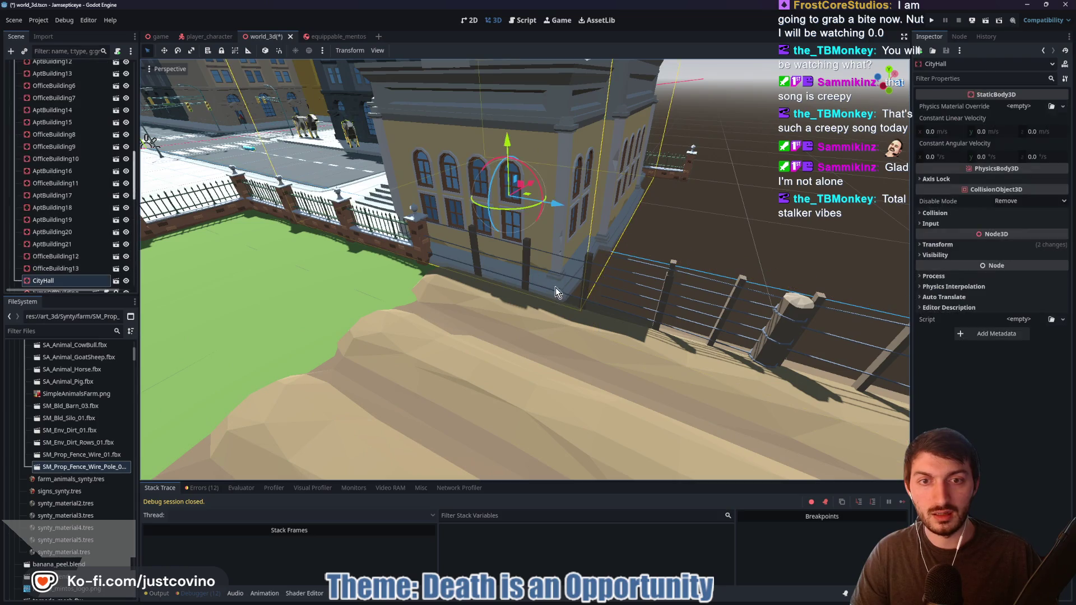
click(770, 336)
key(r)
mouse_move(756, 387)
mouse_down()
mouse_move(799, 404)
mouse_move(775, 401)
mouse_up()
right_click(775, 402)
key(q)
mouse_move(800, 402)
mouse_down()
mouse_move(650, 377)
mouse_move(613, 358)
mouse_up()
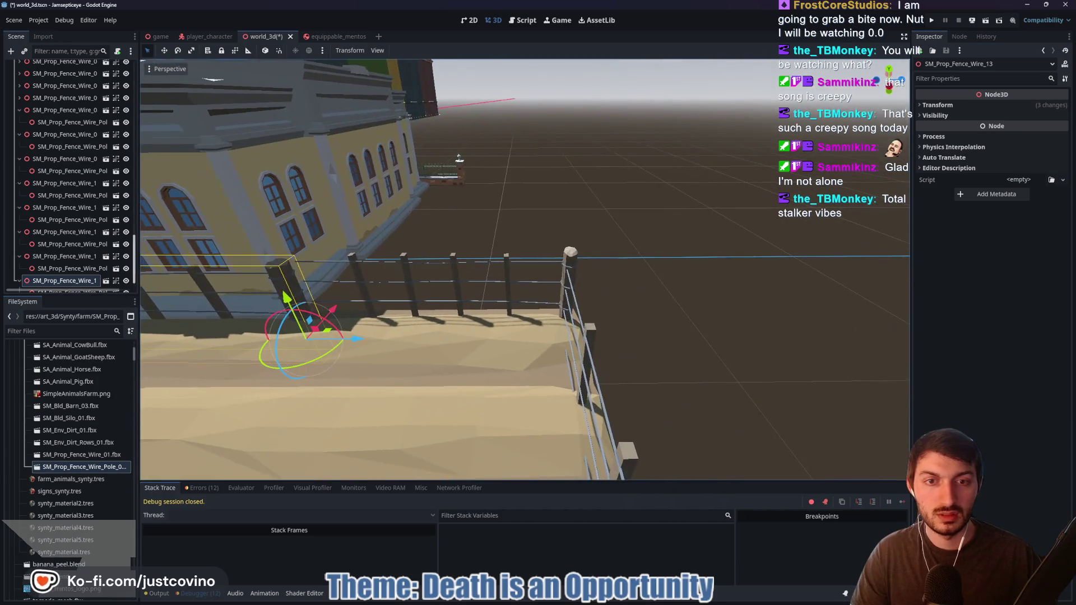
scroll(415, 245, up, 3)
key(r)
drag(588, 340, 573, 346)
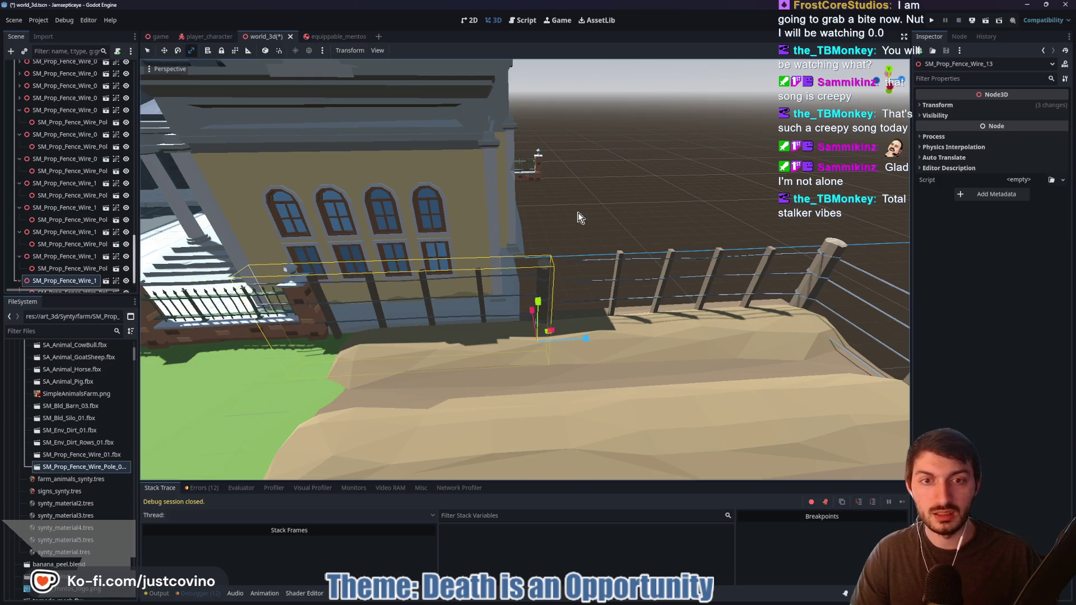
Shorten Wire_14 slightly along Z and nudge Wire_13 to the right
click(617, 261)
drag(836, 317, 828, 319)
key(q)
click(543, 290)
drag(550, 300, 570, 300)
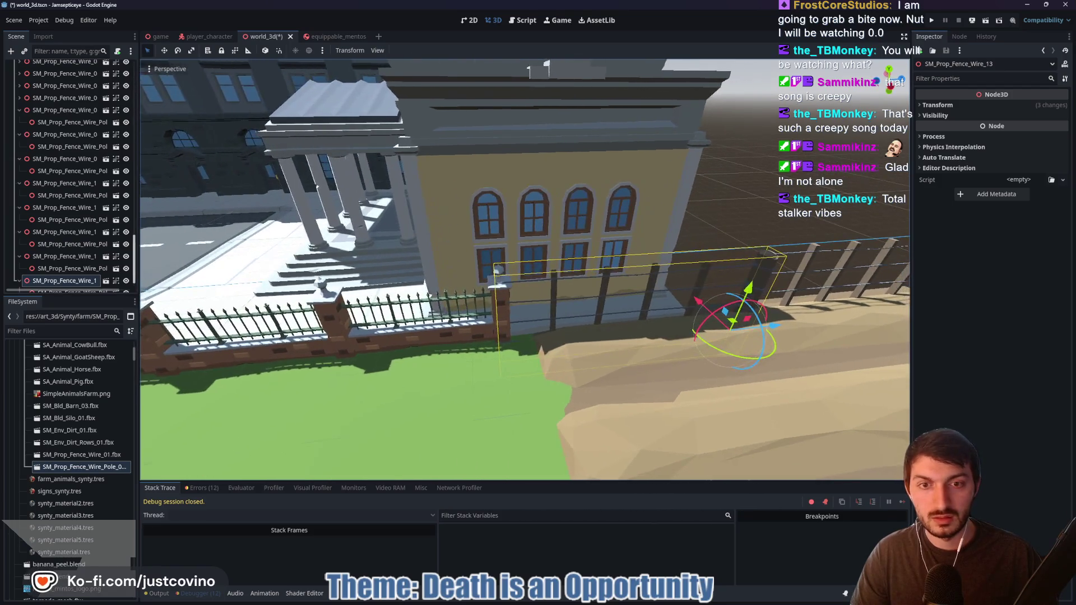
key(r)
key(q)
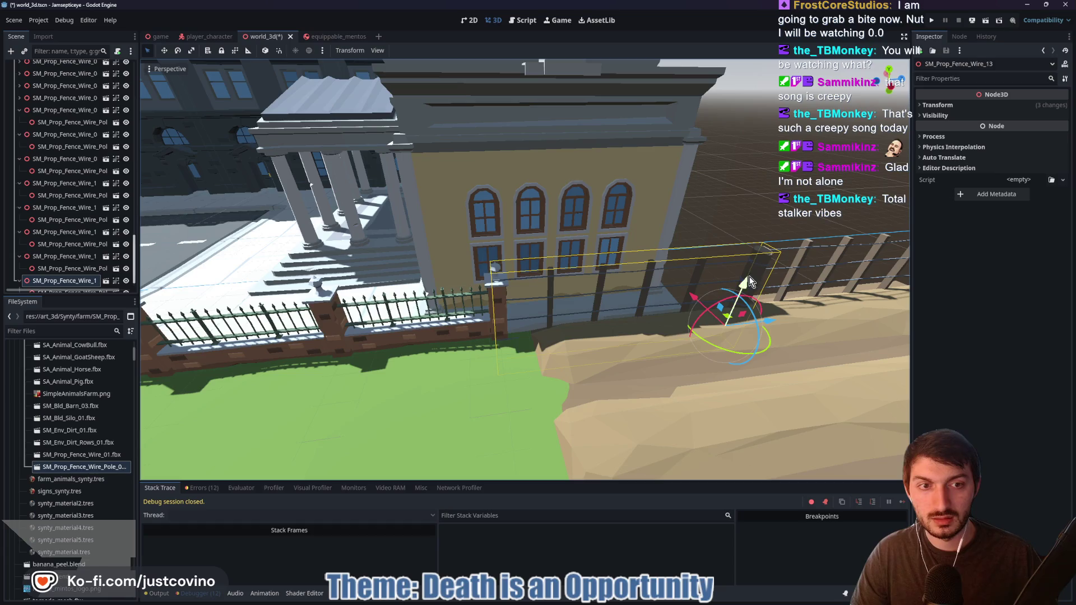
Check the fence alignment, then switch to the game scene's instagrim.gd script
click(776, 229)
drag(776, 229, 701, 251)
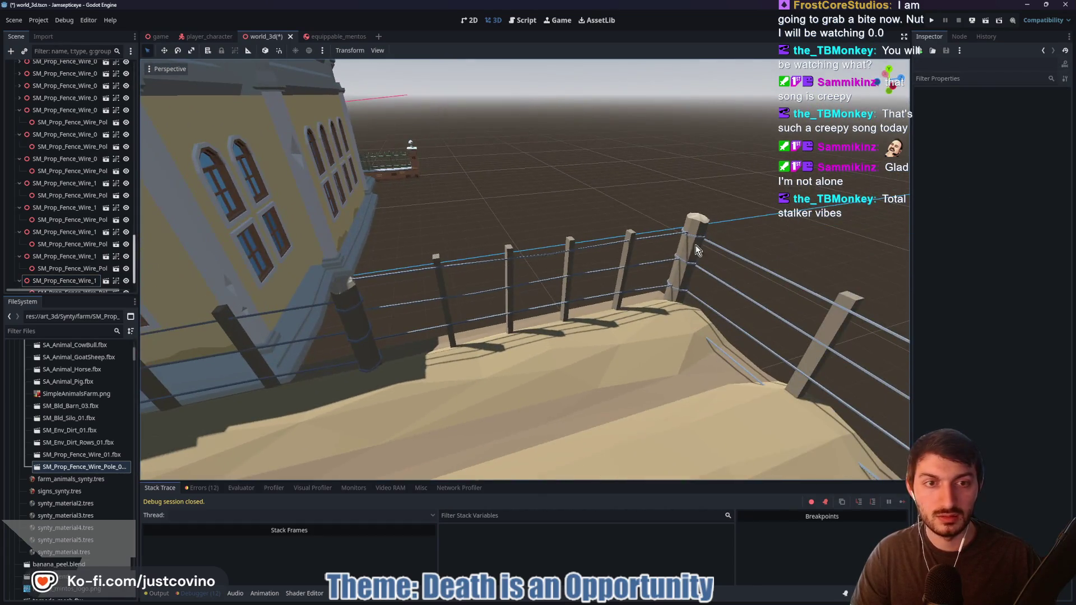
click(701, 250)
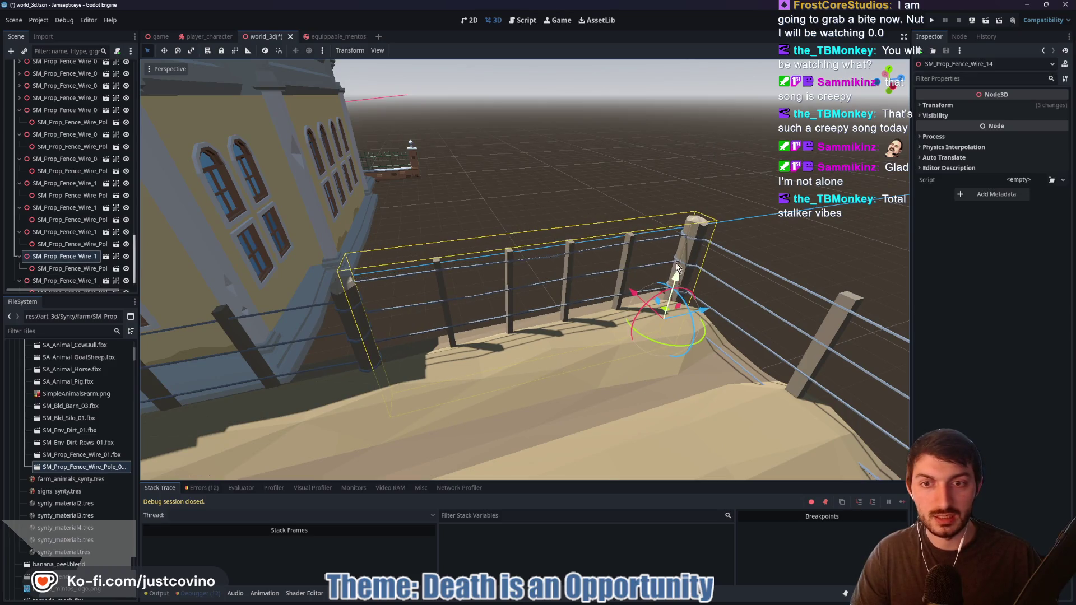
click(643, 205)
click(161, 37)
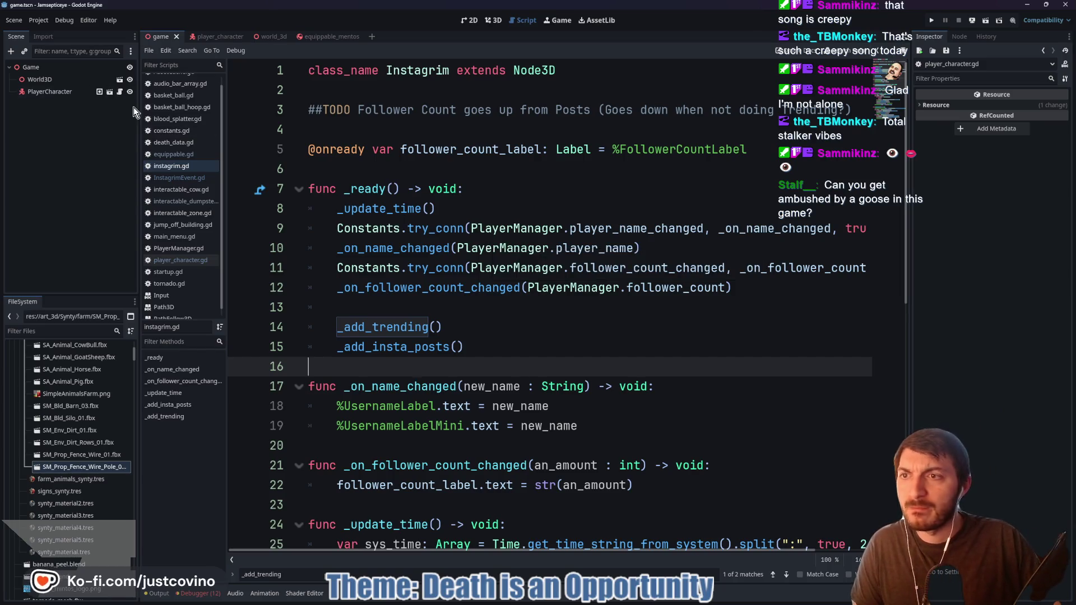
scroll(487, 197, down, 8)
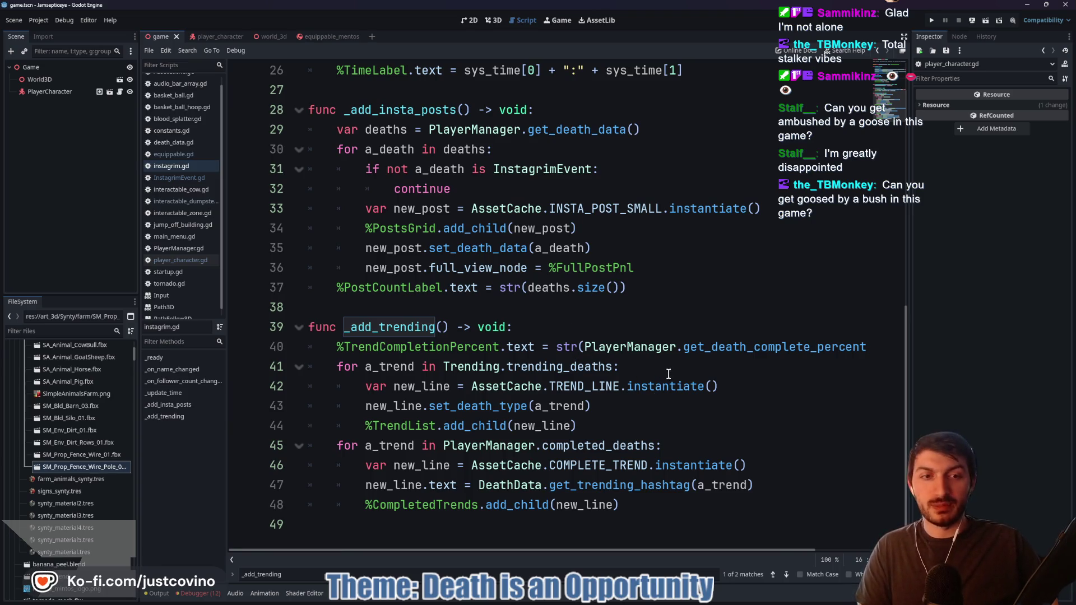
mouse_move(545, 550)
mouse_down()
mouse_move(672, 547)
mouse_move(469, 548)
mouse_up()
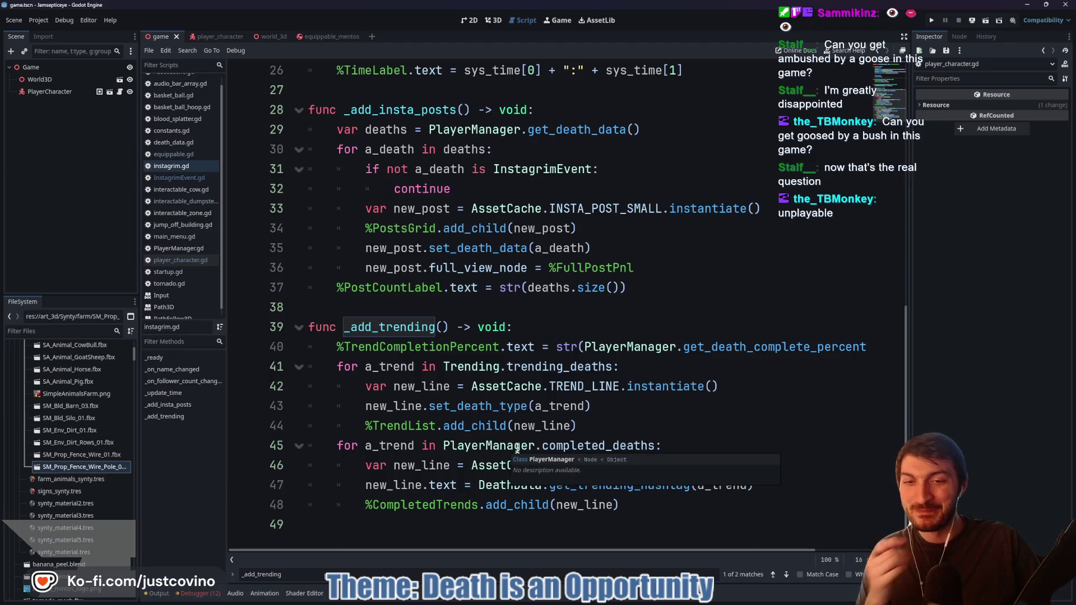
click(583, 387)
click(488, 325)
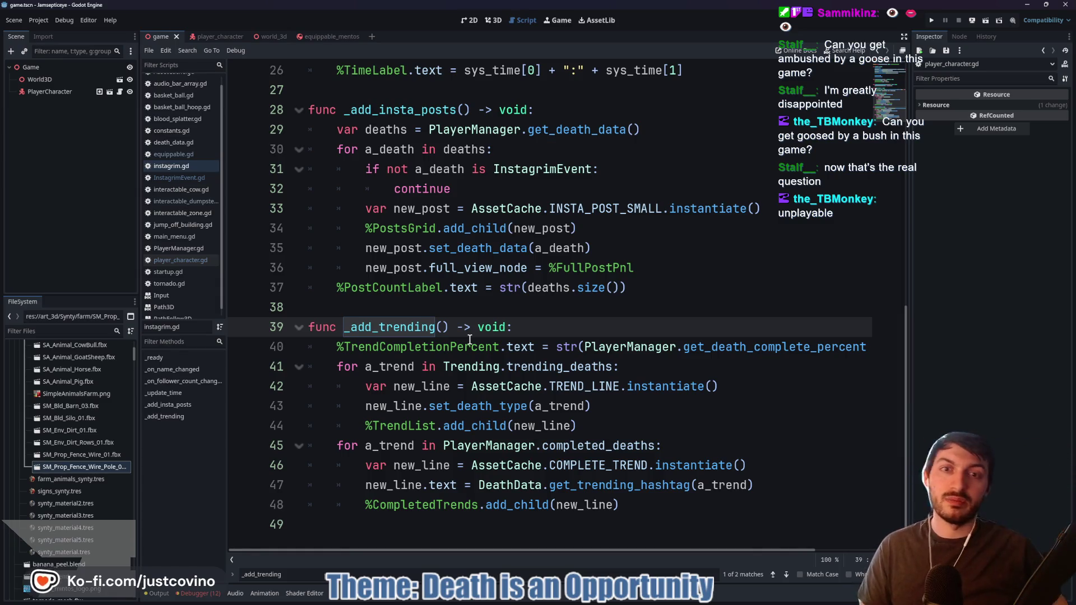
mouse_move(583, 602)
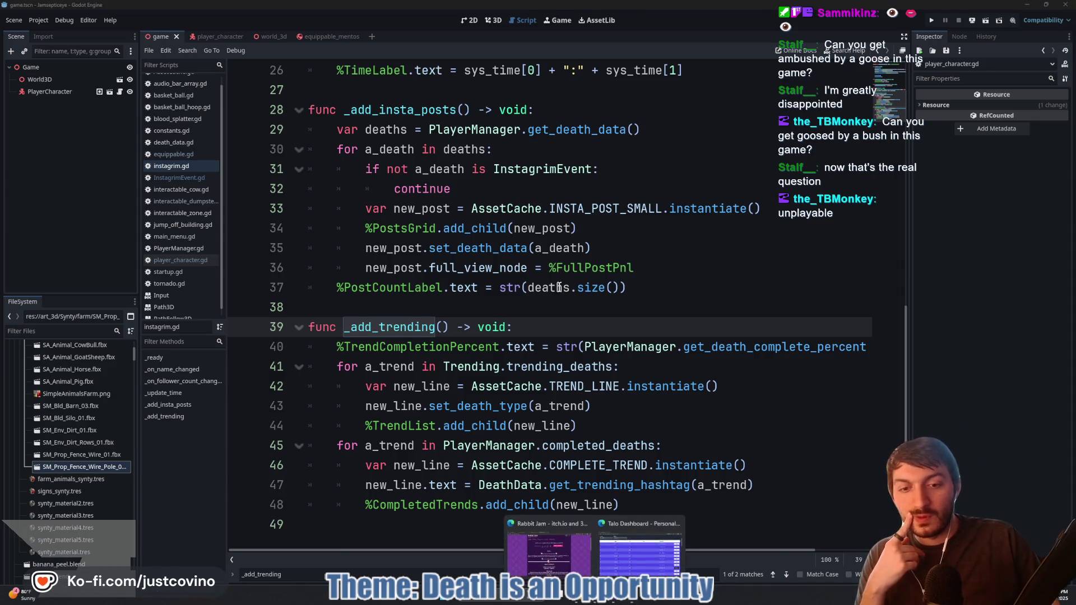
click(596, 602)
click(347, 83)
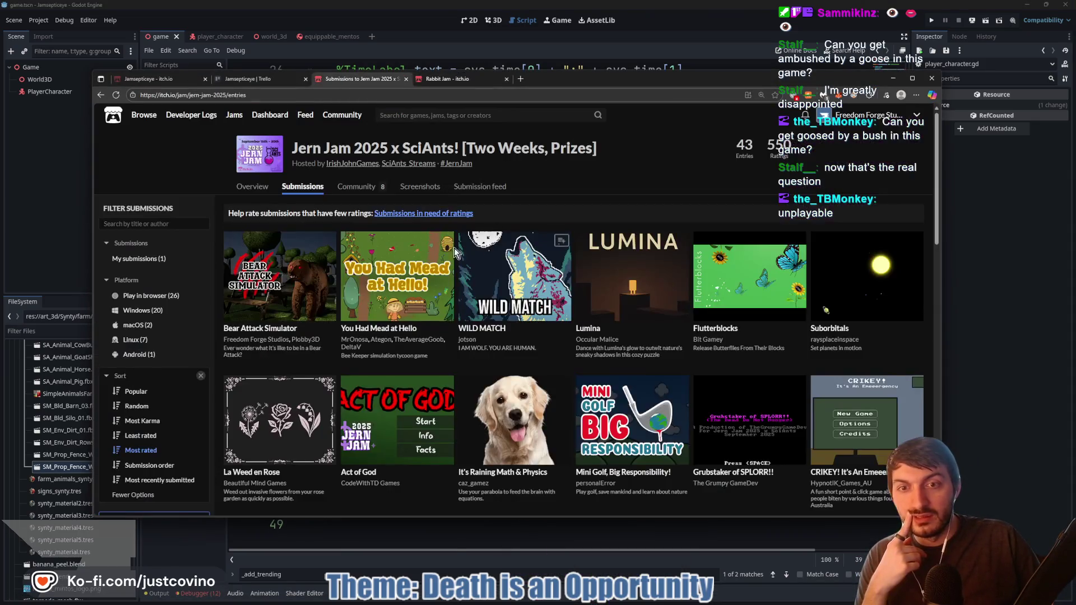
click(177, 78)
scroll(475, 273, down, 2)
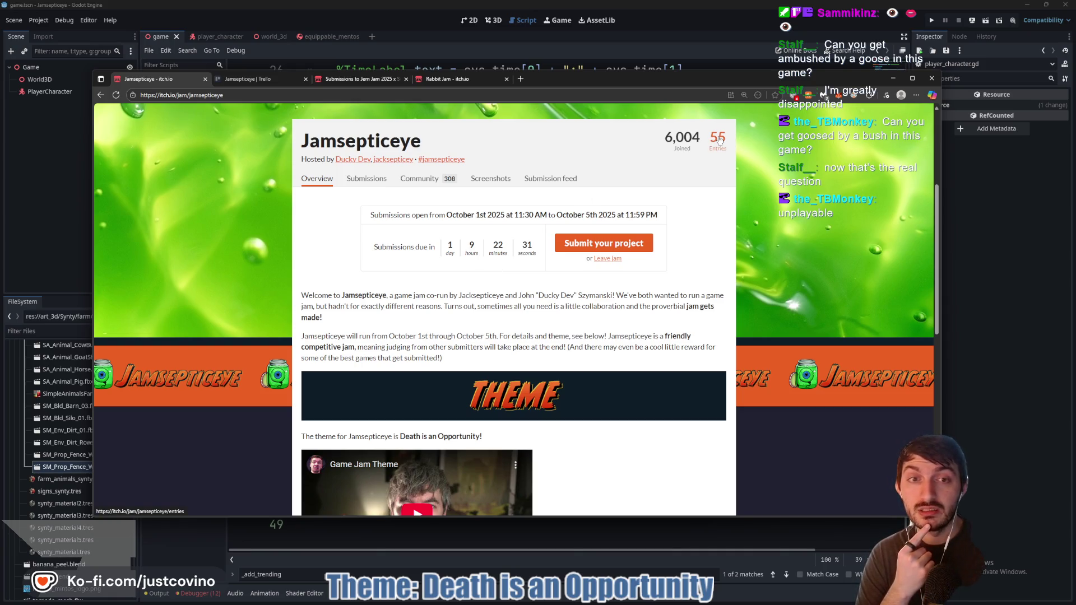
key(alt+Tab)
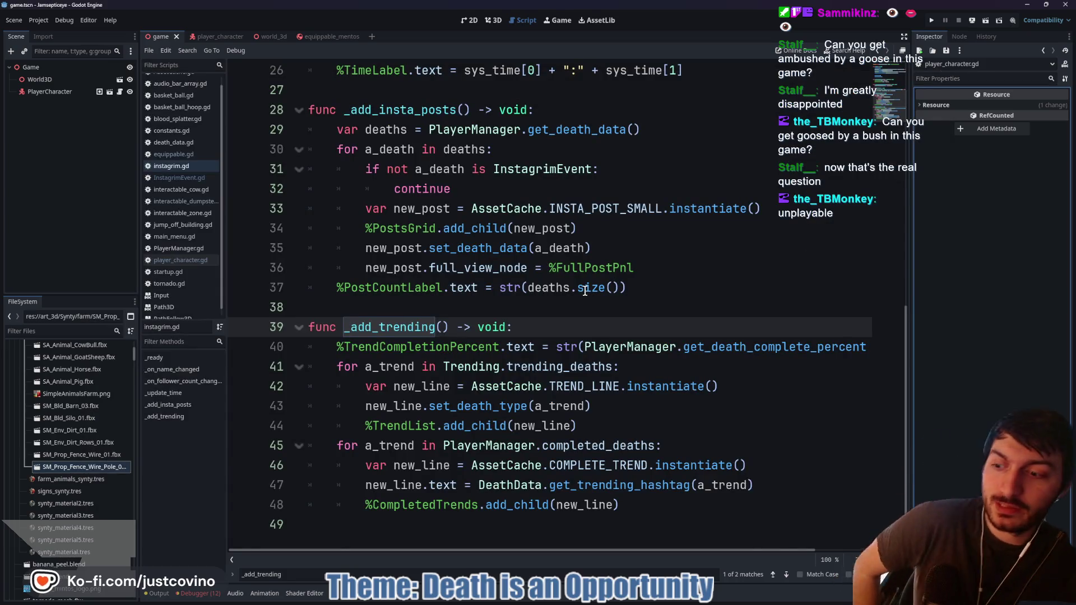
mouse_move(582, 291)
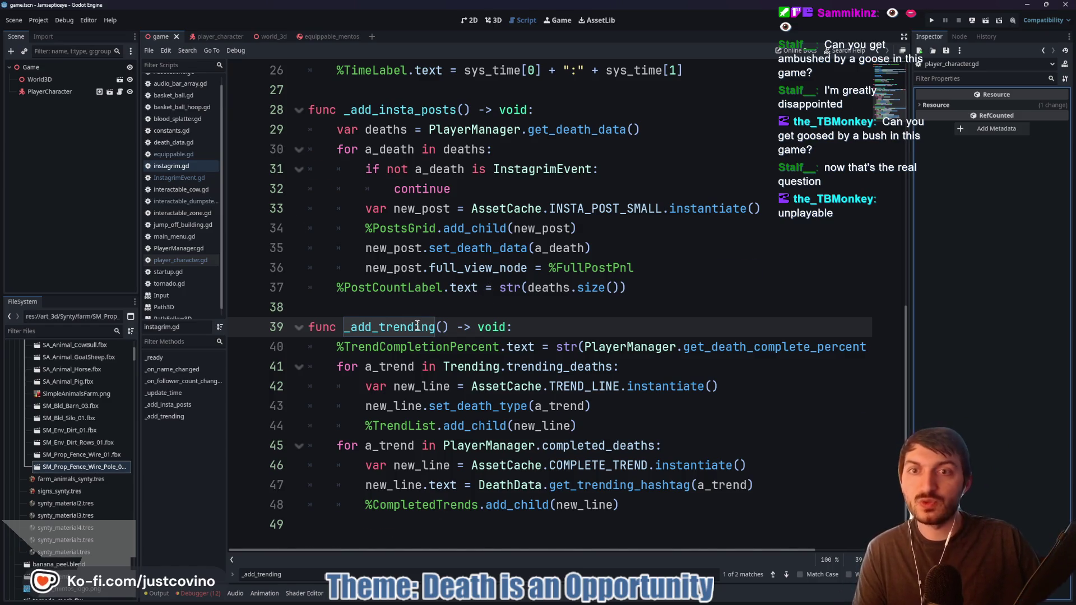
scroll(417, 325, up, 7)
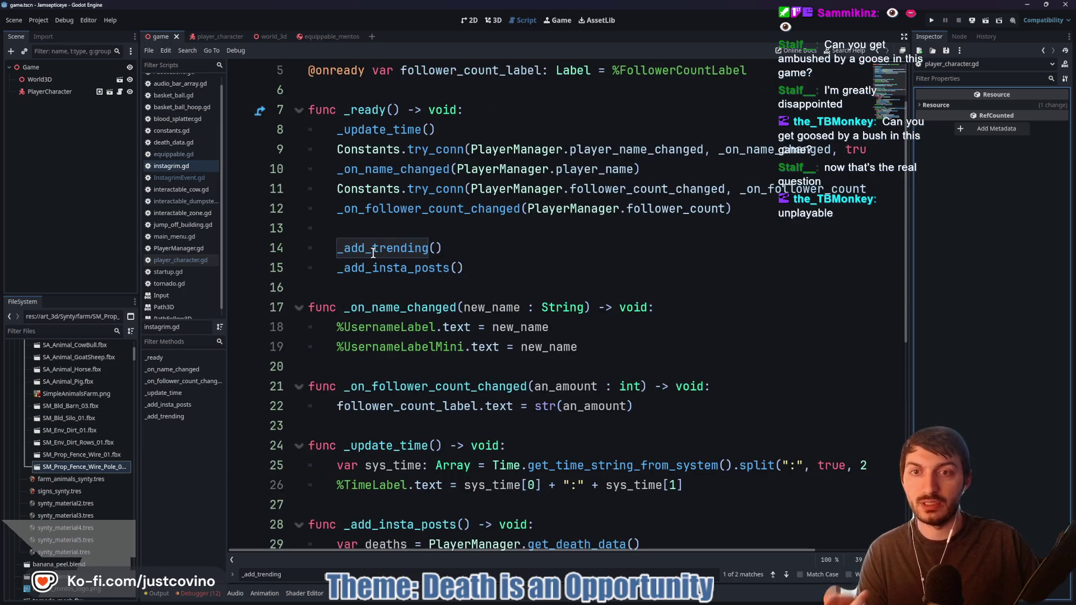
scroll(519, 325, down, 7)
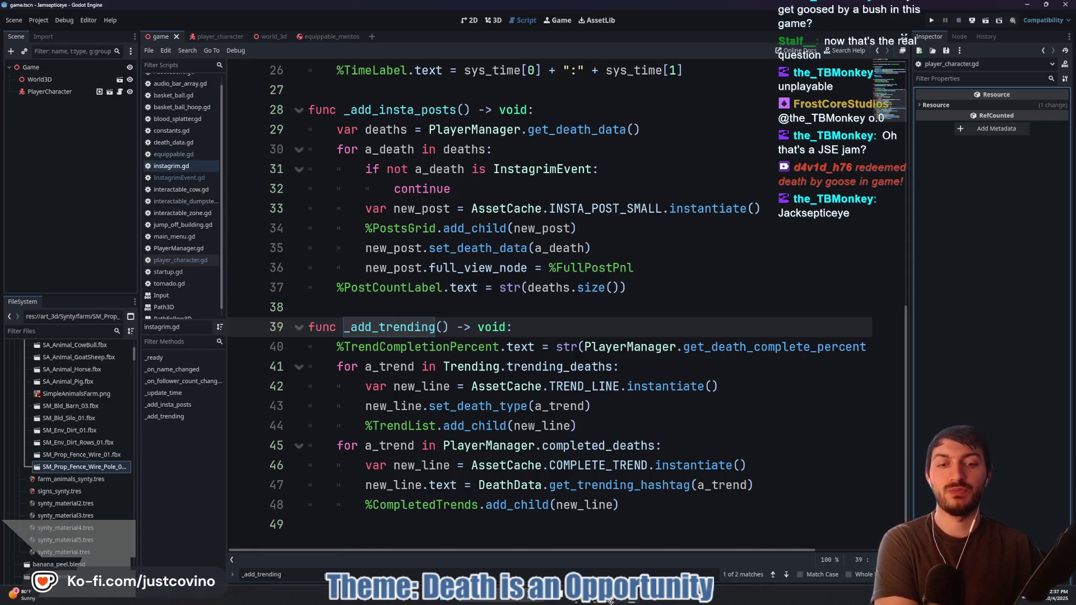
mouse_move(593, 601)
click(522, 529)
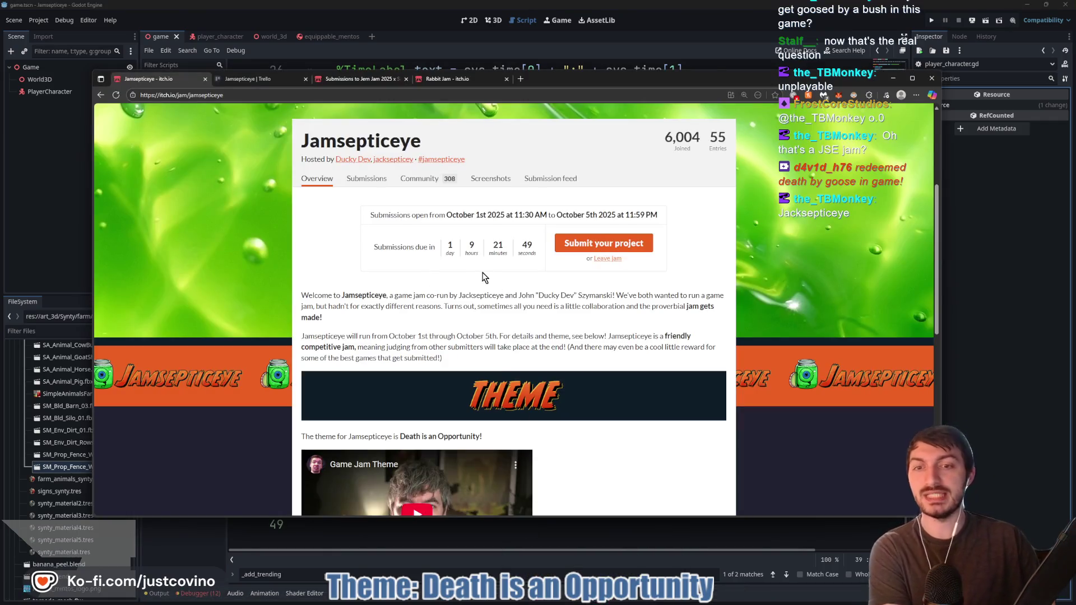
scroll(437, 282, down, 1)
drag(483, 381, 277, 367)
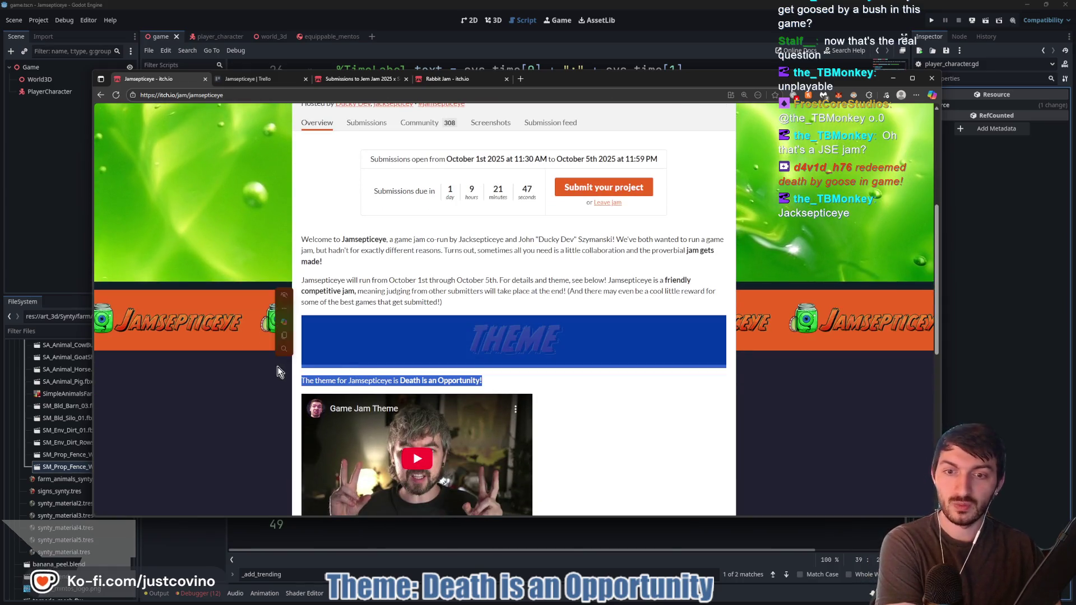
click(508, 381)
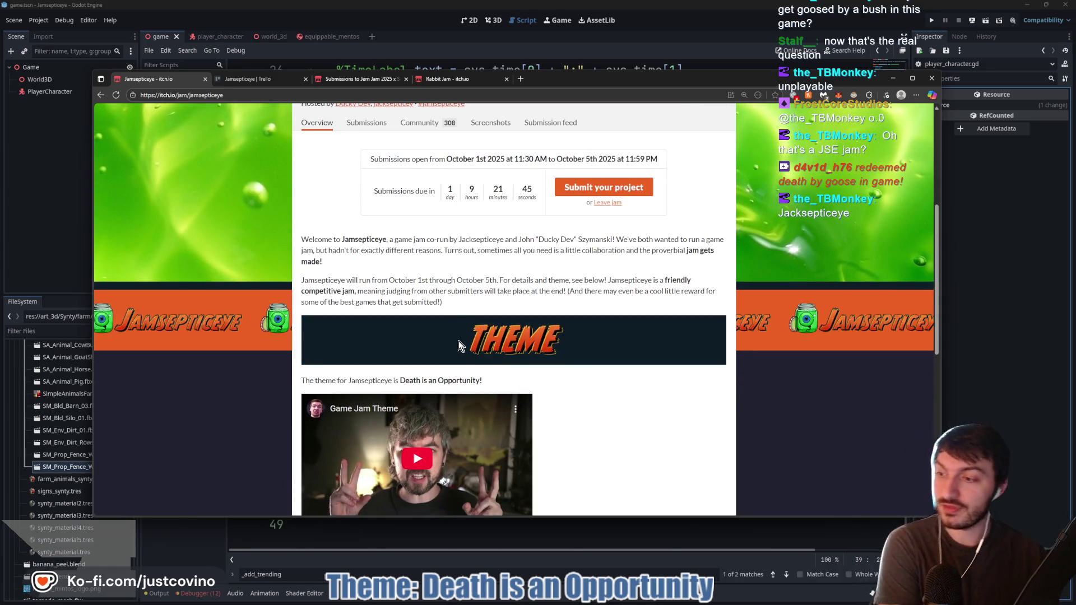
key(alt+Tab)
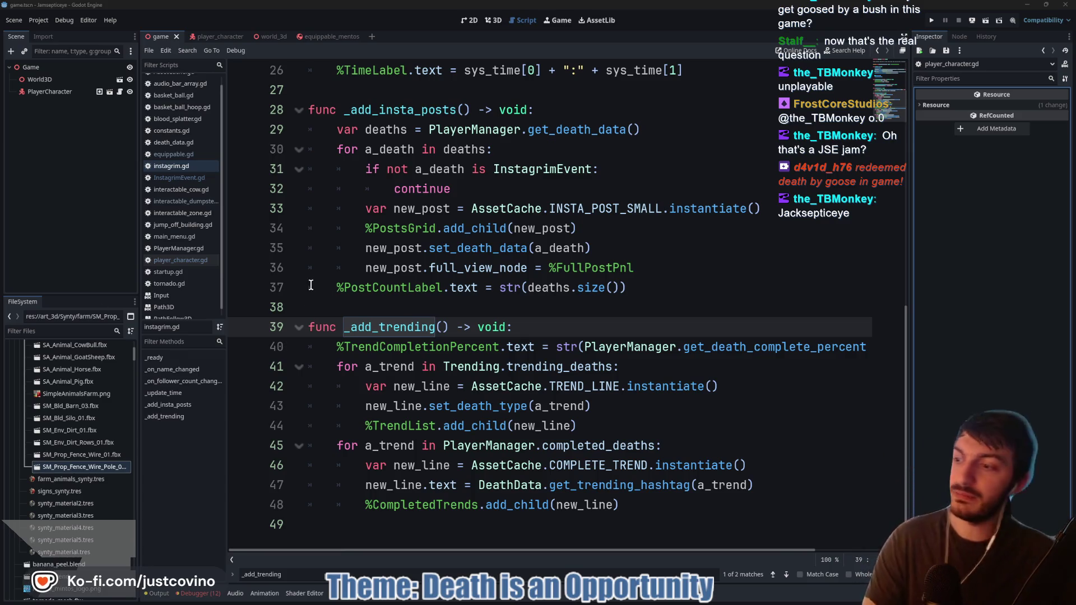
Insert blank lines before _add_trending and after _update_time in instagrim.gd
click(458, 295)
click(452, 306)
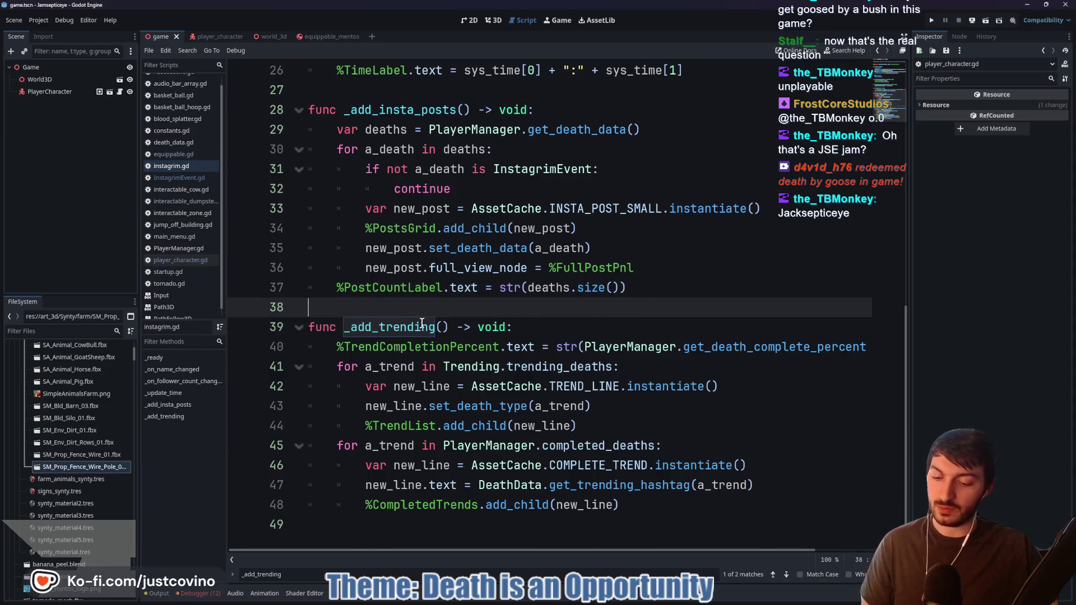
click(450, 327)
click(509, 305)
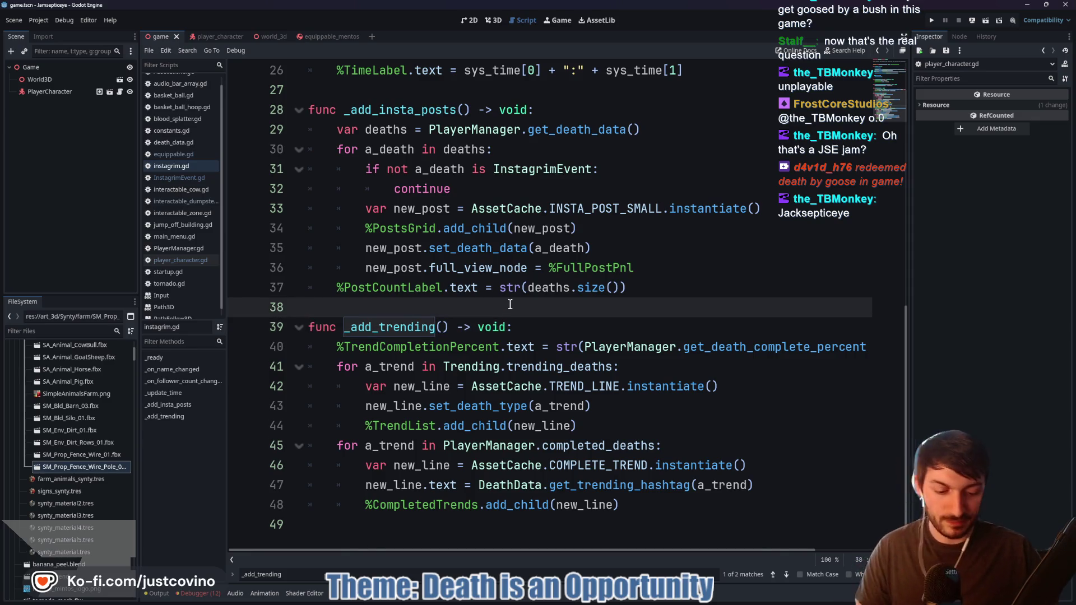
key(Return)
scroll(448, 286, up, 3)
click(390, 269)
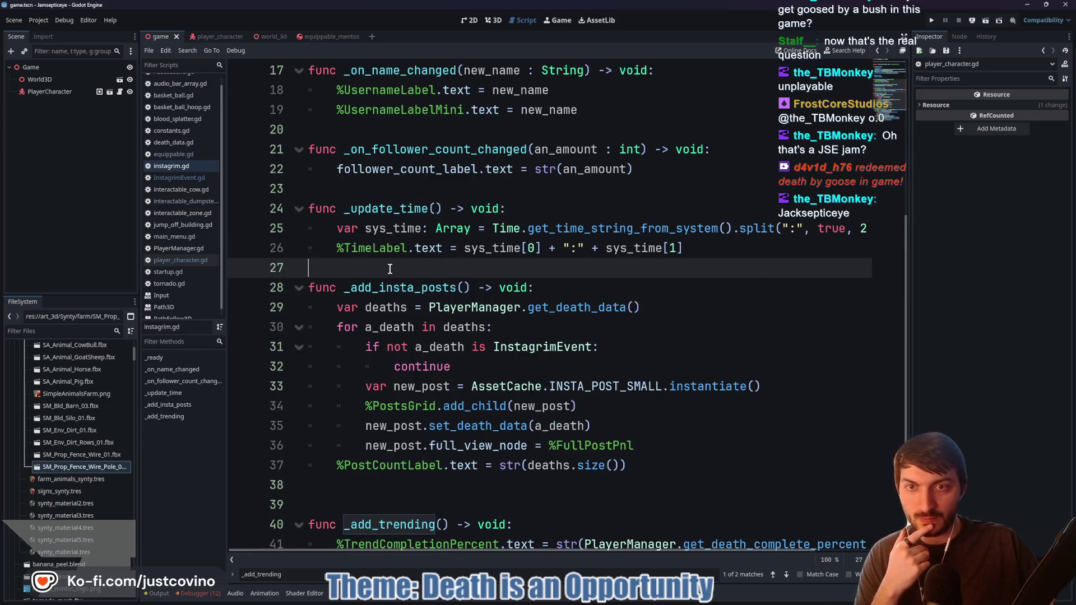
key(Return)
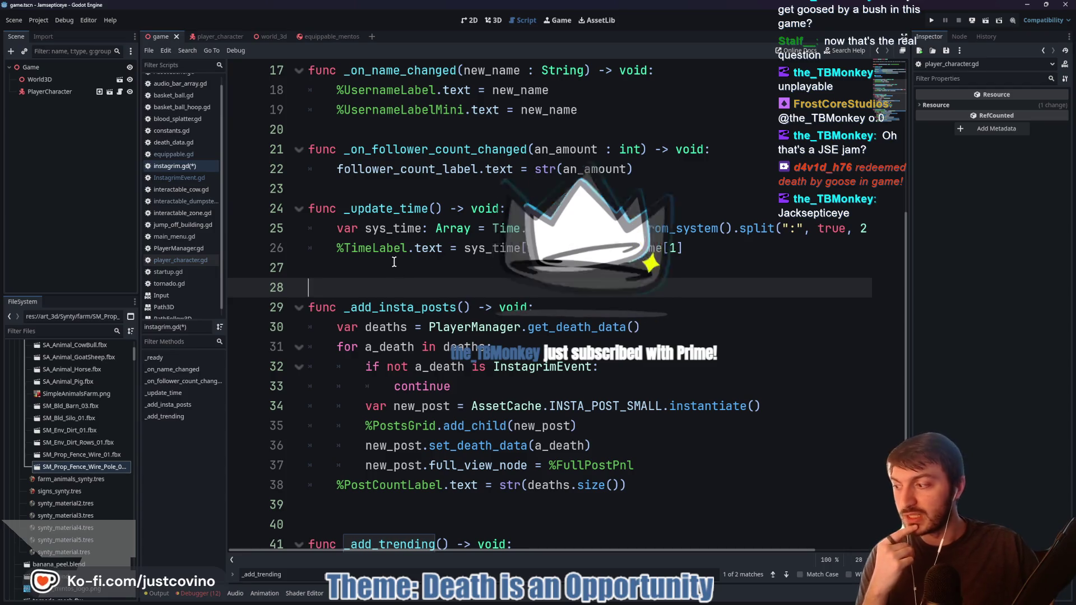
Add blank lines before _update_time and _on_follower_count_changed, saving the script
click(380, 189)
key(Return)
key(ctrl+s)
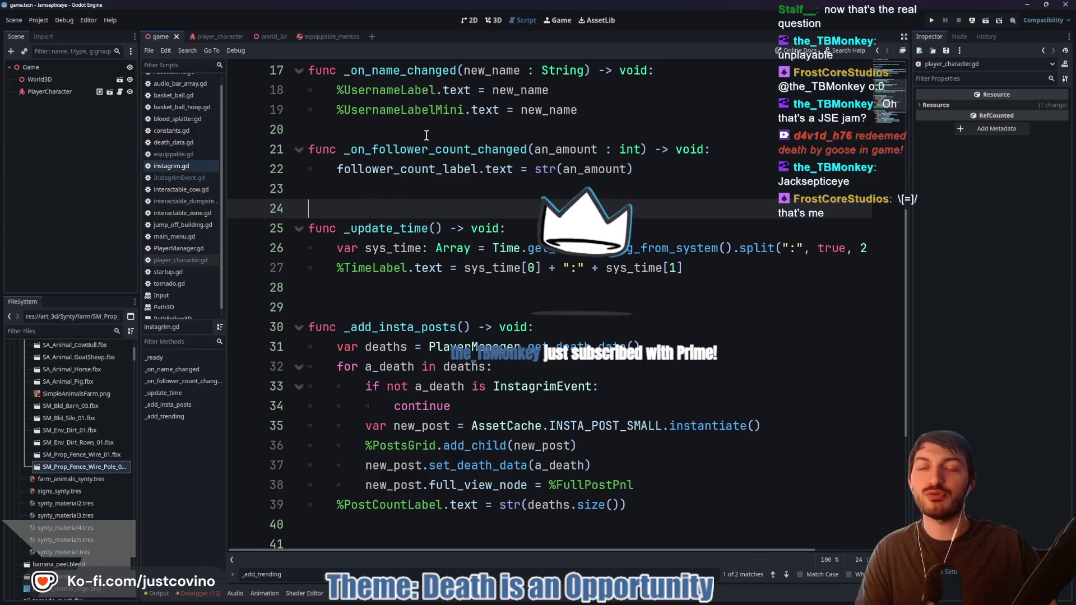
click(426, 135)
key(Return)
key(ctrl+s)
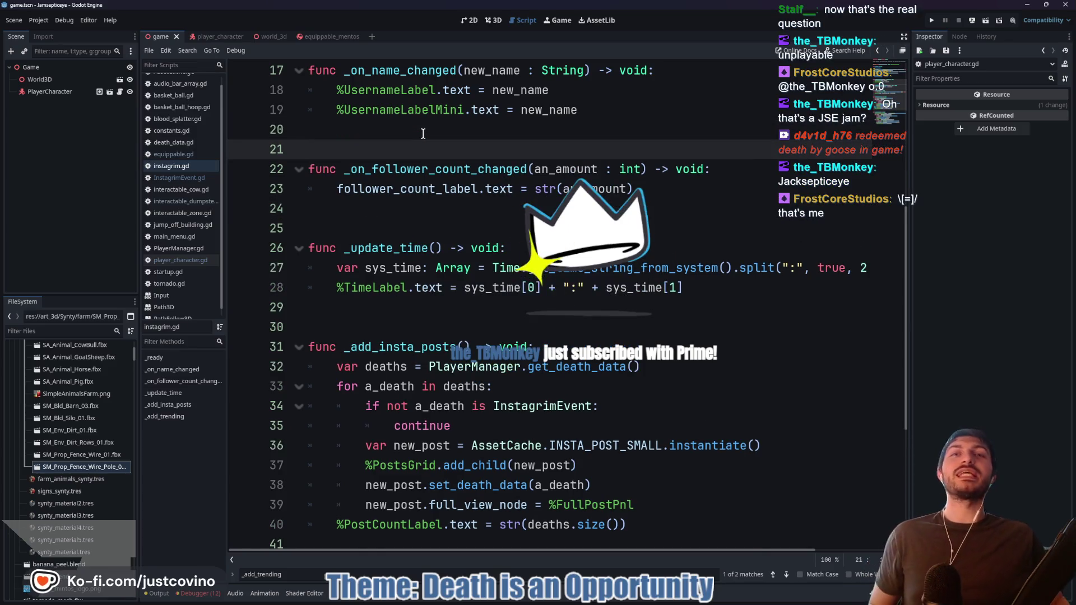
Review _add_trending, selecting set_death_type and line 48, then show the debugger's 12 errors
scroll(436, 261, down, 2)
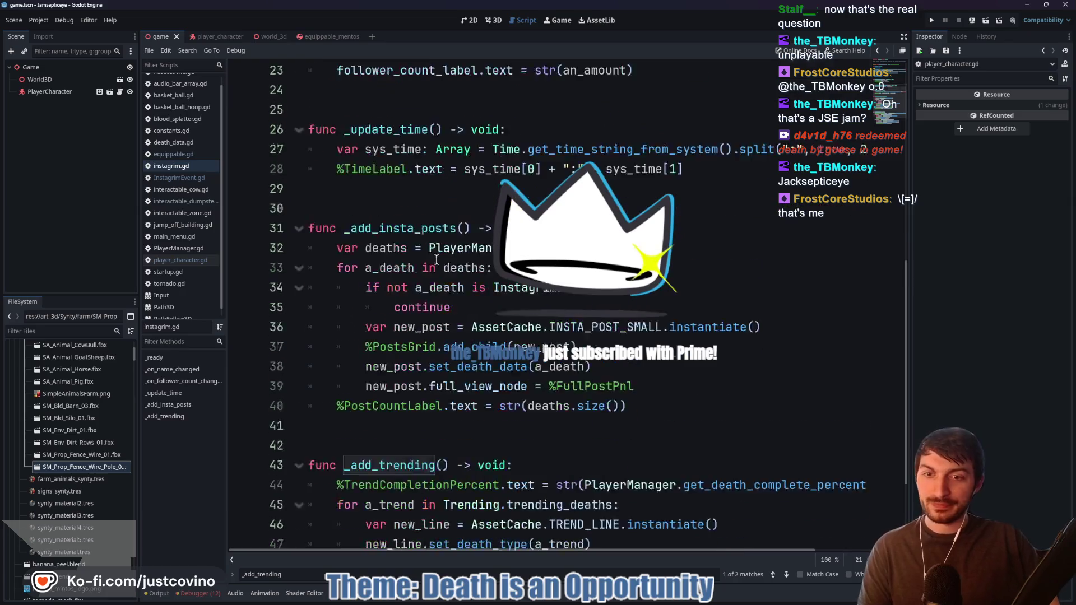
scroll(437, 260, down, 2)
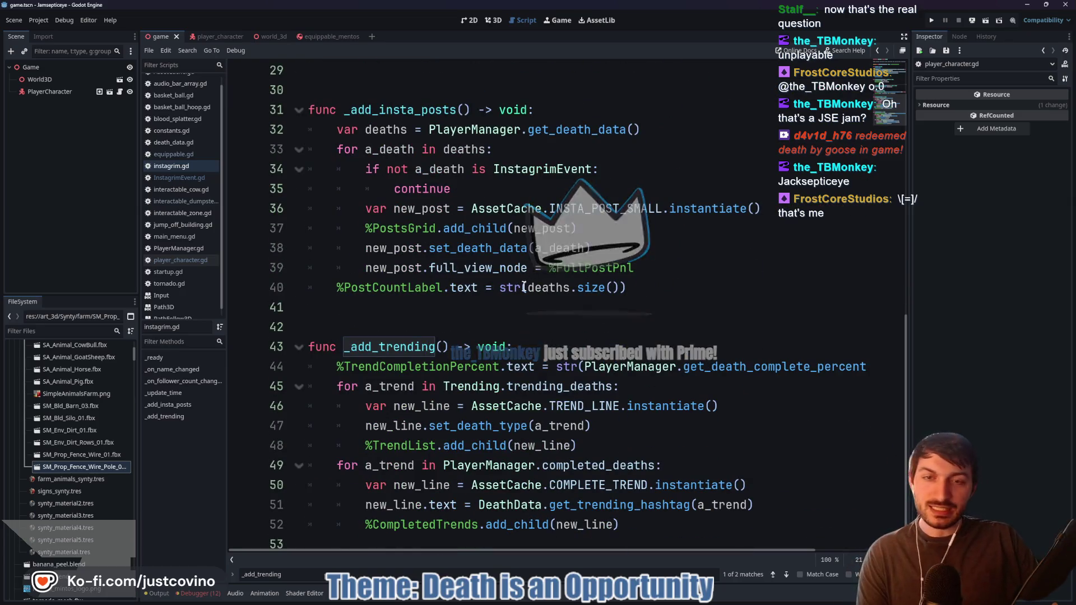
click(512, 326)
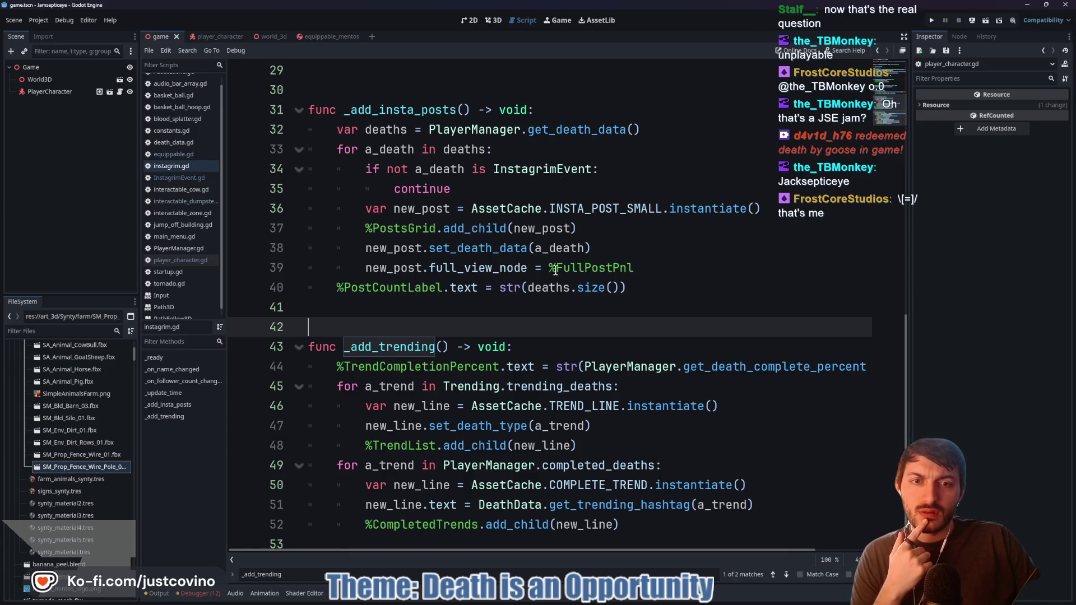
scroll(535, 244, up, 4)
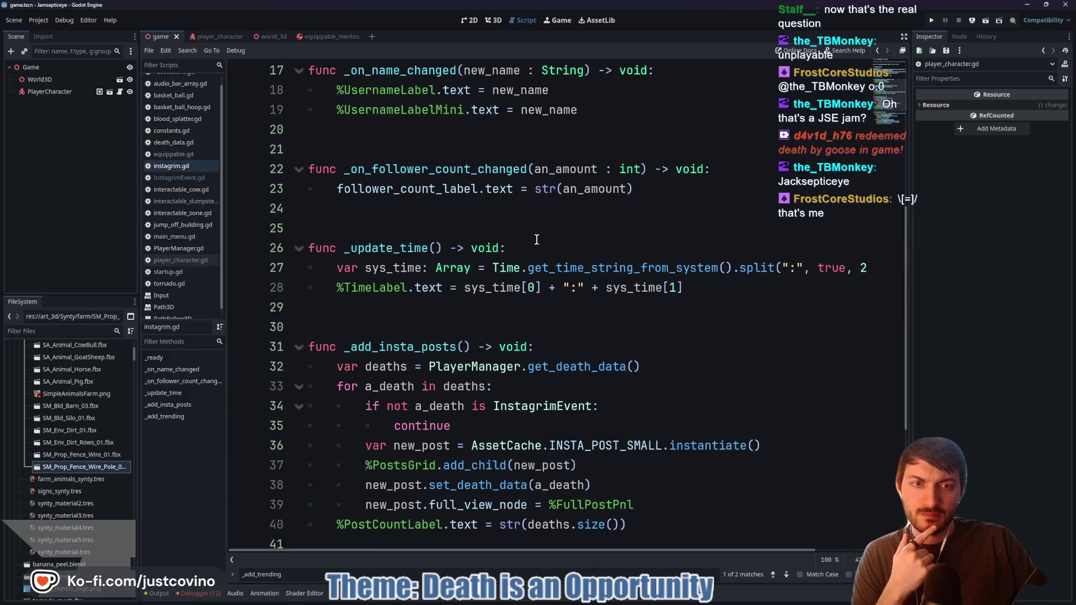
scroll(535, 237, up, 5)
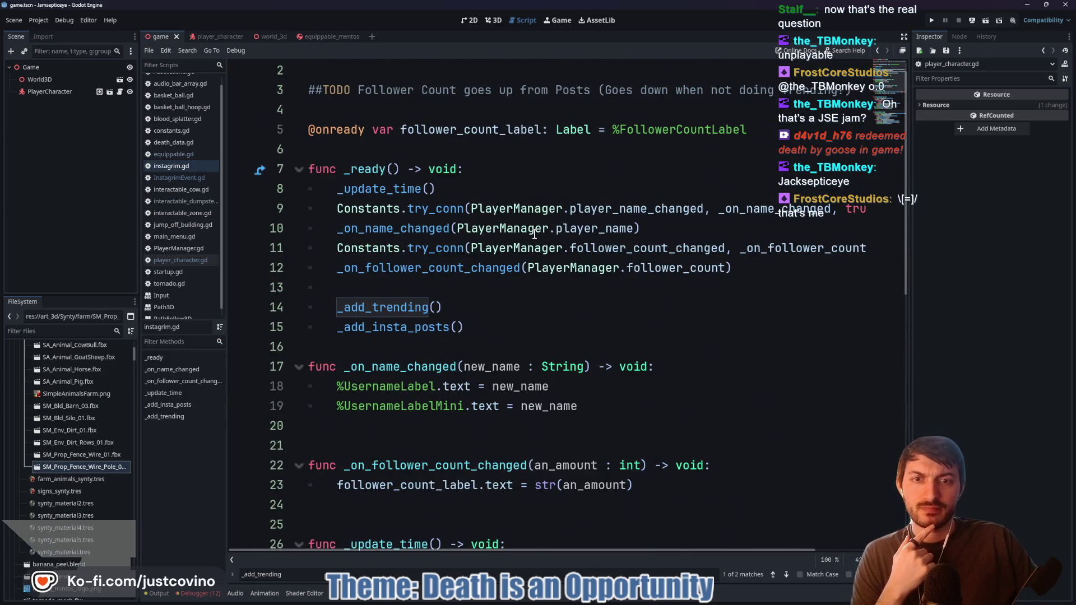
ctrl+click(400, 310)
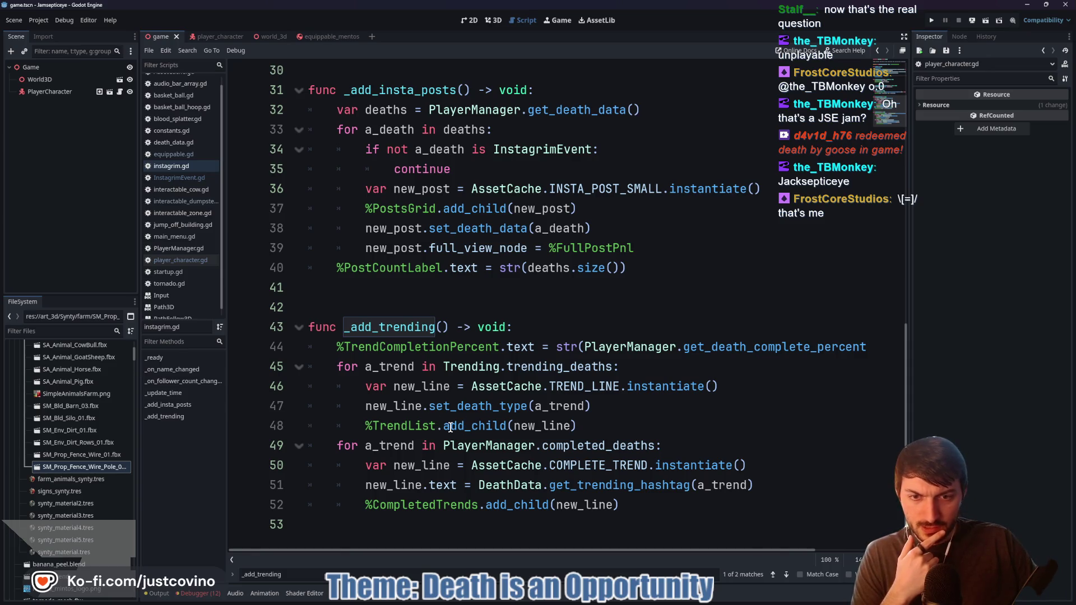
mouse_move(495, 435)
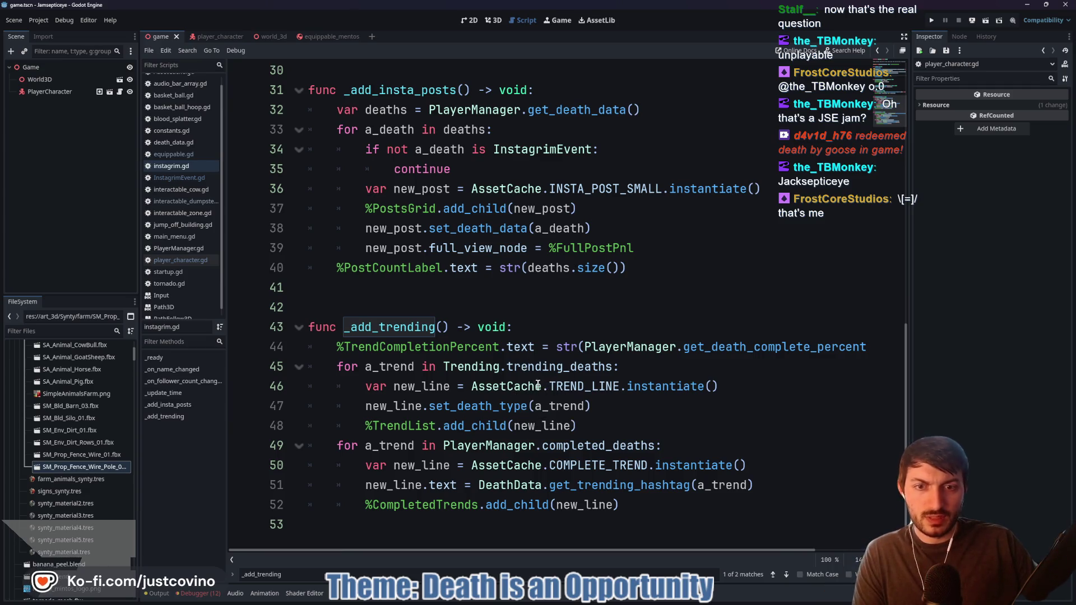
double_click(467, 407)
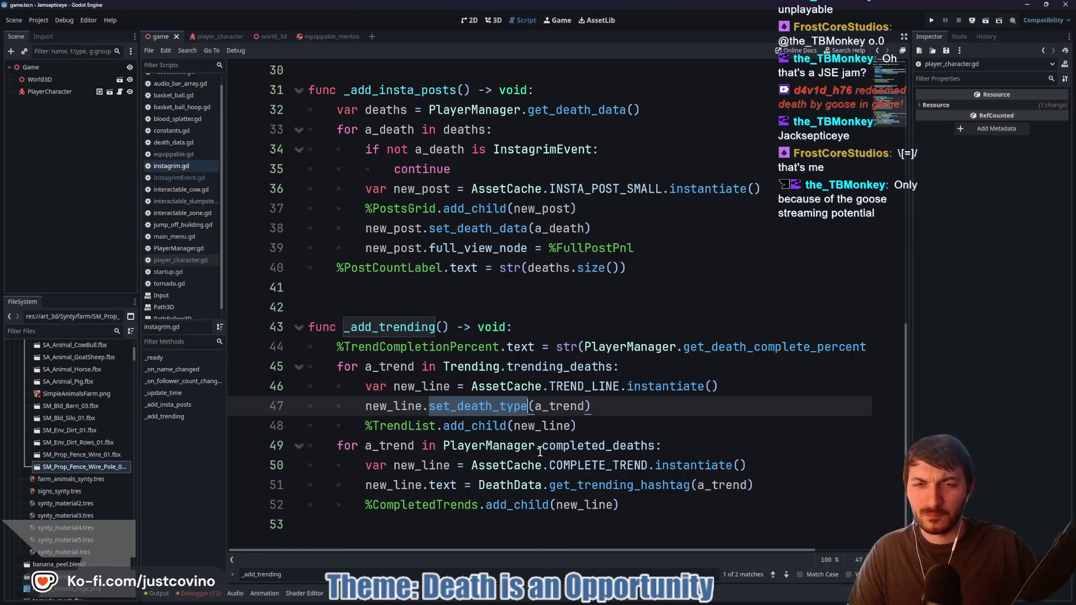
click(398, 427)
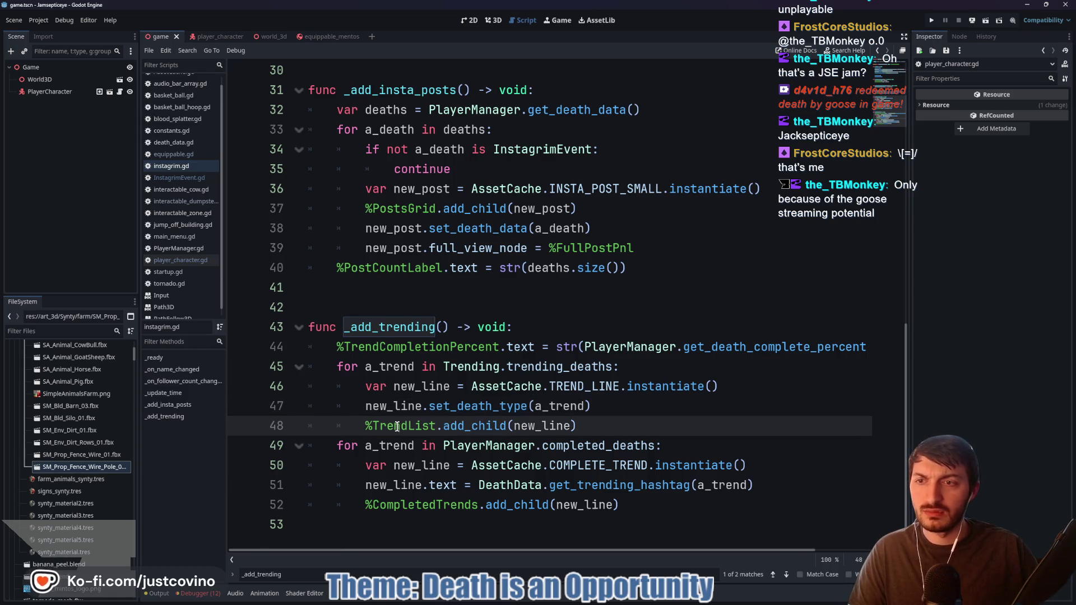
scroll(81, 475, down, 5)
click(196, 593)
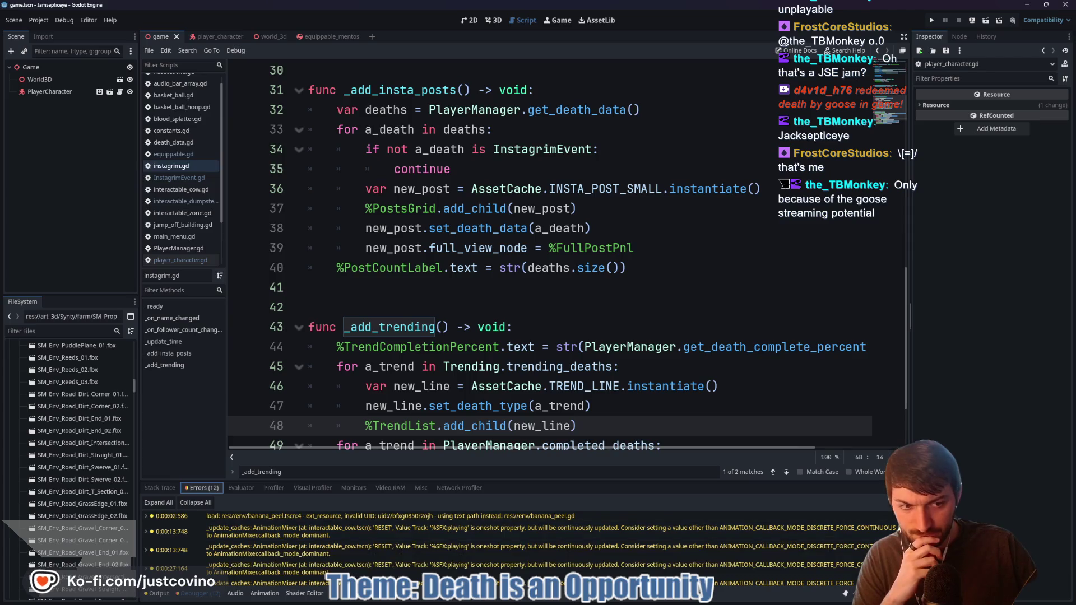
Switch to the Output log and scroll through its messages
click(159, 593)
scroll(50, 497, down, 8)
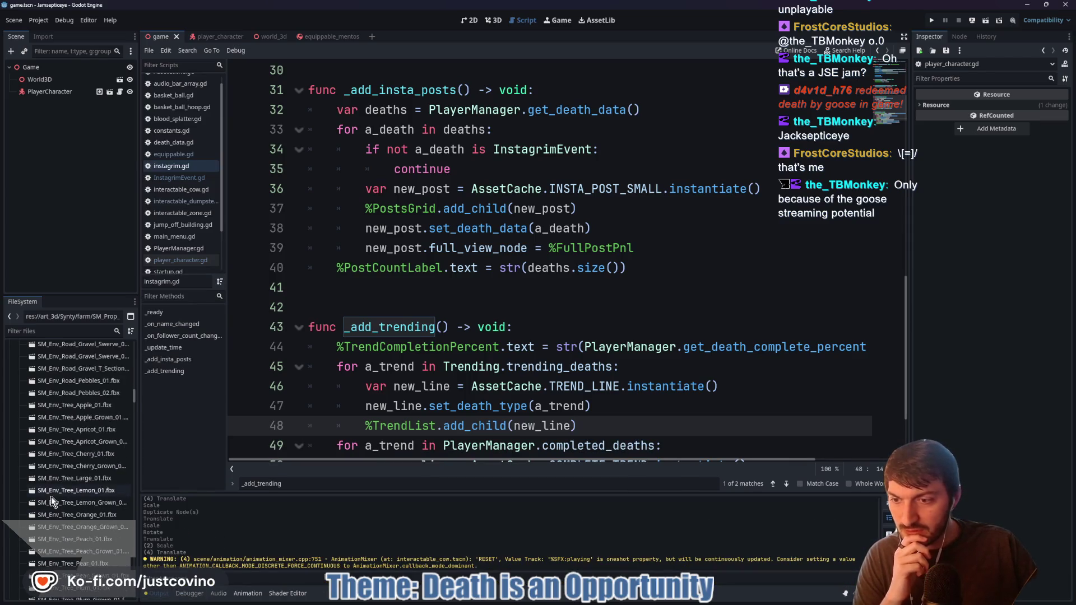
scroll(66, 504, down, 3)
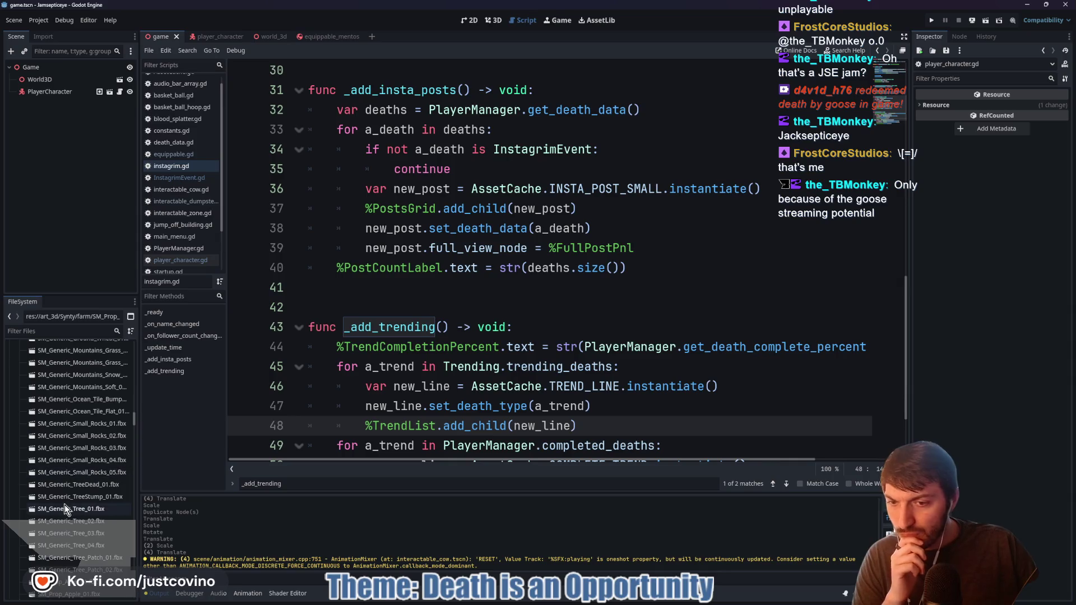
scroll(37, 488, down, 3)
scroll(37, 489, down, 10)
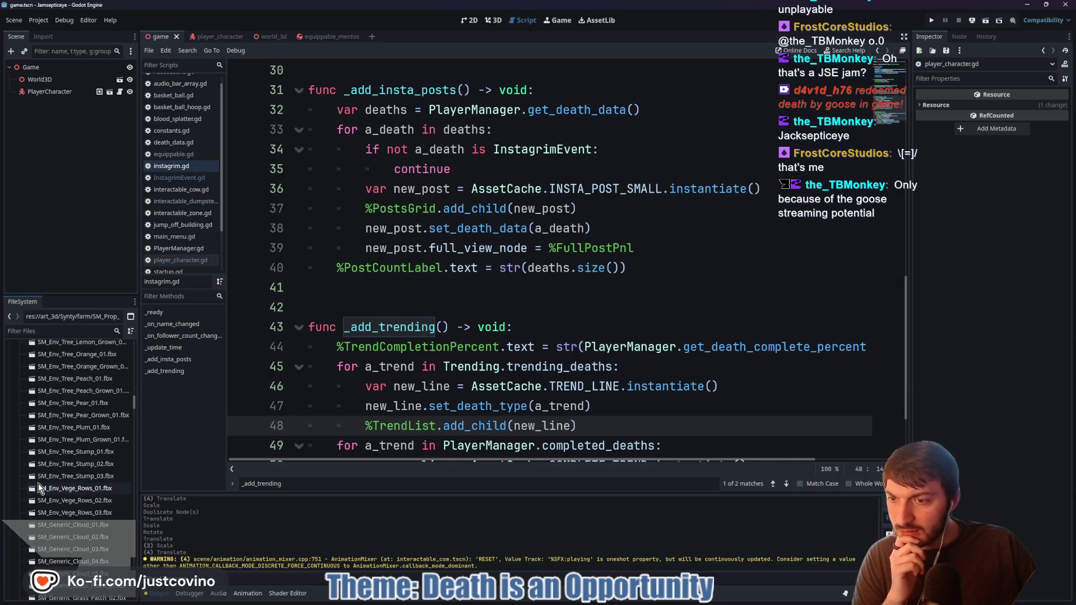
Collapse the farm folders, expand Instagrim in FileSystem, and open instagrim.tscn
double_click(39, 474)
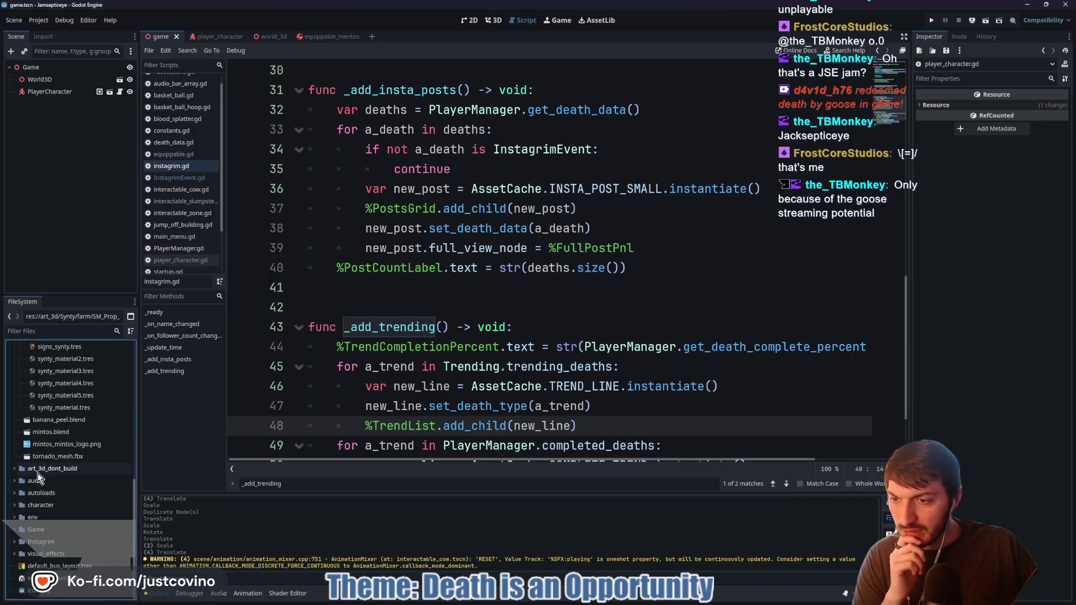
double_click(41, 542)
scroll(95, 507, down, 3)
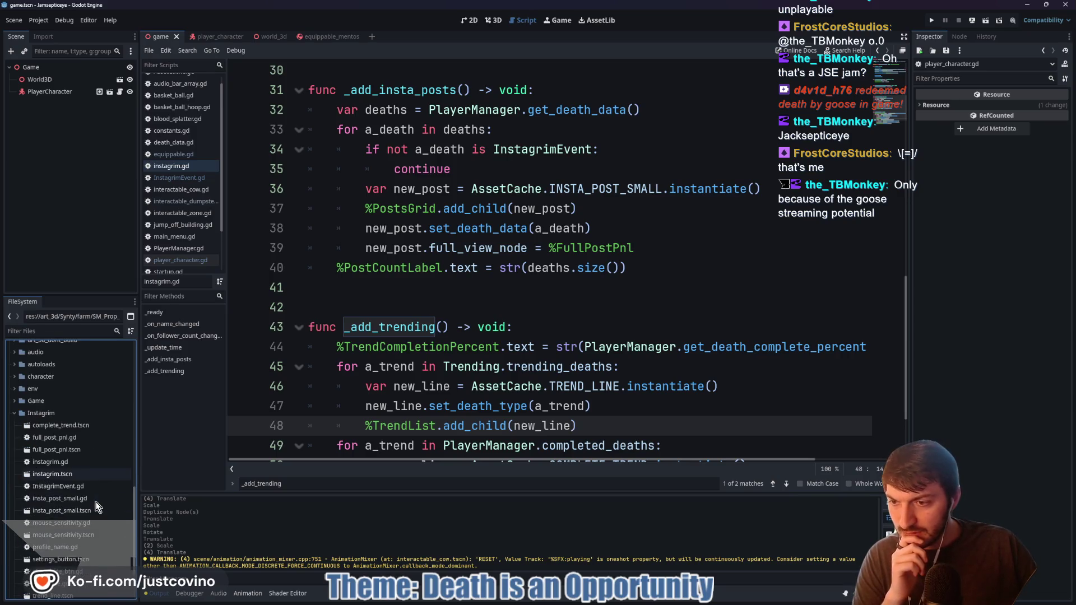
double_click(76, 473)
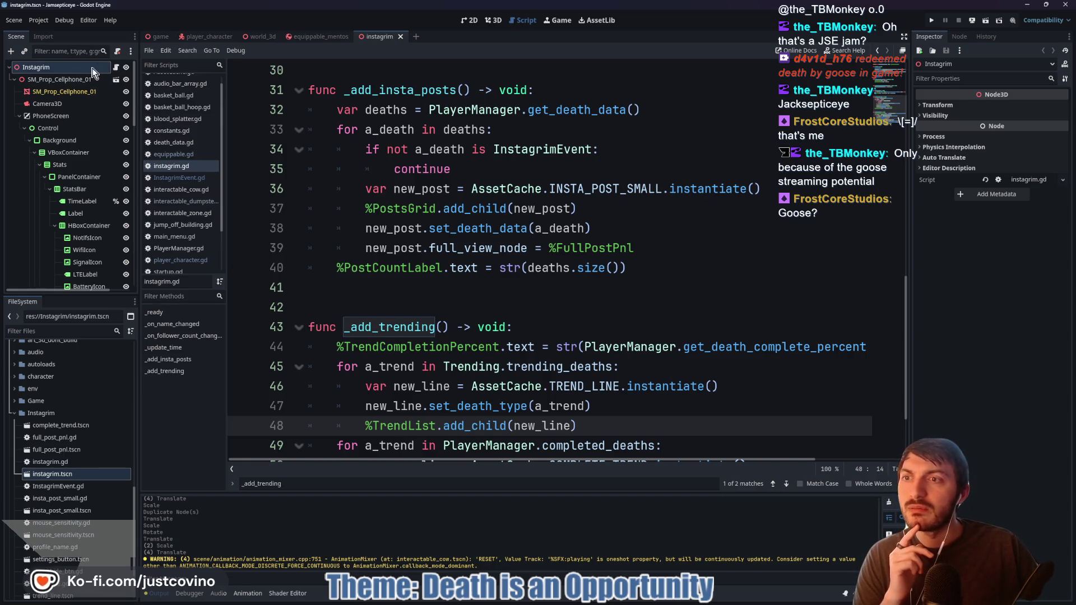
click(85, 80)
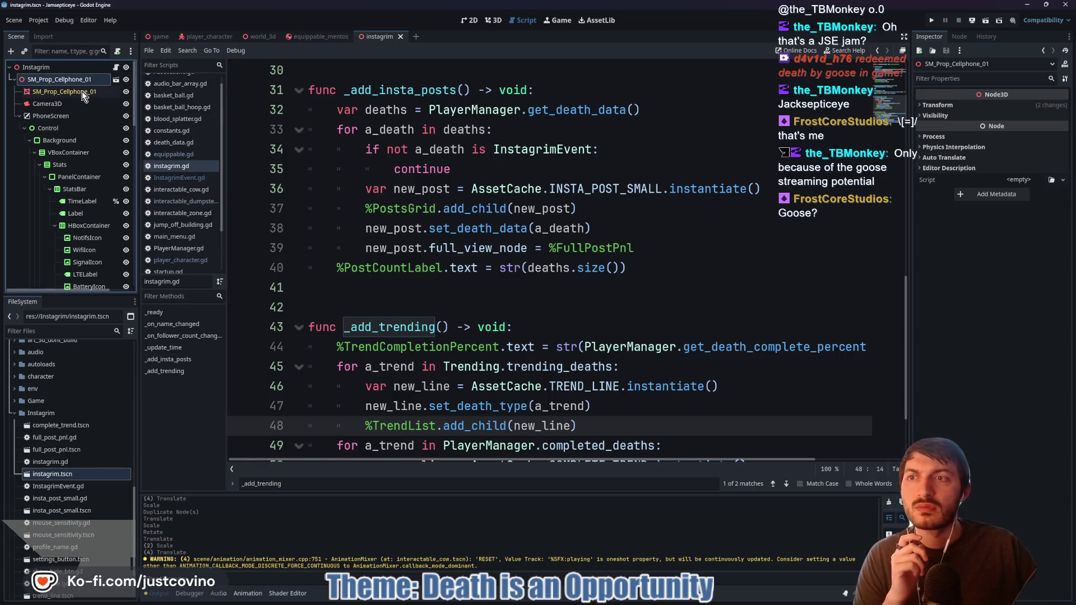
click(66, 118)
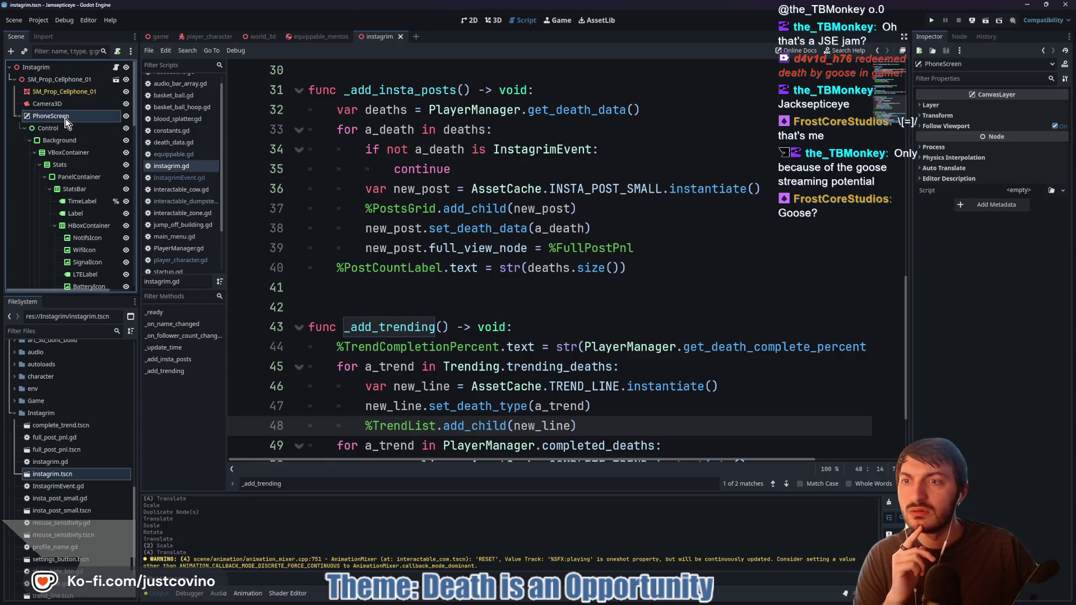
click(472, 20)
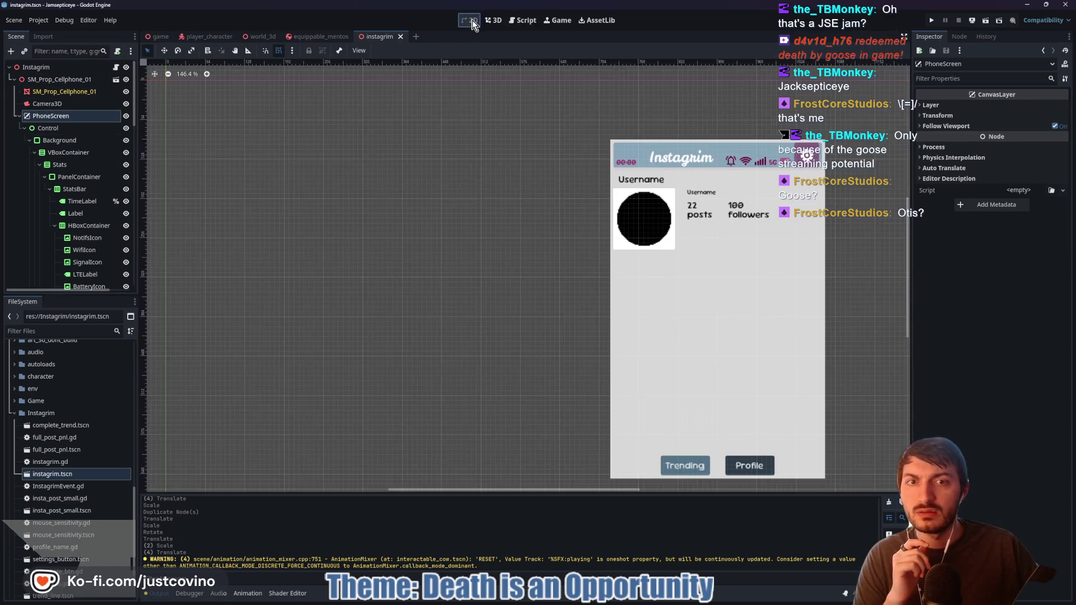
scroll(474, 201, down, 6)
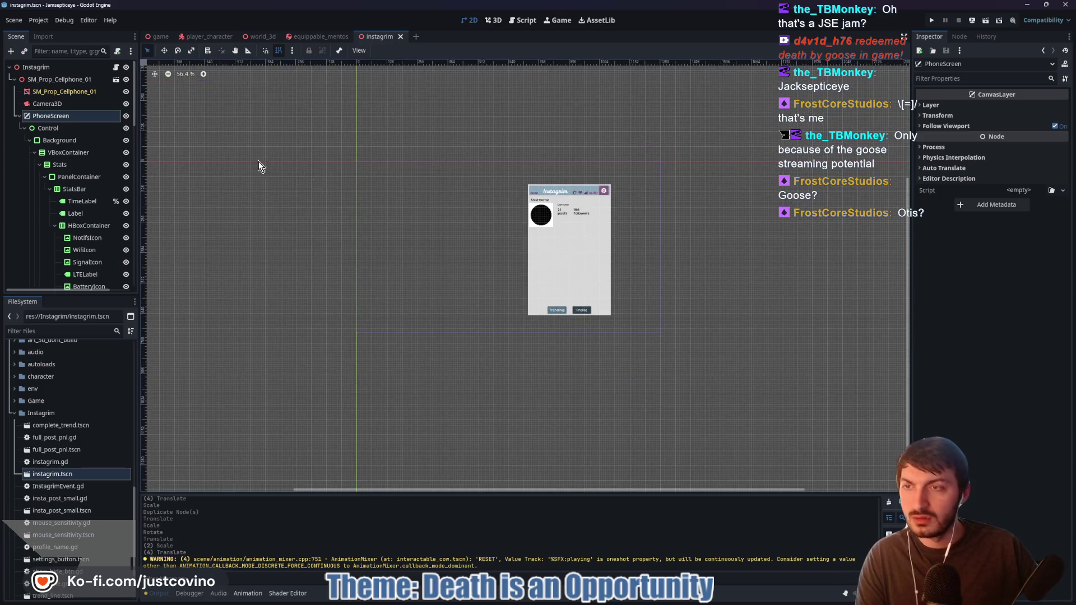
click(47, 127)
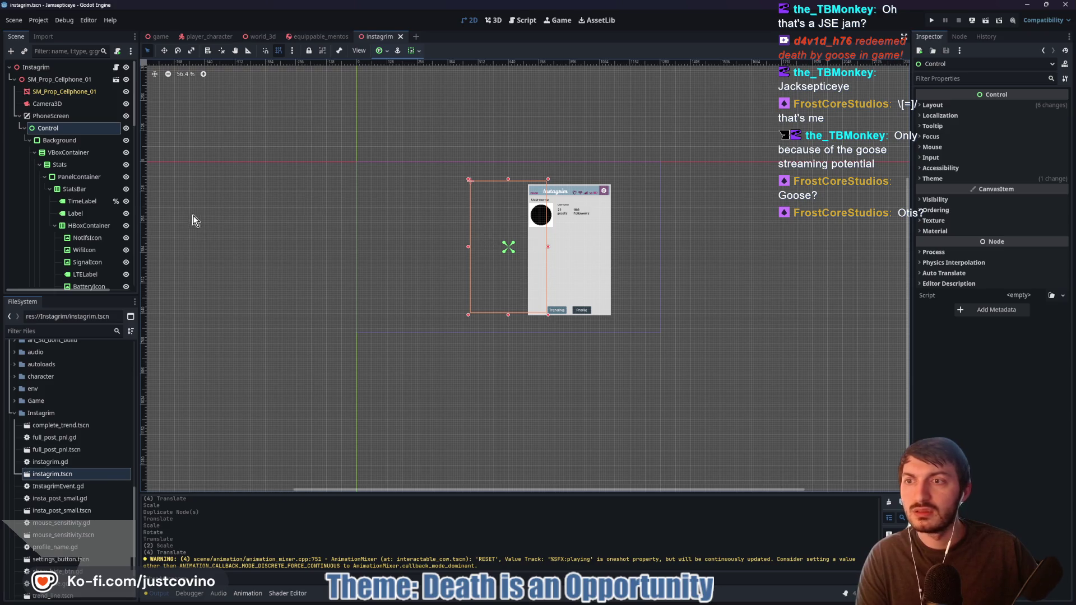
click(56, 140)
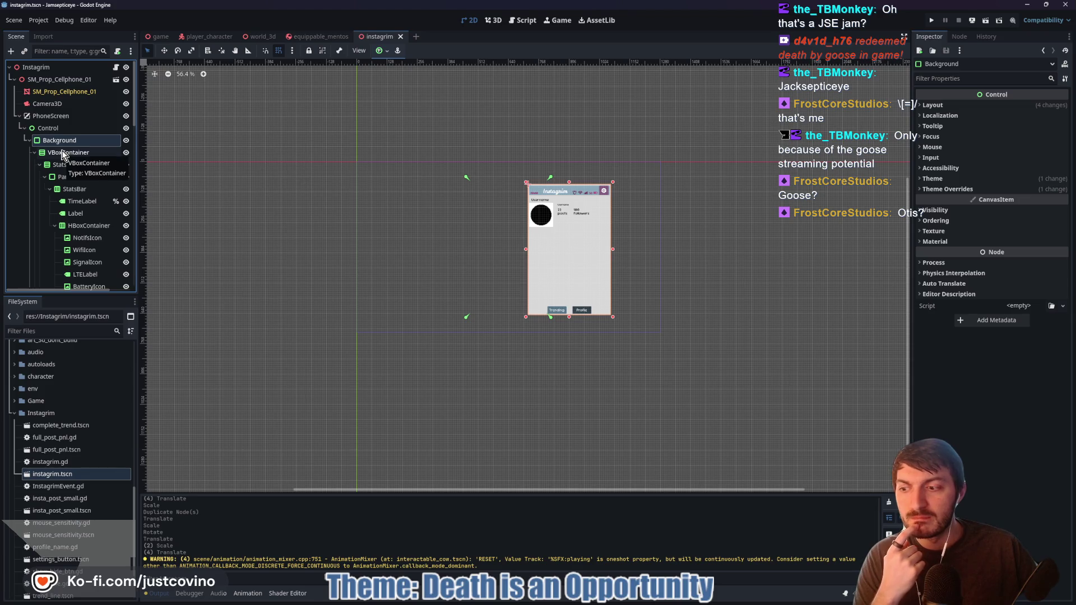
click(56, 103)
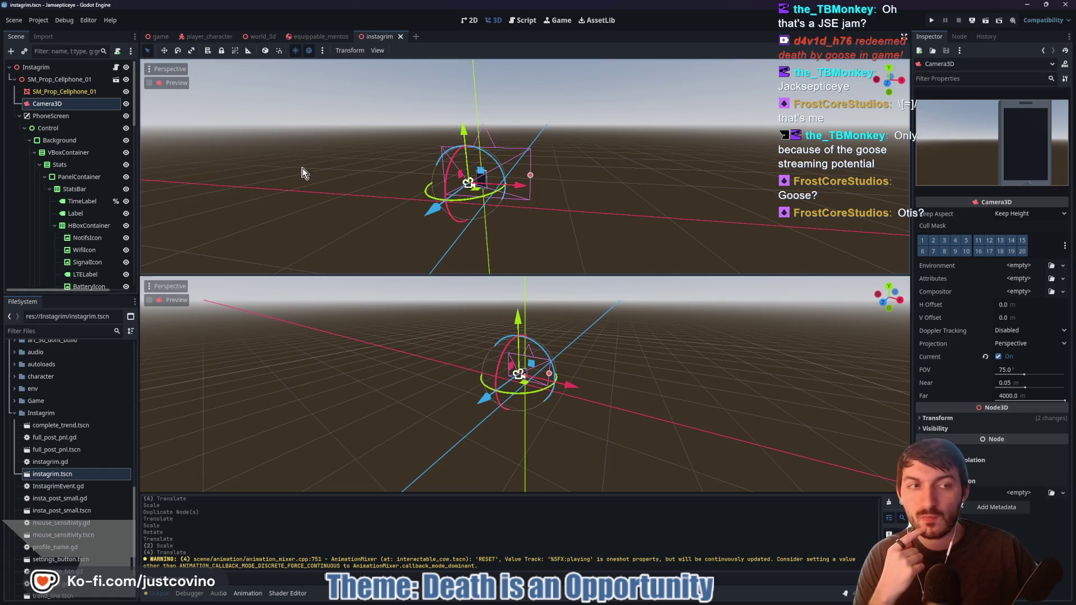
click(66, 68)
click(116, 67)
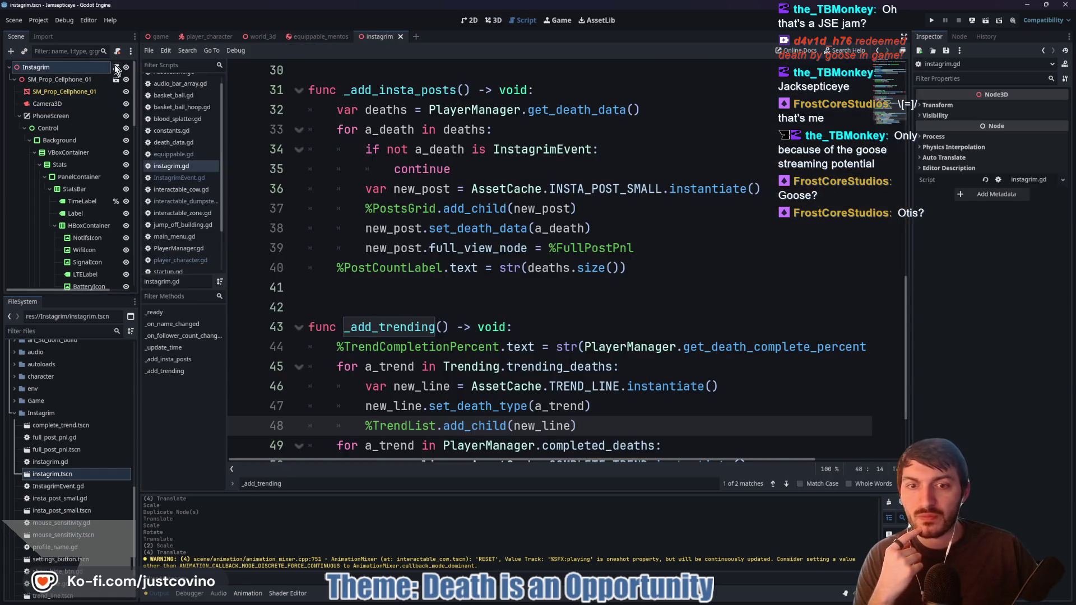
Follow TREND_LINE to its definition in AssetCache.gd, then open trend_line.tscn from FileSystem
scroll(526, 197, down, 3)
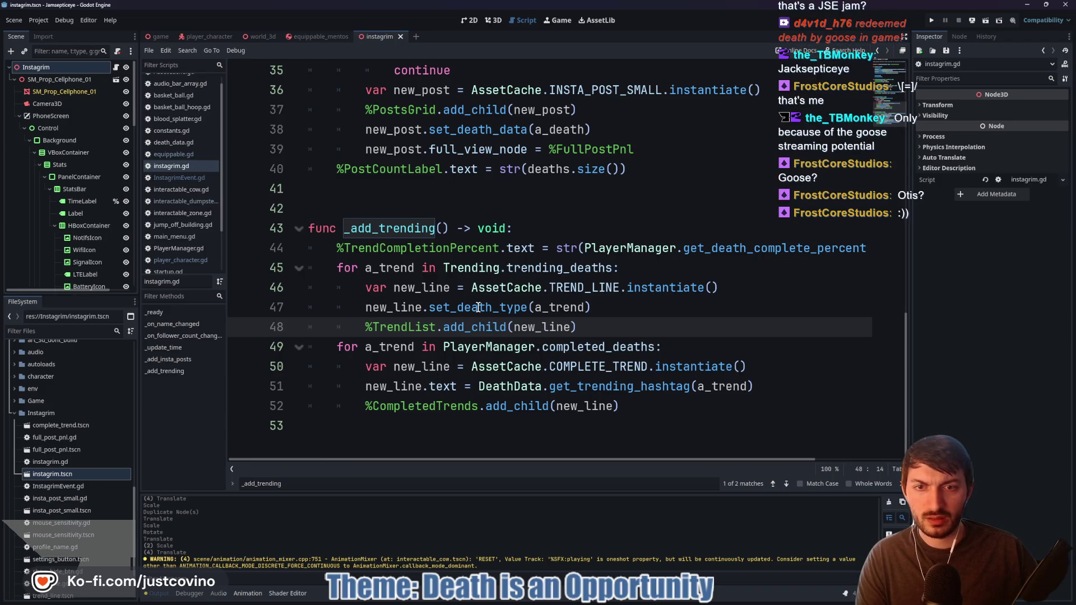
ctrl+click(566, 292)
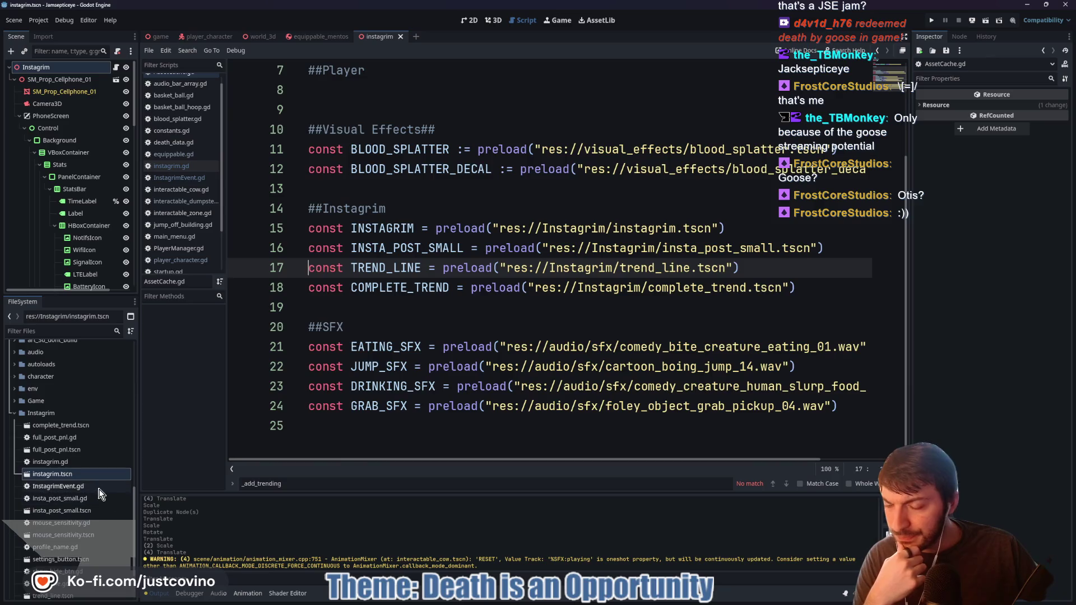
scroll(82, 466, down, 2)
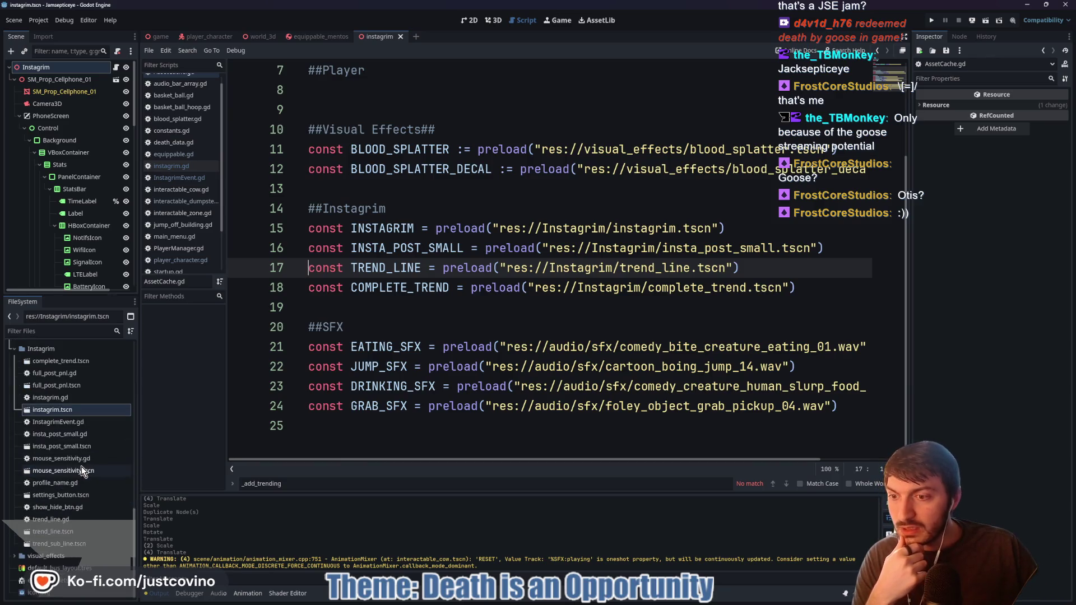
click(67, 532)
double_click(67, 532)
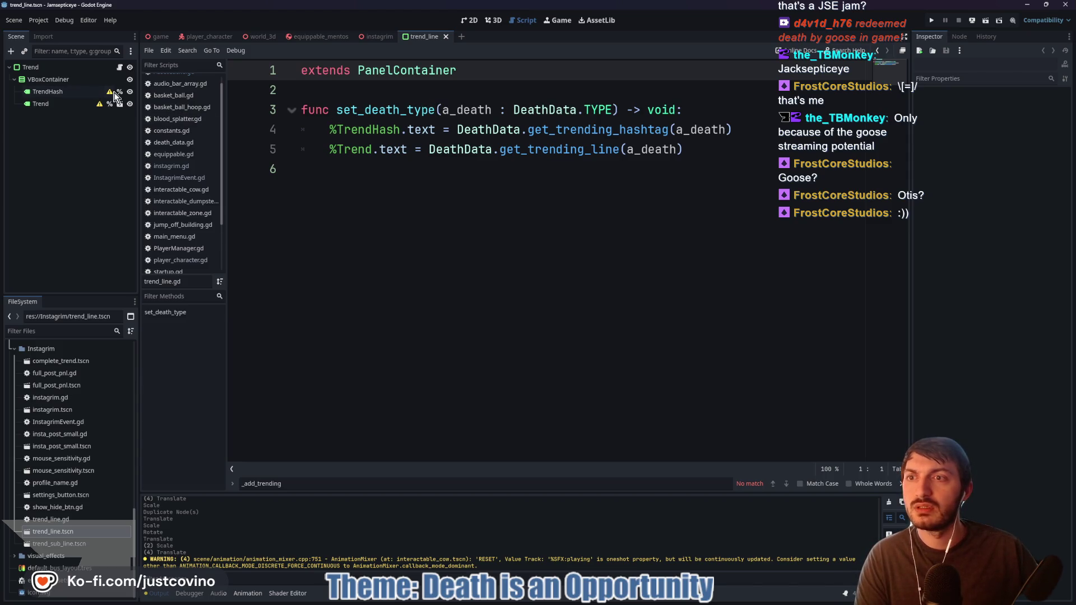
Open full_post_pnl.tscn, clear the Output log, and switch back to instagrim.tscn
mouse_move(109, 91)
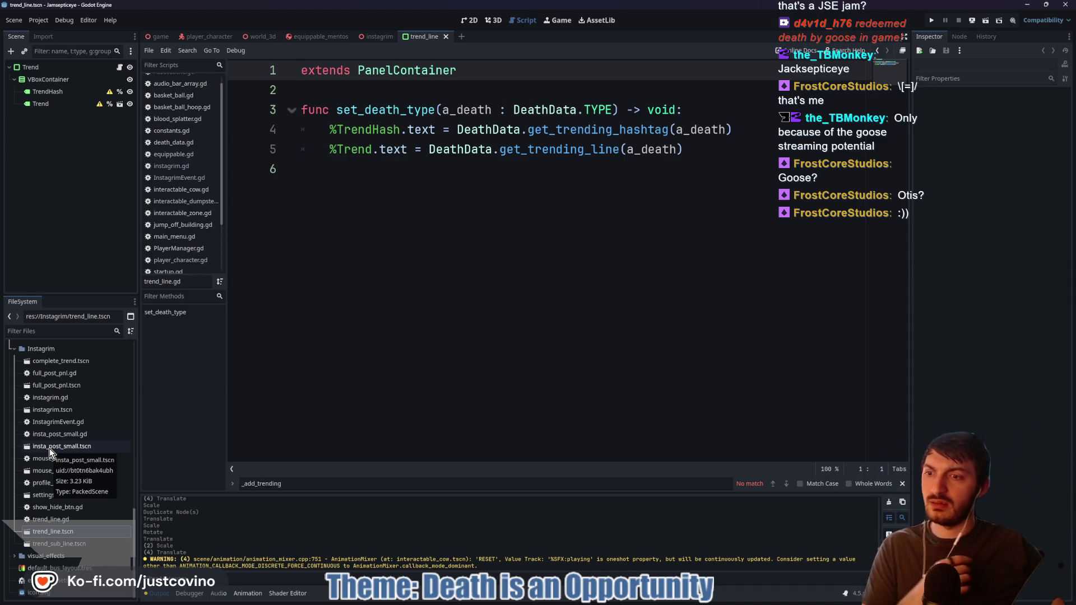
double_click(76, 386)
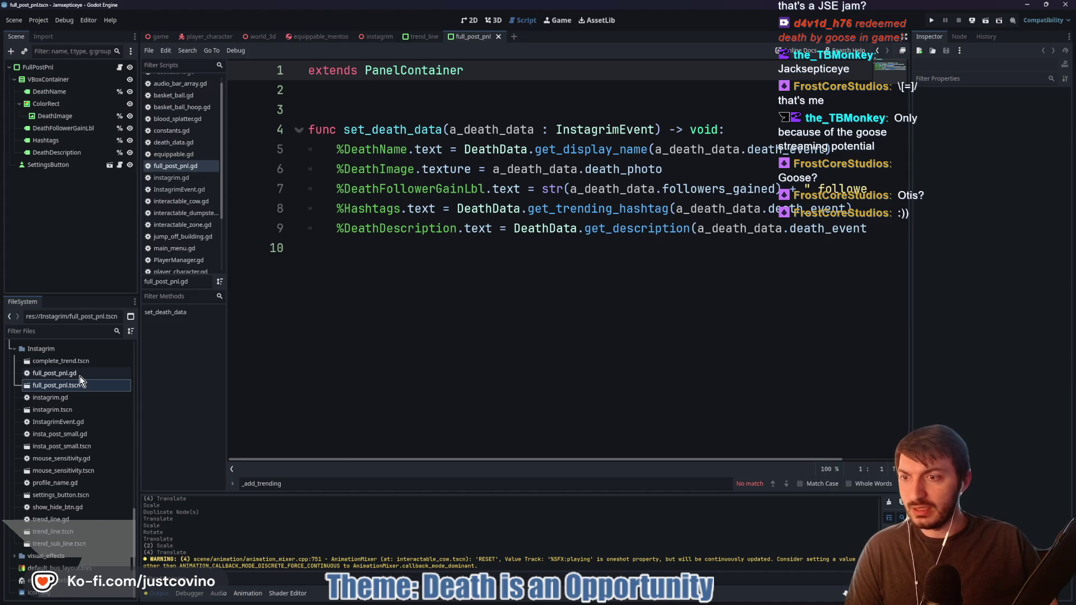
scroll(79, 391, up, 4)
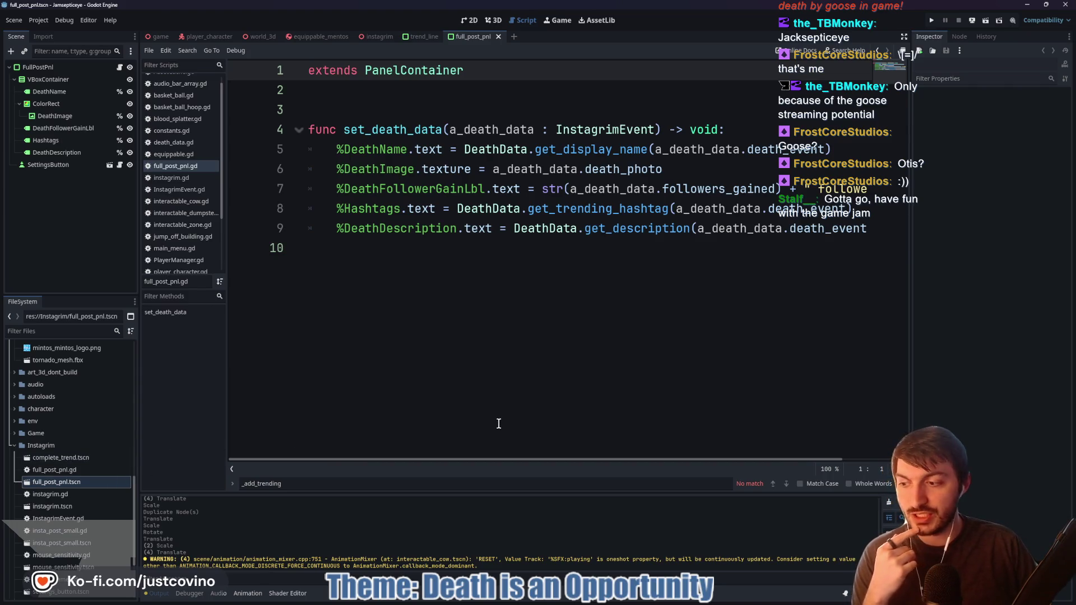
click(889, 501)
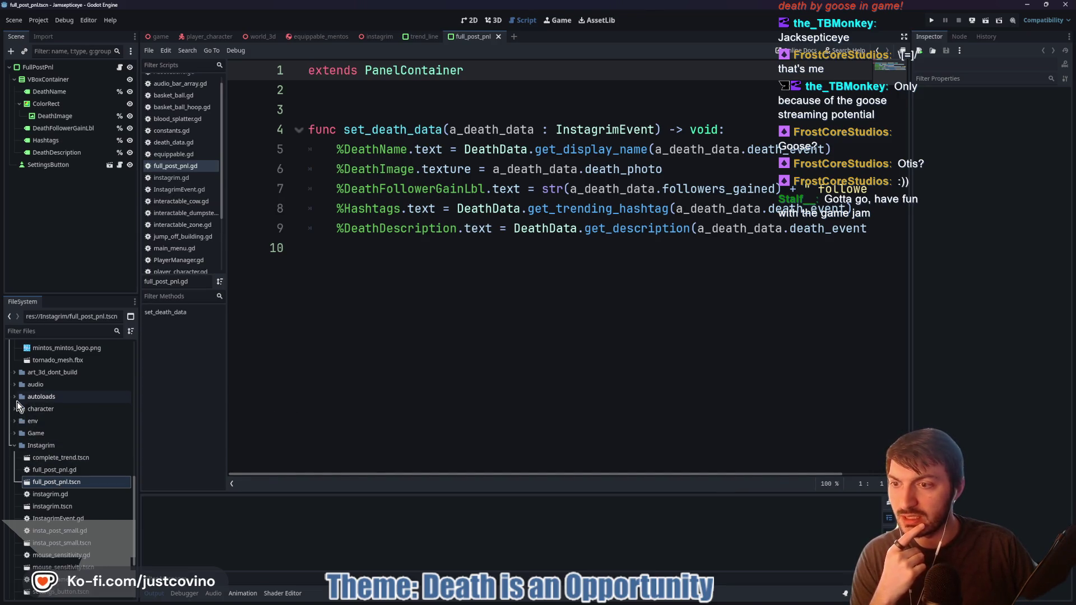
scroll(28, 387, up, 3)
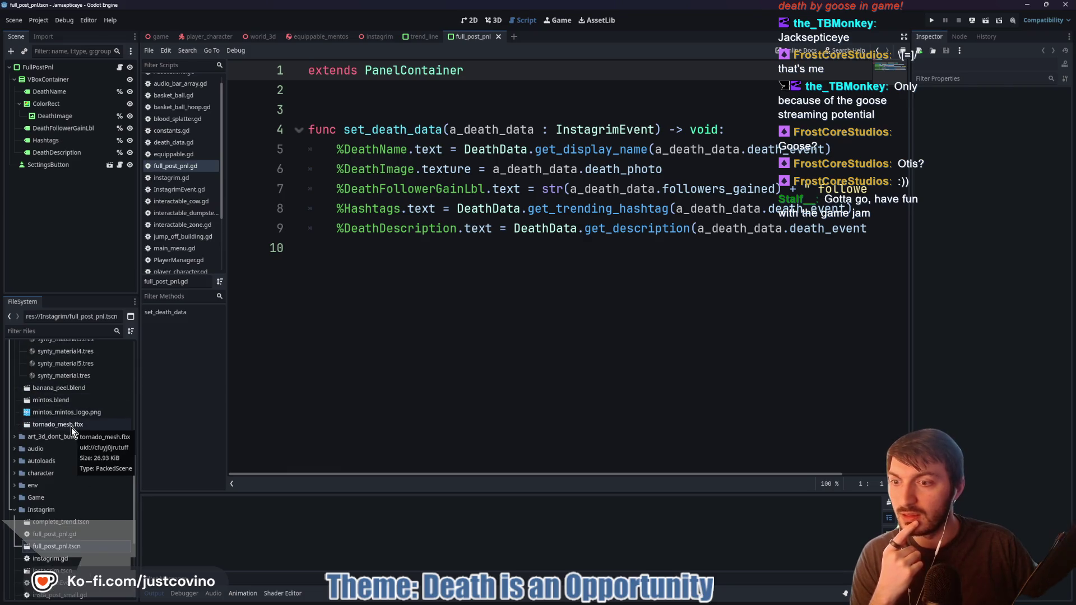
scroll(72, 429, down, 5)
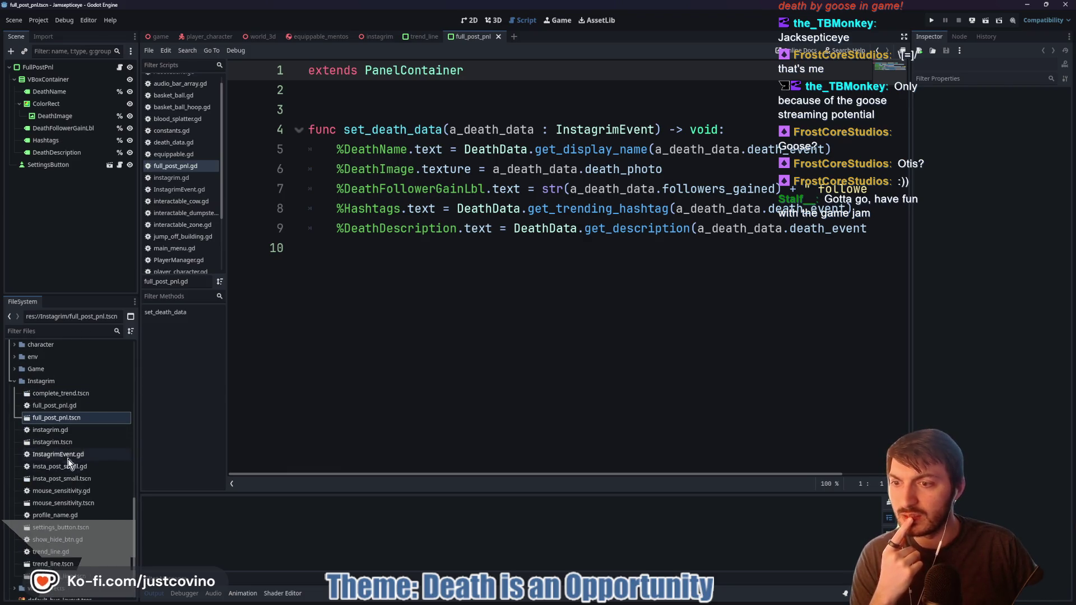
double_click(66, 442)
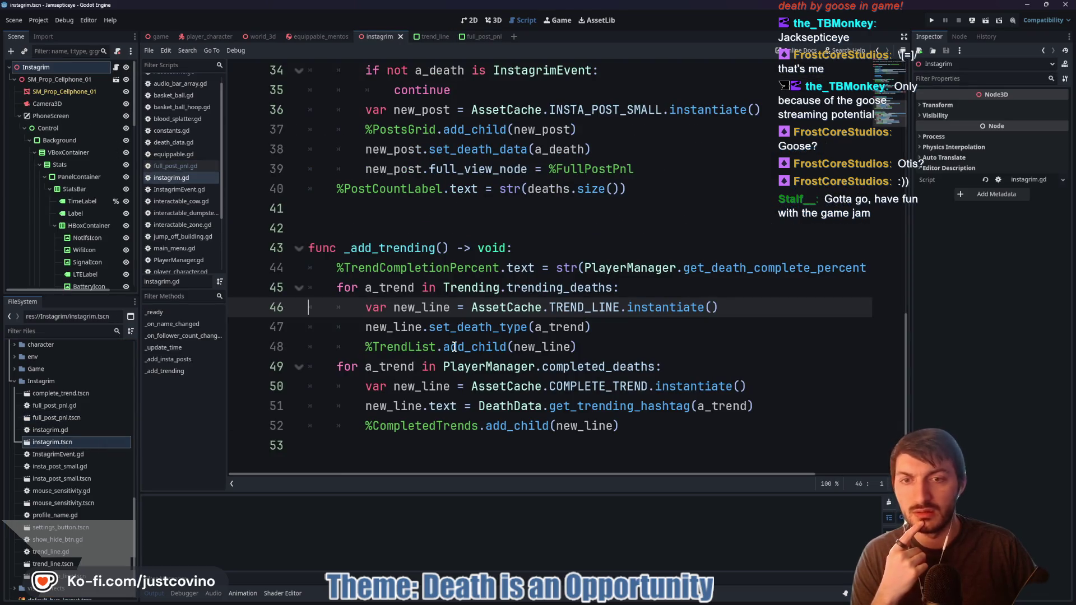
double_click(397, 247)
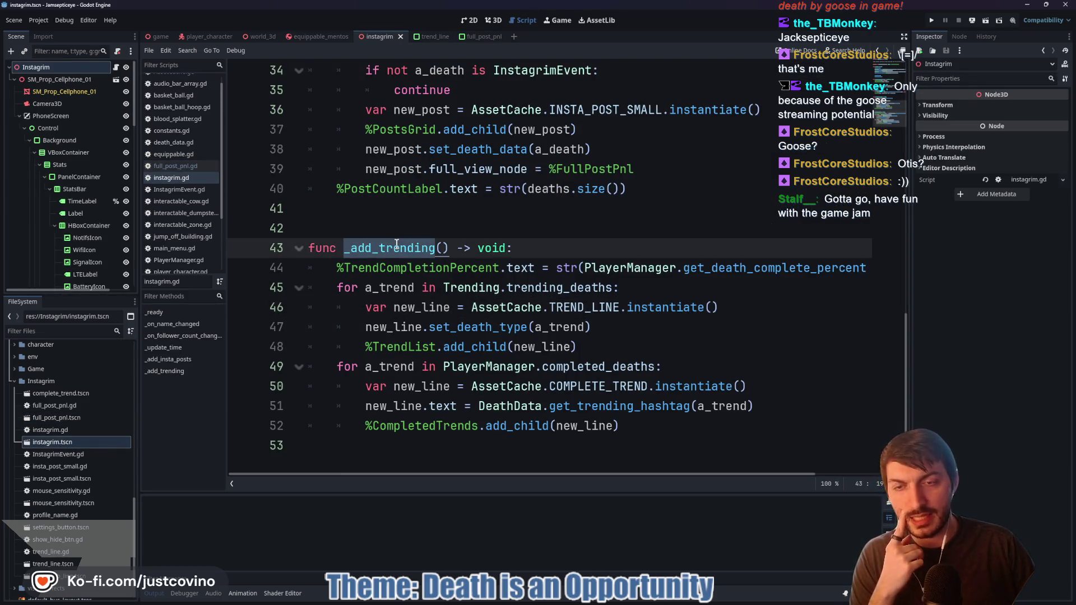
scroll(397, 245, up, 10)
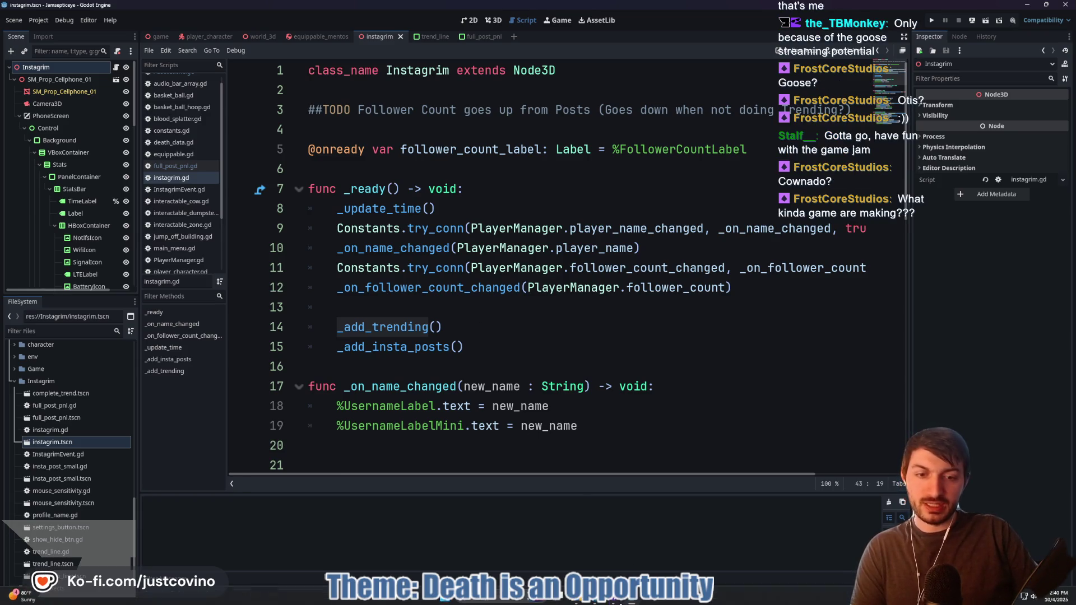
click(548, 552)
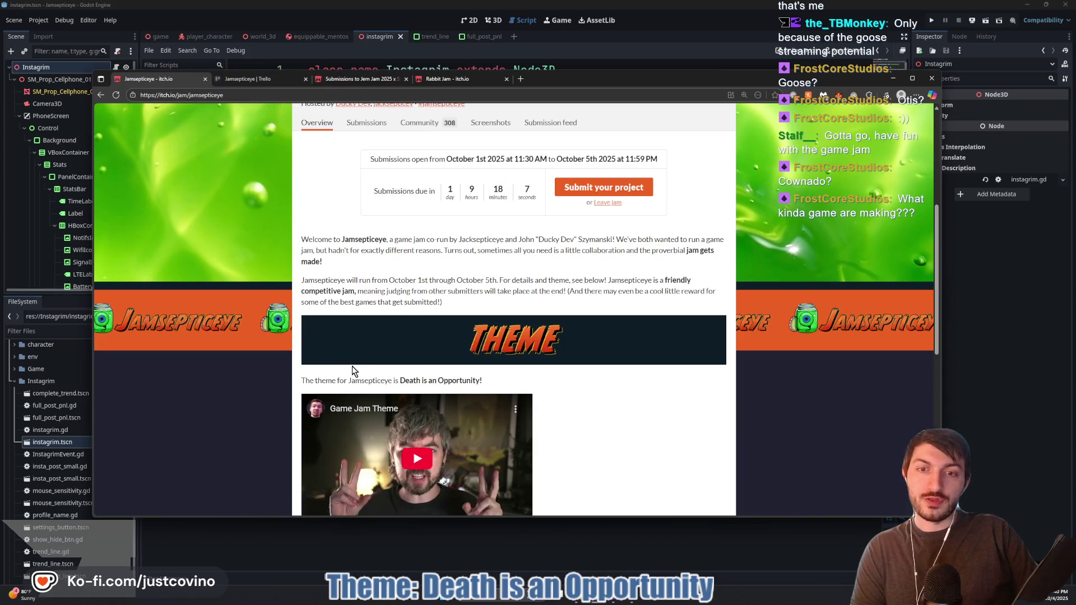
Read the 'Death is an Opportunity' jam theme, then return to instagrim.gd at line 14
drag(504, 382, 377, 380)
click(503, 379)
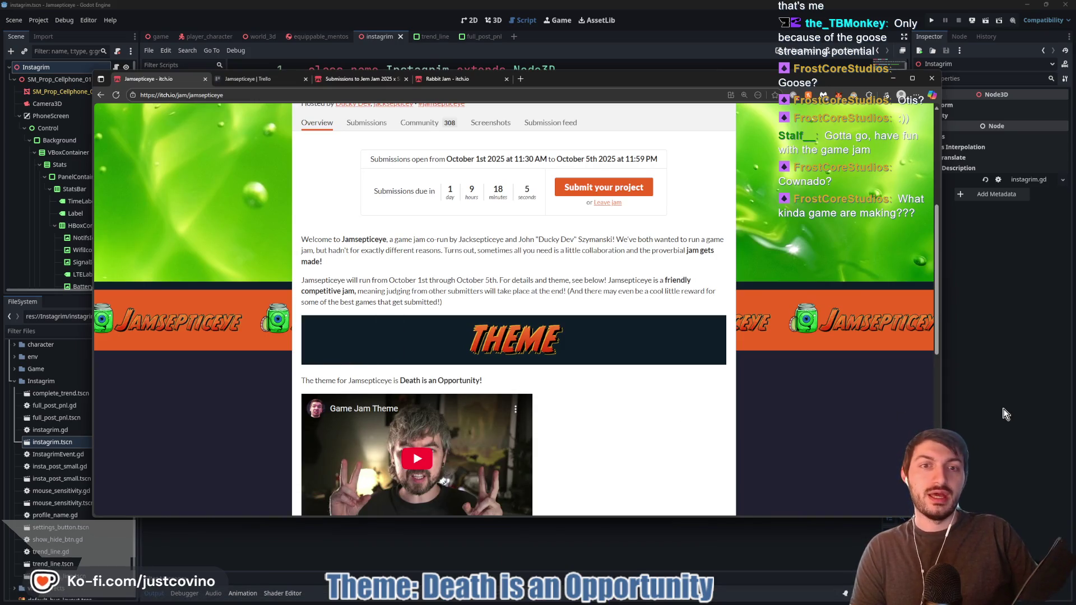
click(1003, 414)
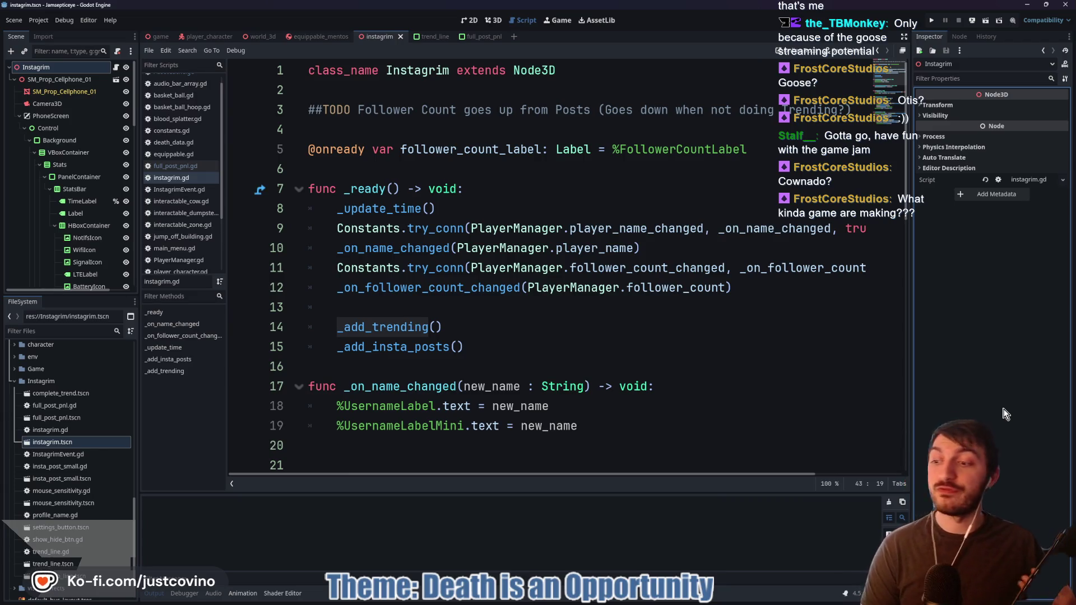
click(463, 326)
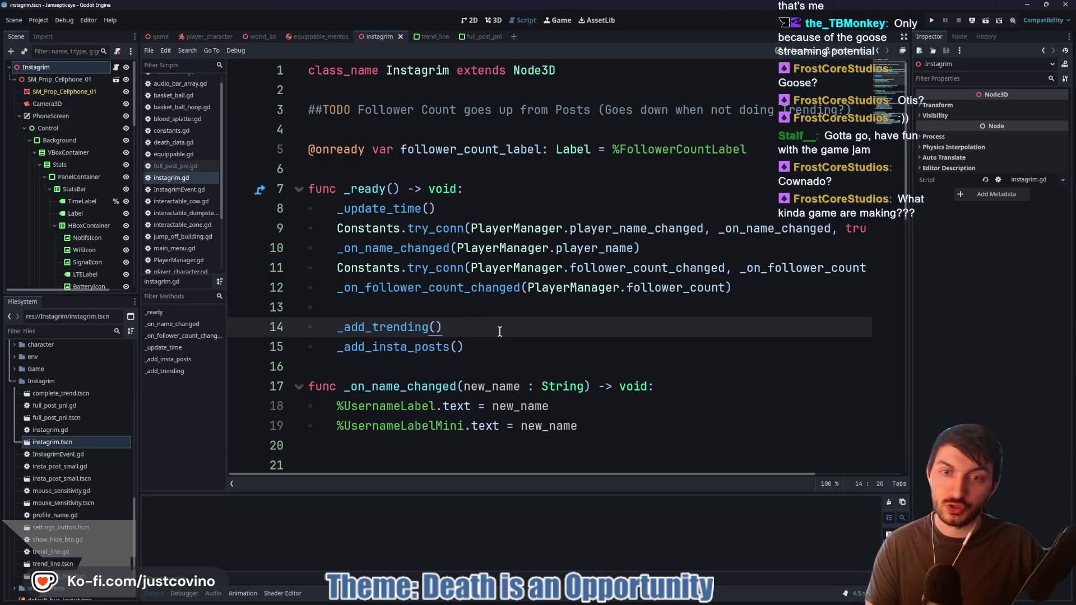
Switch to GitHub Desktop showing the 13 changed files and focus the commit summary field
scroll(493, 327, down, 1)
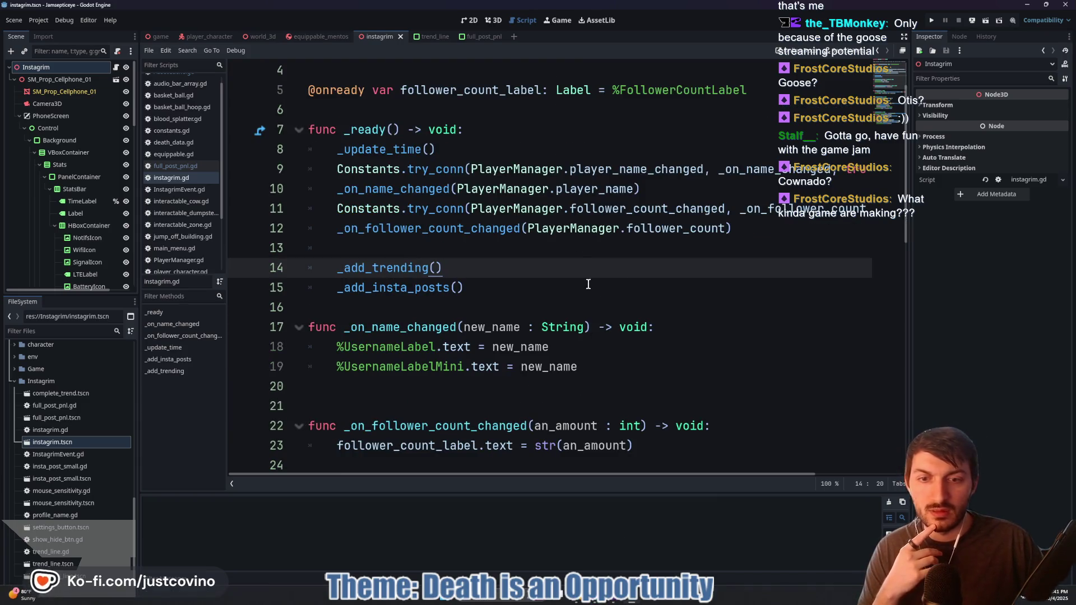
key(alt+Tab)
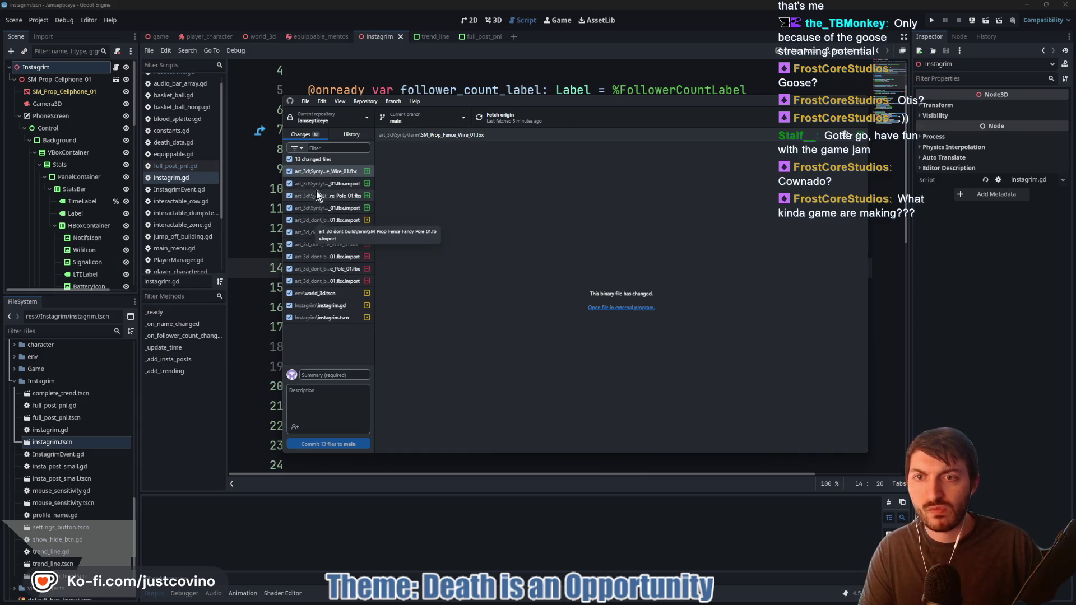
click(329, 375)
Commit the 13 changed files to main with the summary 'poles fixed'
text(poles fixed)
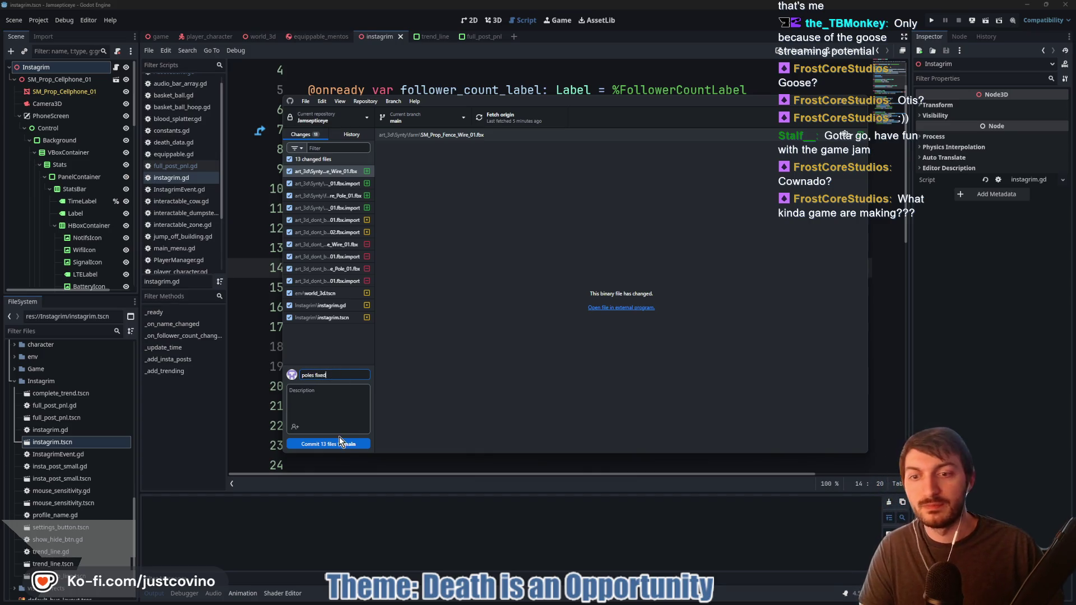
click(340, 441)
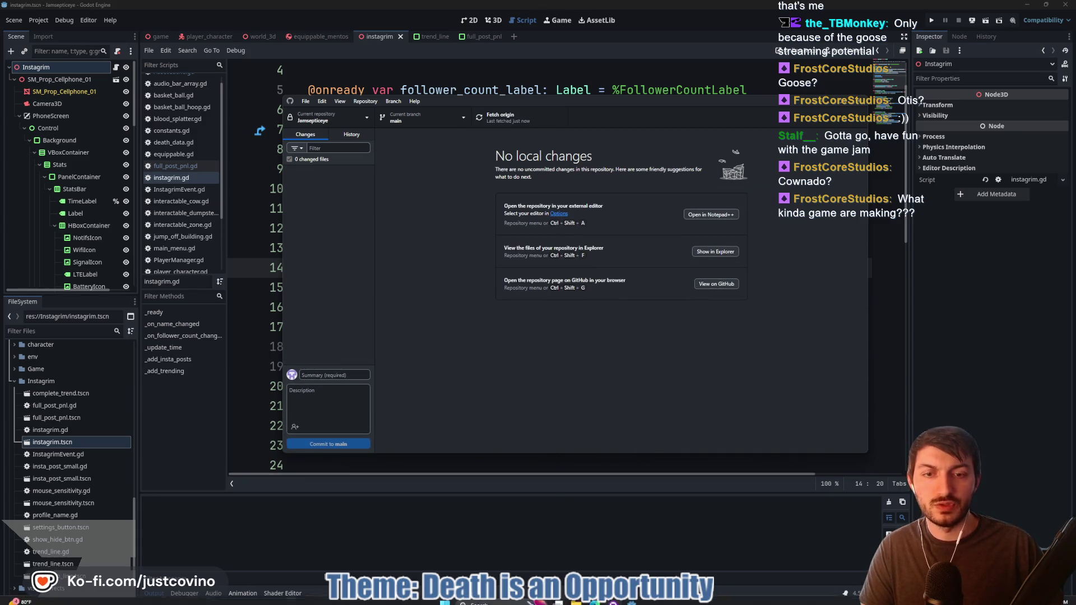
Bring up the Jamsepticeye Trello board and close the Talo Dashboard browser window
mouse_move(589, 600)
click(616, 551)
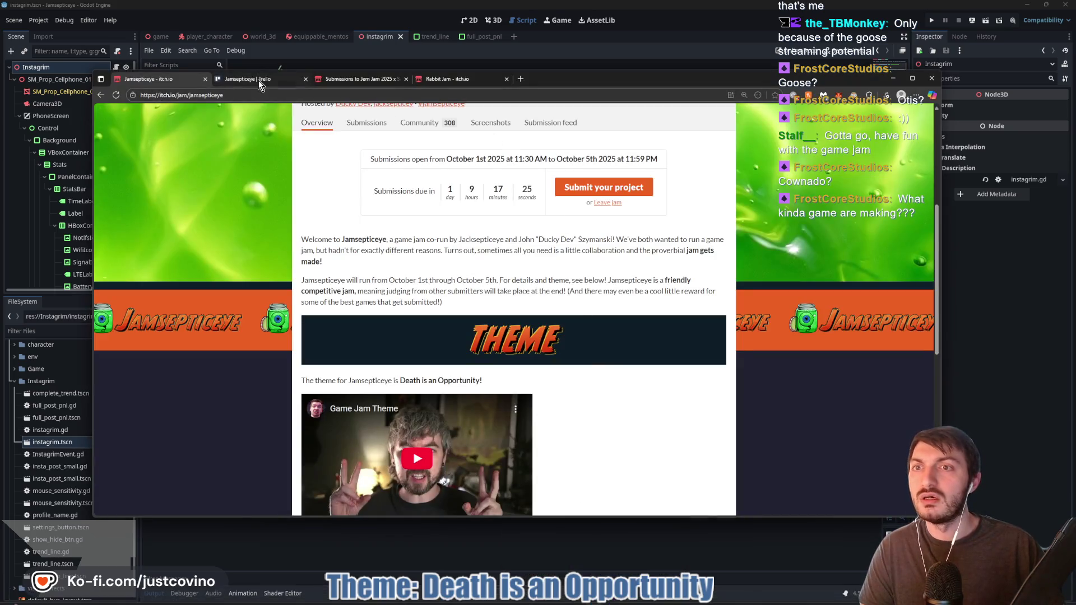
click(258, 79)
mouse_move(599, 602)
click(638, 546)
click(244, 102)
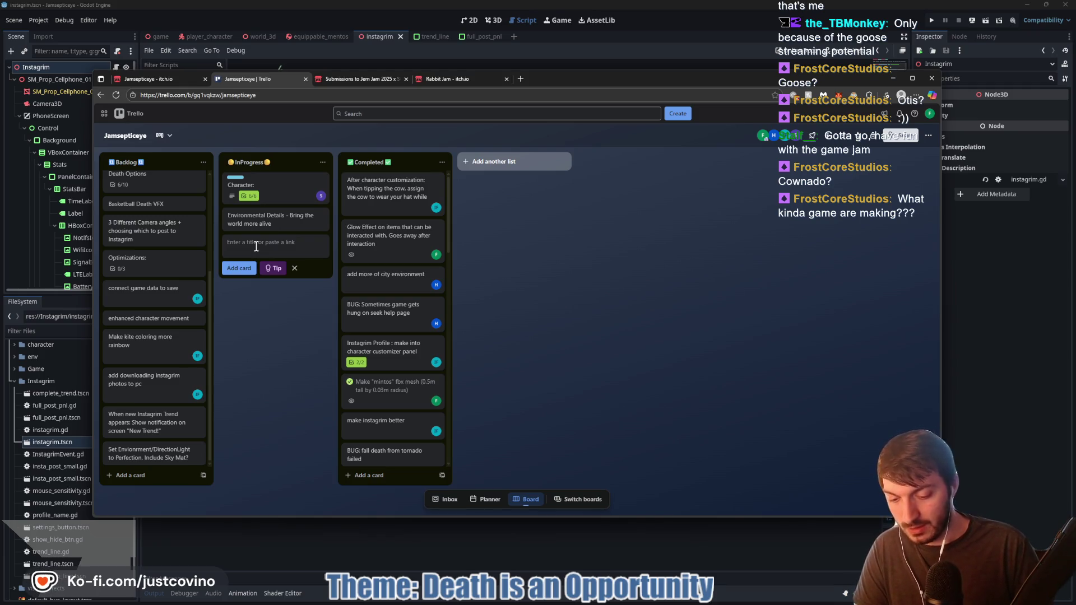
Add an InProgress card 'When Trend happens: Trigger Tornado, Trigger Cows spawning, etc...'
text(When new trendhapp)
text(ger T)
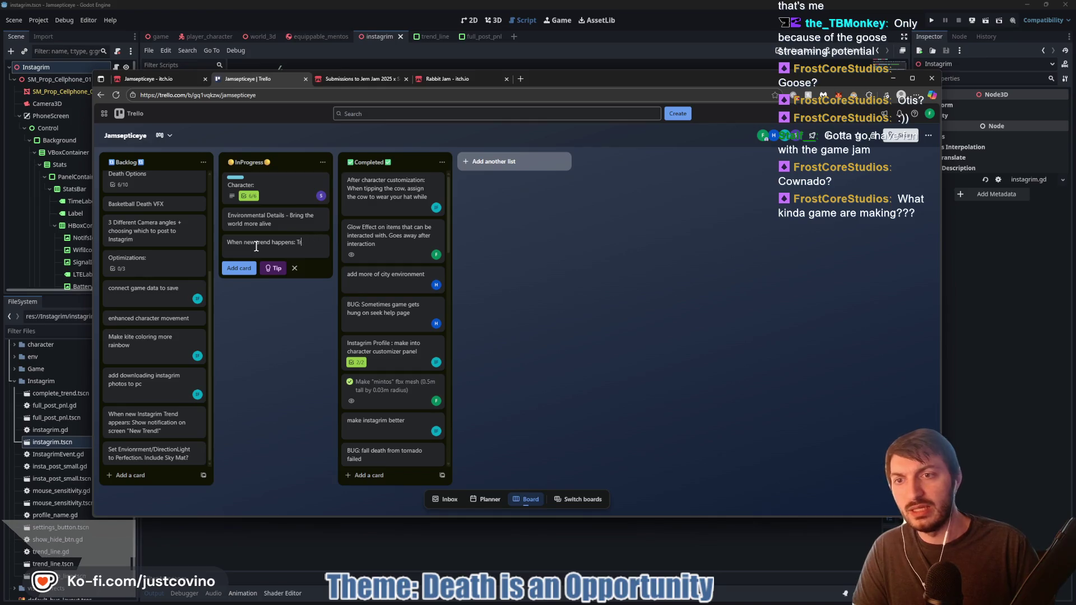
text(T)
text( ha)
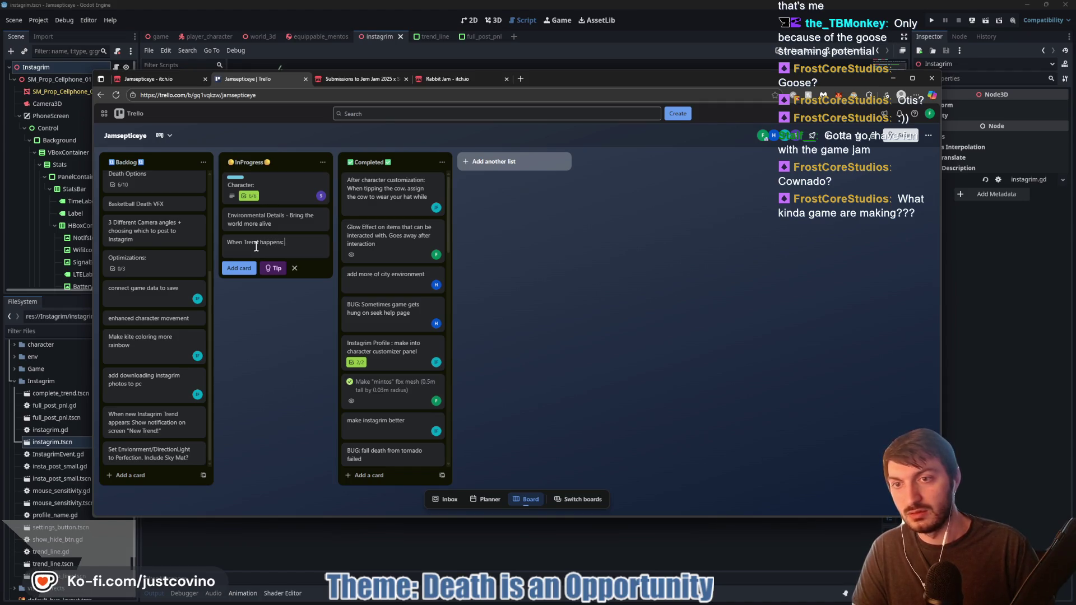
text( Tornado, Trigger)
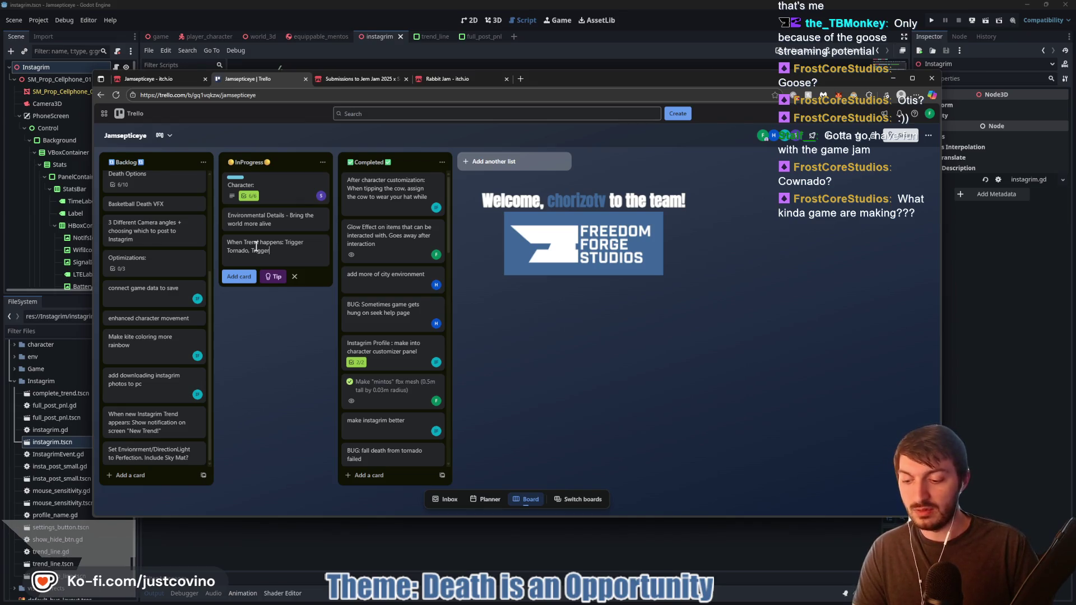
text(.)
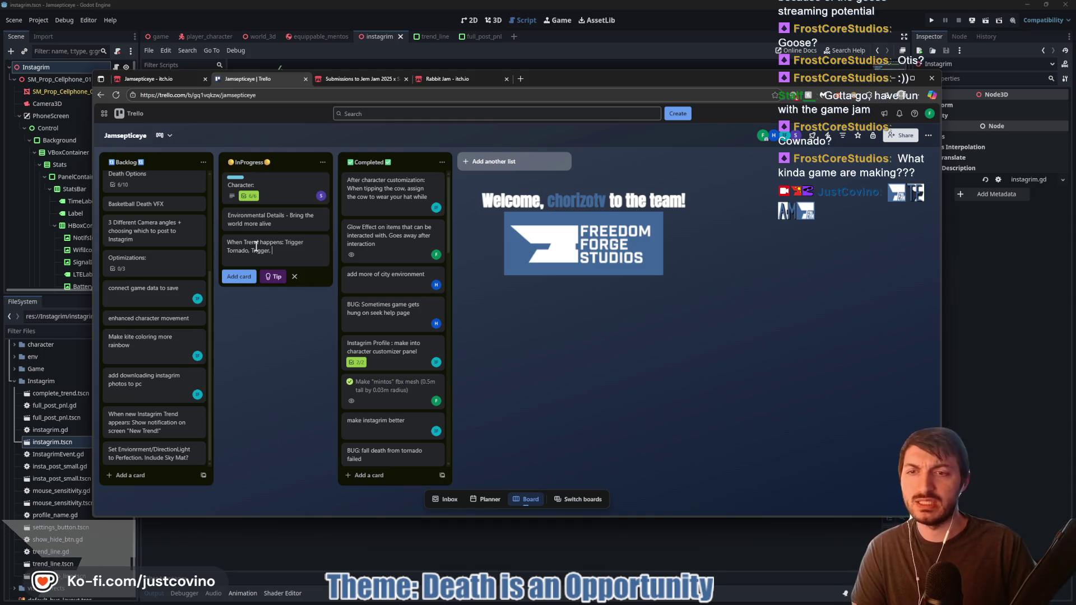
key(BackSpace)
key(BackSpace)
text(ing arou)
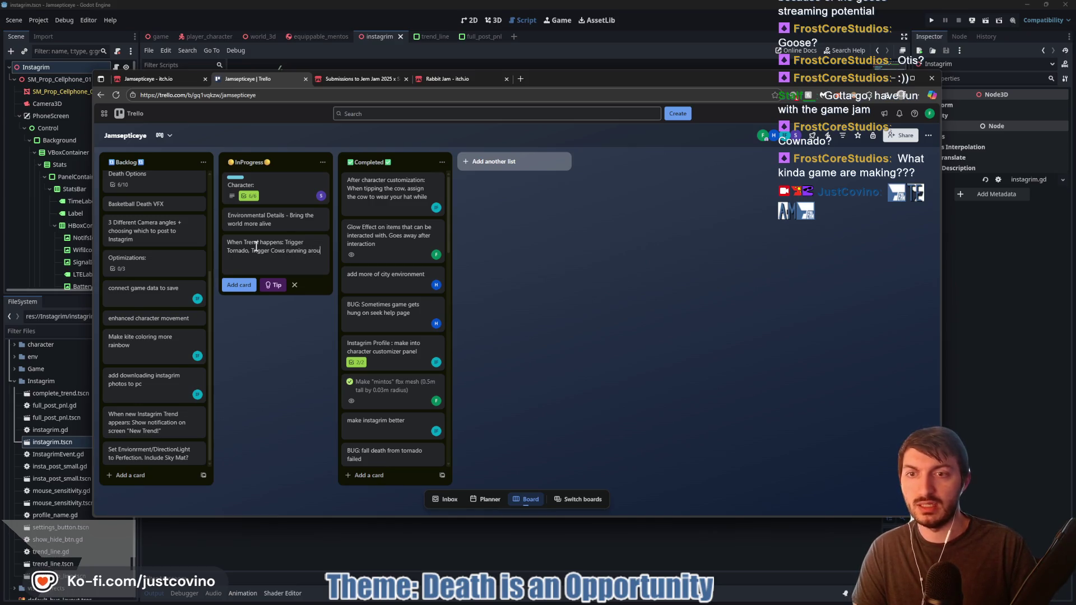
key(BackSpace)
key(BackSpace)
key(BackSpace)
key(BackSpace)
key(BackSpace)
key(BackSpace)
text(spawning)
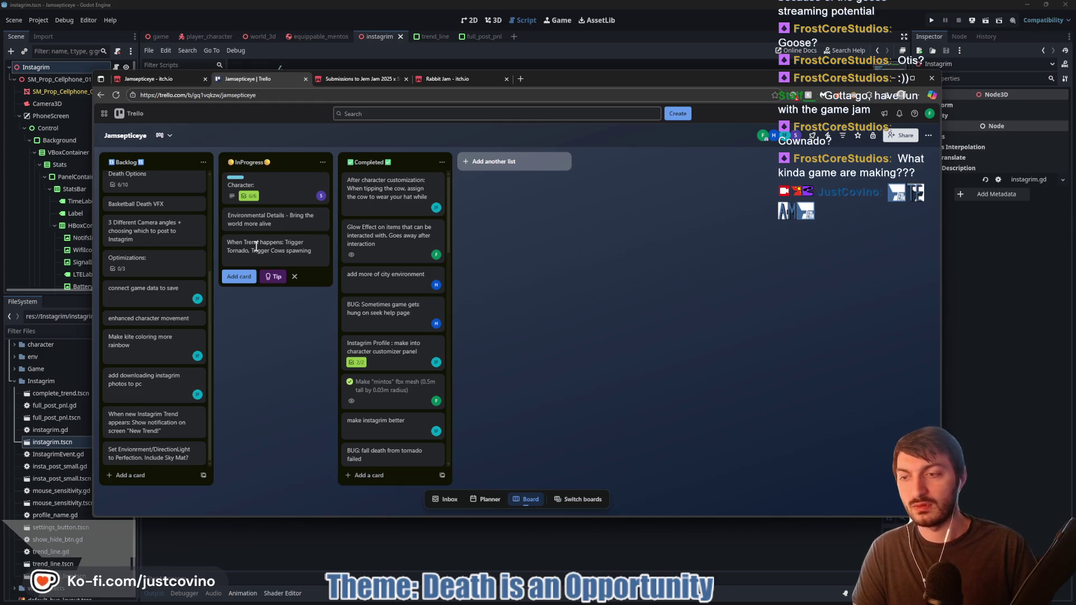
text(, etc..)
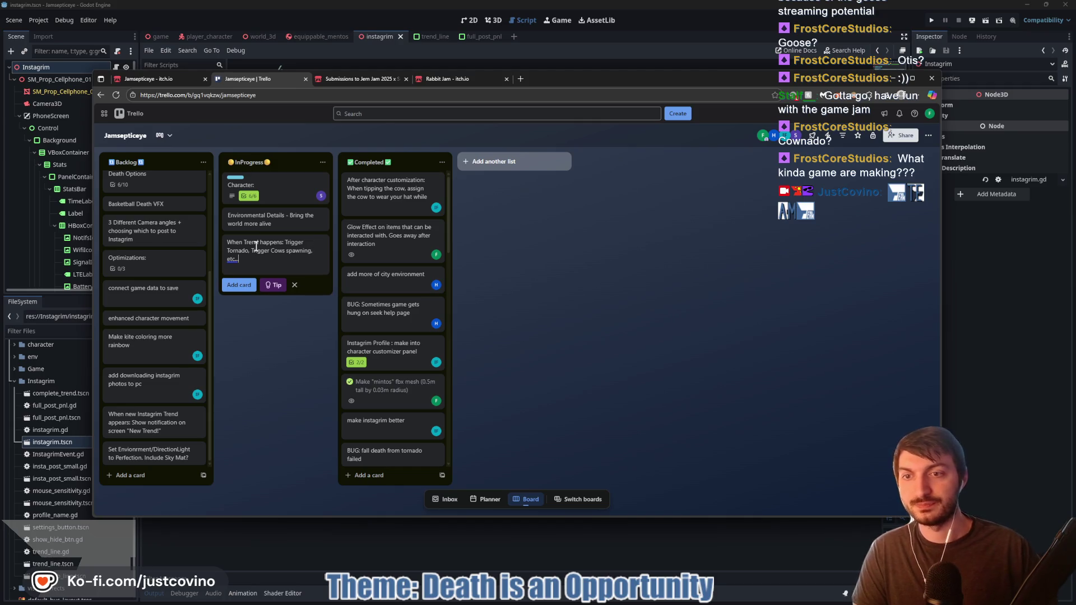
key(Return)
click(275, 382)
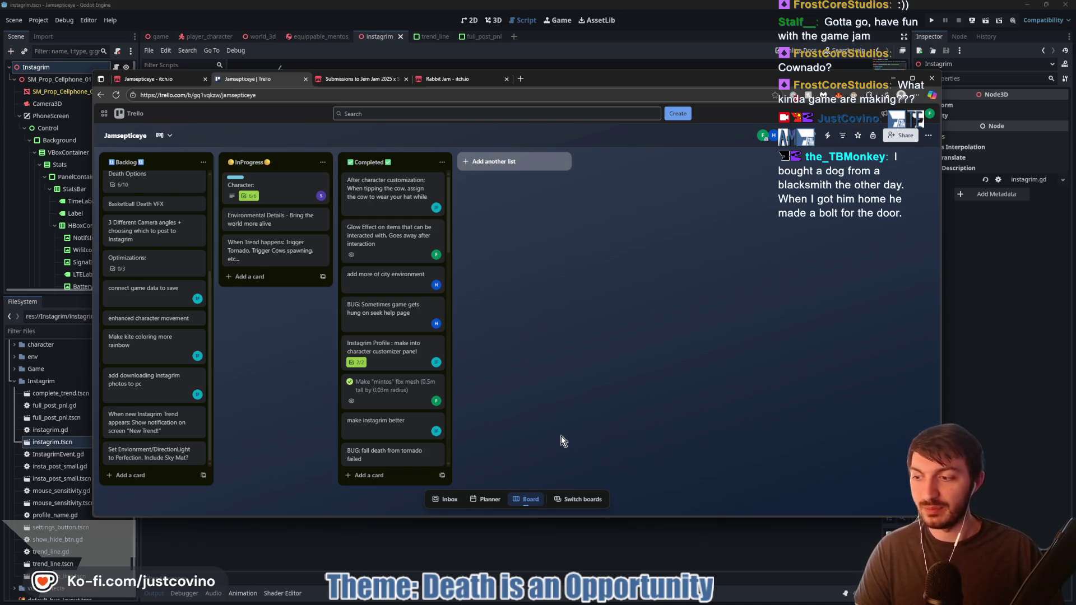
key(alt+Tab)
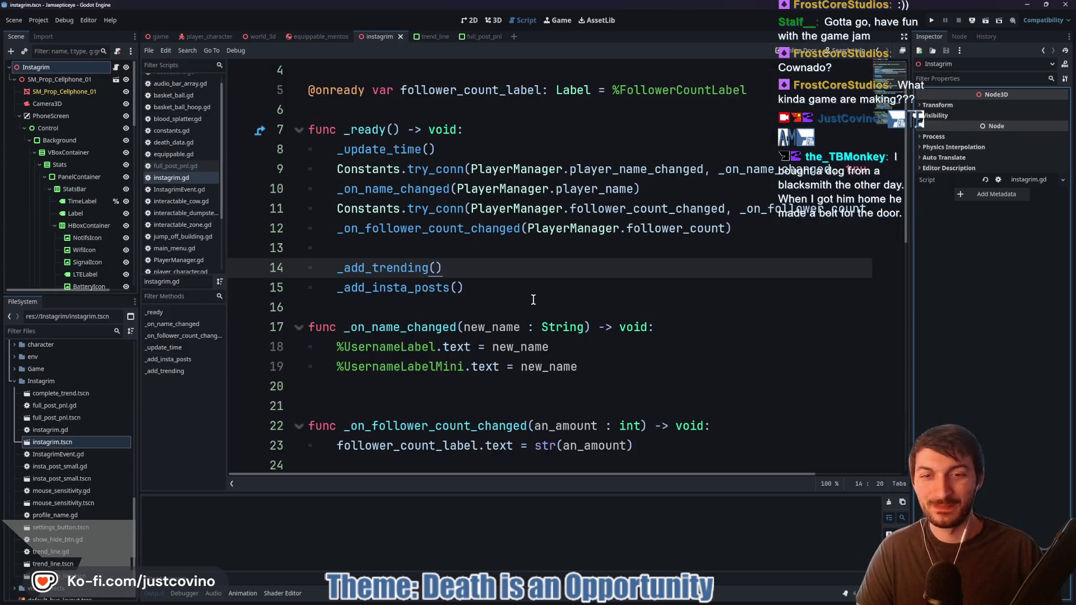
Review instagrim.gd's _ready and _add_insta_posts code around line 15
click(489, 286)
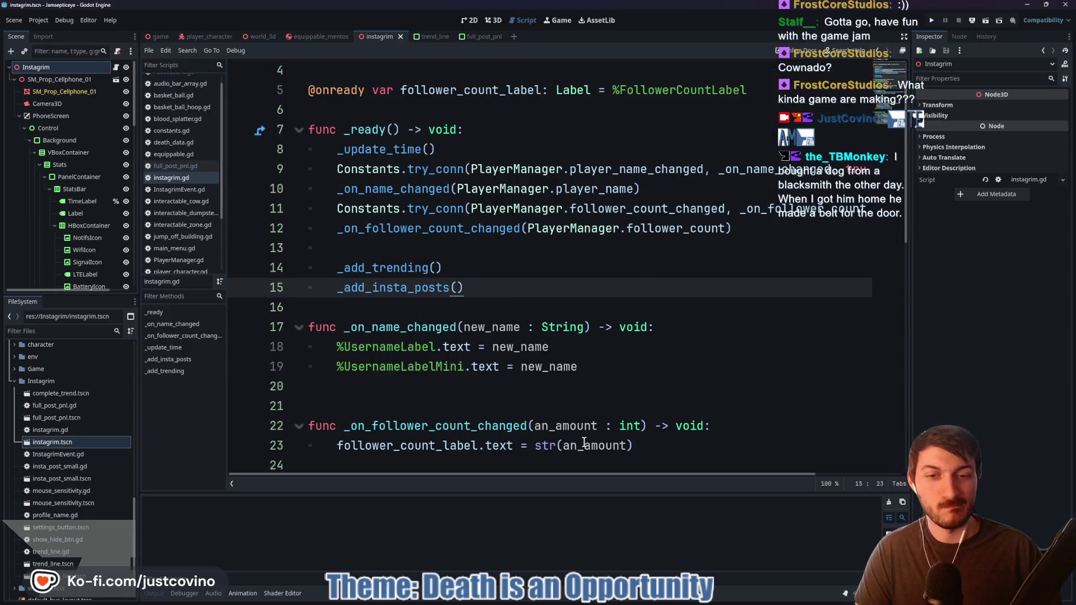
mouse_move(537, 476)
mouse_down()
mouse_move(700, 468)
mouse_move(452, 476)
mouse_up()
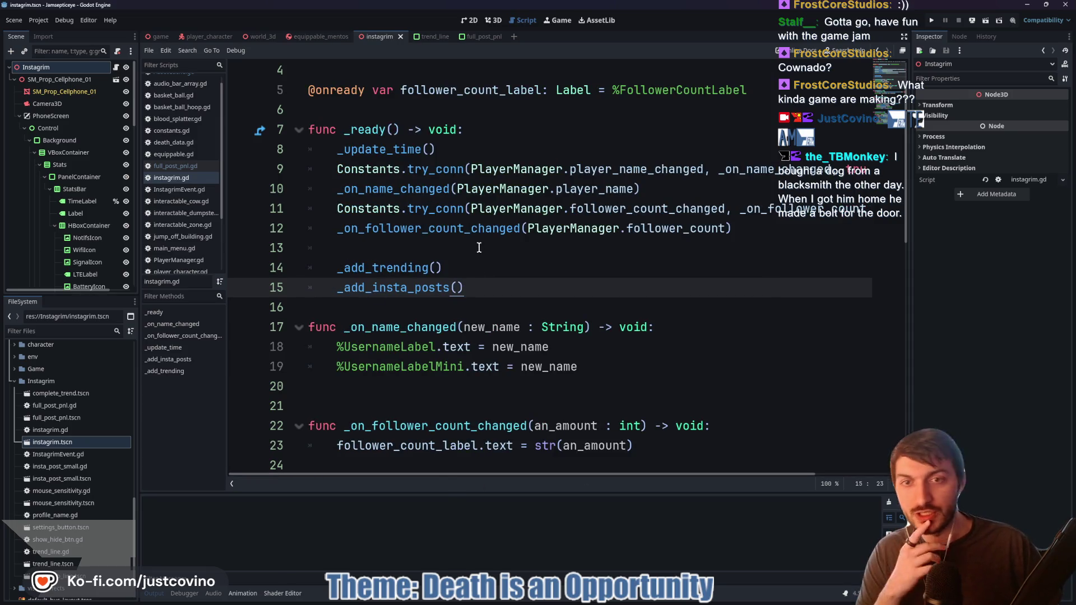
mouse_move(422, 190)
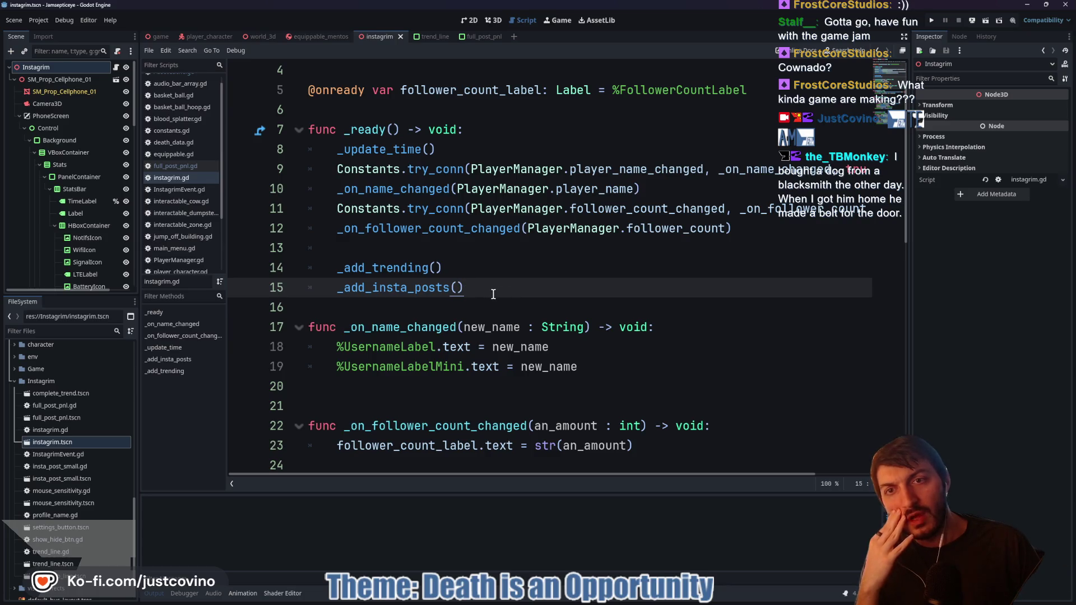
scroll(479, 288, up, 1)
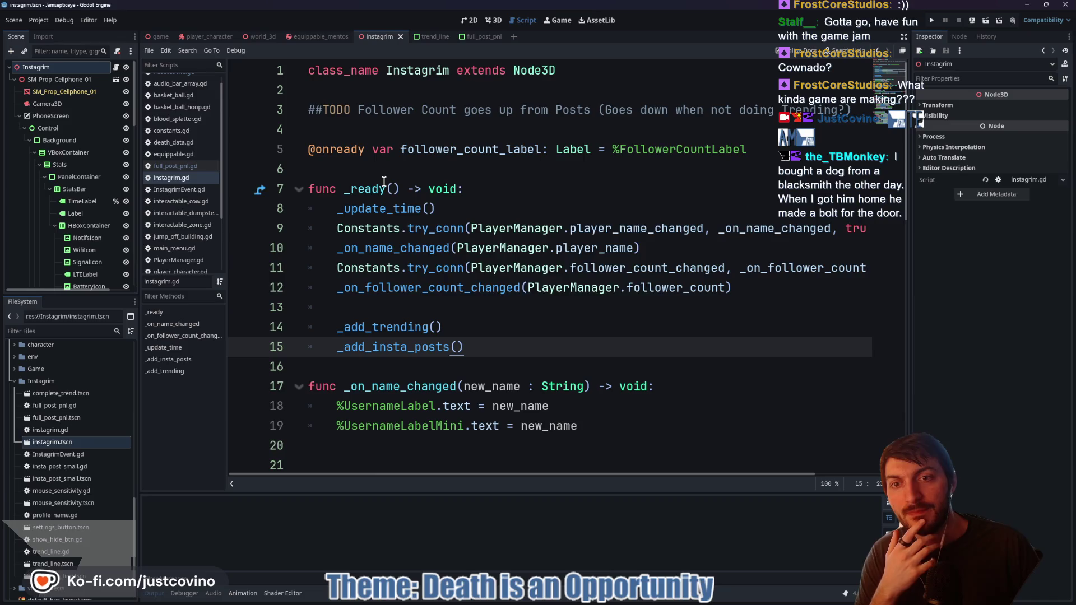
mouse_move(372, 188)
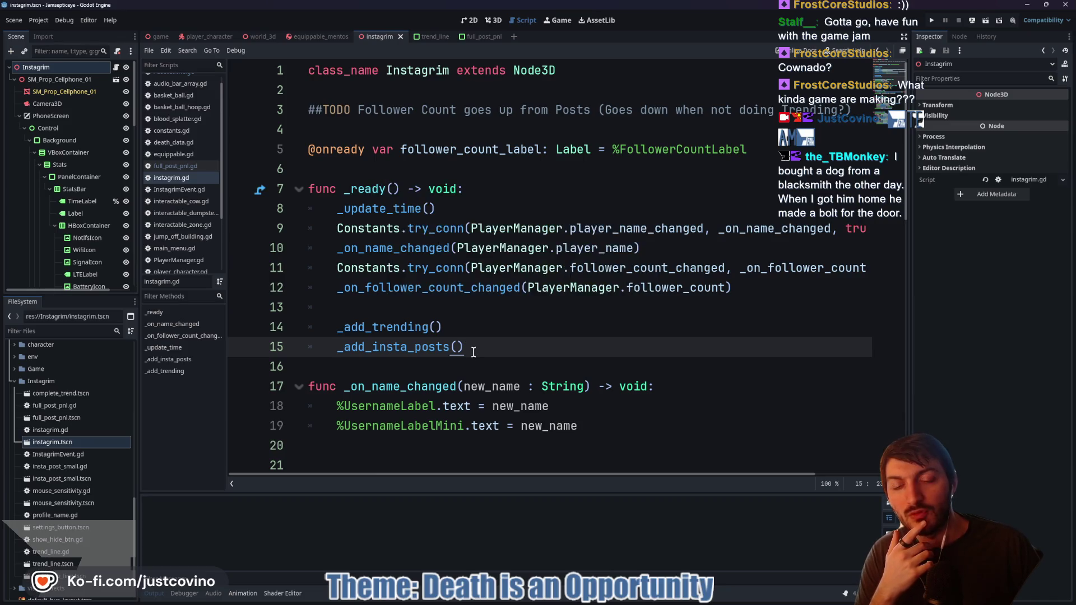
scroll(463, 340, down, 7)
scroll(463, 340, down, 1)
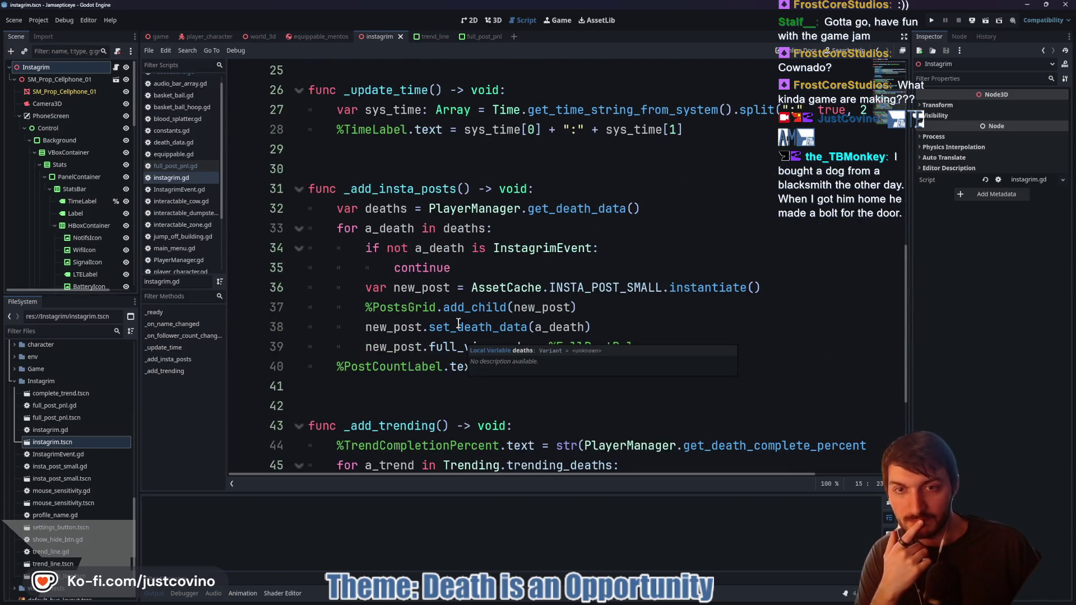
Jump to get_death_data in PlayerManager.gd and review death_set and follower_count
click(555, 208)
ctrl+click(555, 212)
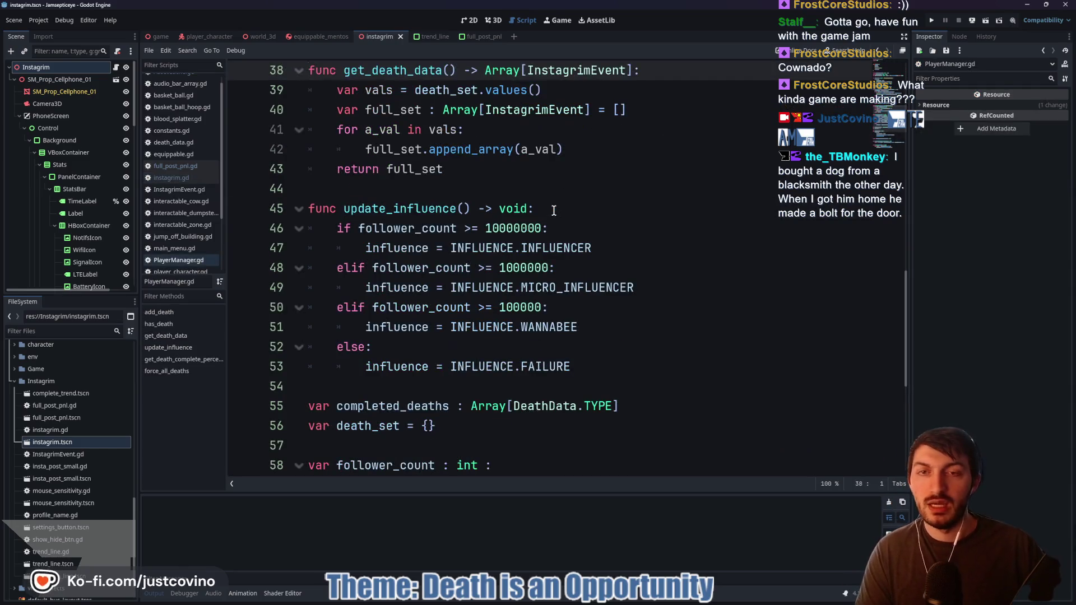
scroll(490, 169, up, 2)
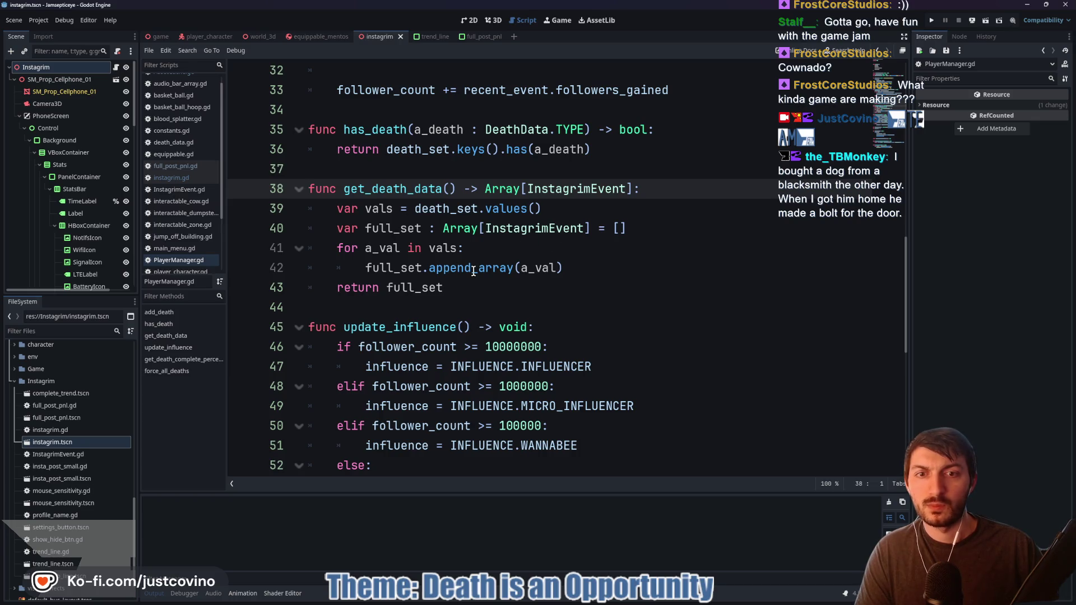
scroll(545, 302, up, 2)
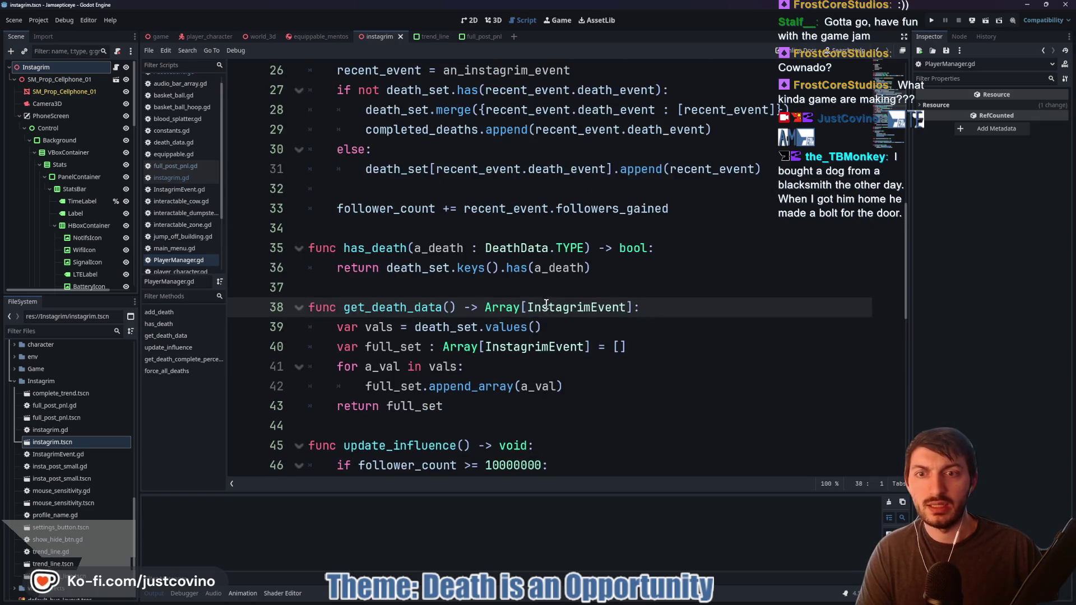
scroll(516, 321, up, 3)
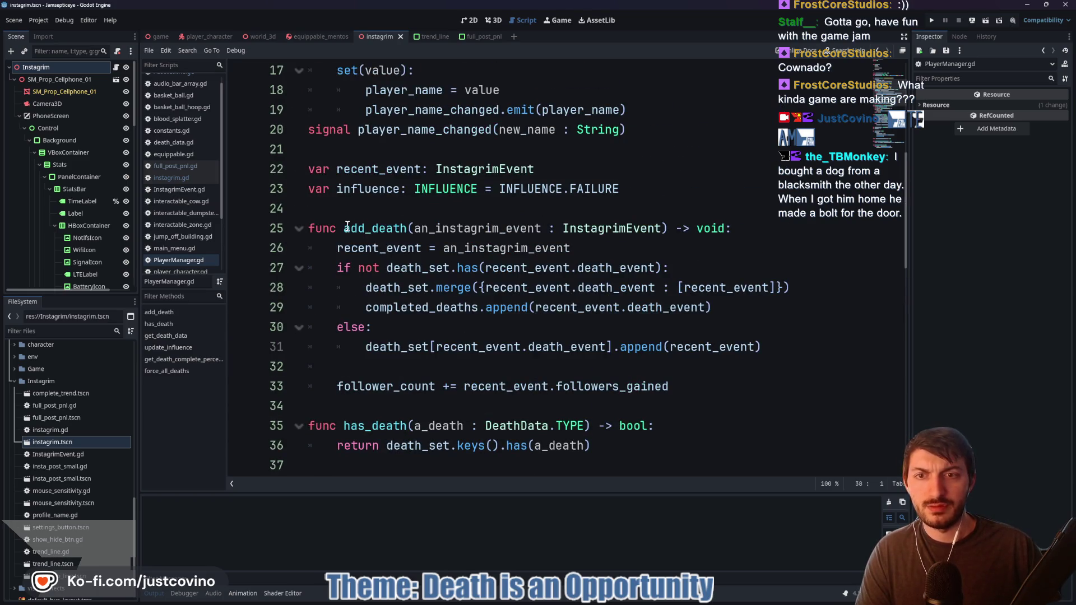
scroll(412, 299, down, 4)
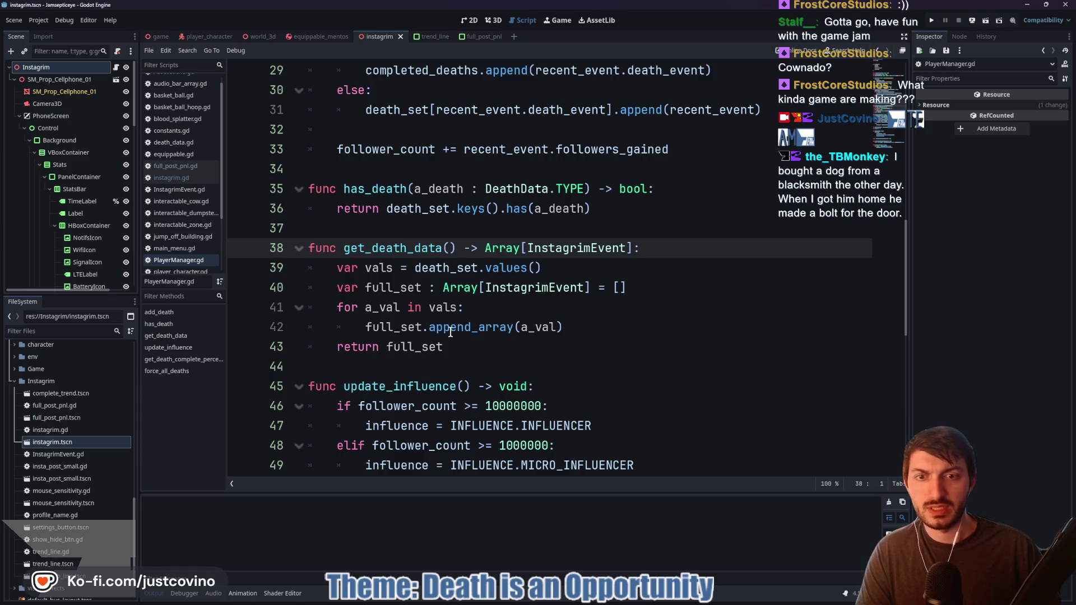
mouse_move(503, 329)
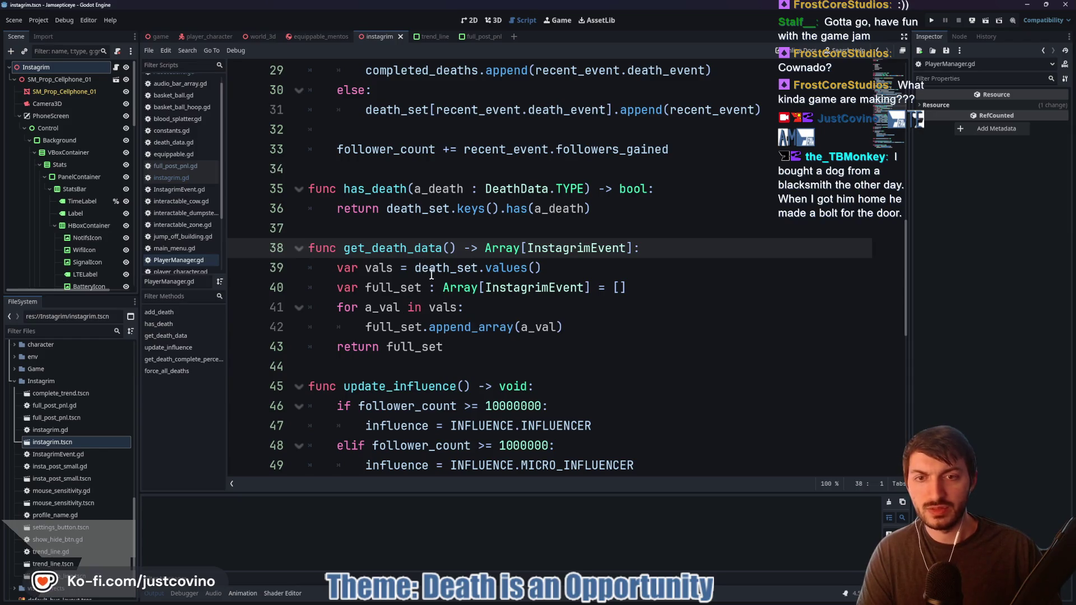
mouse_move(437, 322)
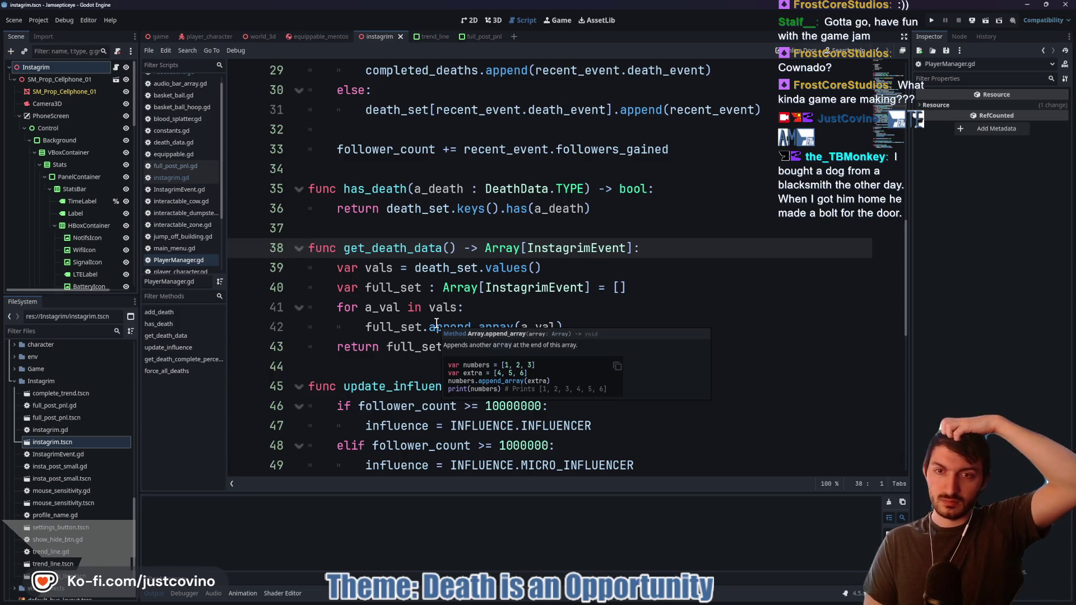
scroll(436, 324, down, 5)
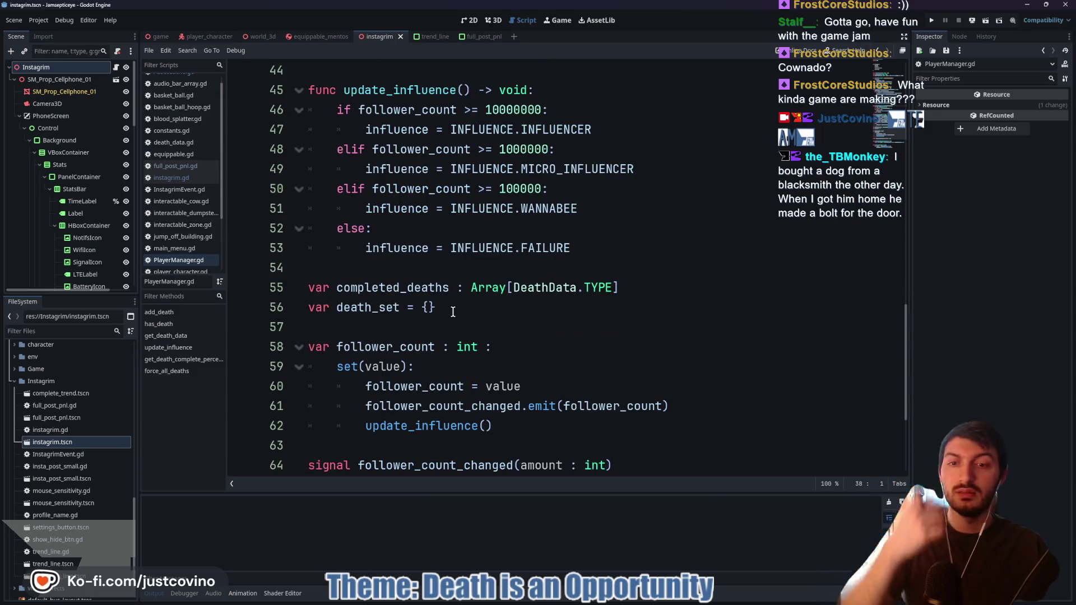
scroll(450, 308, down, 2)
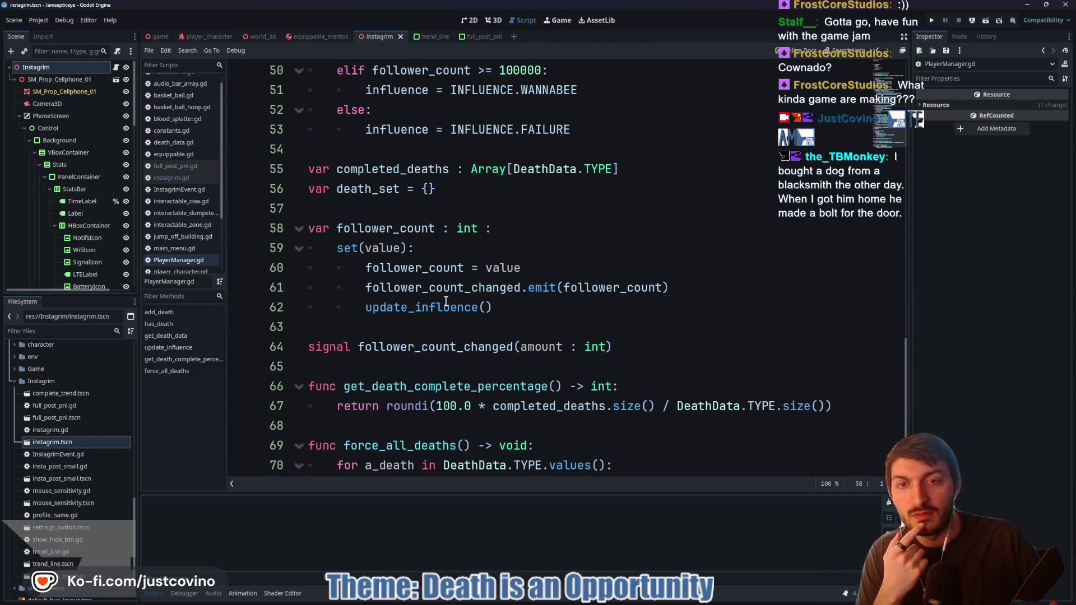
scroll(446, 302, down, 1)
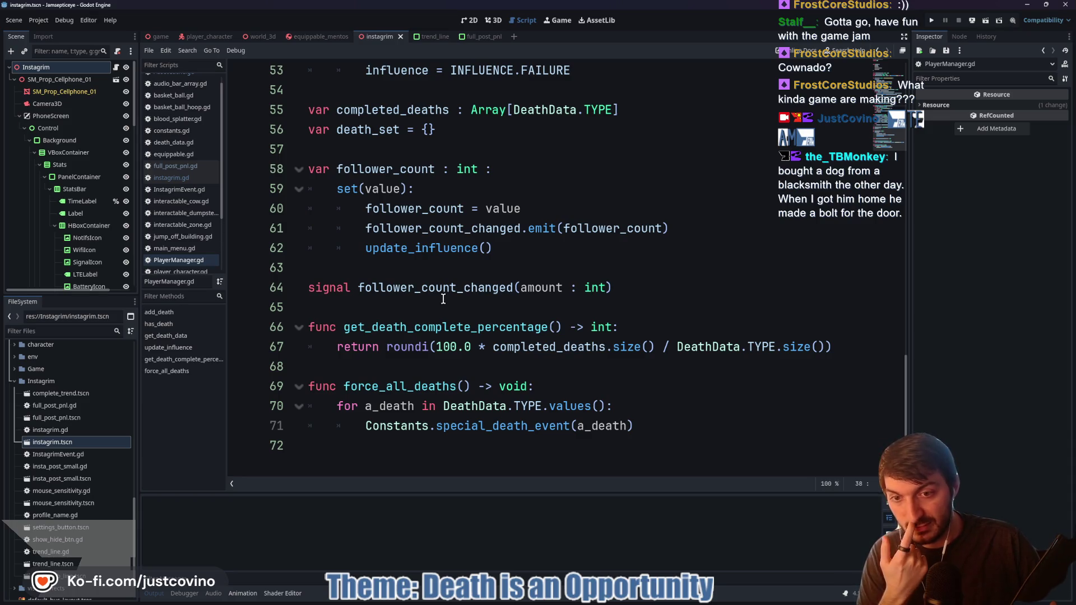
scroll(445, 303, up, 4)
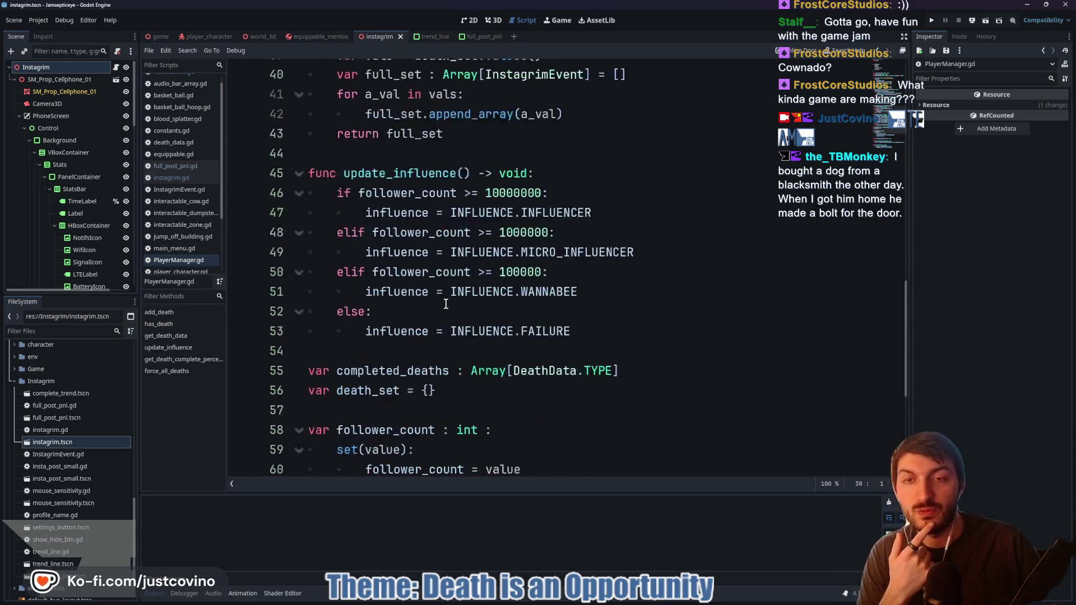
scroll(445, 303, up, 5)
scroll(434, 299, up, 2)
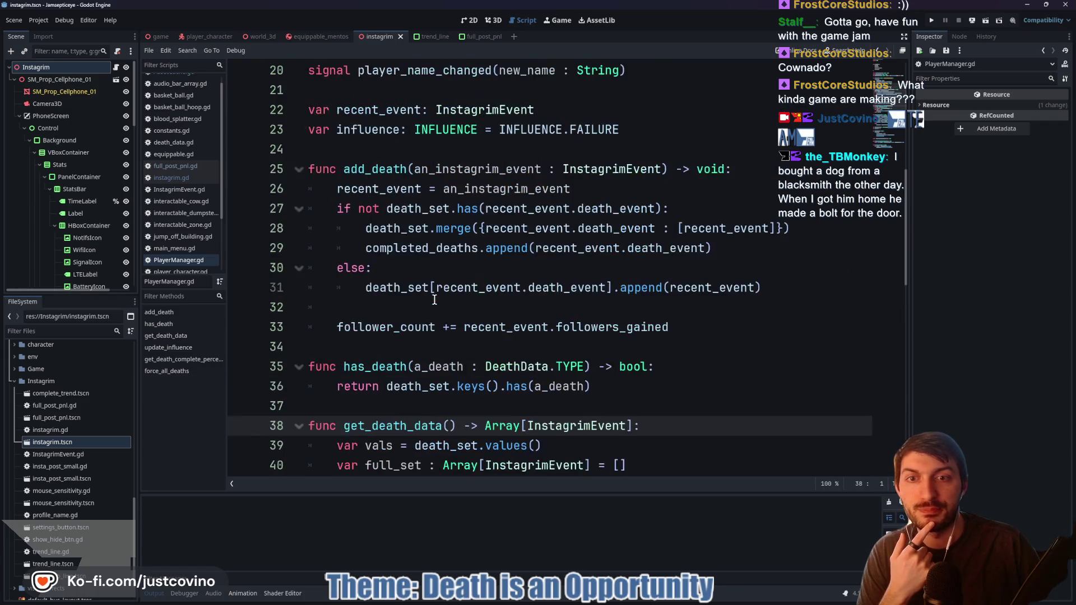
scroll(360, 178, up, 5)
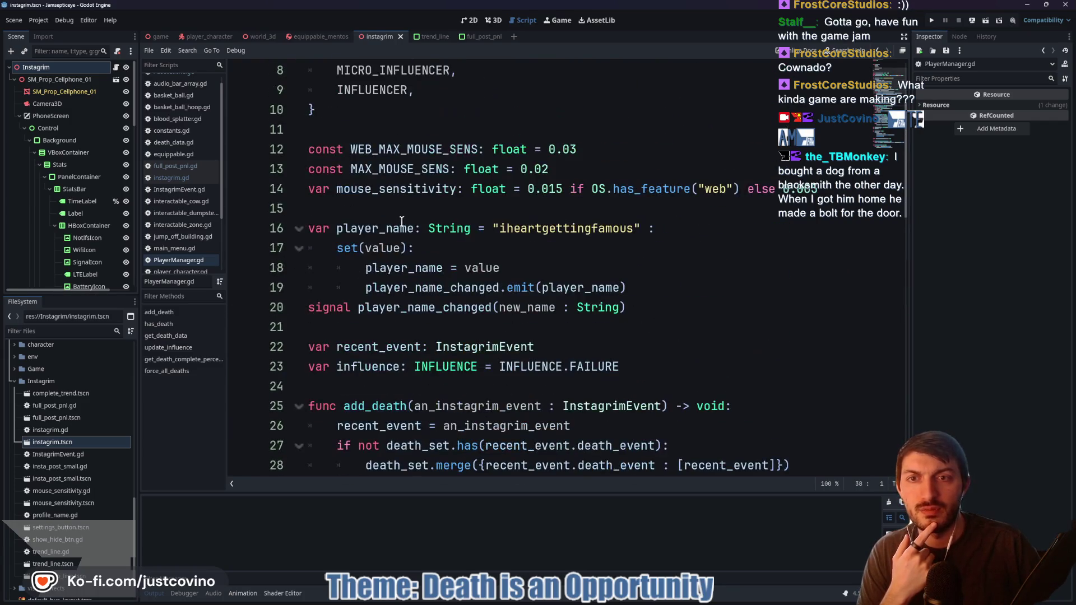
scroll(392, 262, up, 2)
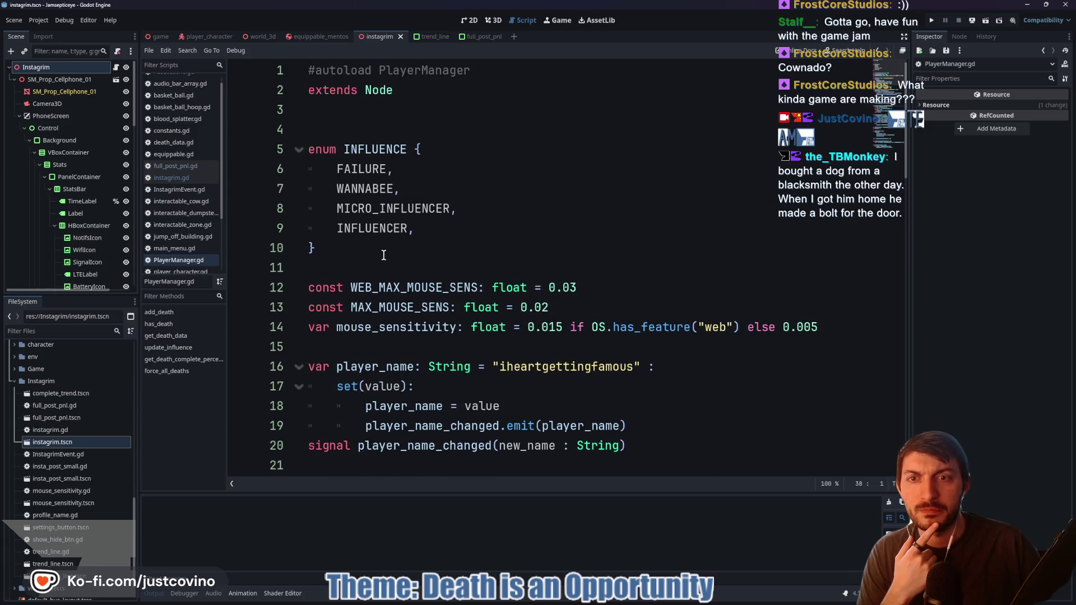
scroll(385, 254, down, 9)
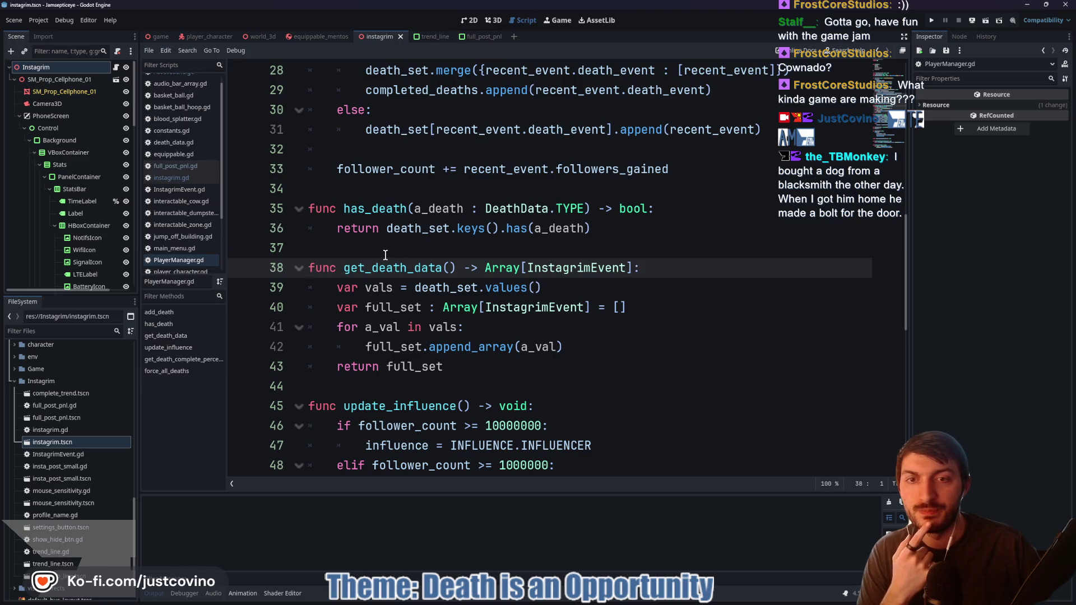
scroll(384, 255, down, 6)
scroll(385, 255, down, 1)
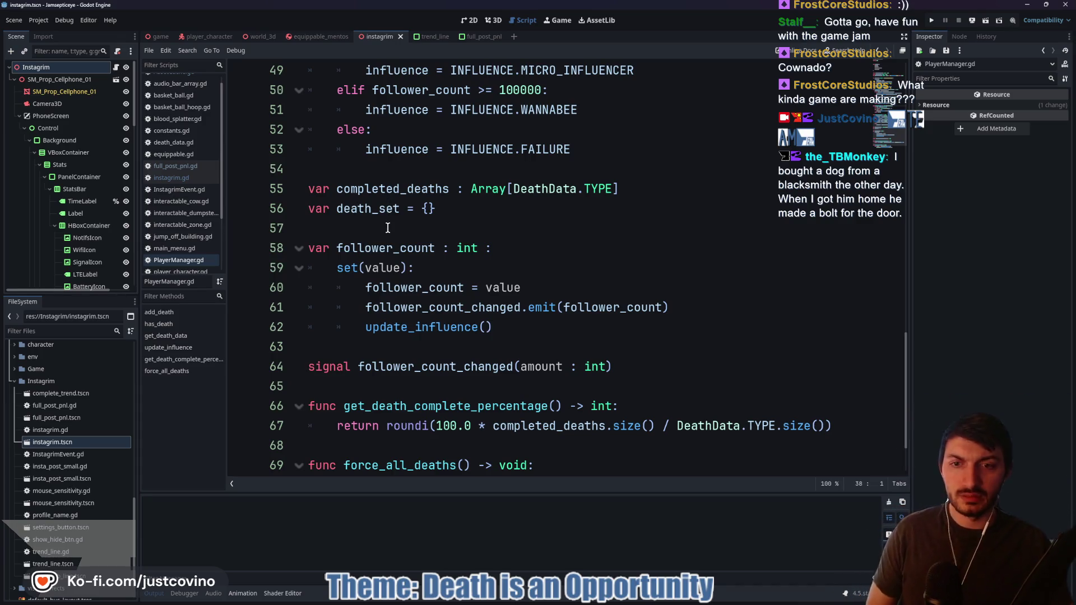
scroll(384, 235, down, 1)
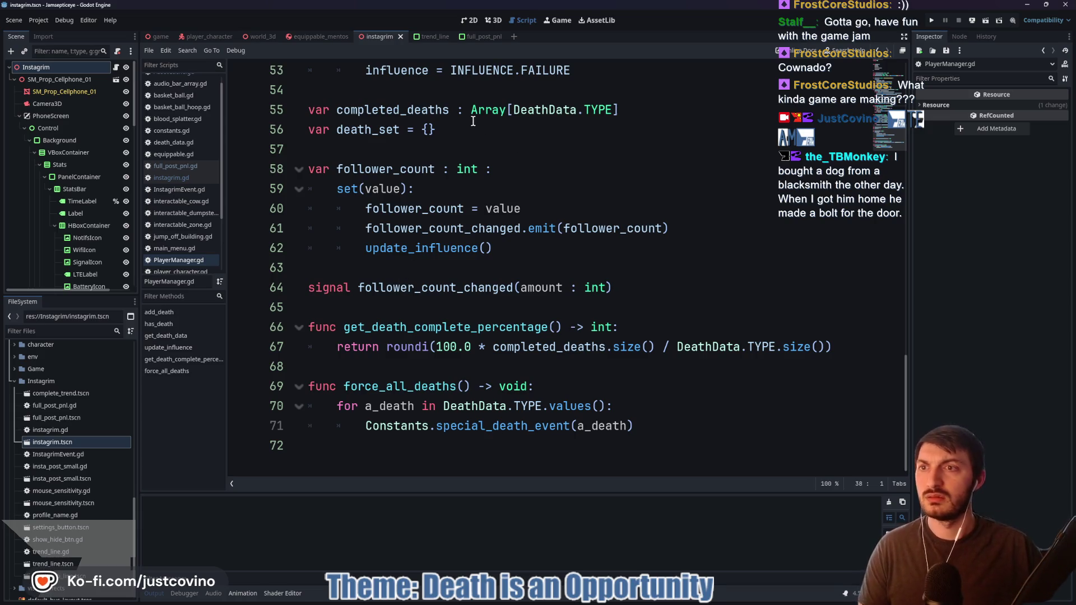
click(116, 68)
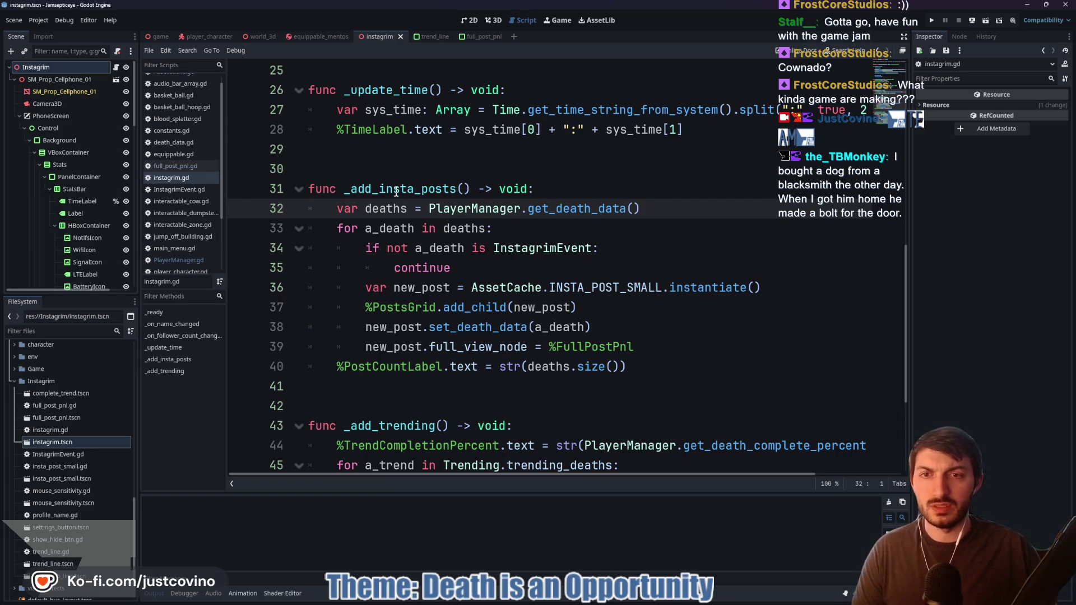
Scroll to _add_trending, select its name, and place the caret after line 48
scroll(395, 193, down, 3)
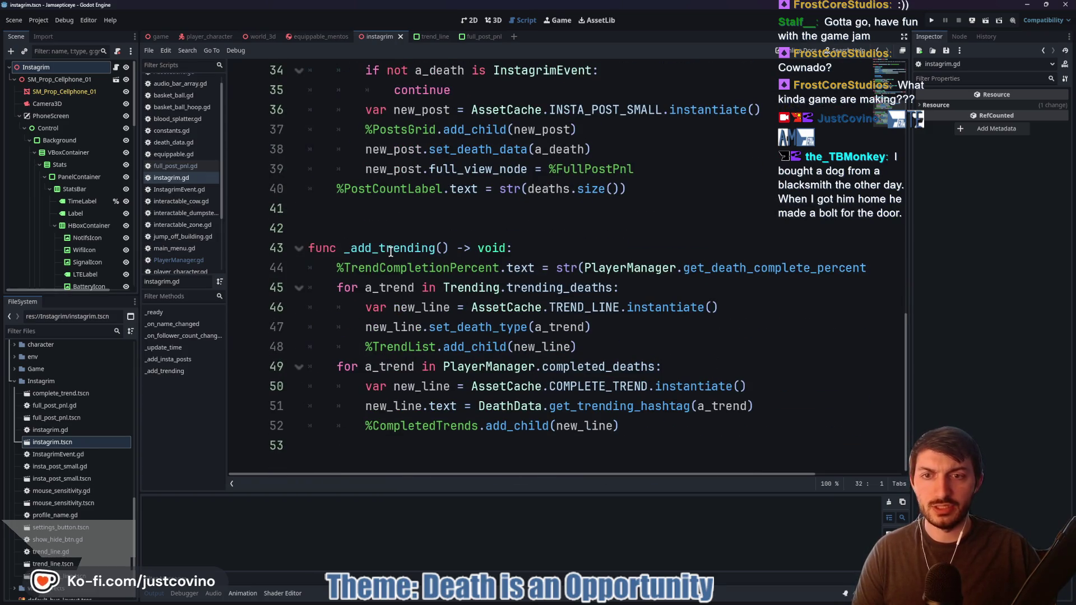
double_click(391, 249)
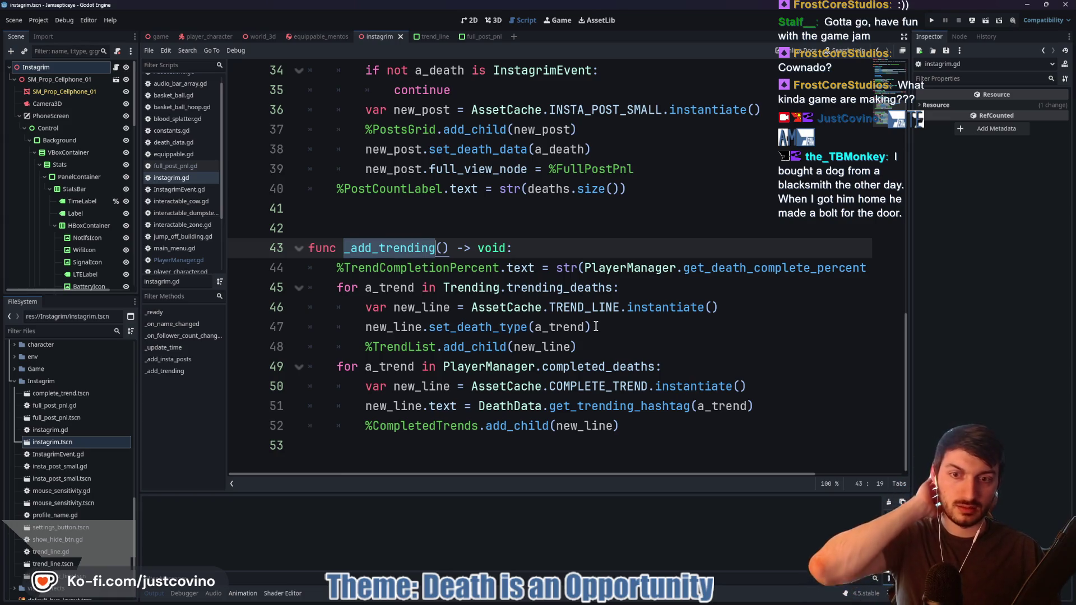
click(594, 348)
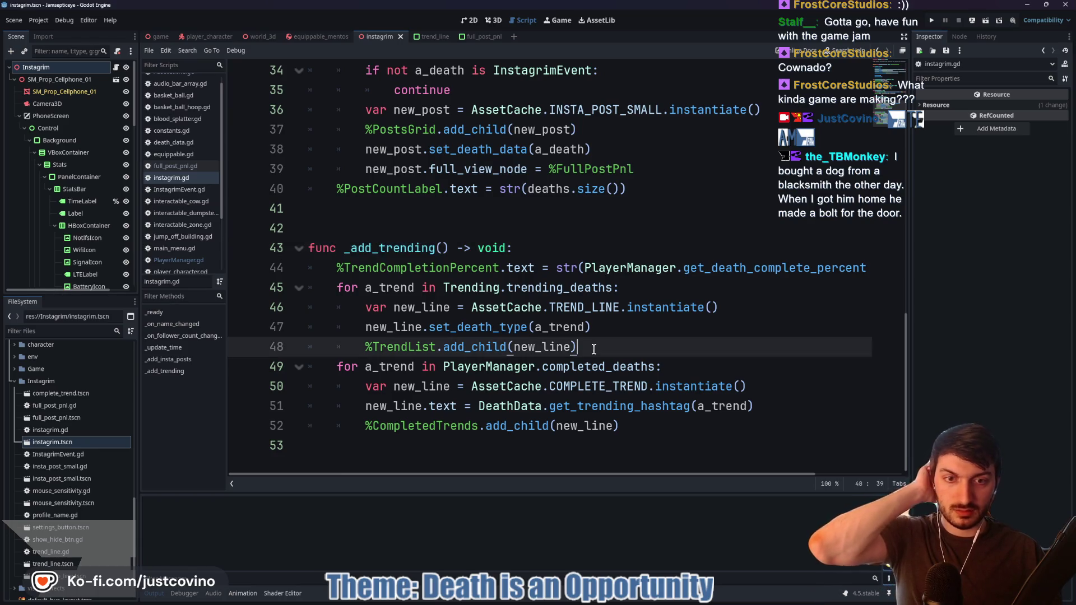
Begin an 'if a_trend is' line in the trending loop, checking the trending_deaths declaration
key(Return)
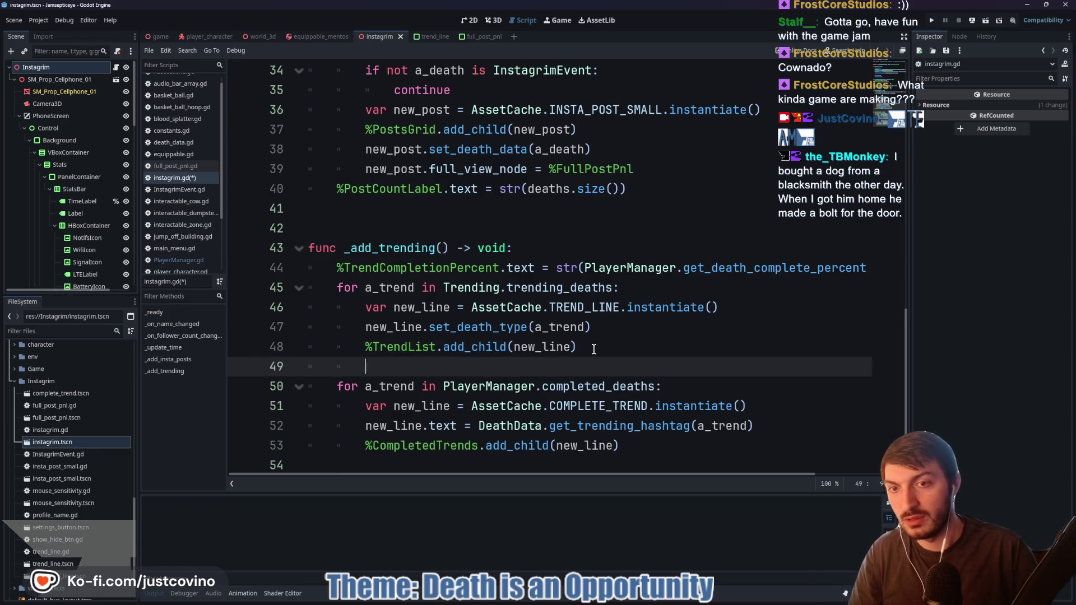
text(if a_)
key(Return)
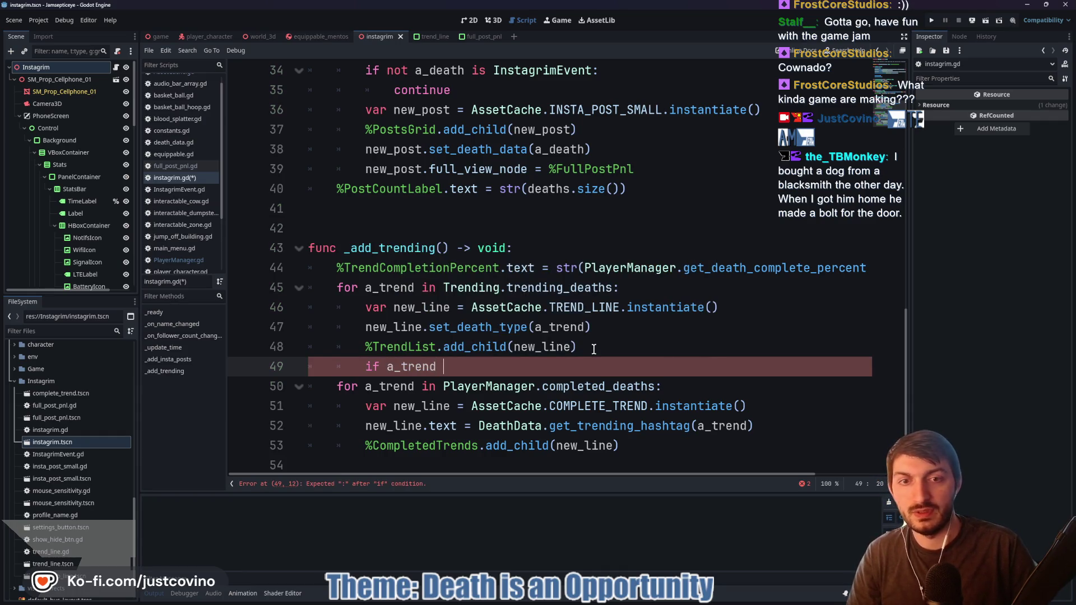
text(is)
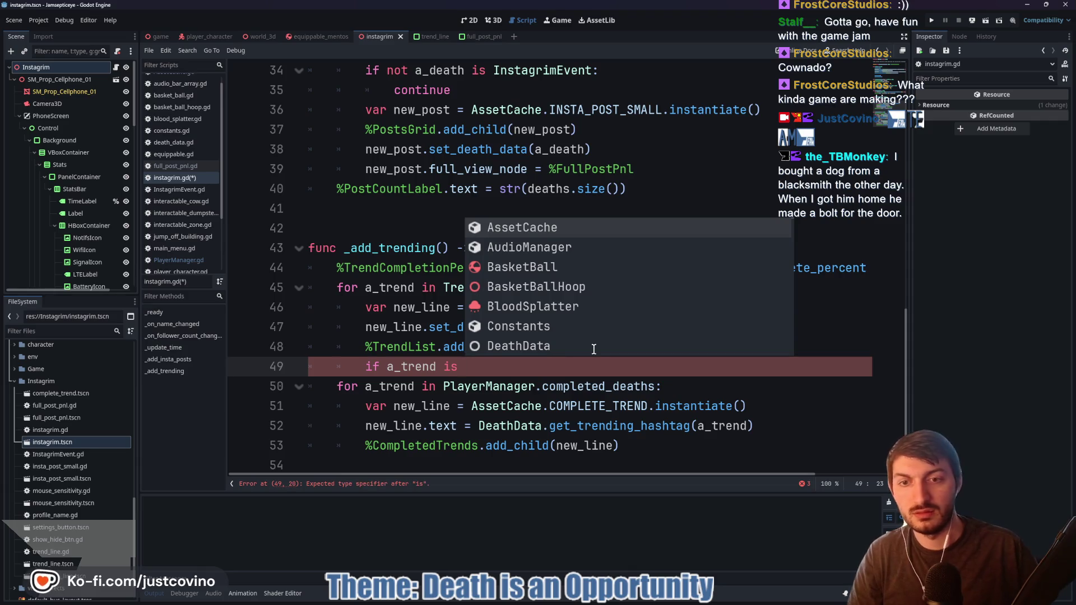
click(518, 379)
ctrl+click(545, 291)
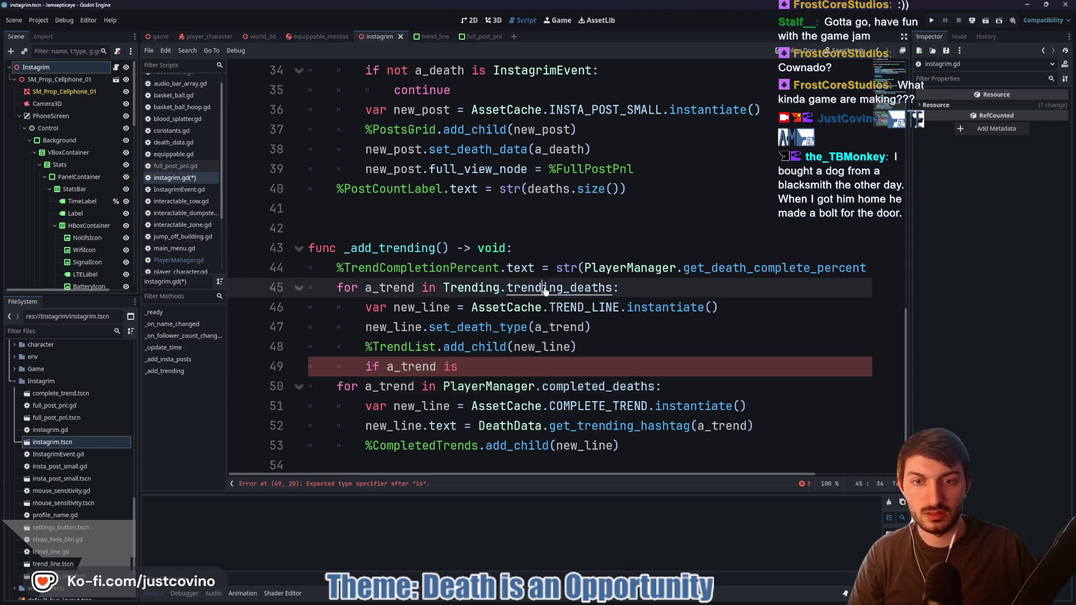
click(116, 67)
Complete the condition as DeathData.TYPE.TORNADO and open an empty indented body
text(DeathData.T)
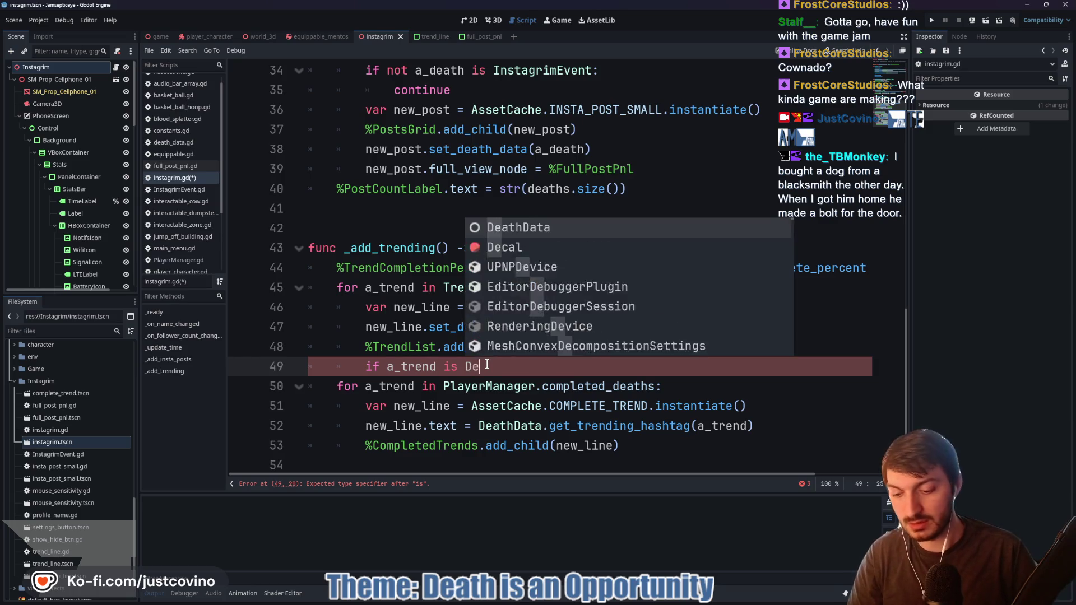
key(Return)
text(.TORNADO:)
key(Return)
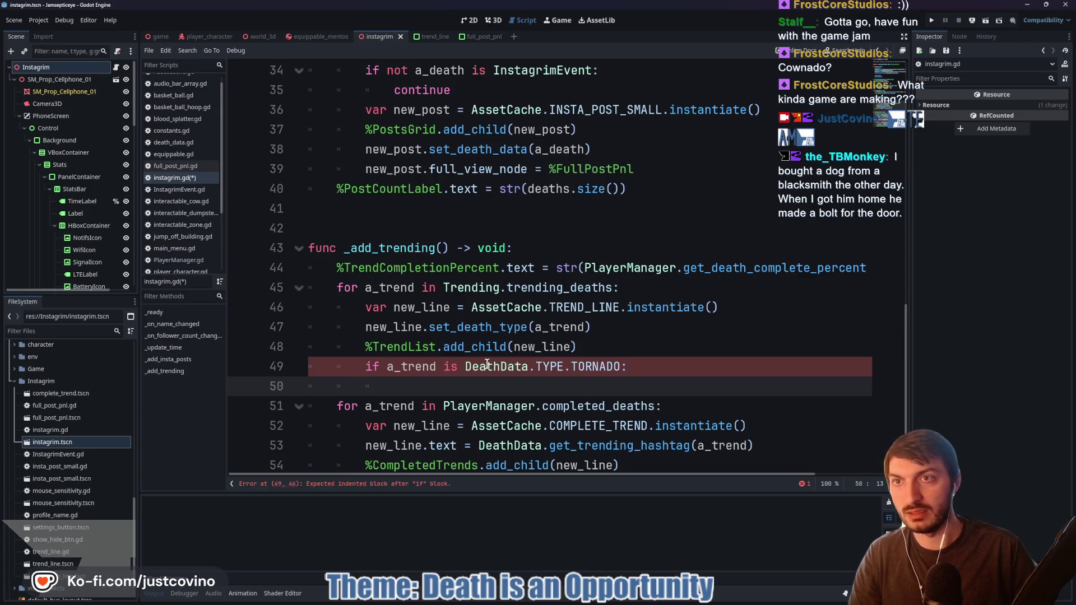
text(Game)
key(BackSpace)
key(BackSpace)
key(BackSpace)
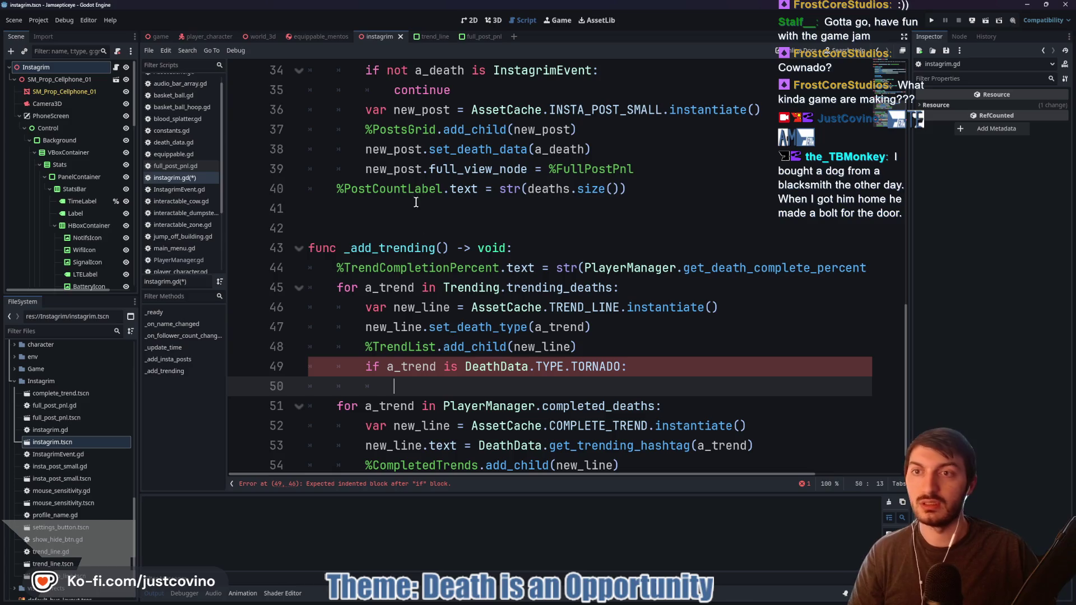
click(157, 38)
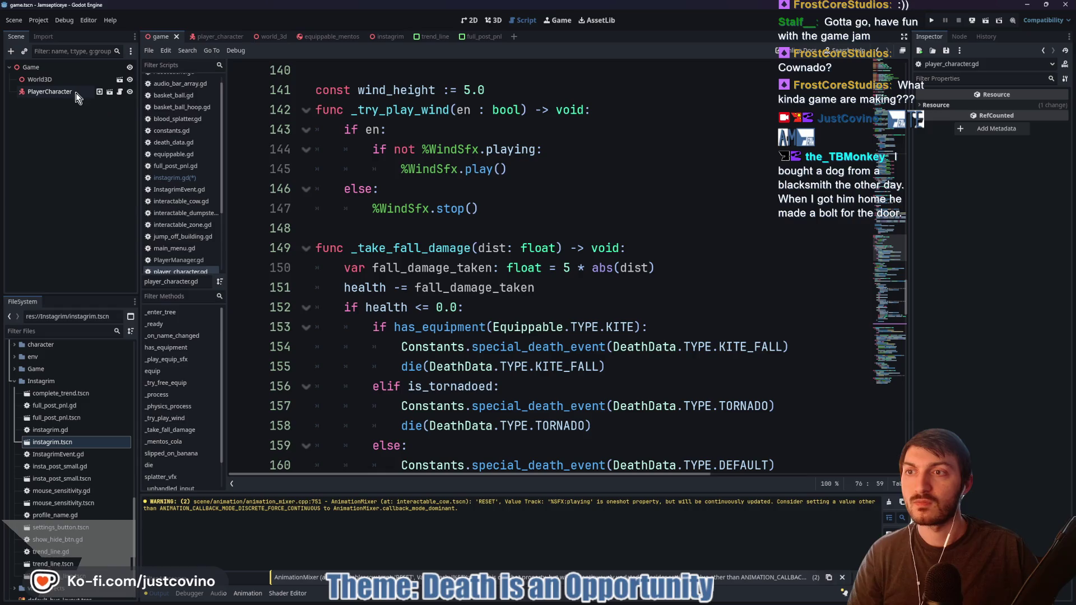
Open trending.gd from the FileSystem's autoloads folder, then go back to instagrim.gd
click(263, 36)
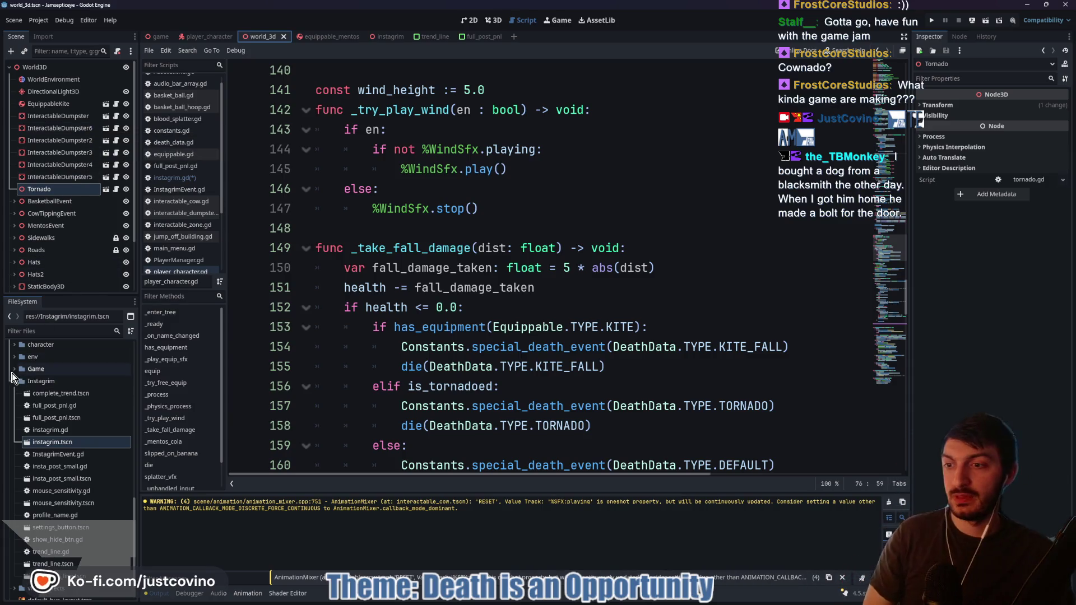
scroll(15, 364, up, 1)
scroll(26, 415, up, 10)
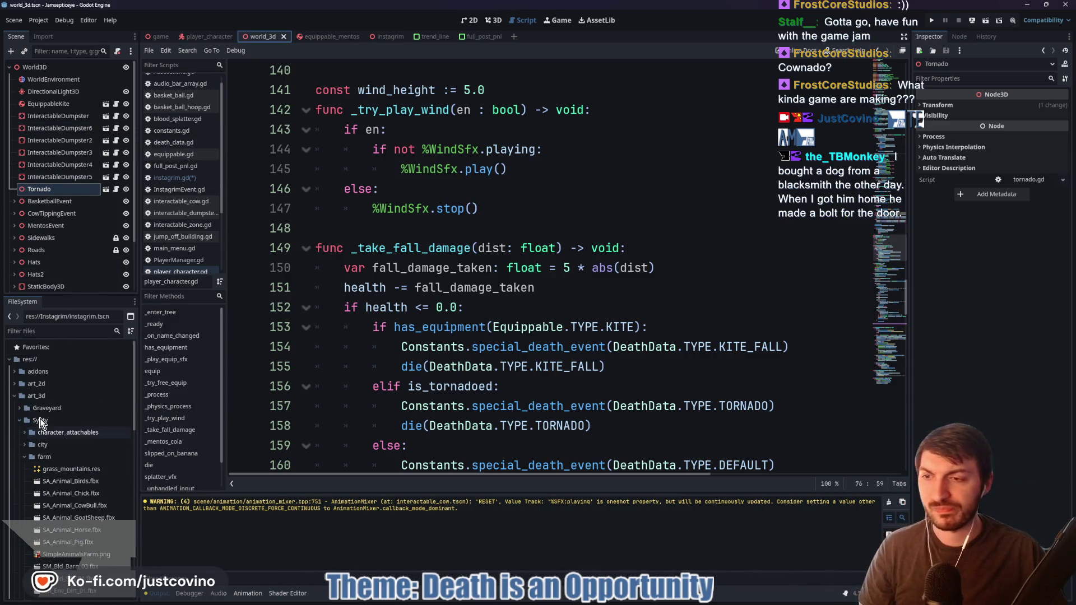
click(14, 396)
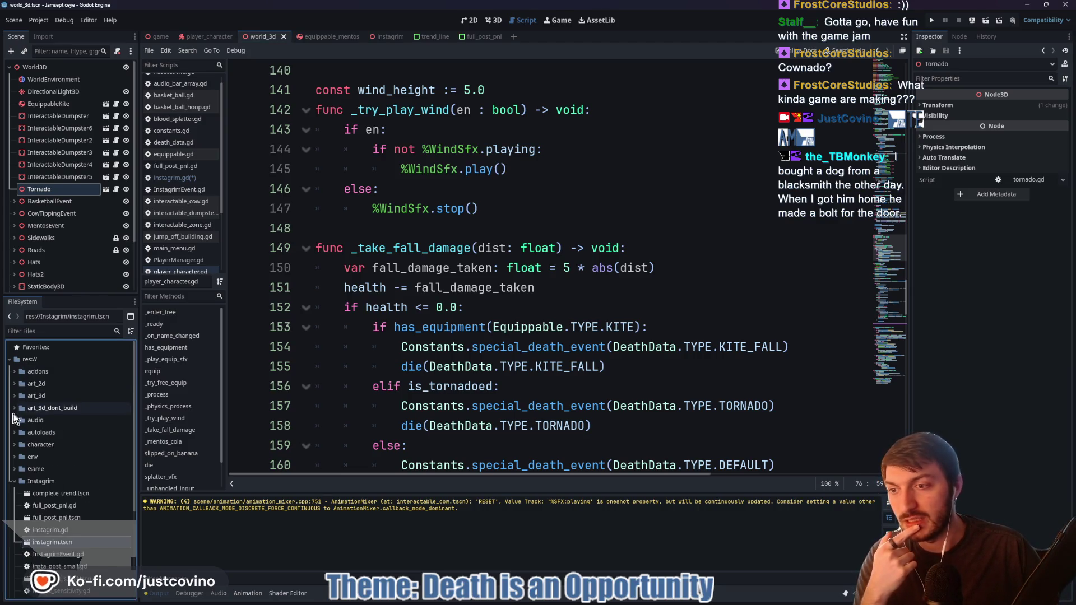
click(14, 433)
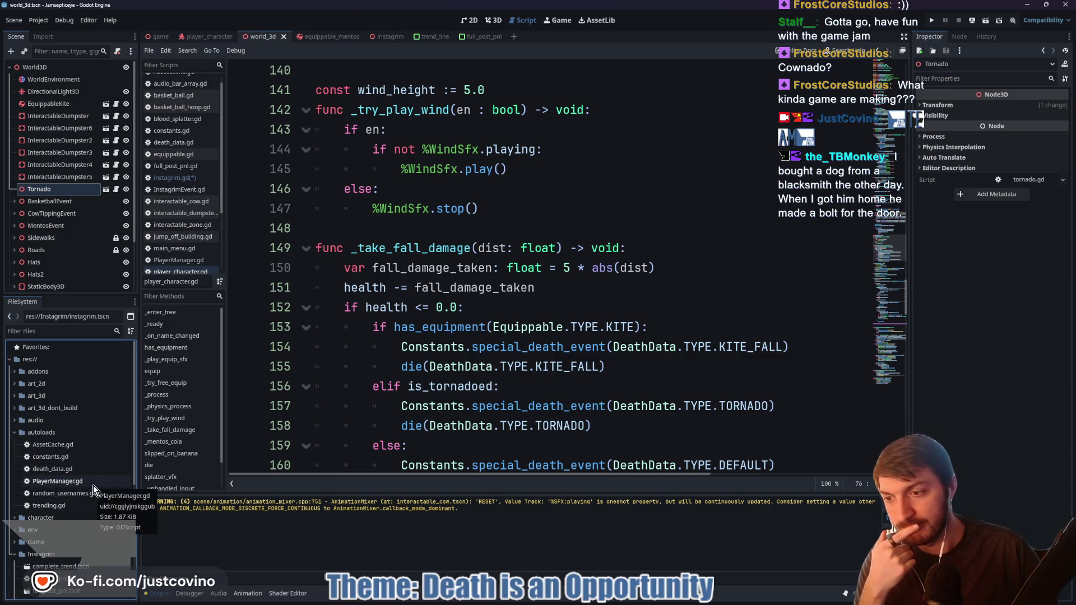
double_click(72, 506)
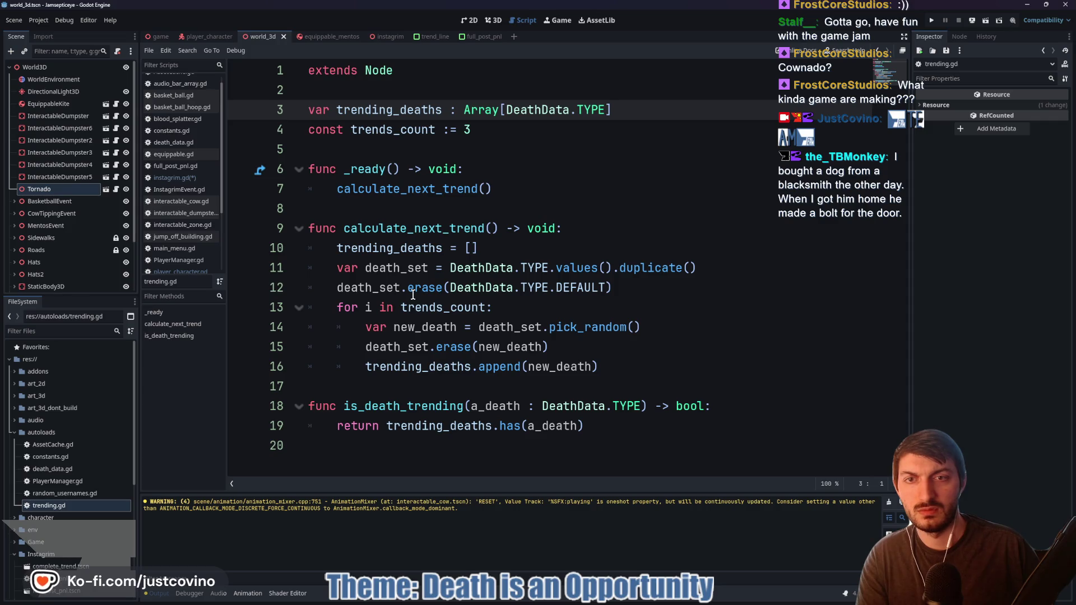
key(alt+Left)
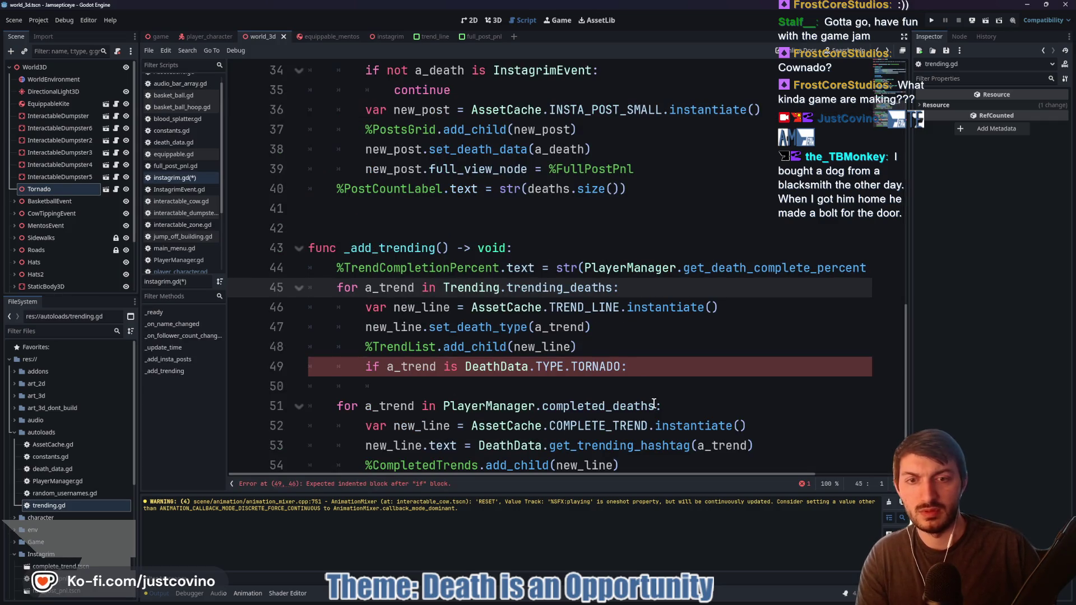
Delete the unfinished TORNADO check on line 49 of instagrim.gd and save the script
drag(632, 370, 275, 370)
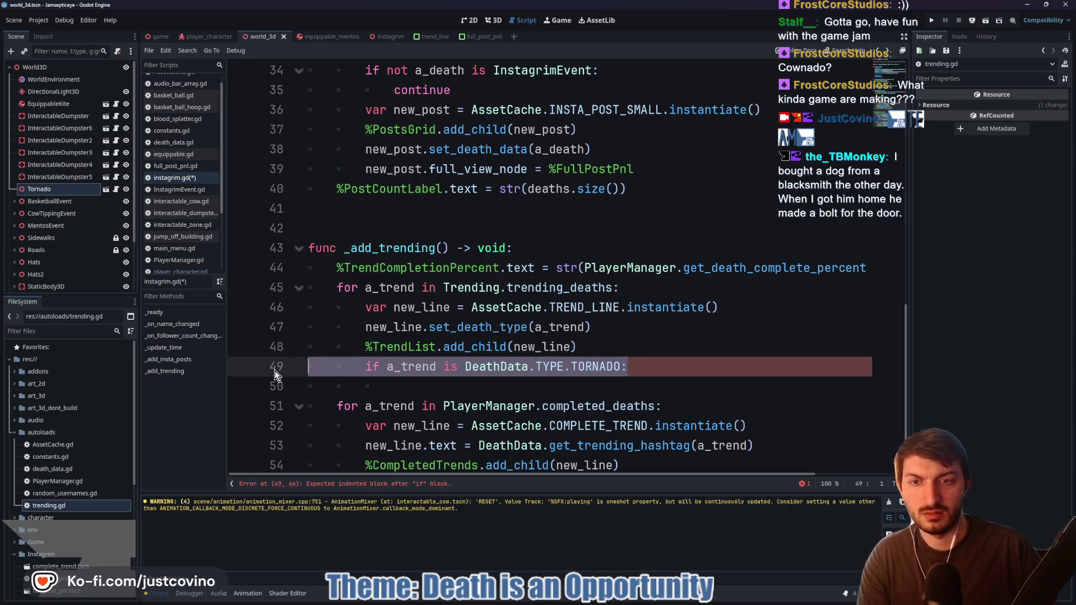
key(BackSpace)
key(BackSpace)
double_click(285, 367)
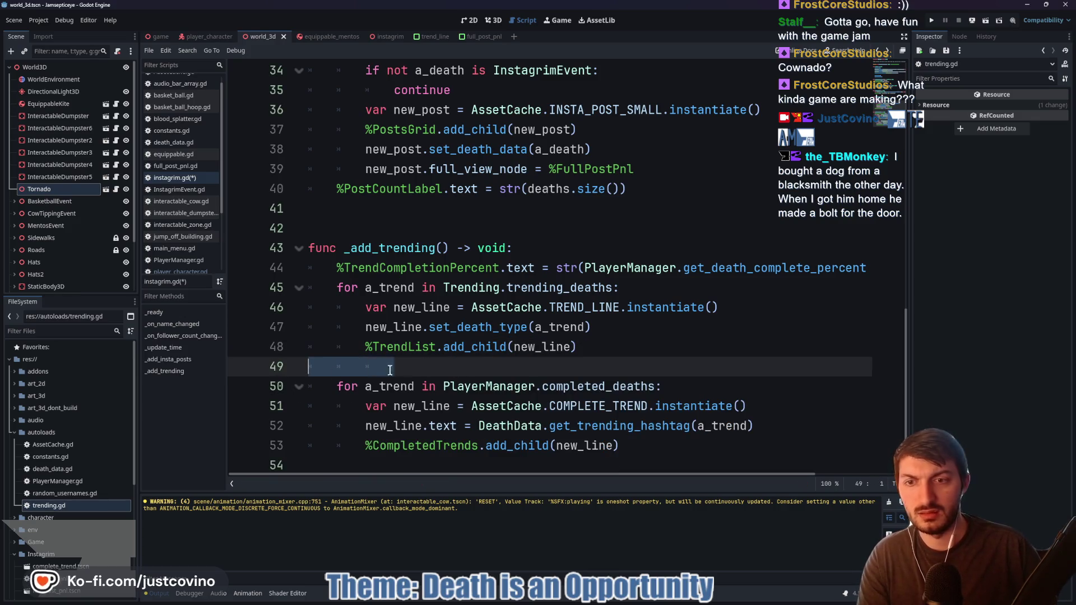
key(BackSpace)
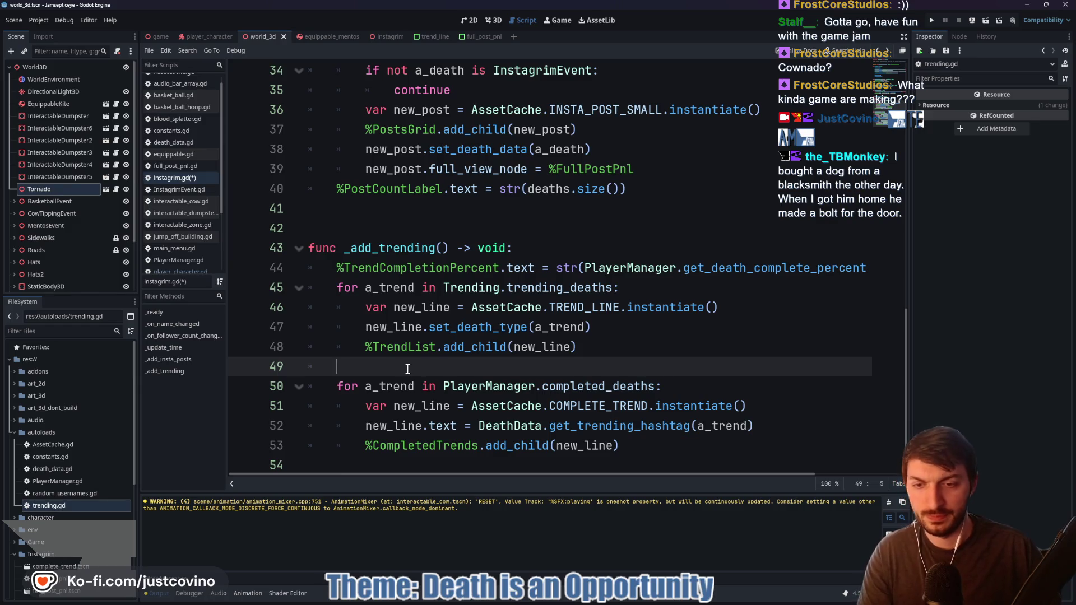
key(ctrl+s)
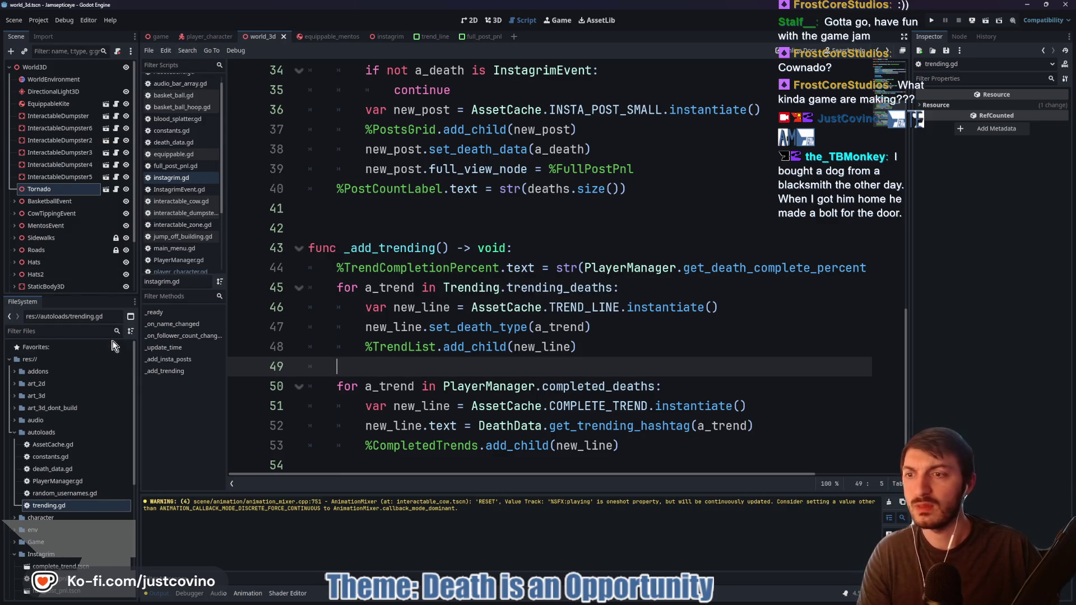
Open trending.gd and place the cursor at the end of the pick_random line
click(57, 505)
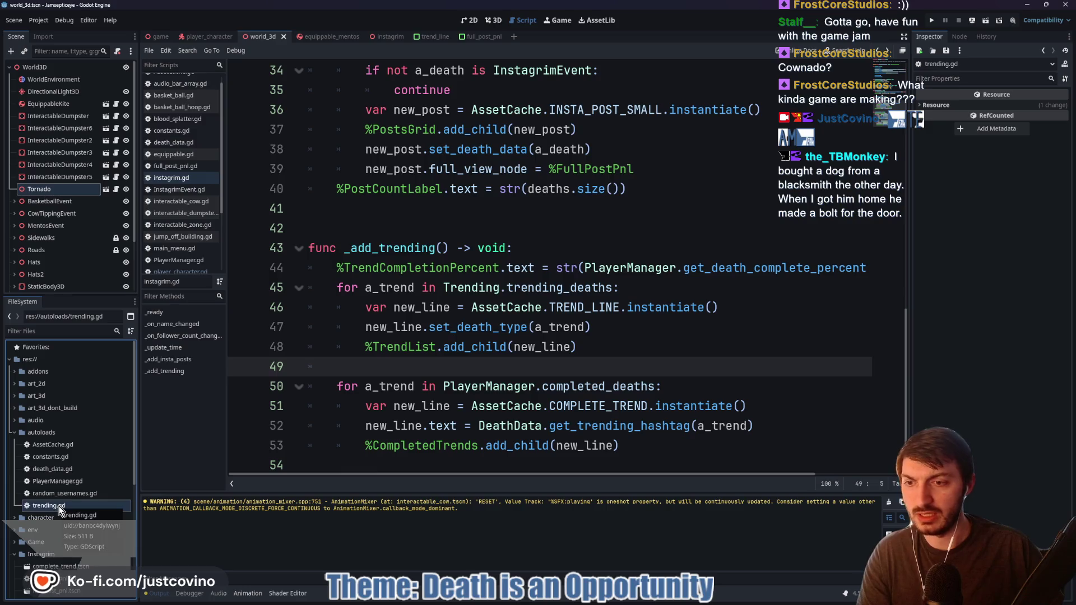
double_click(58, 506)
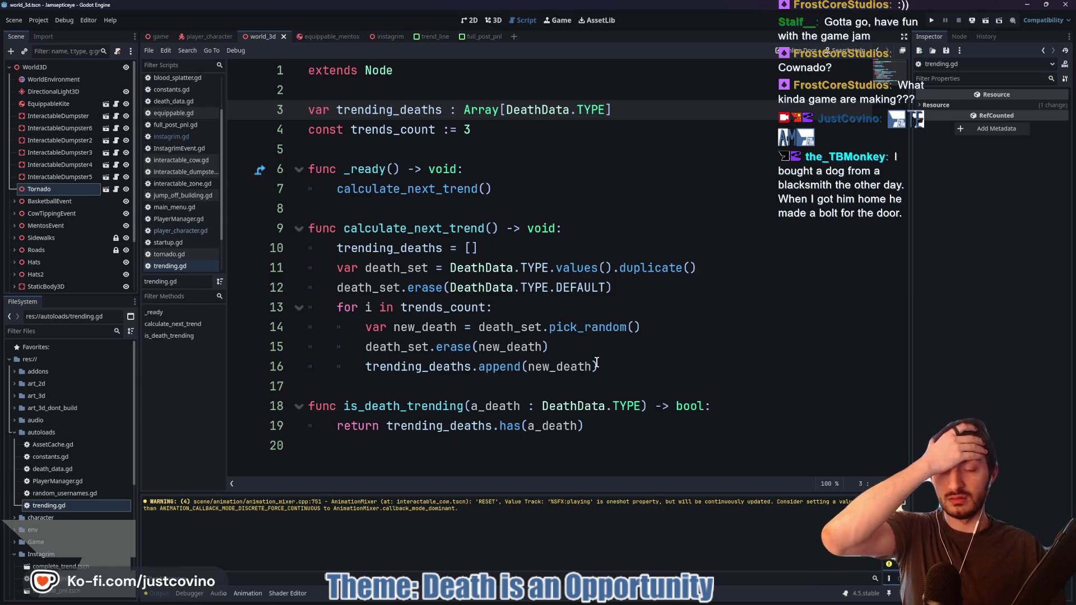
click(651, 327)
Add an 'if new_death = DeathData.TYPE.TORNADO:' check after the random pick line
key(Return)
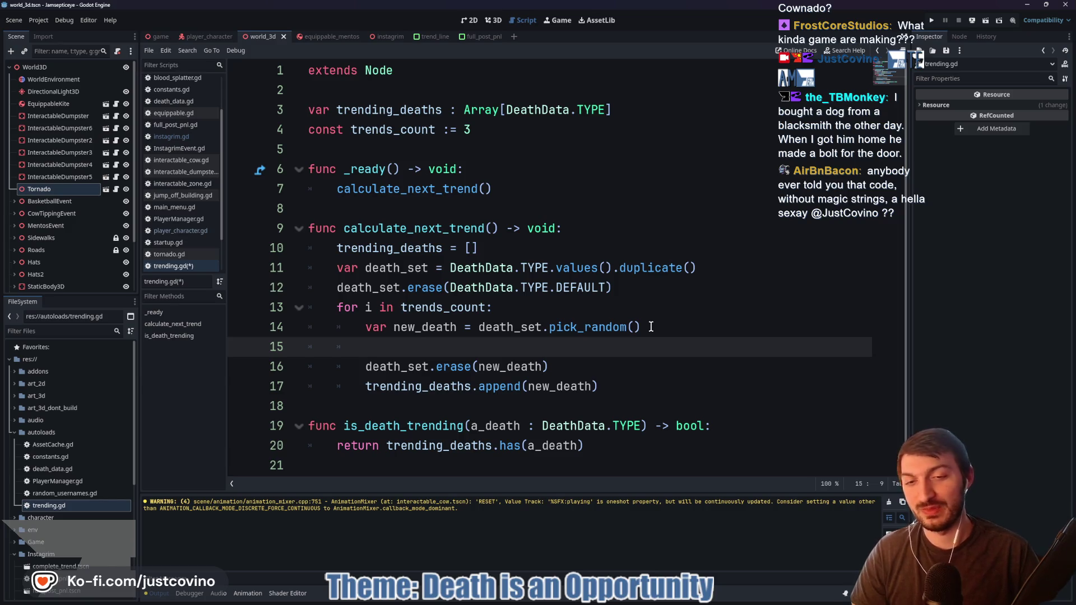
text(if)
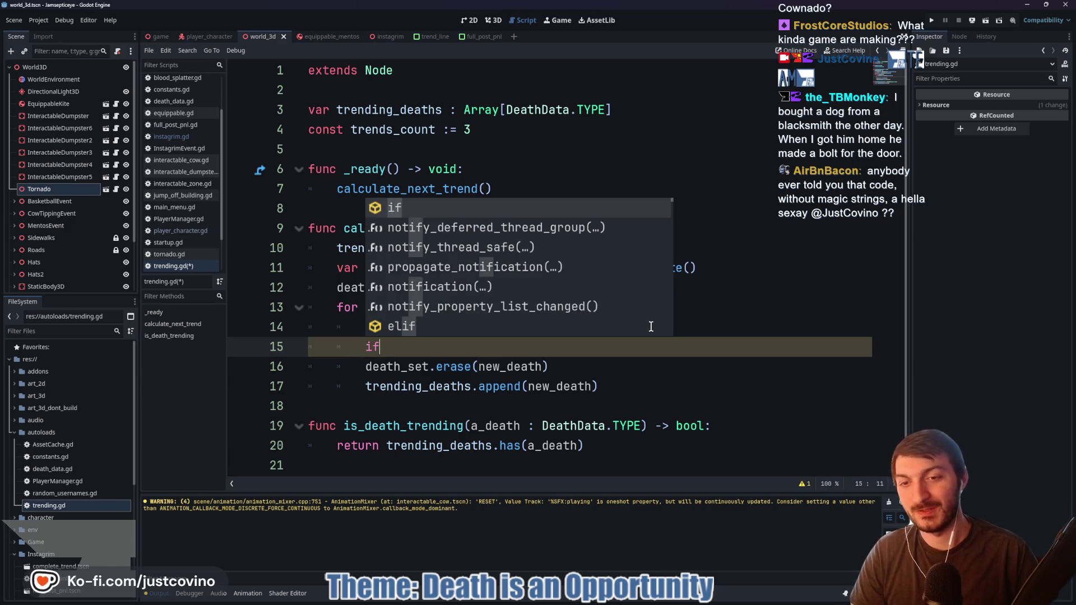
text( death)
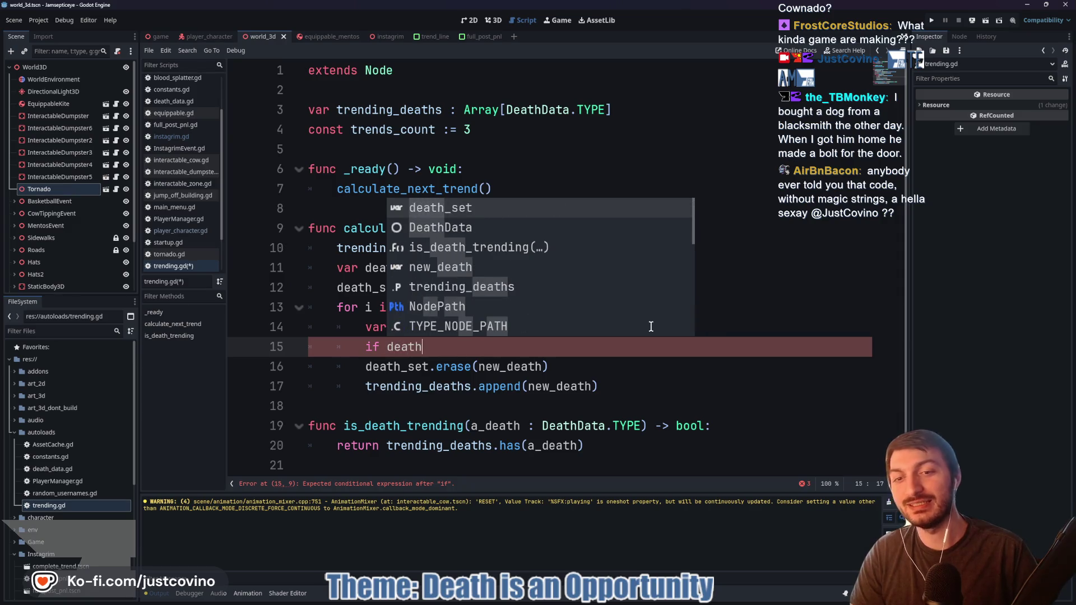
key(Return)
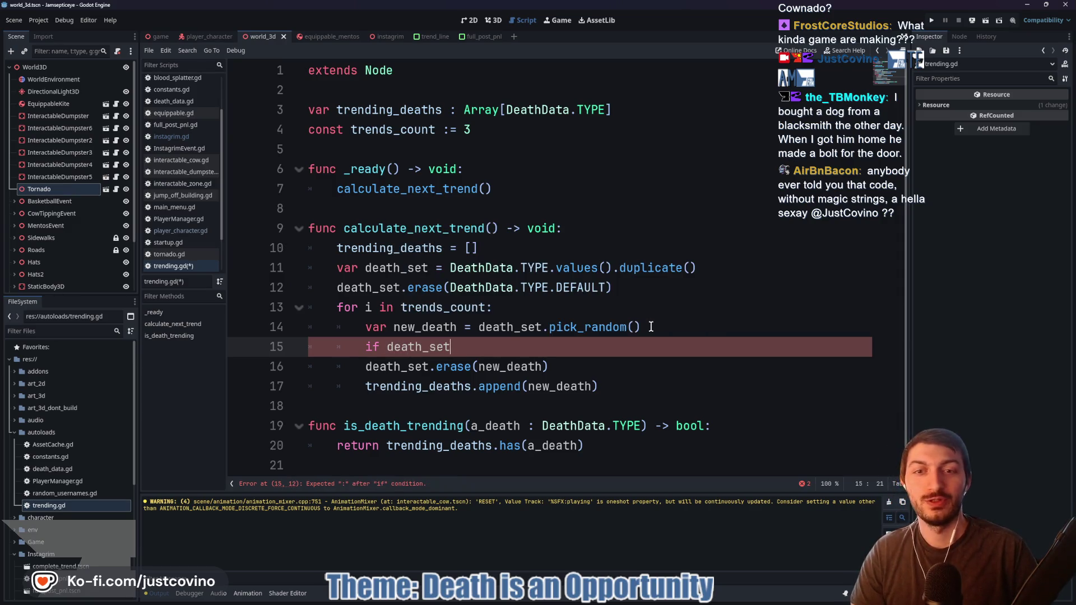
text( = )
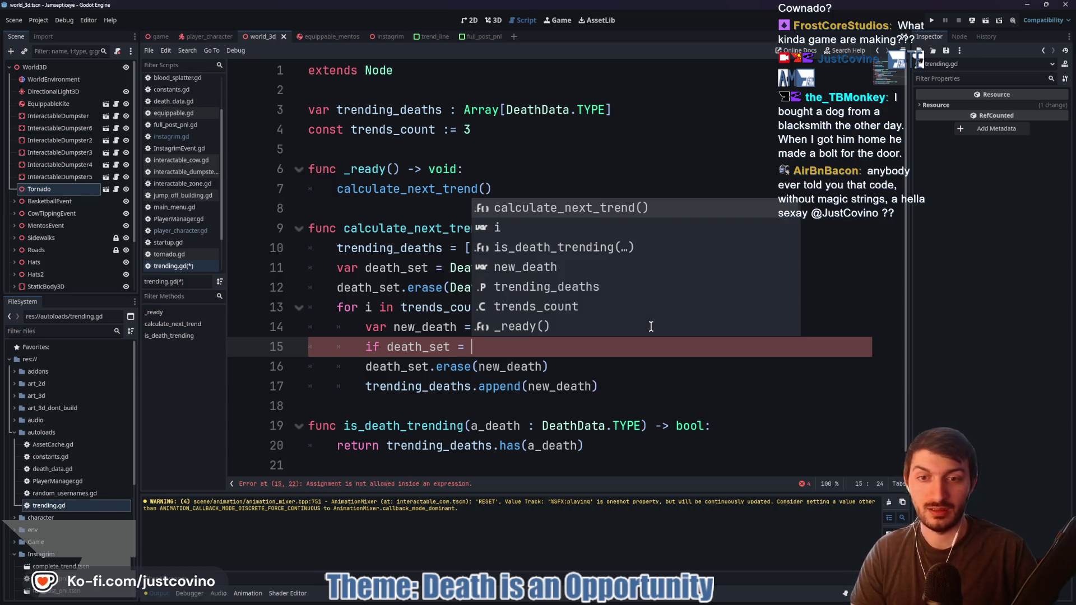
text(D)
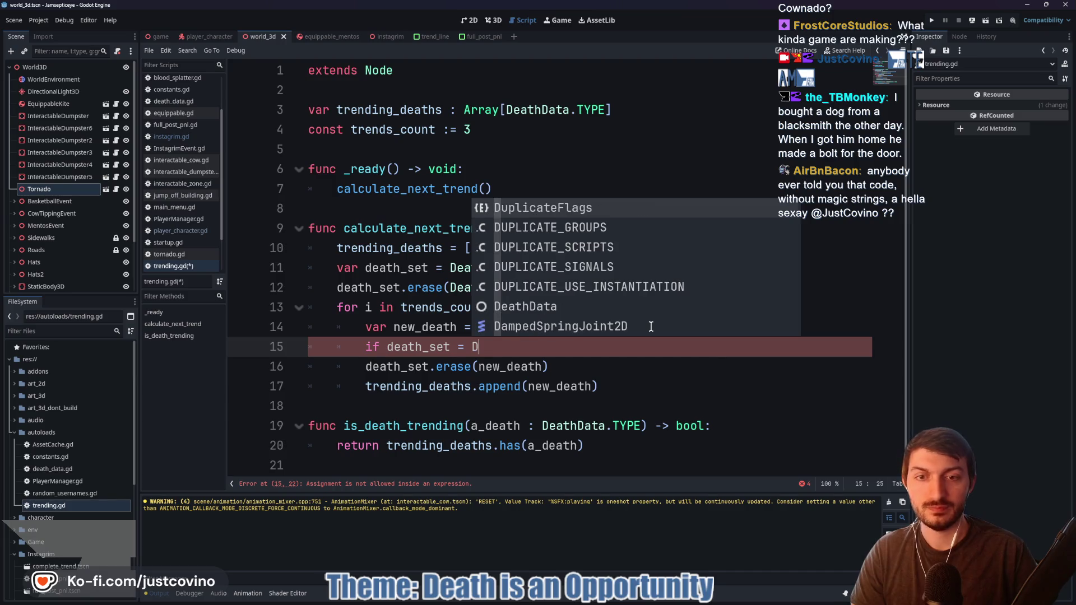
text(eathData.TY)
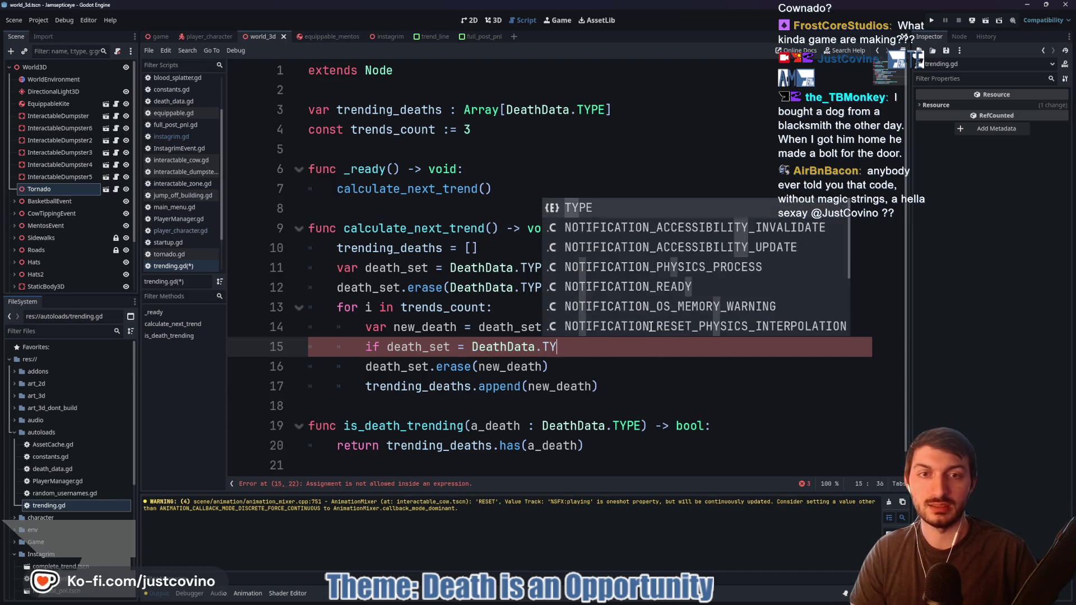
text(PE.TO)
key(Return)
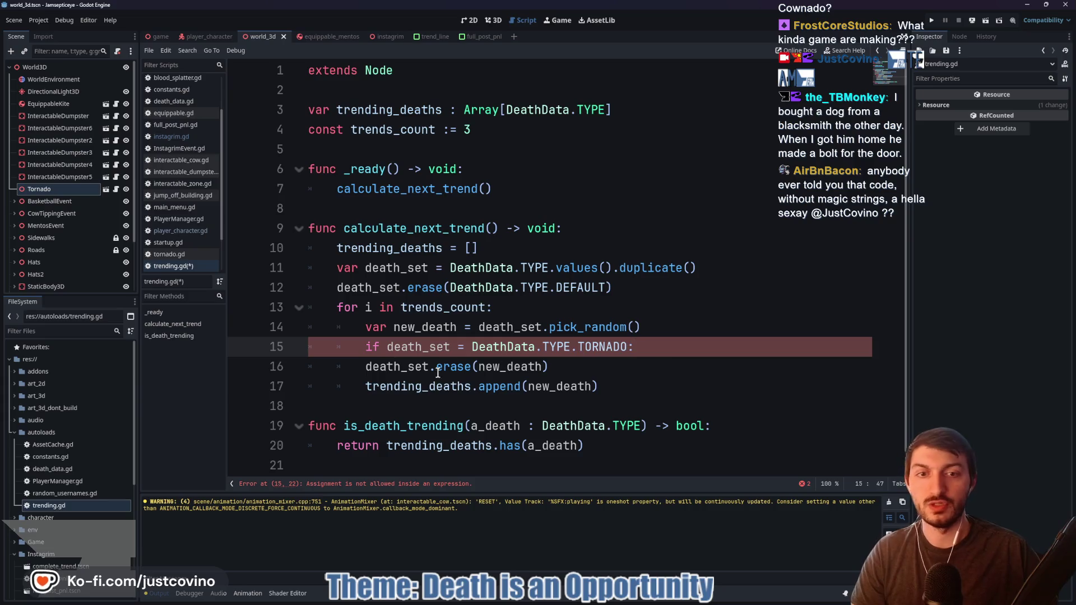
drag(452, 347, 387, 347)
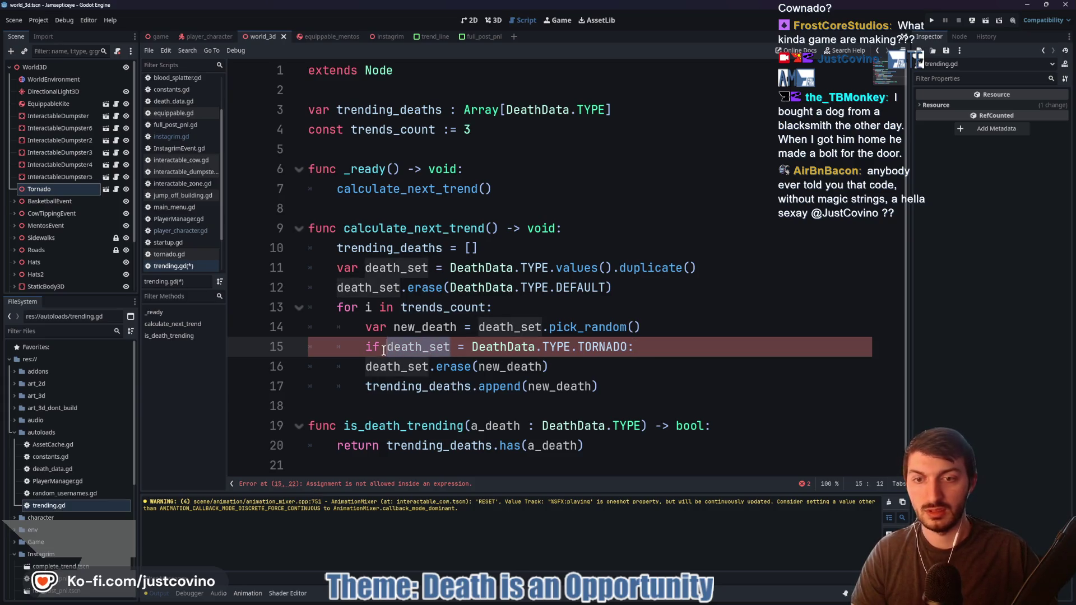
text(new)
key(Return)
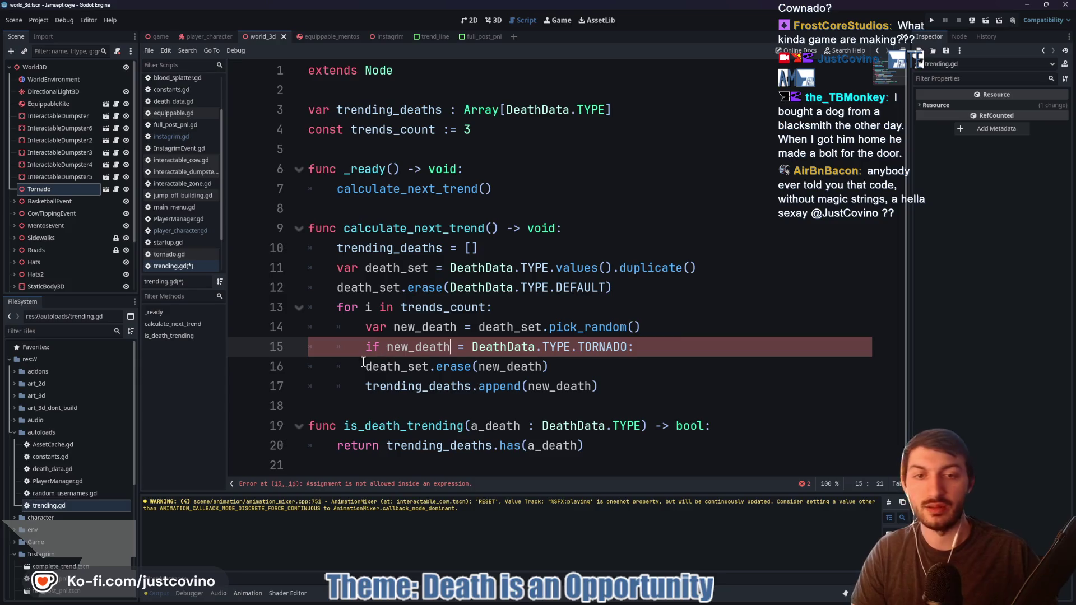
click(679, 346)
Call spawn_tornadoes() inside the TORNADO check
key(Return)
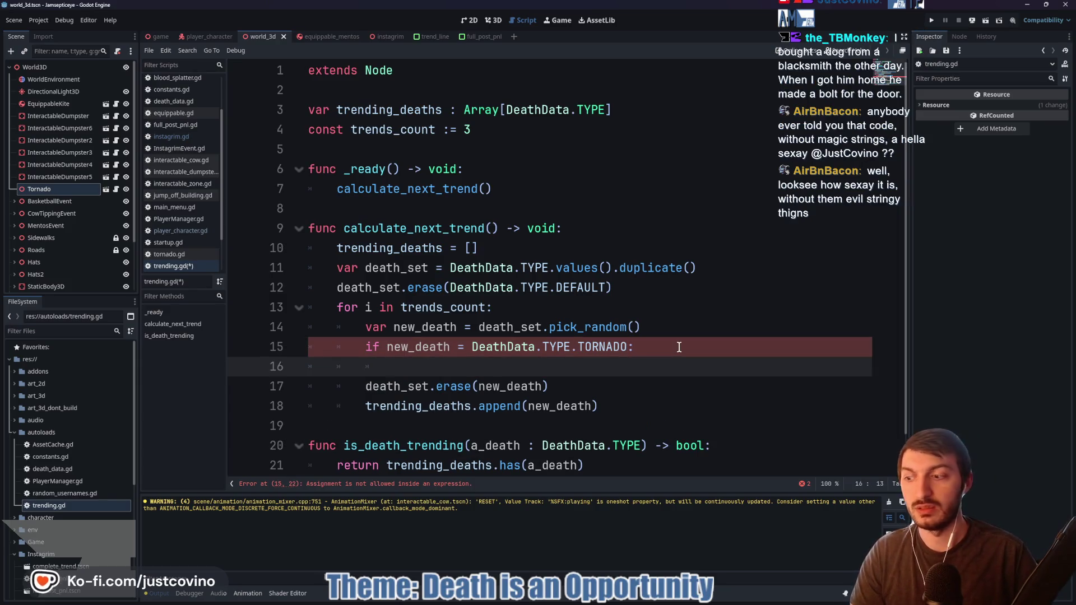
text(spawn_tornado)
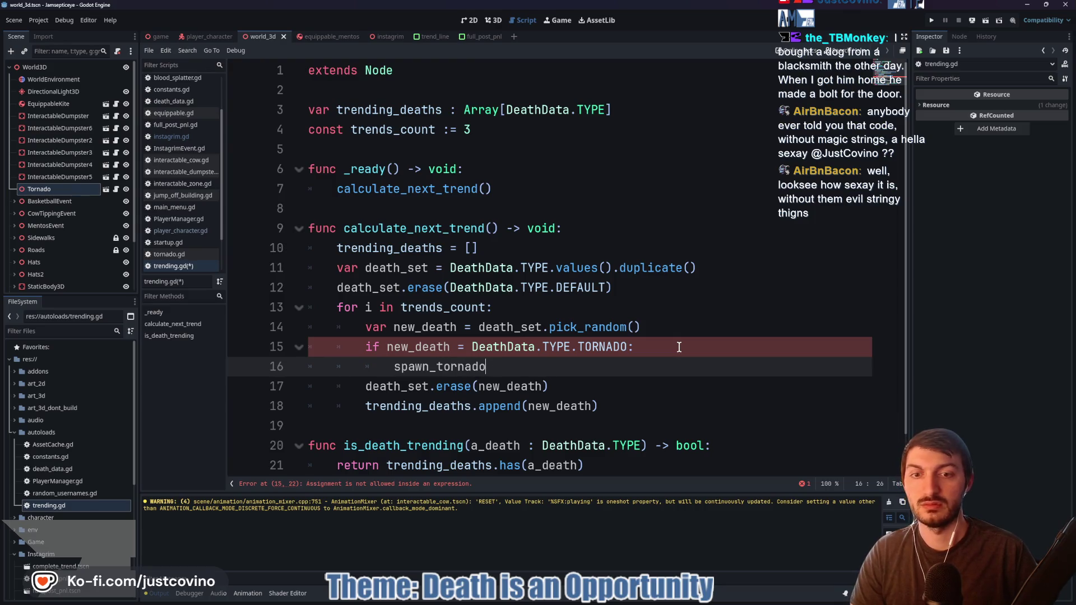
text(es())
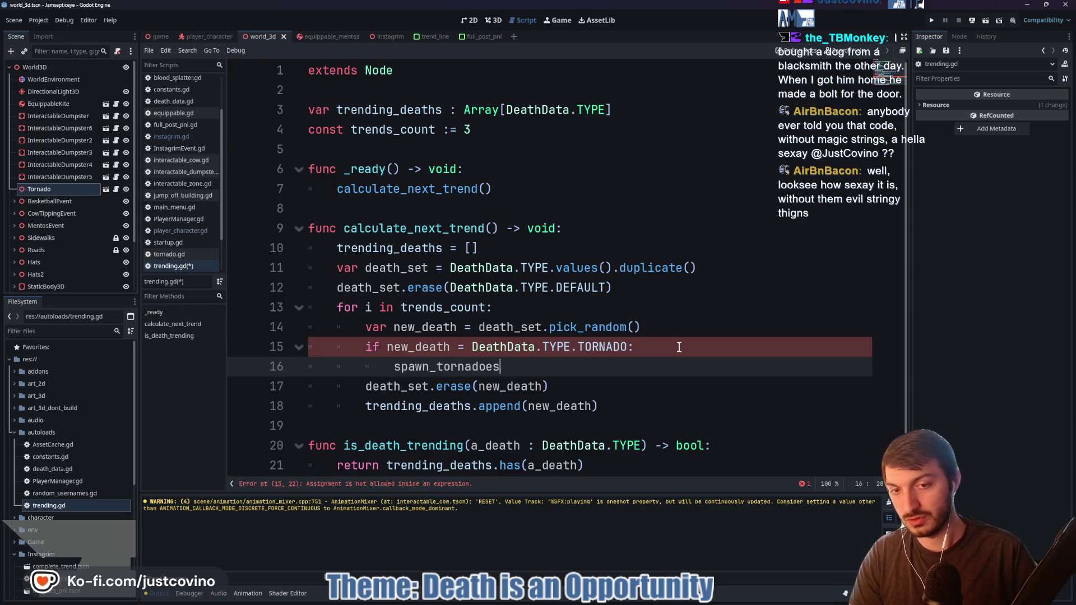
scroll(583, 344, down, 1)
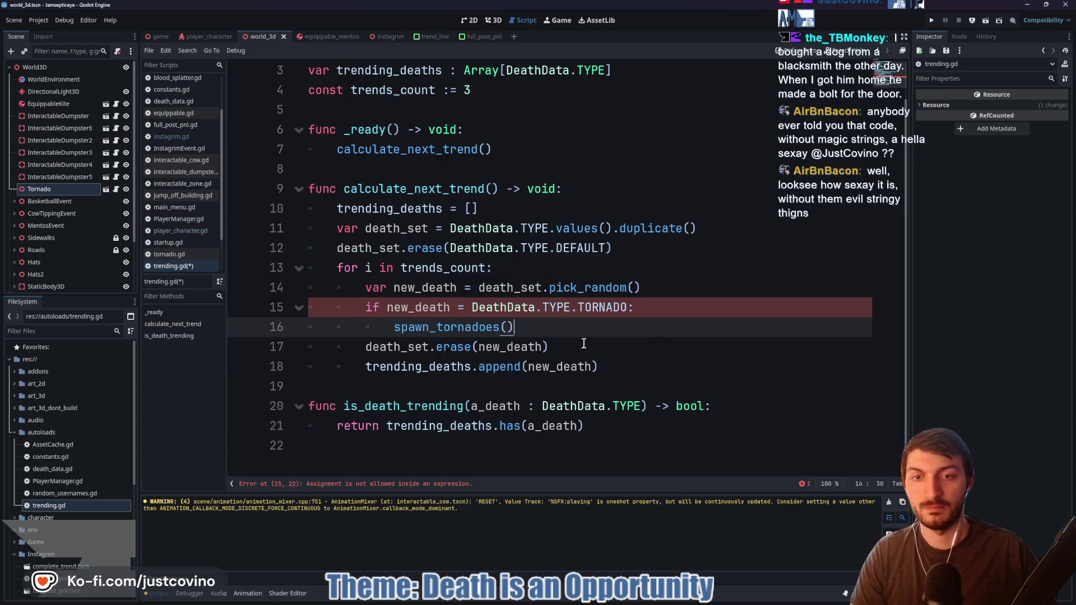
Start a new 'func spawn' declaration at the end of trending.gd
click(373, 461)
key(Return)
text(func)
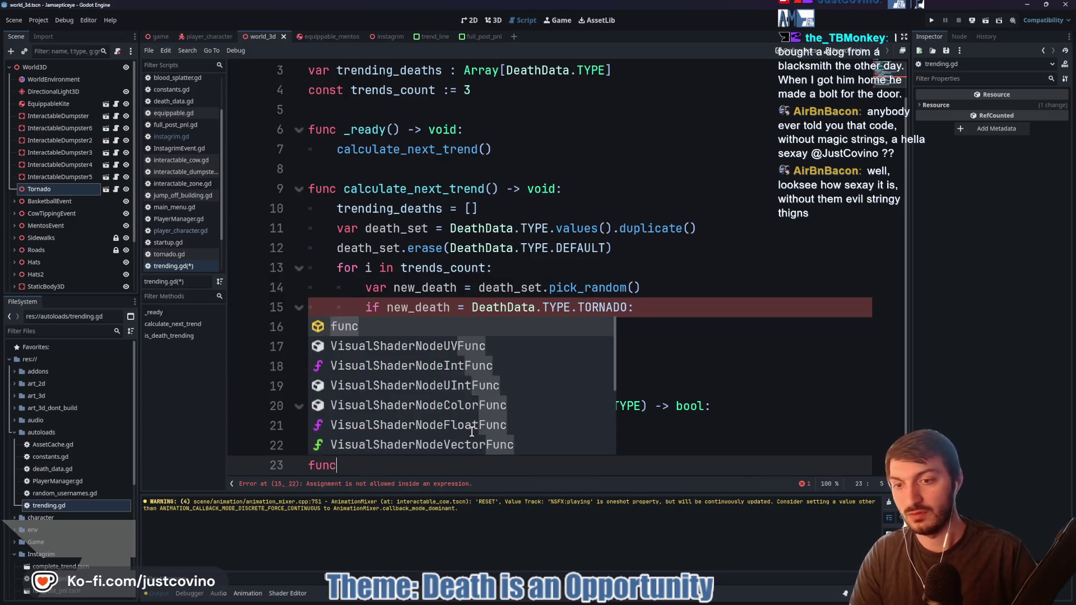
text( spawn_)
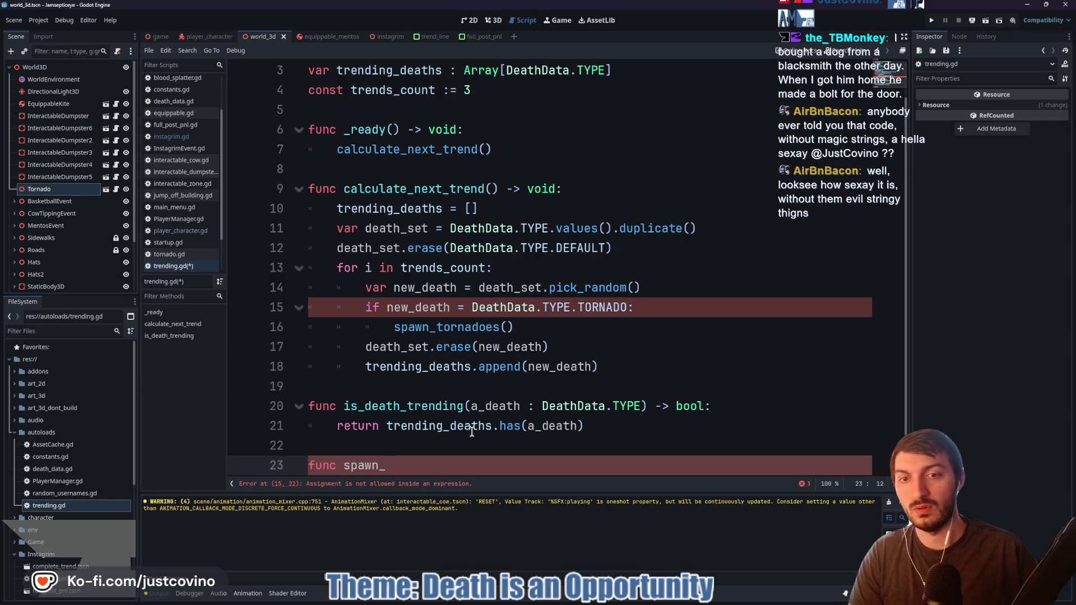
Remove the TORNADO condition and its spawn_tornadoes() call from the loop
drag(641, 308, 327, 305)
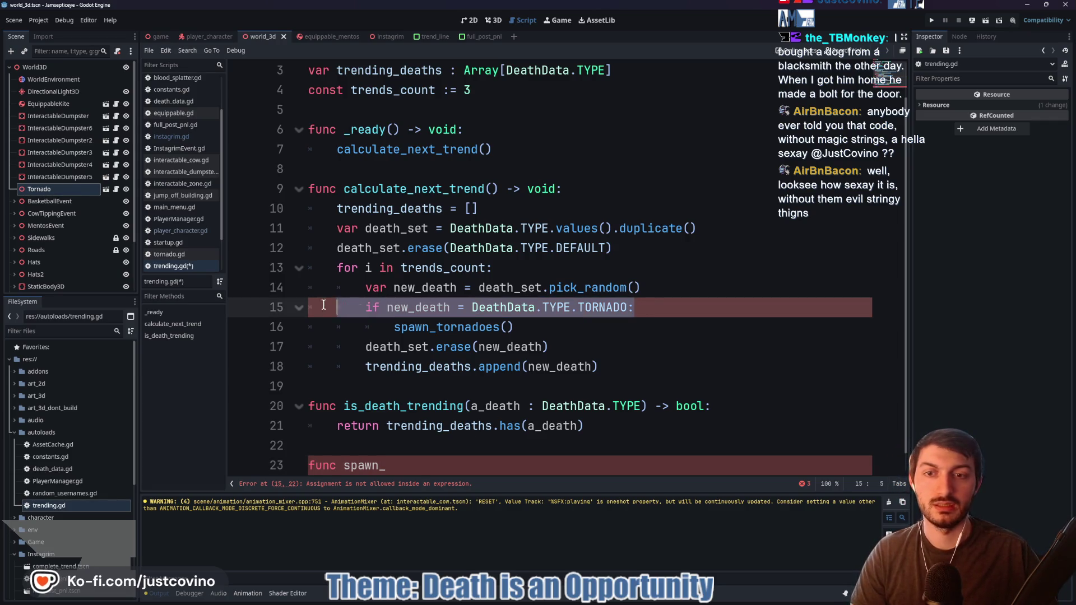
key(BackSpace)
key(BackSpace)
key(BackSpace)
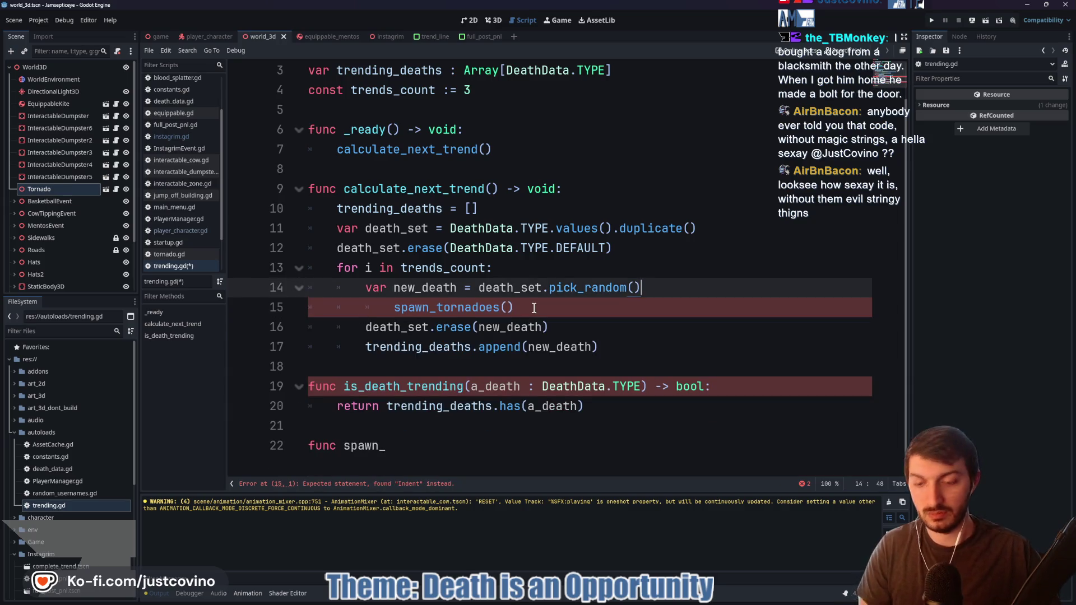
key(ctrl+z)
drag(518, 327, 307, 308)
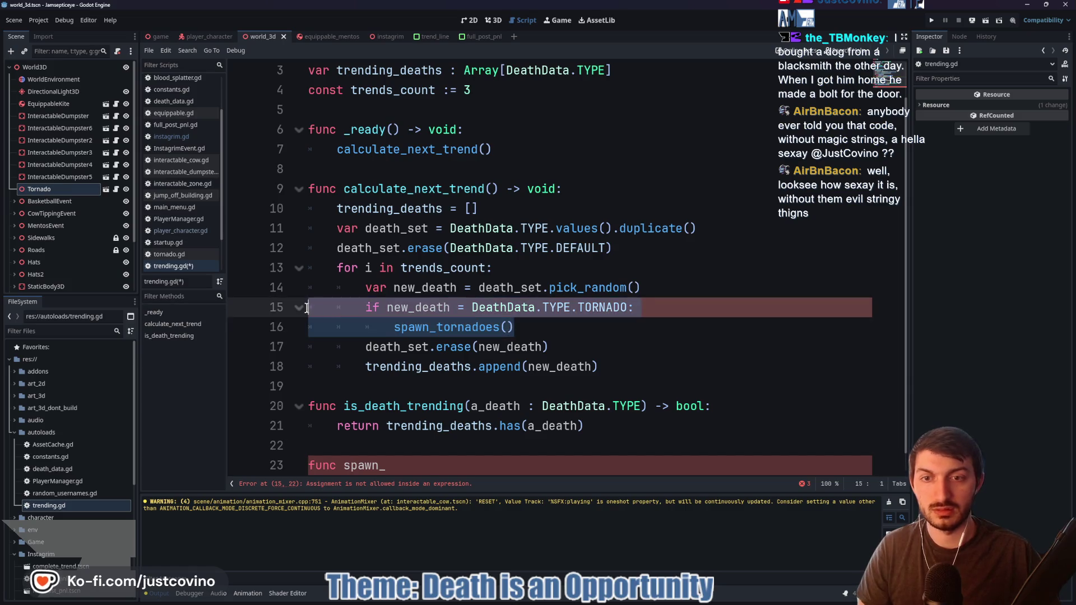
key(BackSpace)
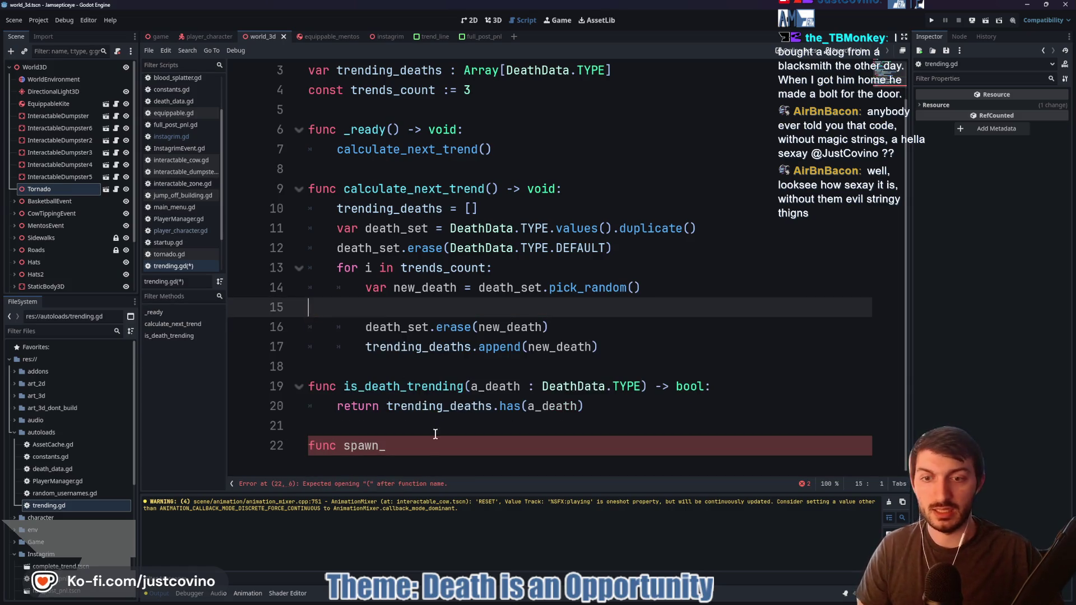
Complete the signature as spawn_death_events(_type: DeathData.TYPE) -> void: with a new body line
click(413, 446)
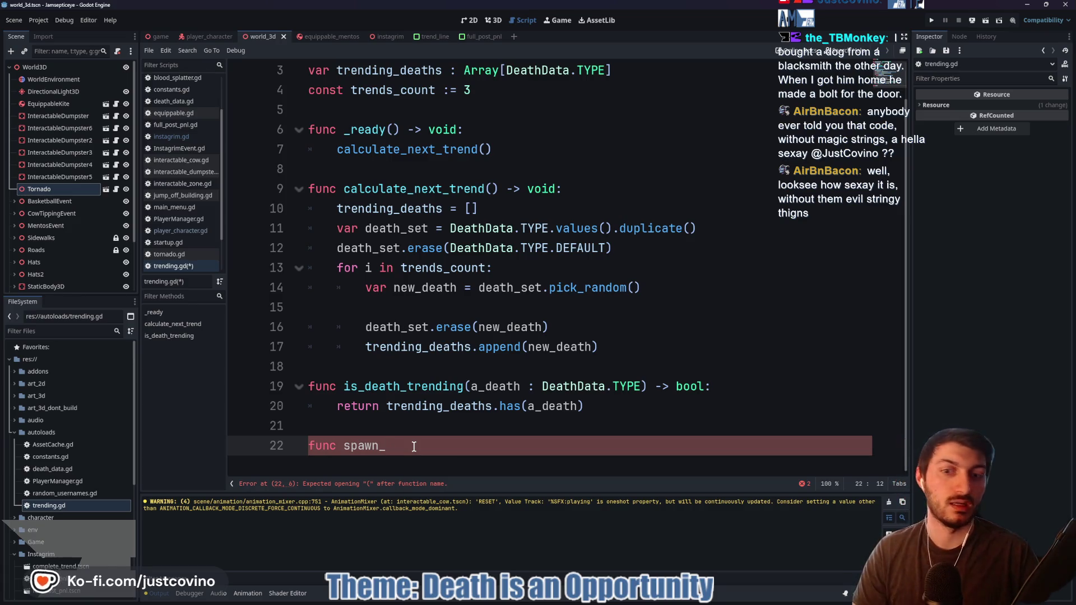
text(death_events)
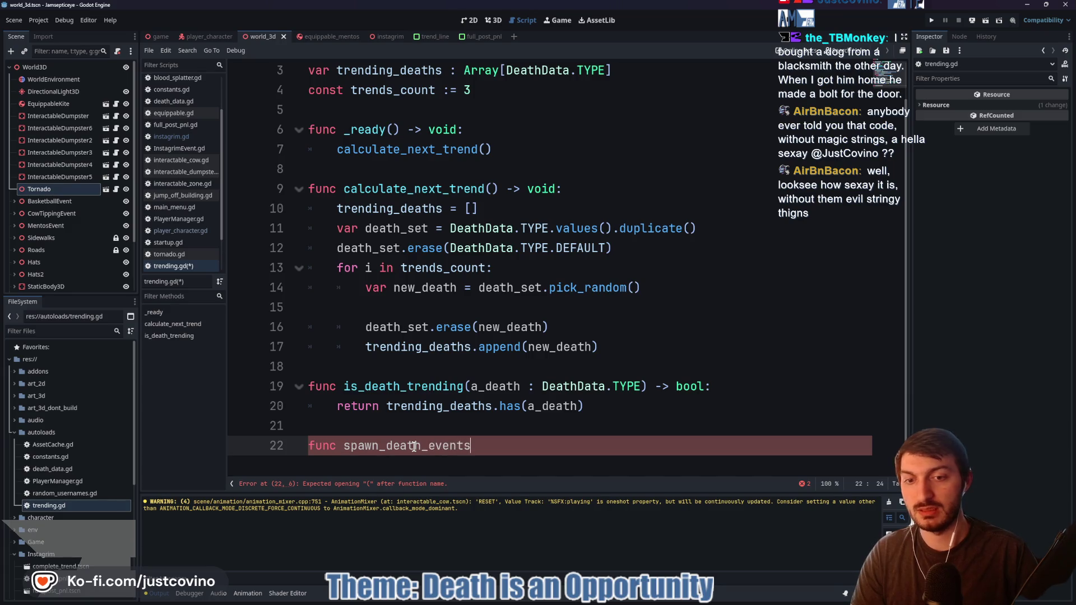
text(D)
text(thD)
text(t)
key(BackSpace)
key(BackSpace)
key(BackSpace)
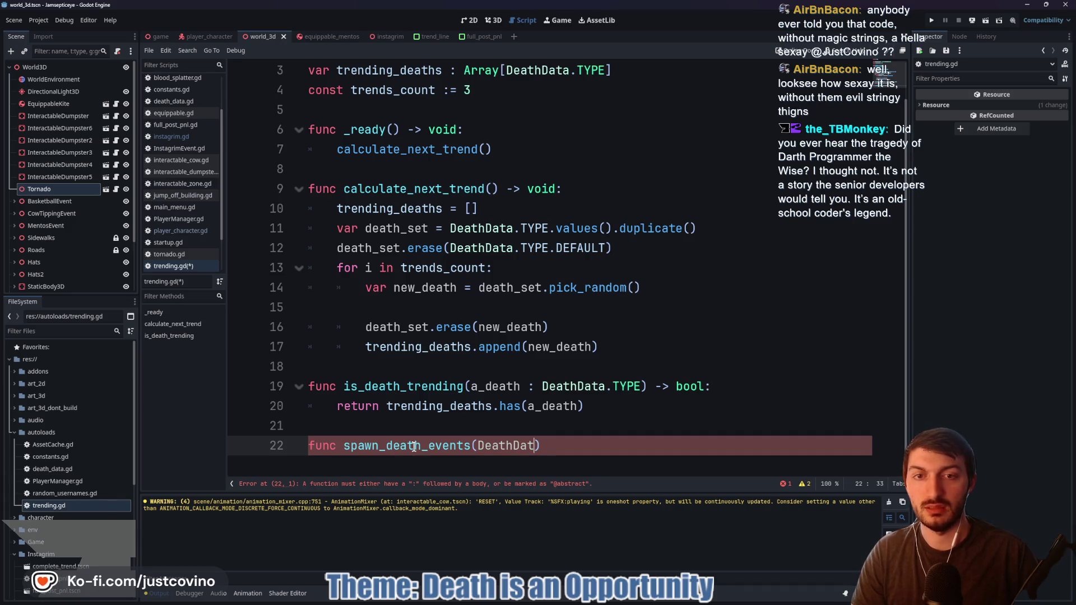
text(_type)
text(: DeathDa)
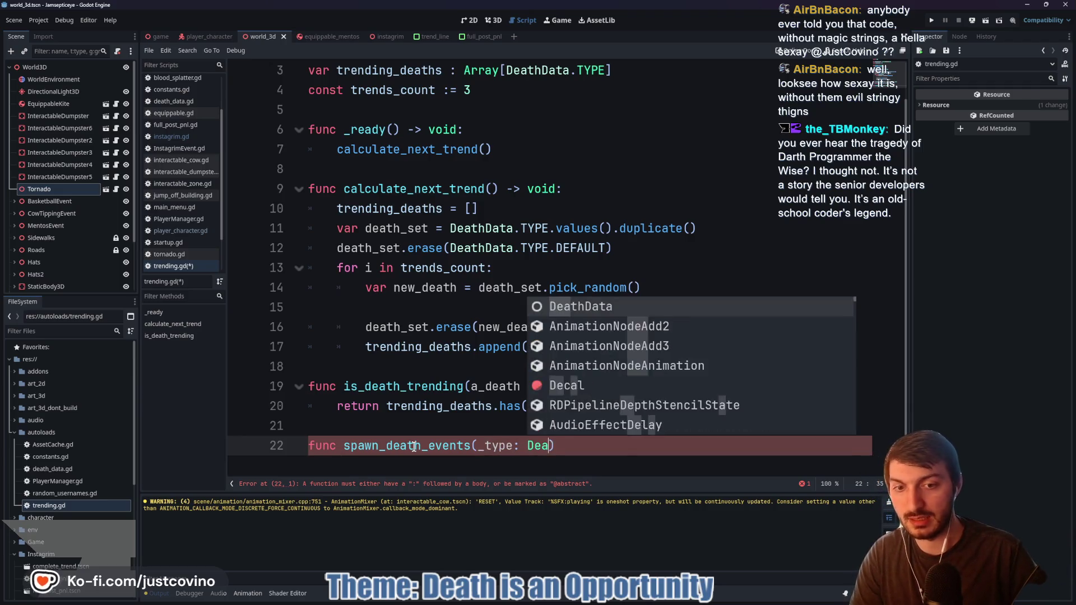
text(ta.TYE)
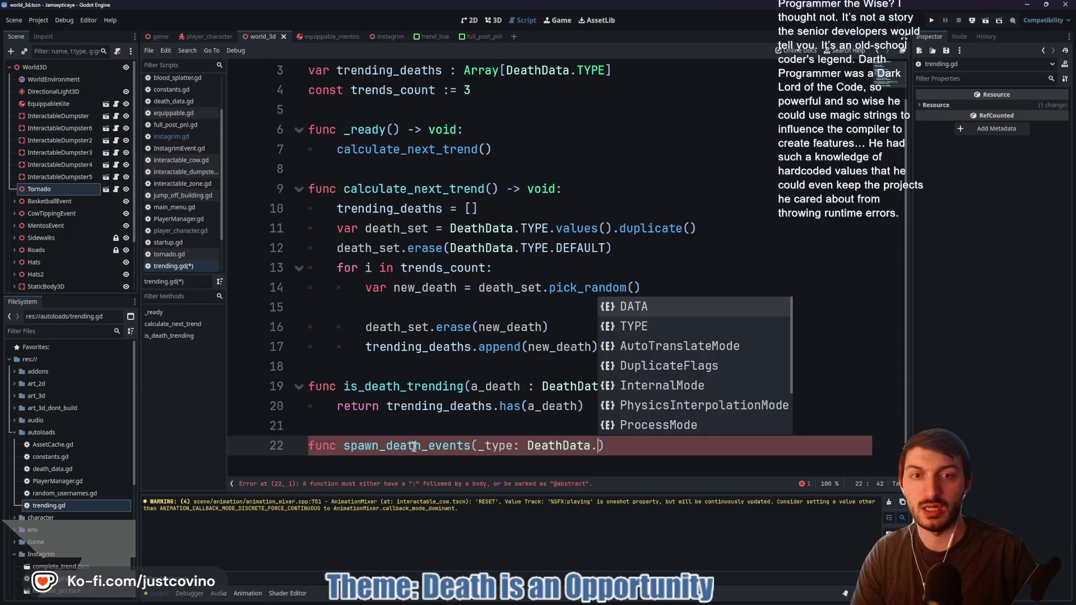
key(Return)
click(663, 444)
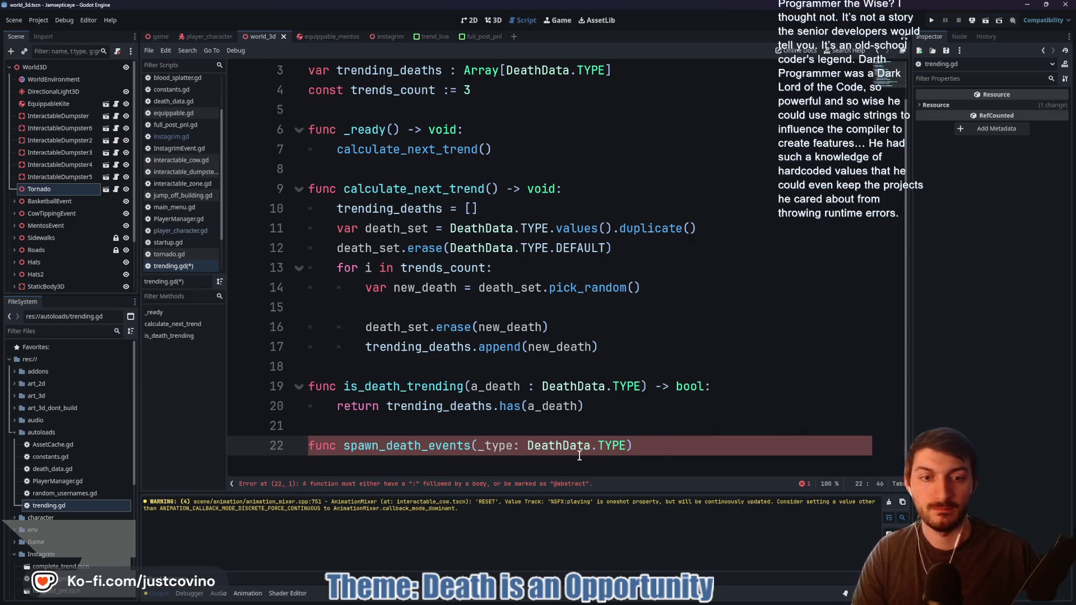
text( -> void:)
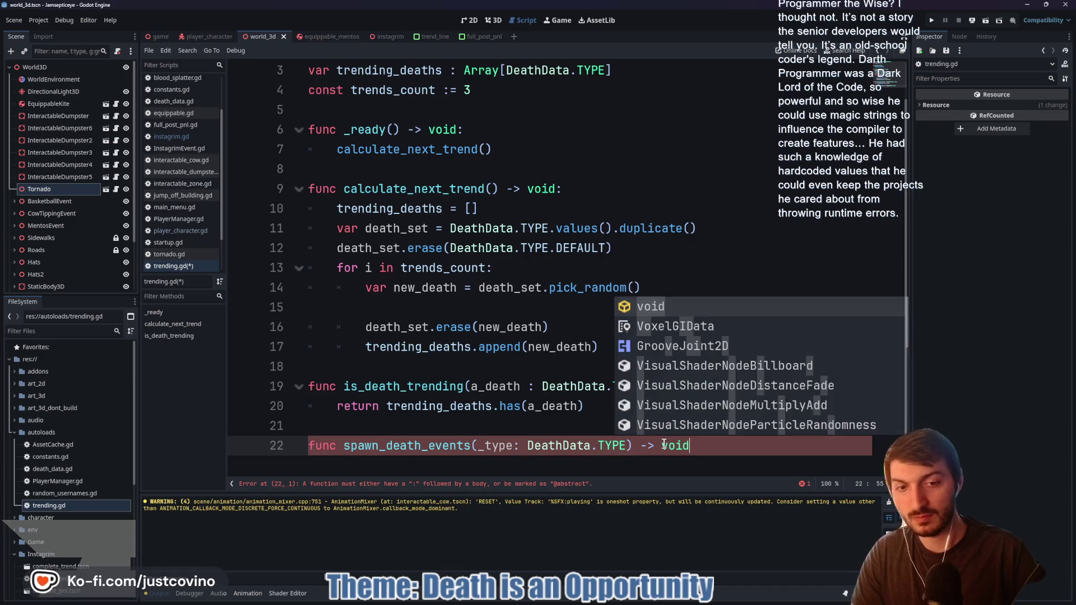
key(Return)
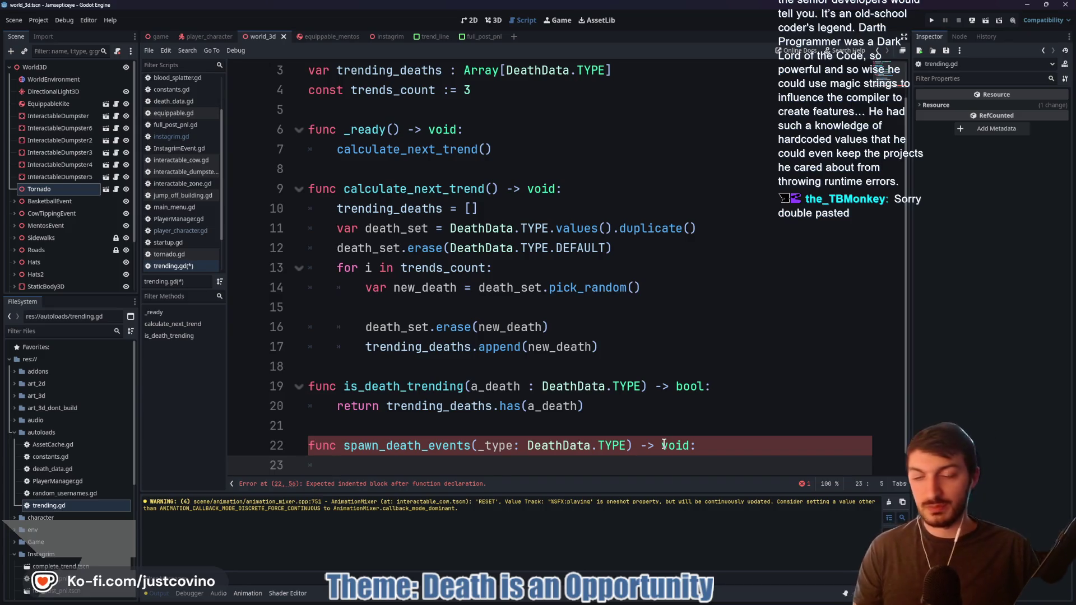
Add a 'match _type:' block with a DeathData.TYPE.TORNADO: branch
text(mat)
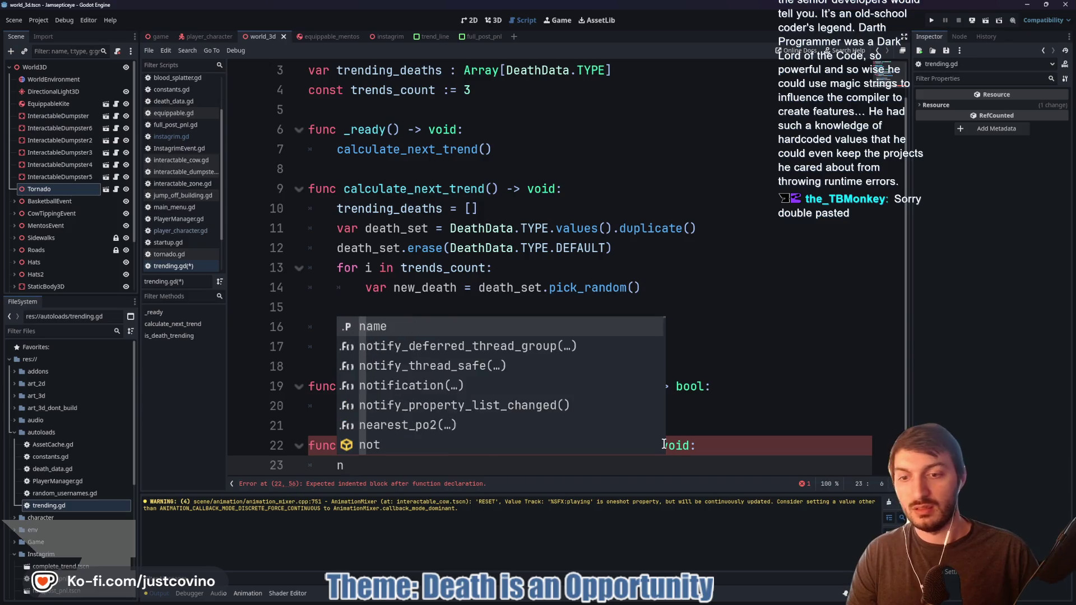
key(Return)
text(_typ)
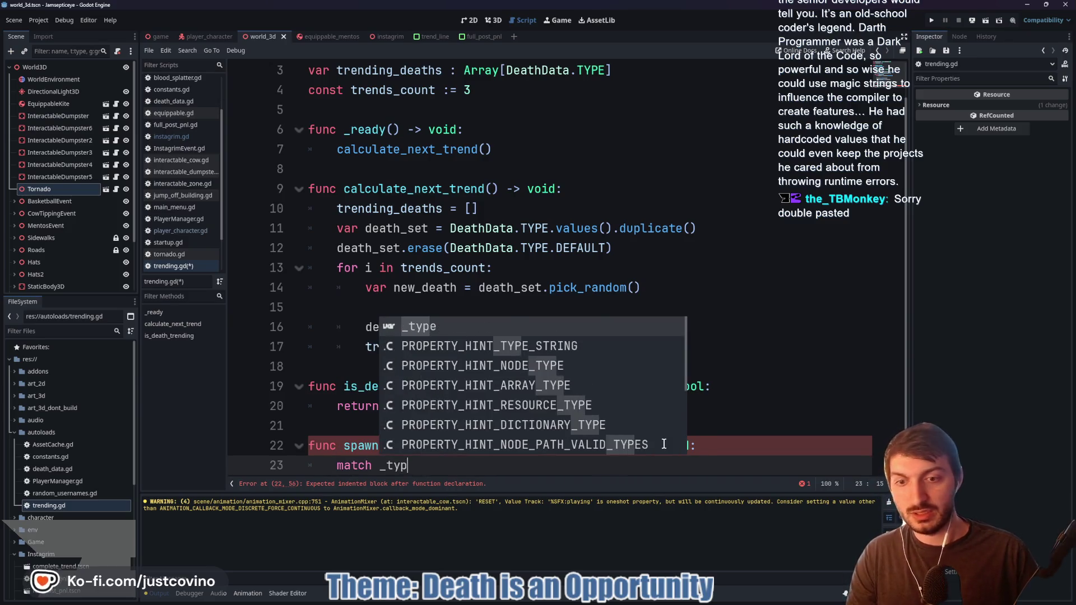
text(e:)
key(Return)
text(D)
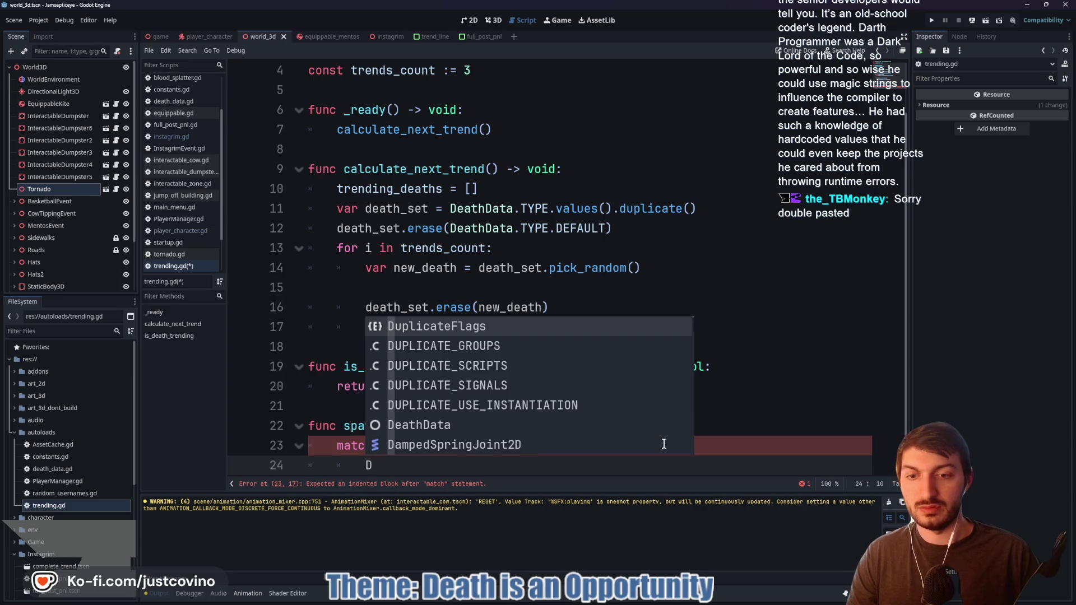
text(eathData.TYPE.TOR)
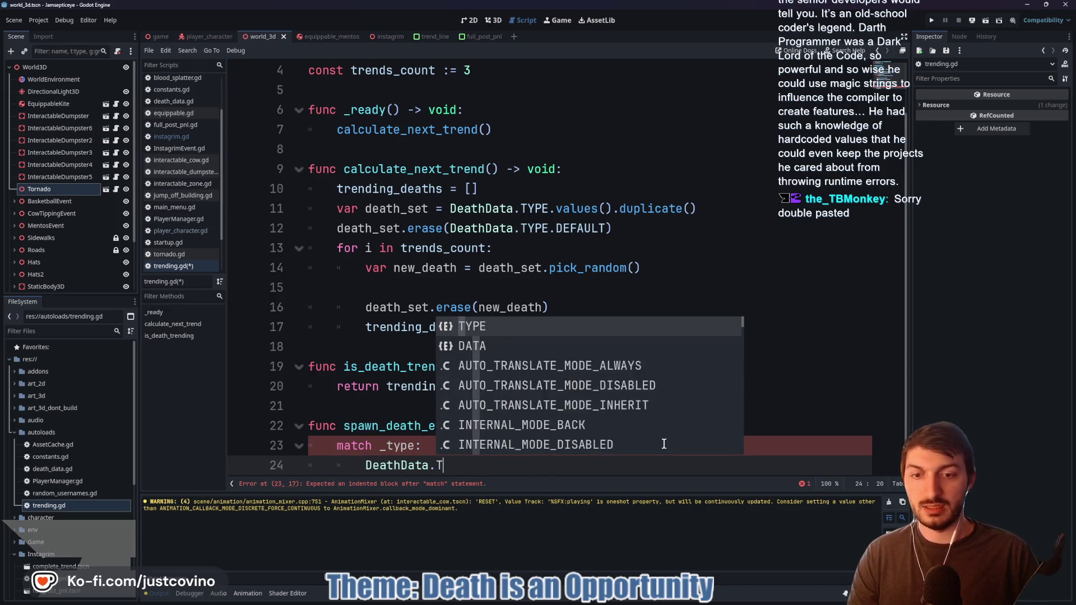
key(Return)
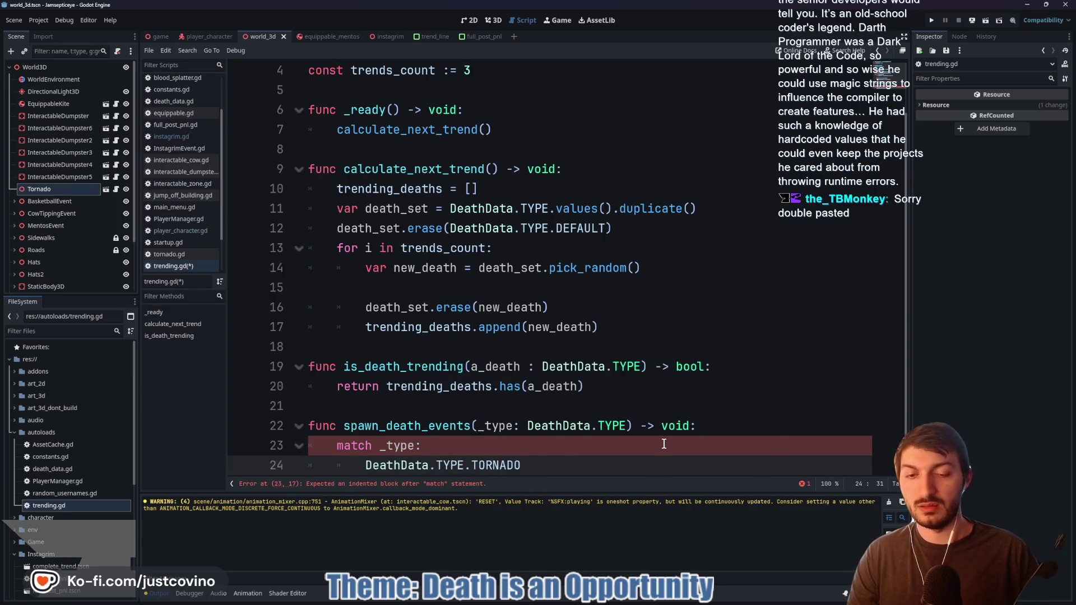
text(:)
key(Return)
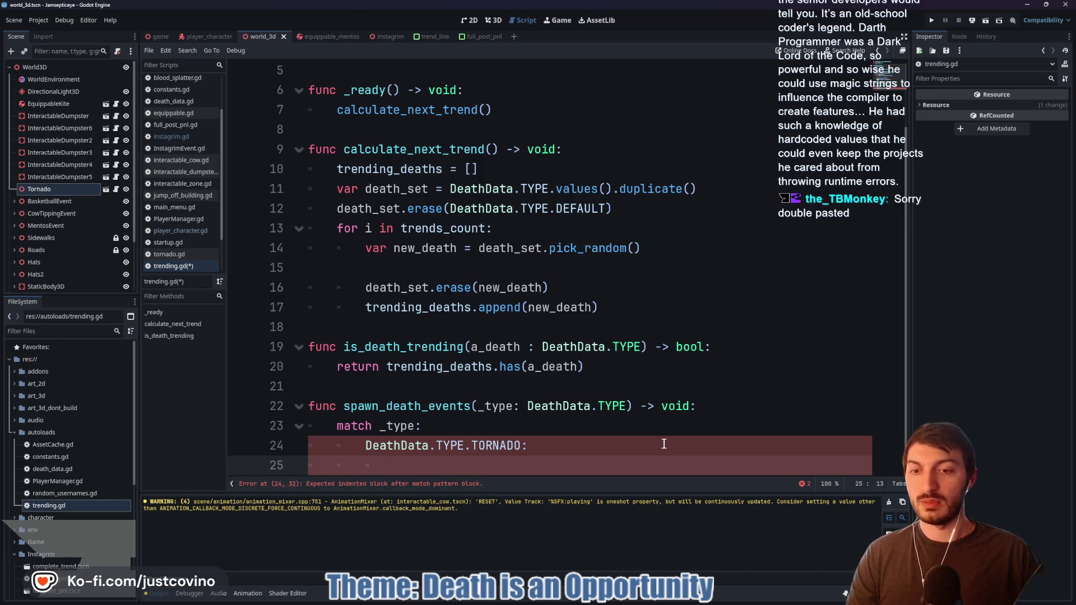
Begin the TORNADO branch body with a get_tree().get call
text(get_tree().get)
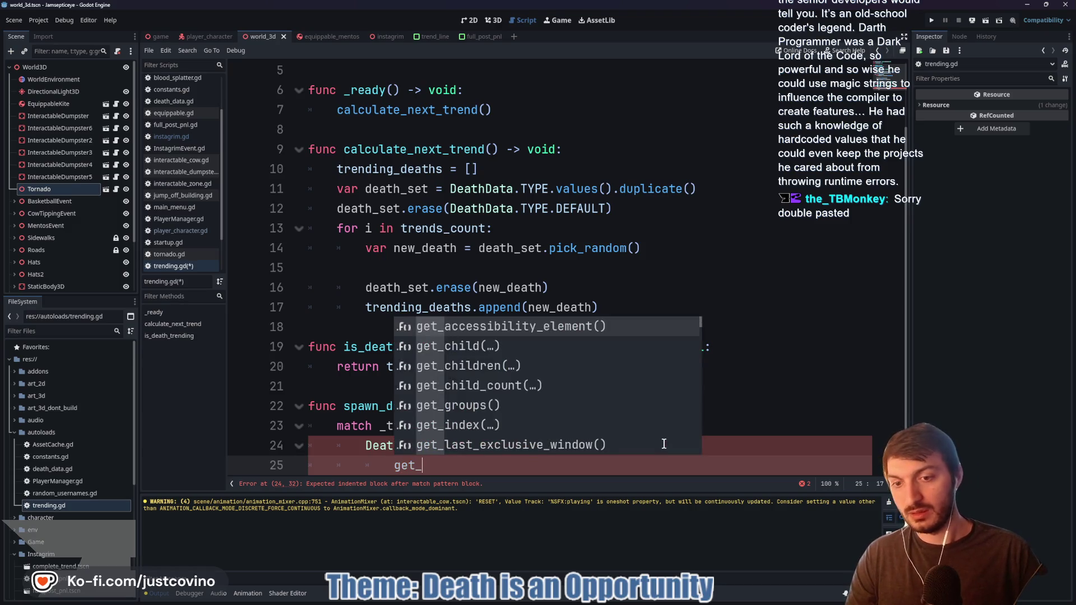
text(_node)
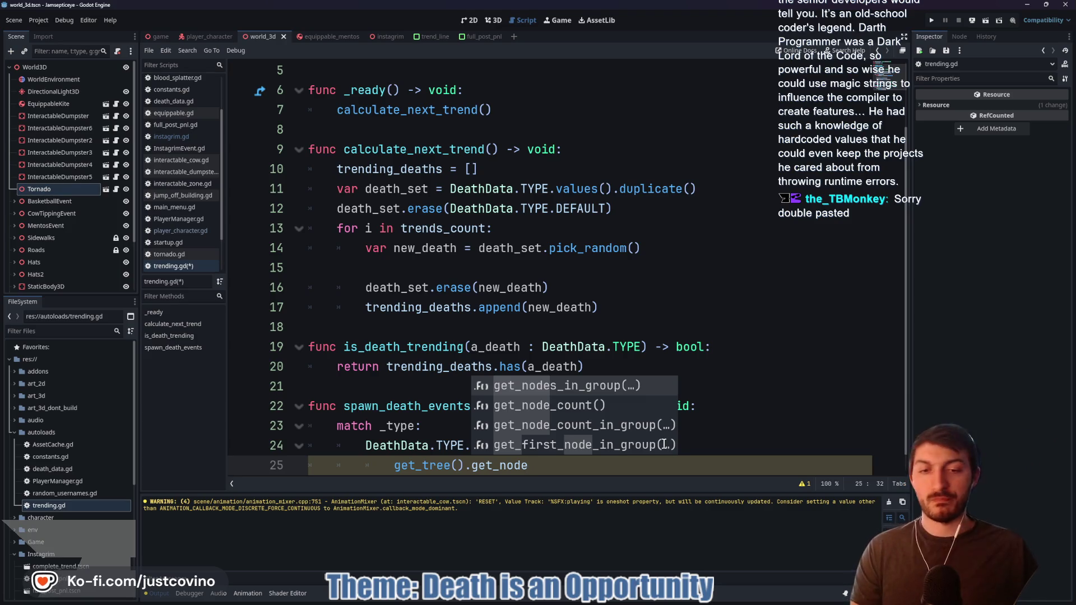
key(Down)
key(Down)
key(Down)
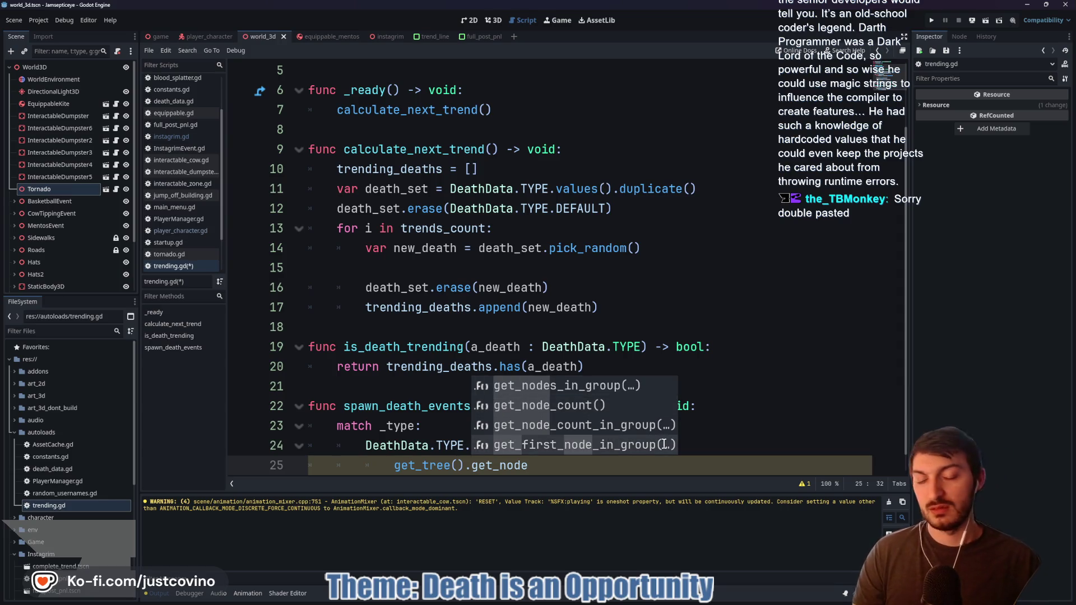
key(BackSpace)
key(BackSpace)
key(BackSpace)
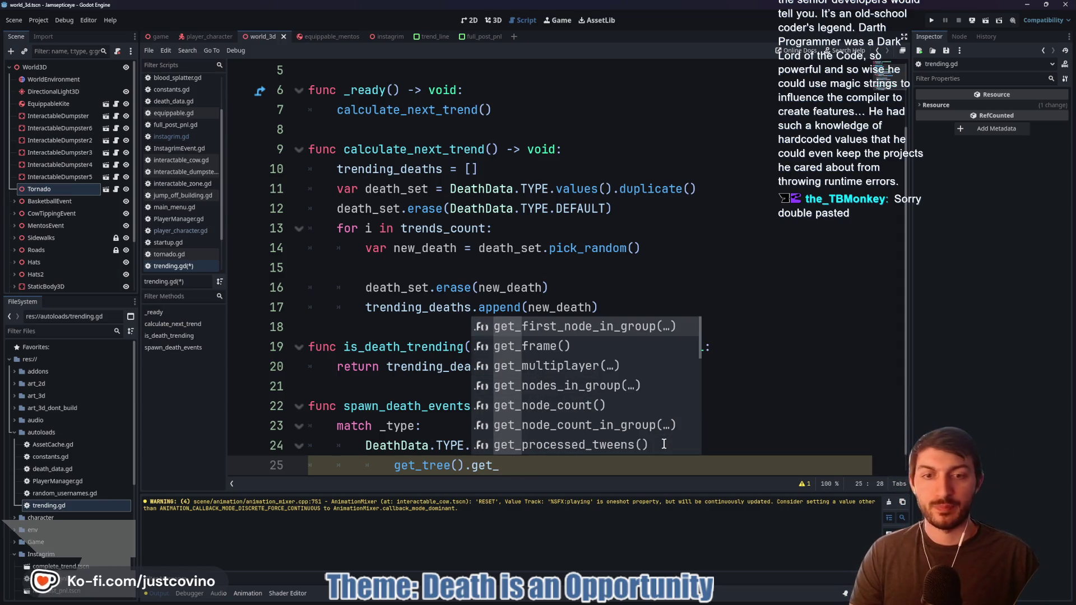
key(BackSpace)
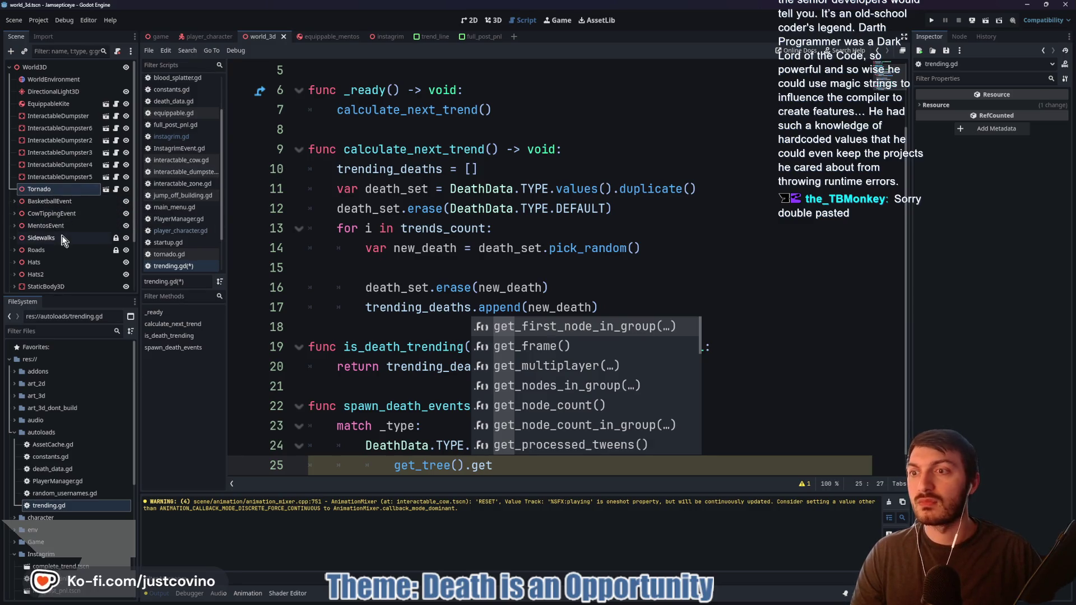
Add a Node3D under World3D, move it just below Tornado, and rename it LimitedTimeEvents
scroll(56, 191, down, 3)
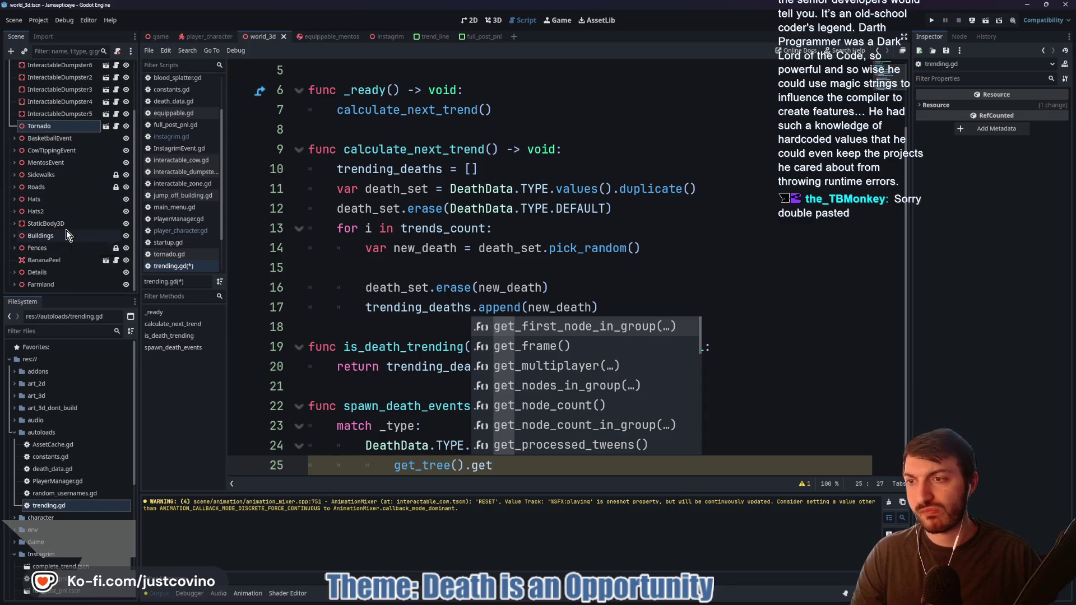
scroll(66, 230, up, 4)
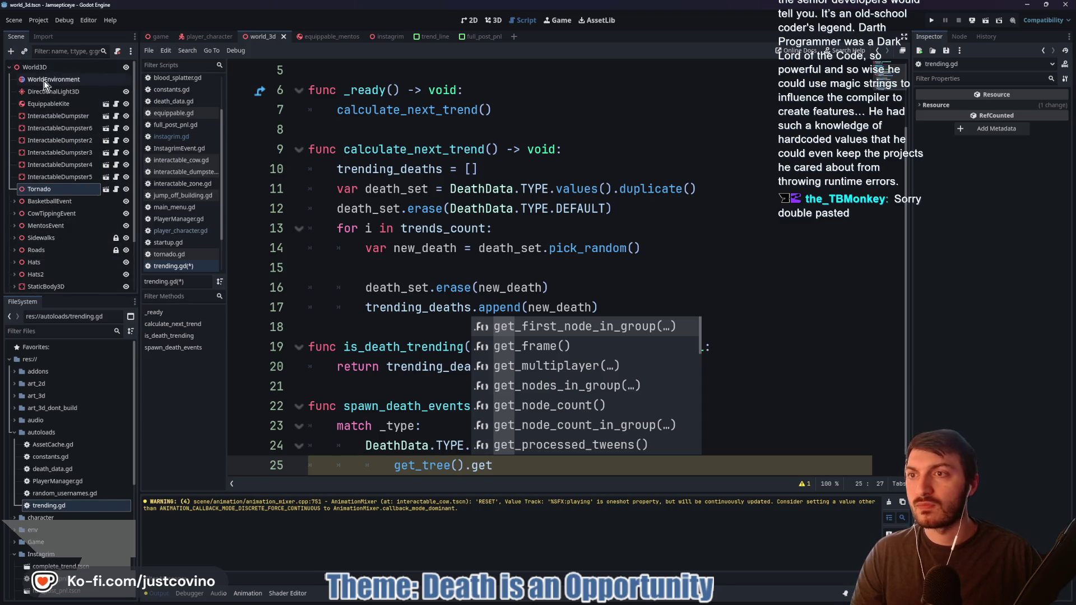
click(36, 68)
key(ctrl+a)
text(Node3)
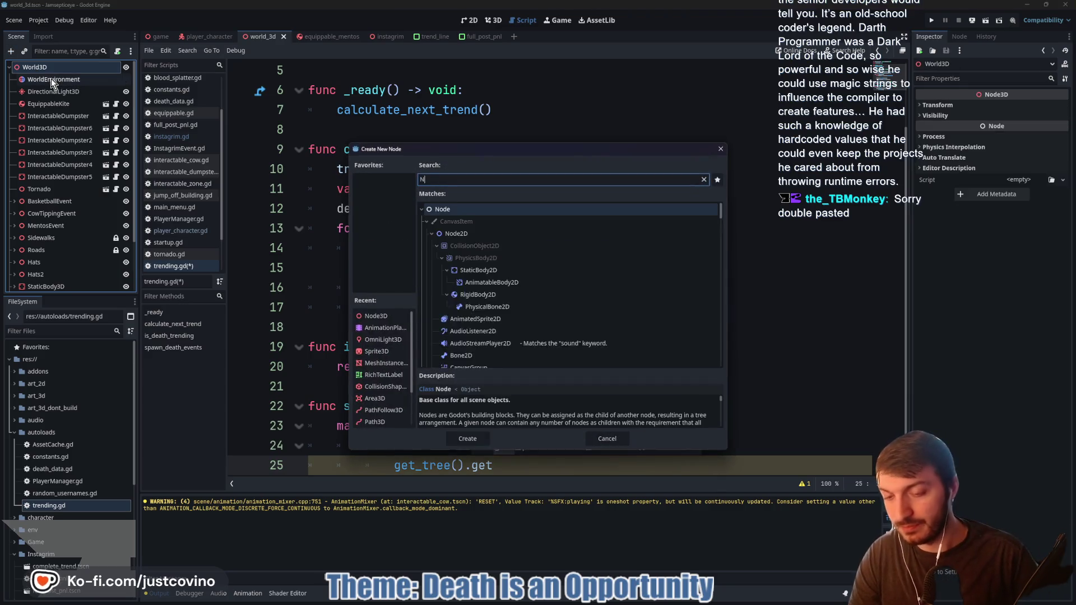
key(Return)
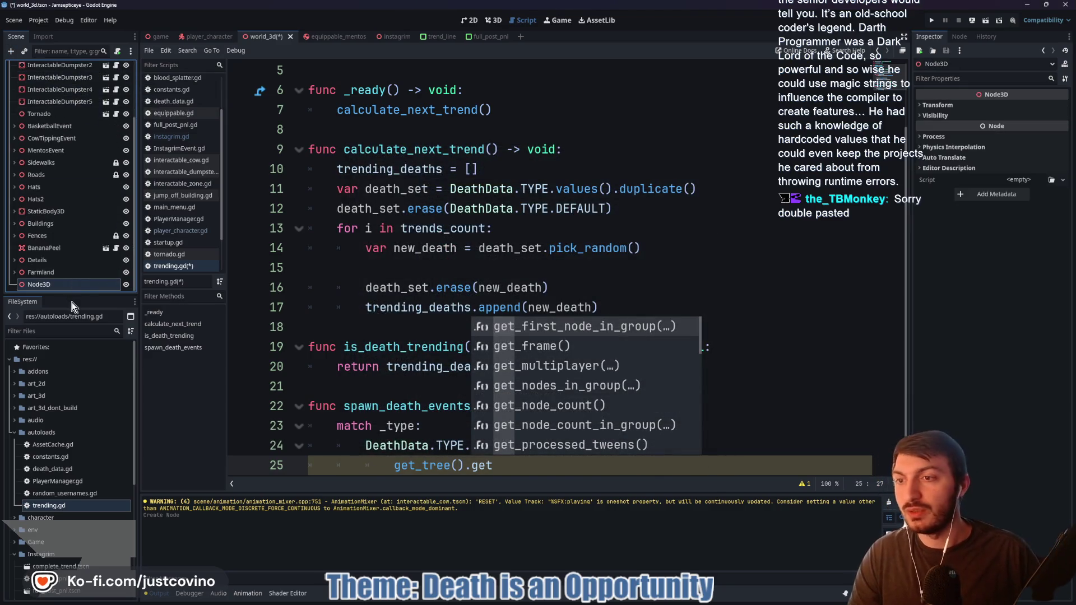
mouse_move(45, 288)
mouse_down()
mouse_move(50, 297)
mouse_move(14, 127)
mouse_up()
double_click(65, 125)
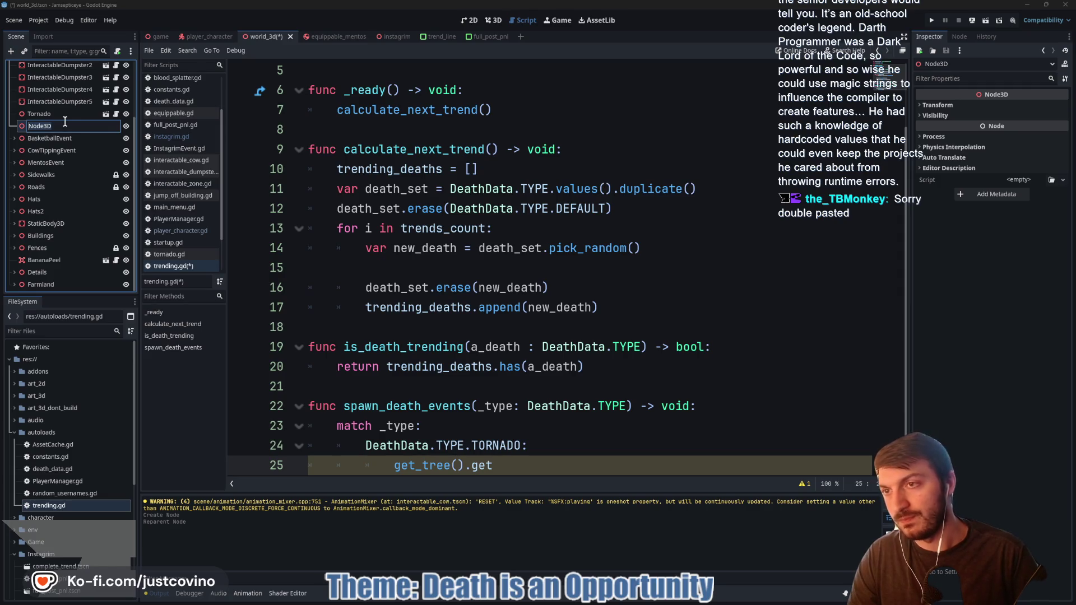
text(LimitedTimeEve)
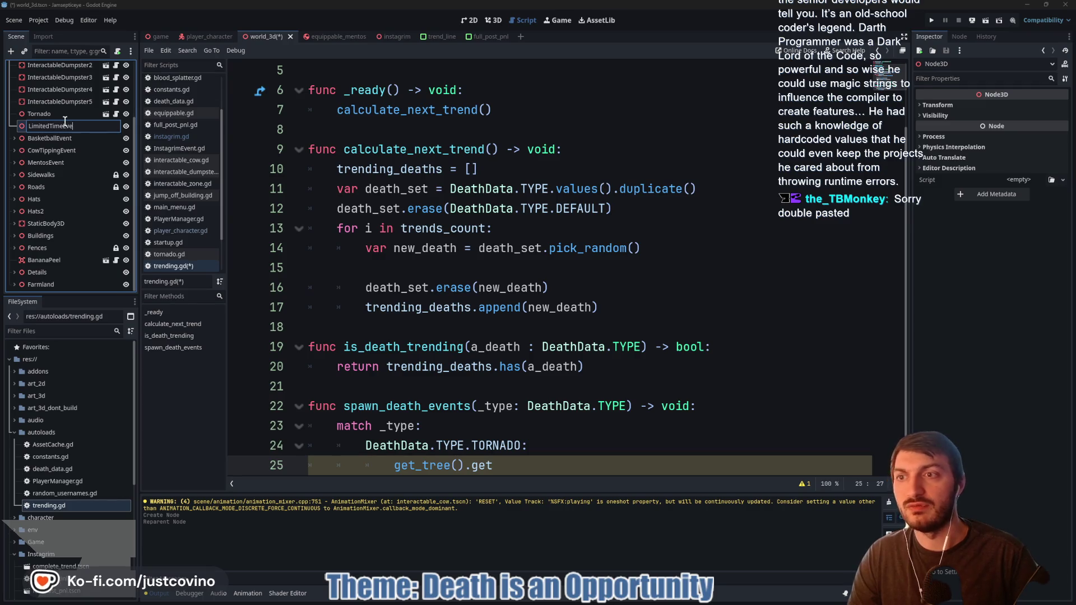
text(nts)
key(Return)
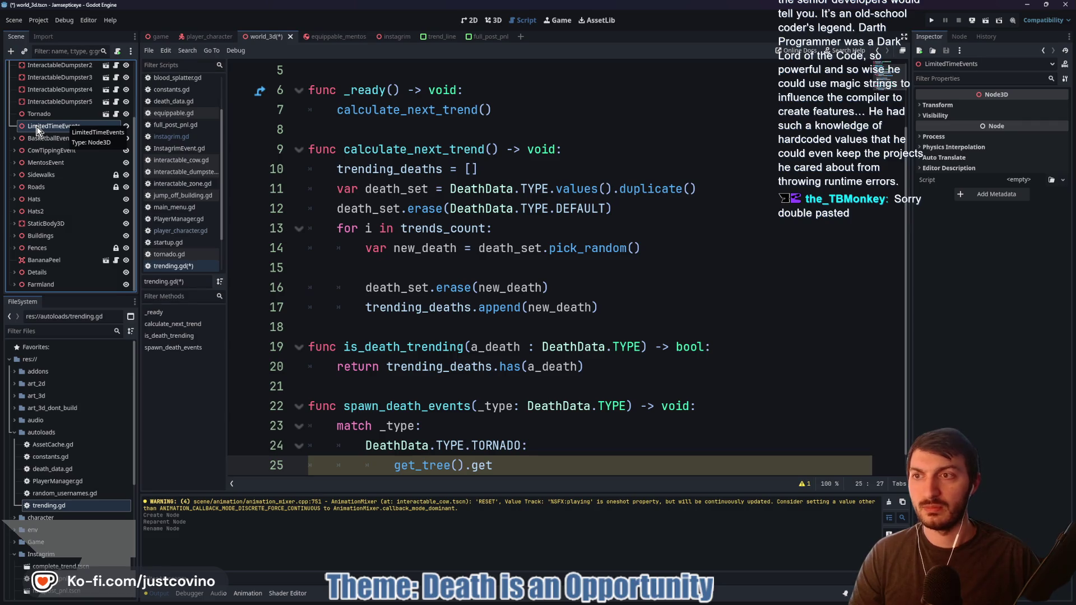
click(504, 461)
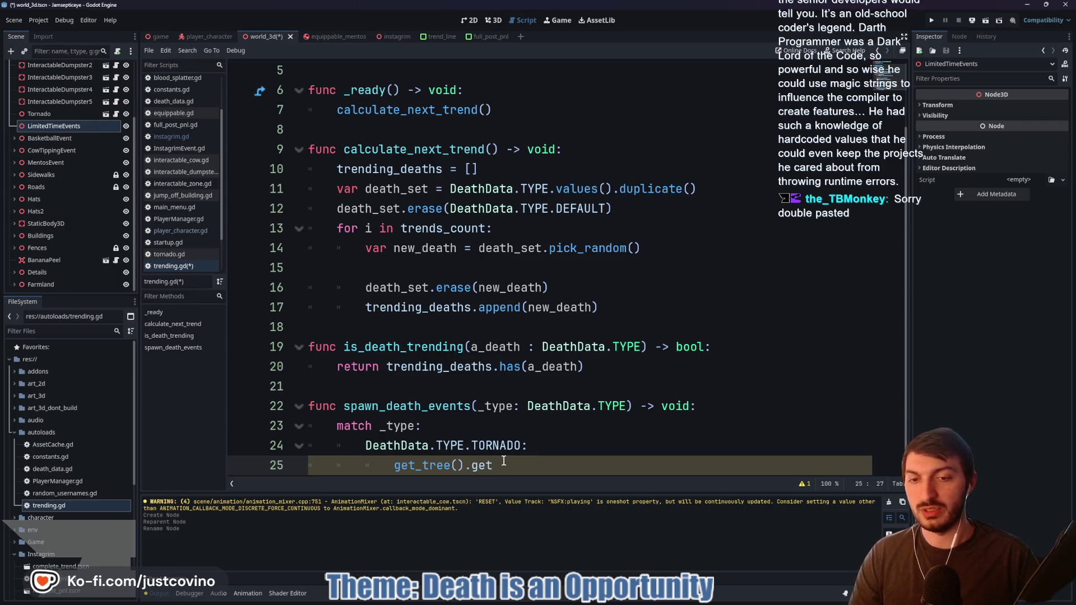
Trim line 25's call in the TORNADO branch back to get_tree().get_
text(_node)
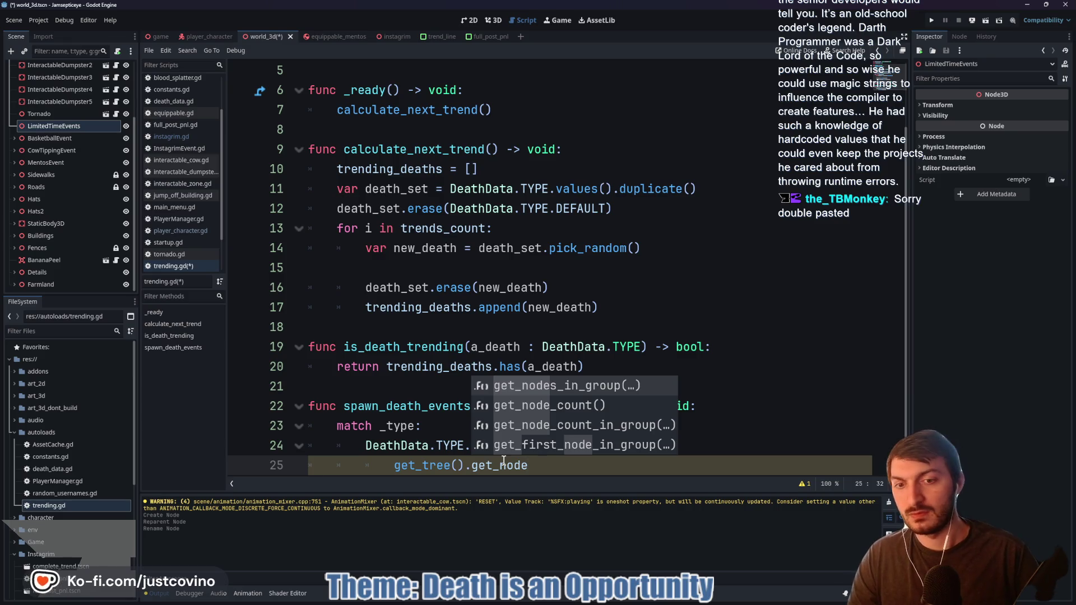
key(BackSpace)
key(BackSpace)
key(BackSpace)
key(BackSpace)
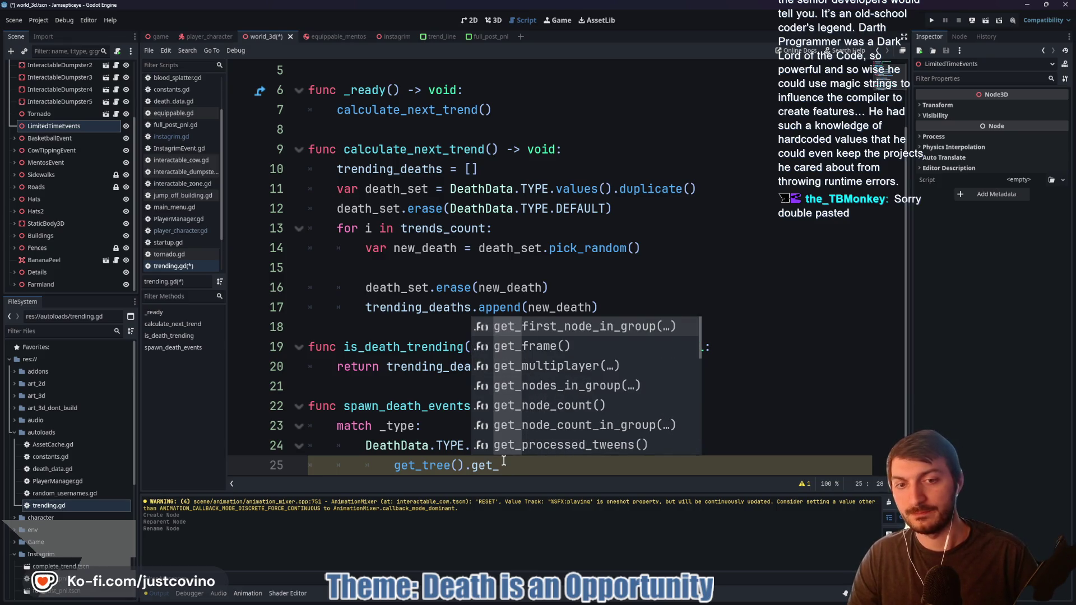
key(BackSpace)
key(BackSpace)
key(BackSpace)
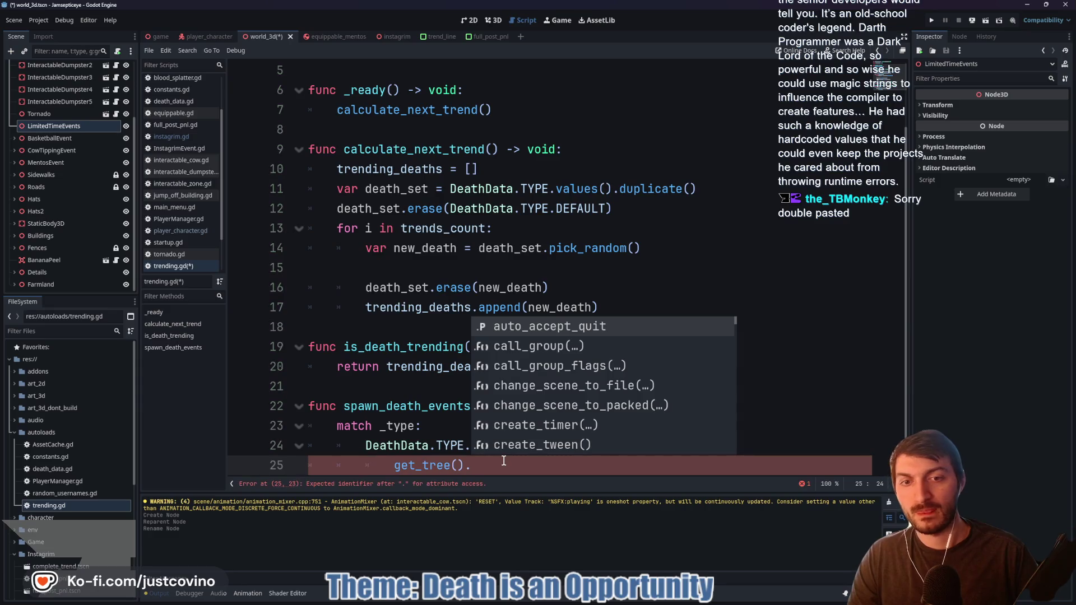
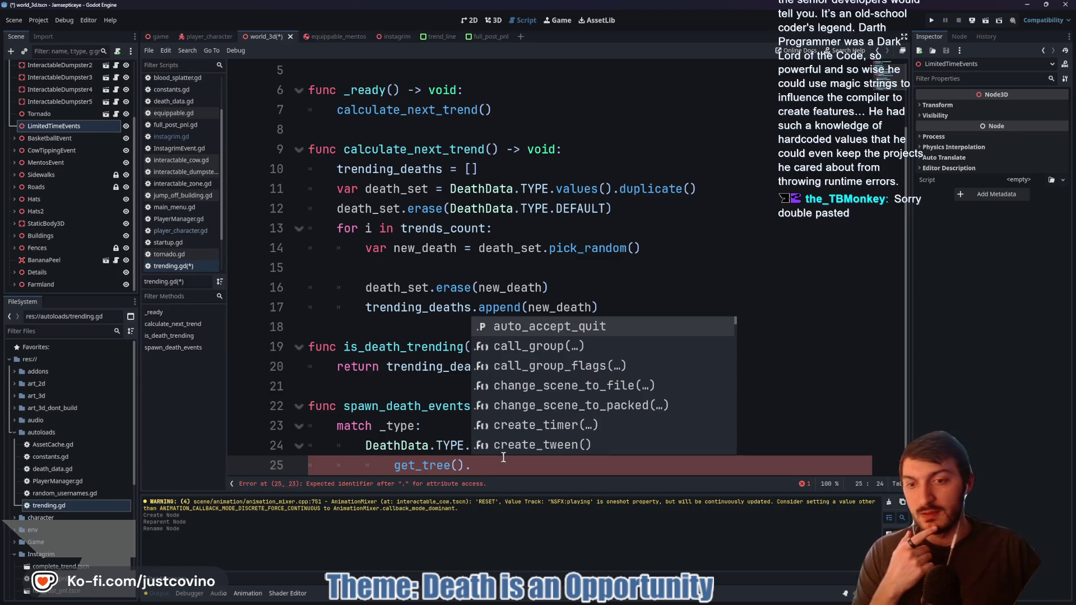
Delete the LimitedTimeEvents node from the scene tree
click(501, 465)
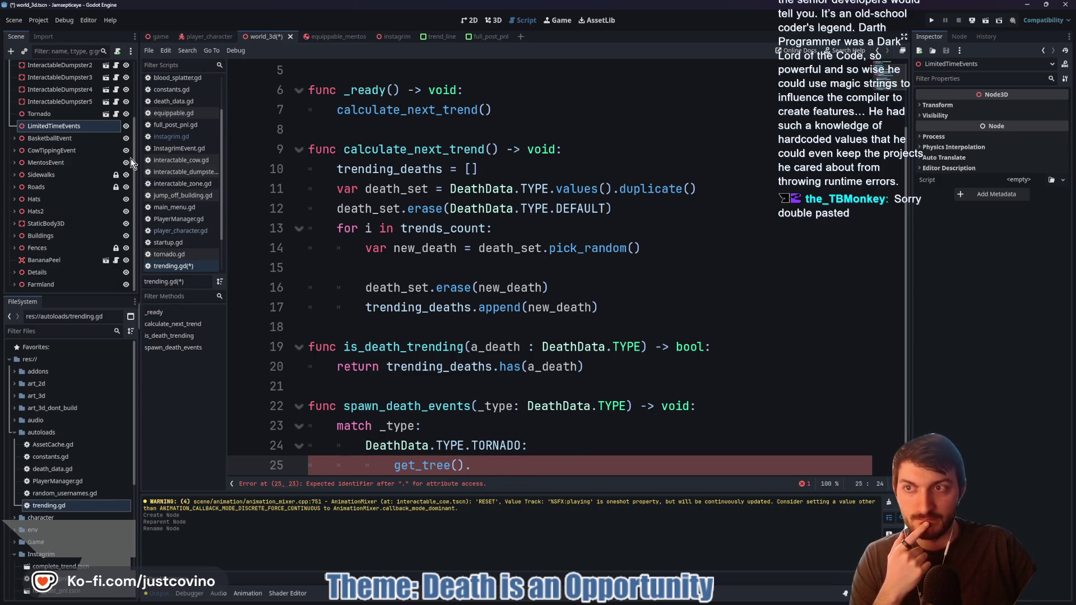
click(39, 127)
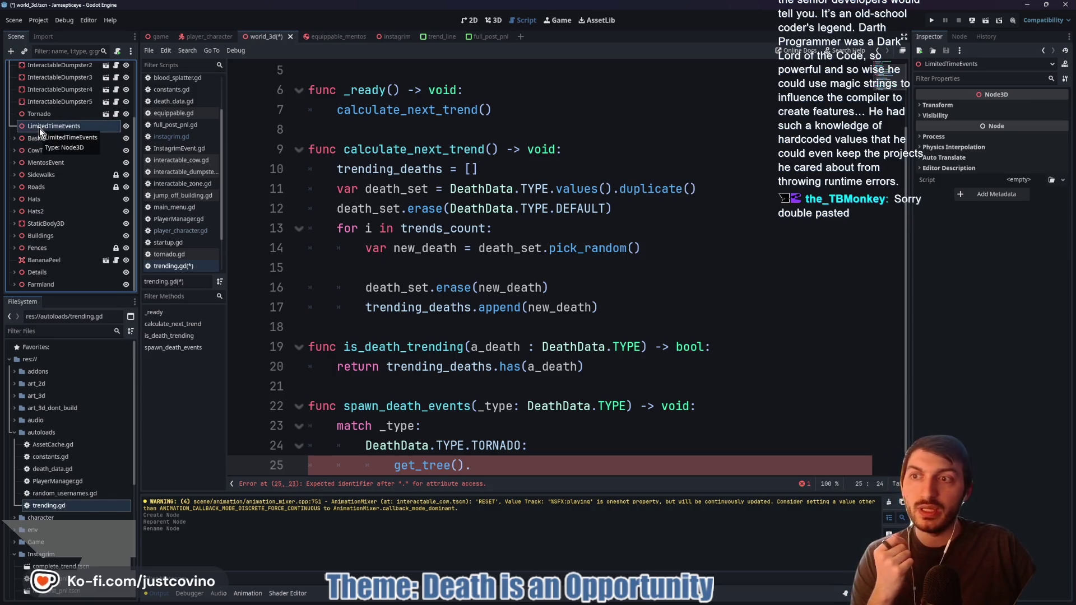
click(39, 128)
key(Escape)
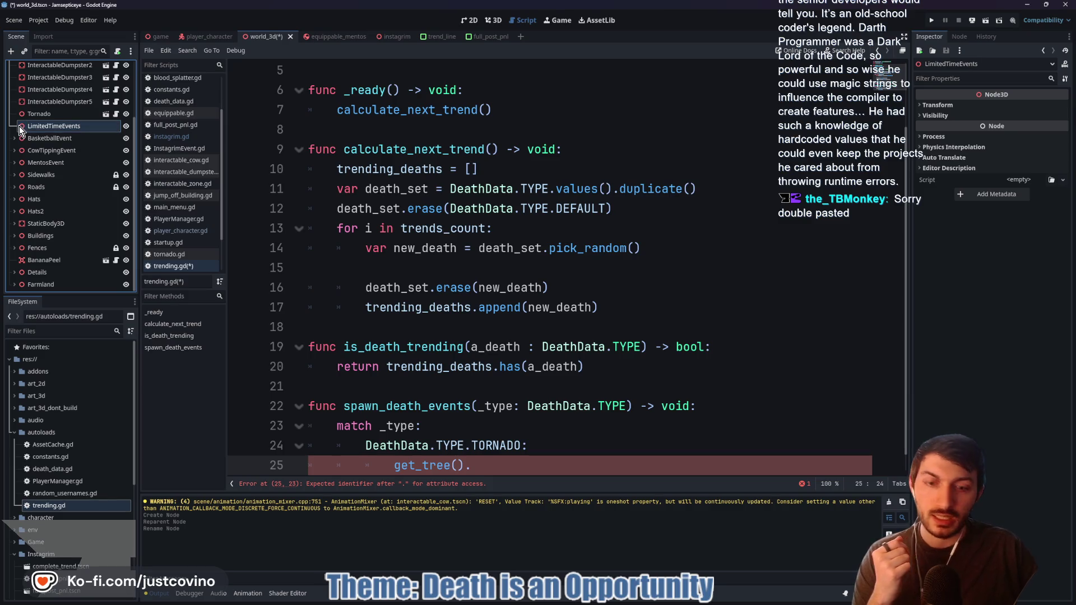
key(Delete)
click(514, 319)
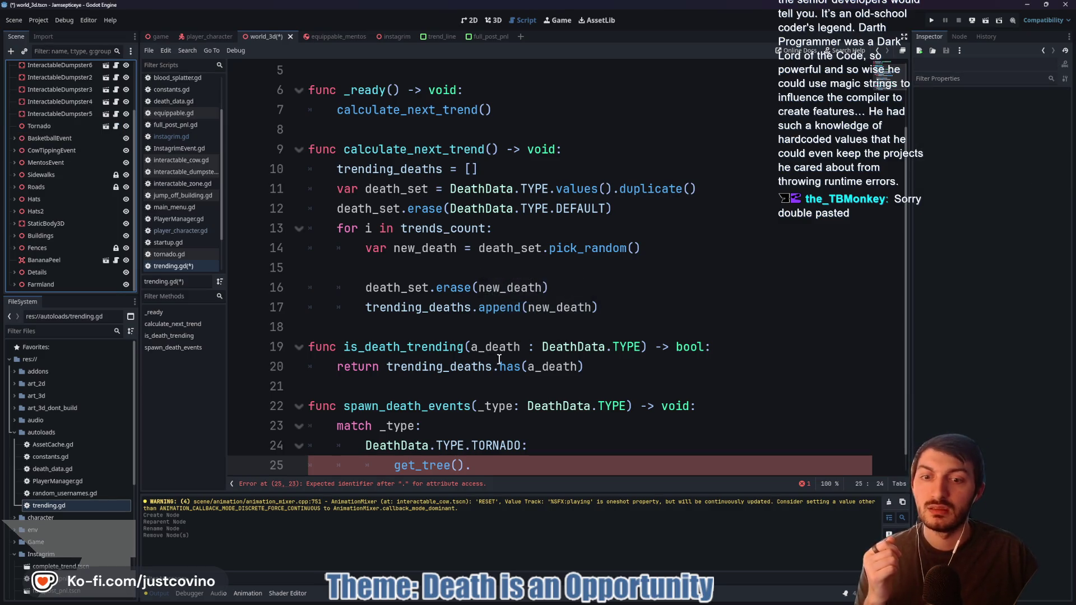
Replace the unfinished get_tree() call on line 25 with pass
drag(496, 464, 395, 465)
text(gpart)
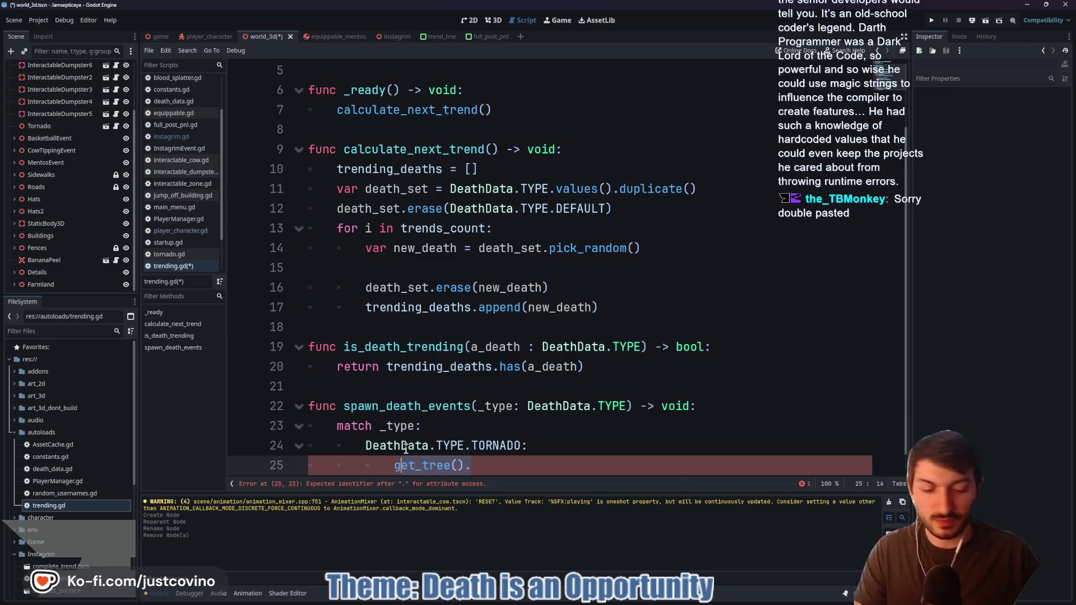
key(Home)
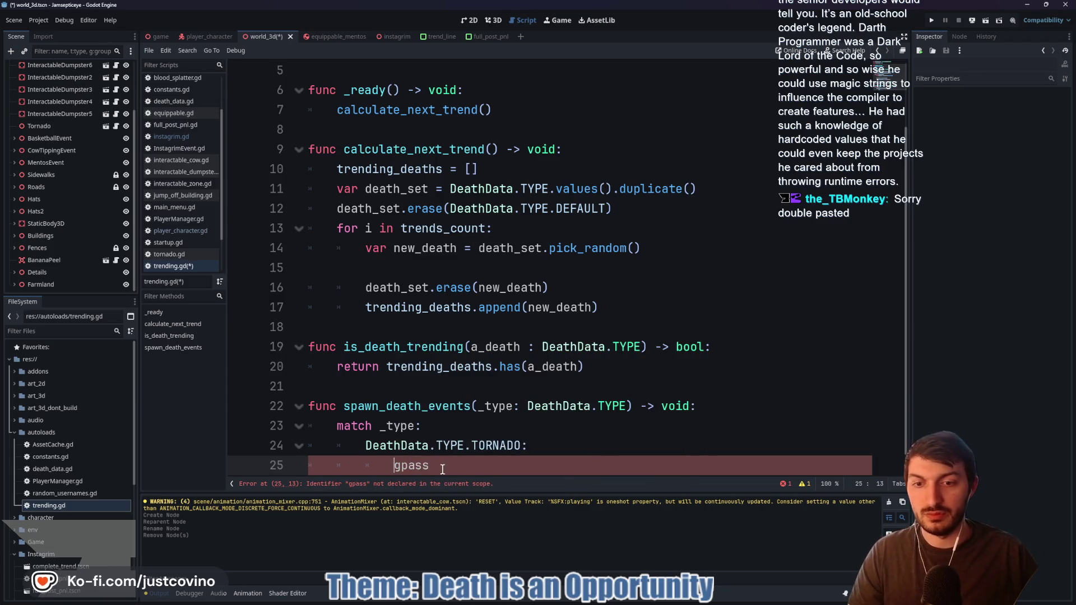
key(Delete)
key(Escape)
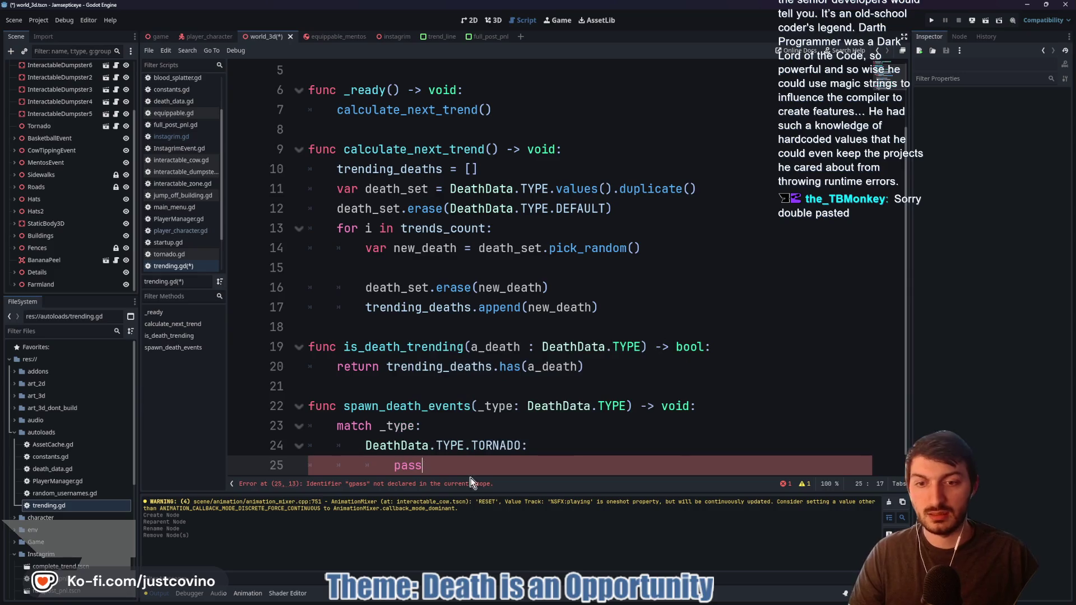
Add a '#TODO Spawn Death Events' comment above spawn_death_events and save the script
click(408, 393)
key(Return)
text(#TODO)
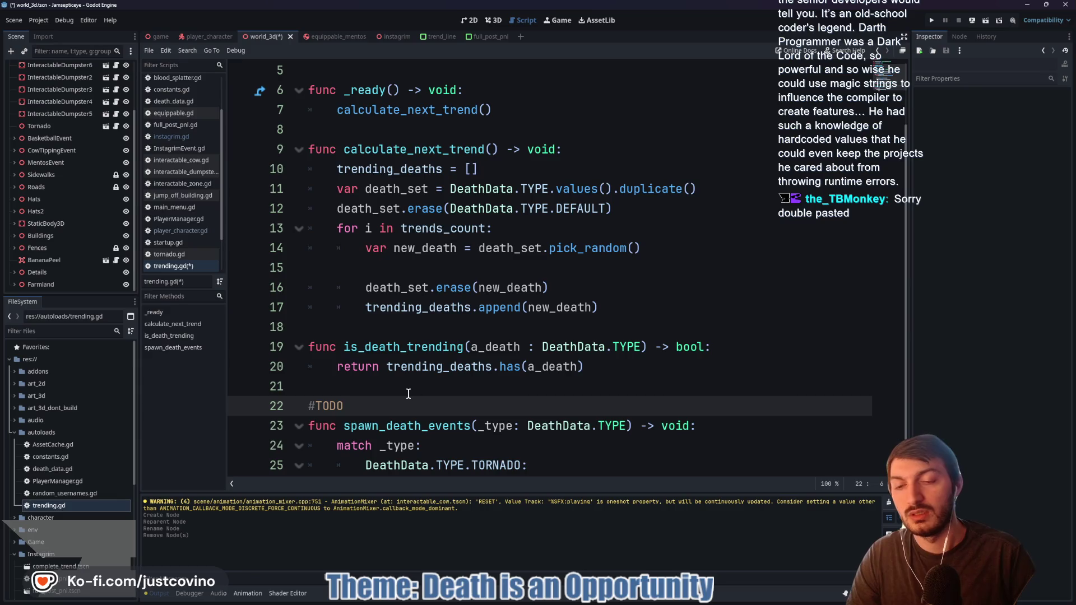
text(th D)
text(vets)
text(nts)
key(ctrl+s)
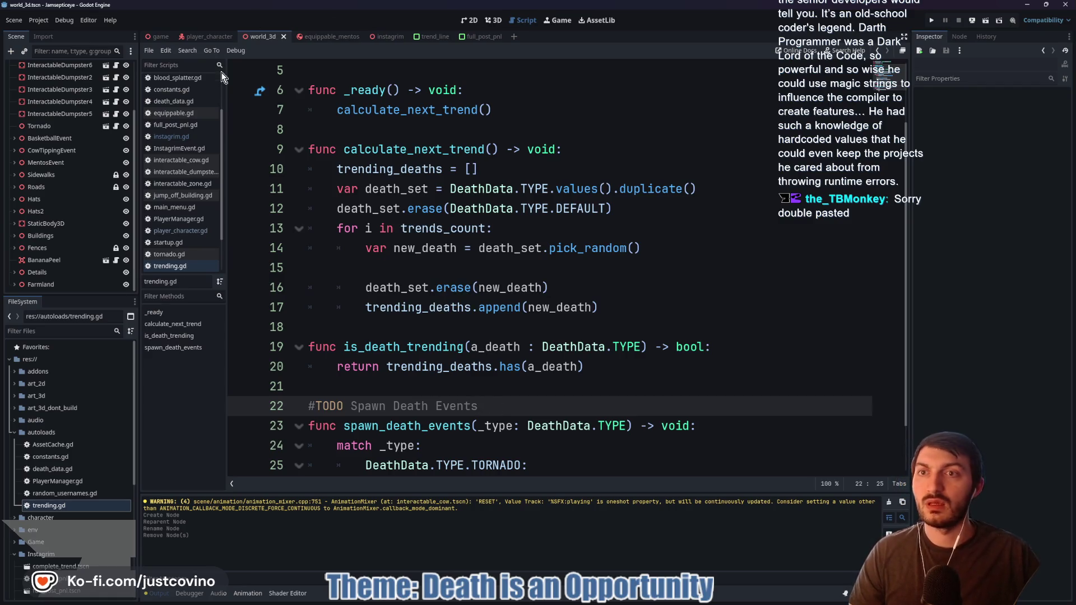
key(ctrl+F2)
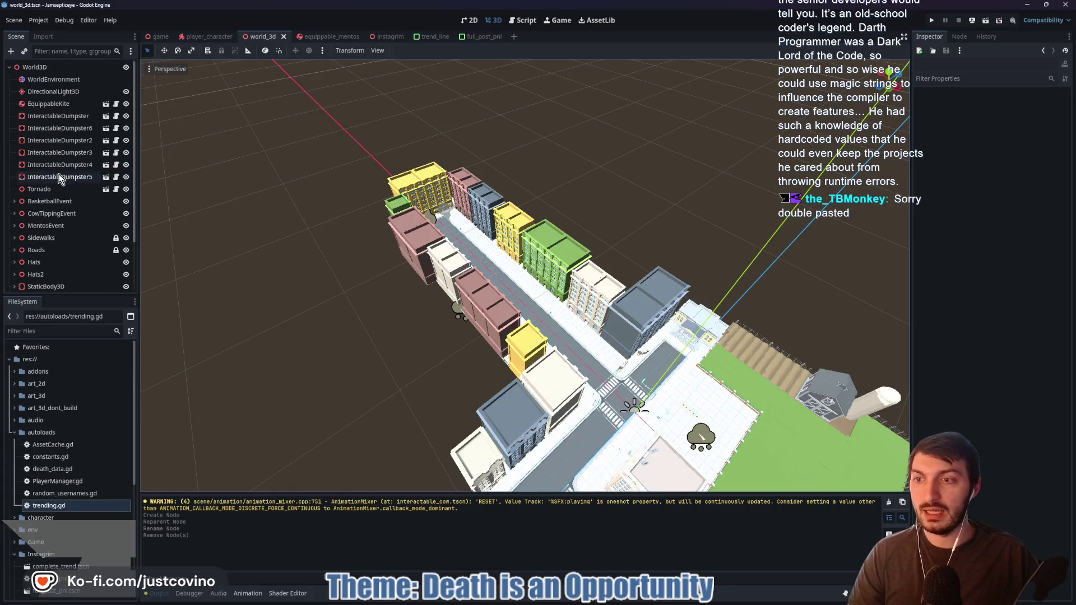
Add a GridMap child named SpawnableEvents under the World3D root node
mouse_move(305, 224)
mouse_down()
mouse_move(304, 264)
mouse_move(283, 286)
mouse_up()
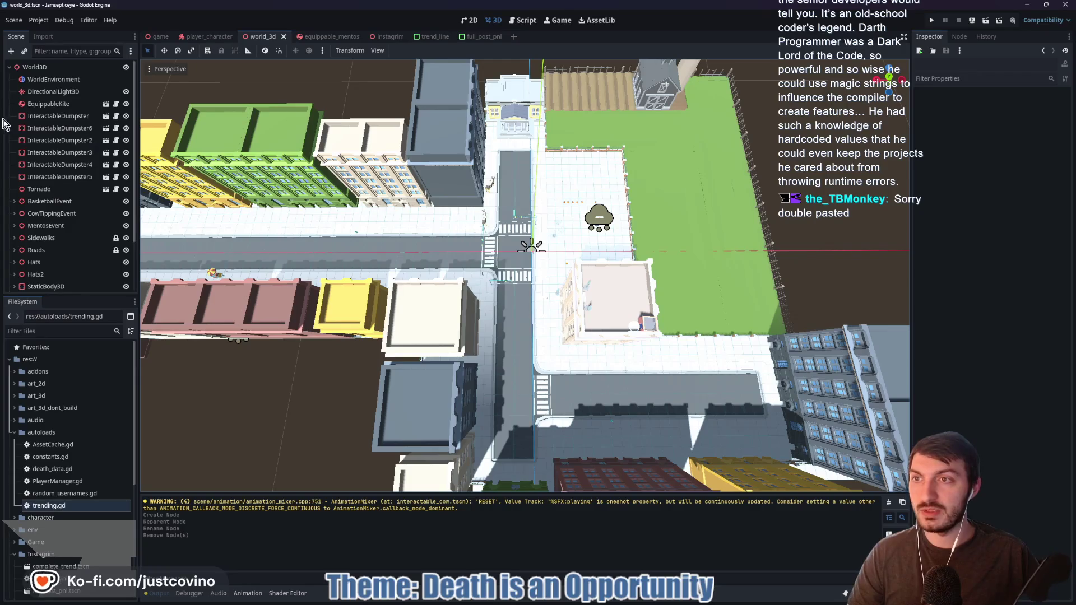
click(54, 68)
key(ctrl+a)
text(gridm)
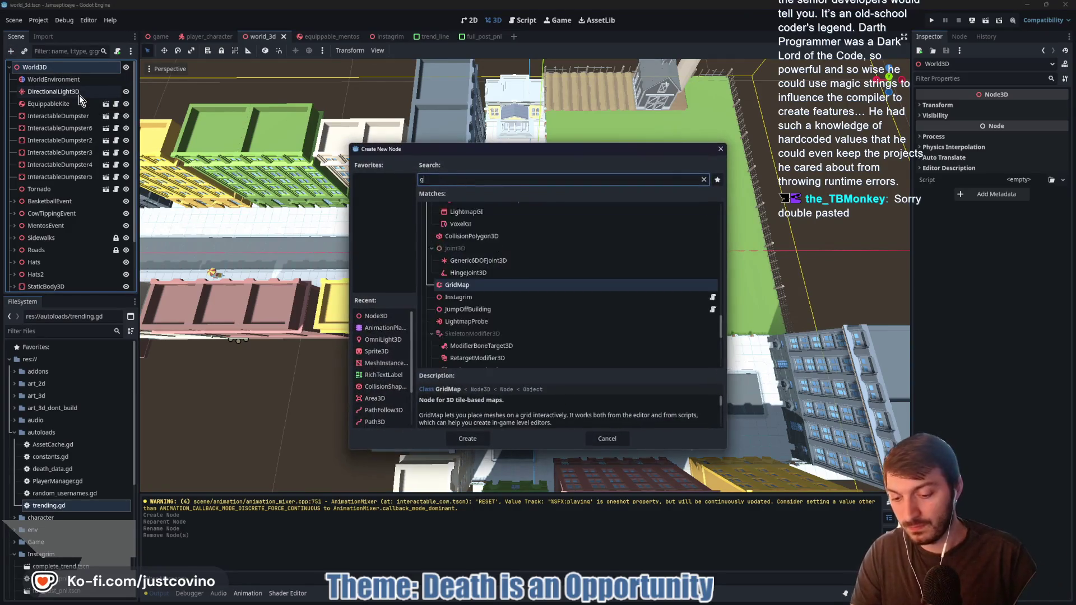
key(Return)
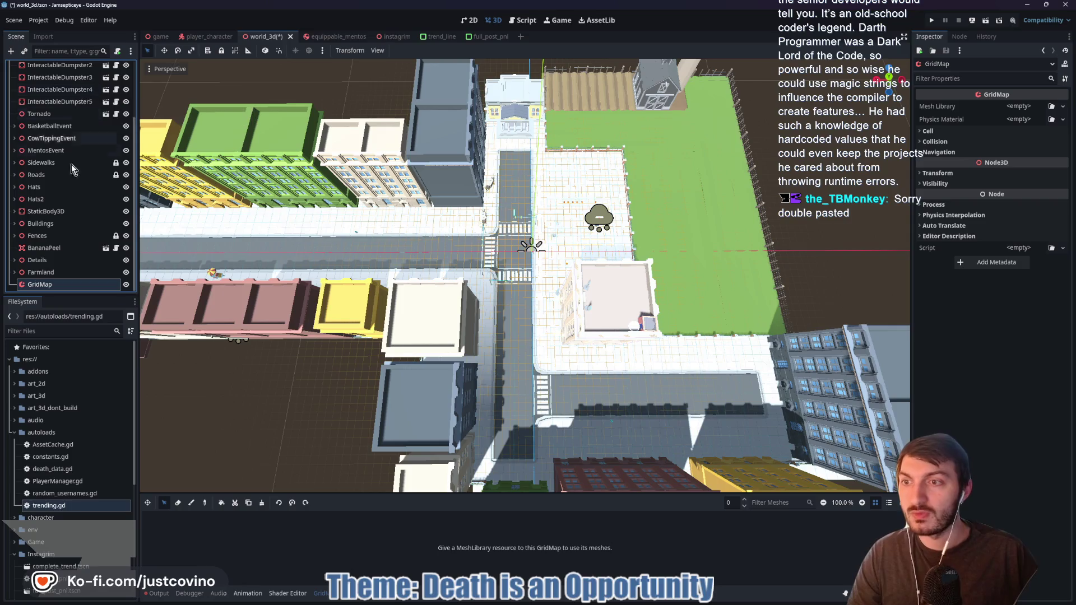
text(Sp)
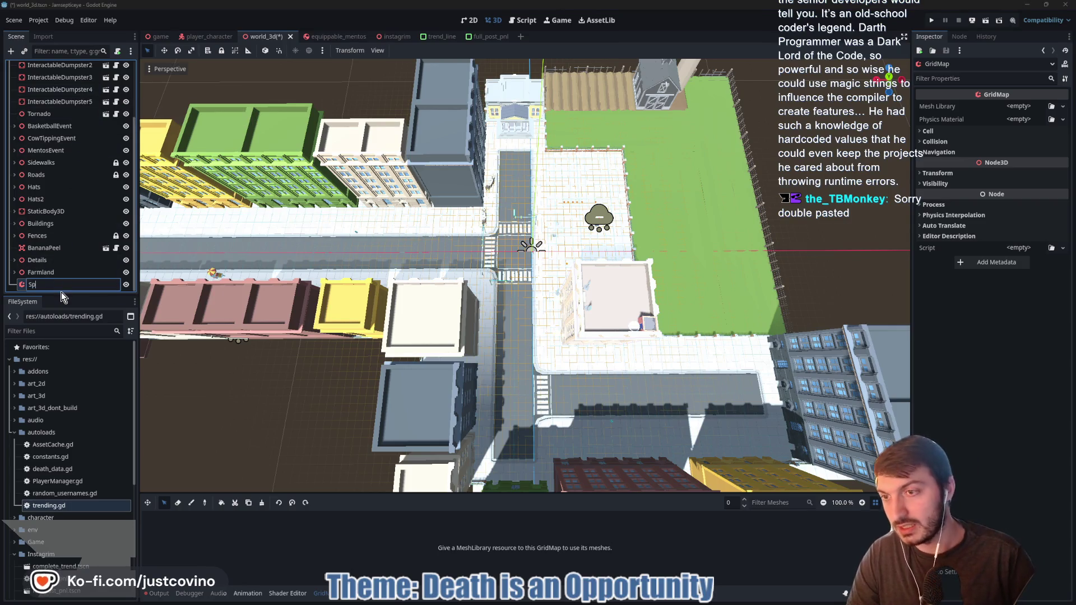
text(awnableEvents)
key(Return)
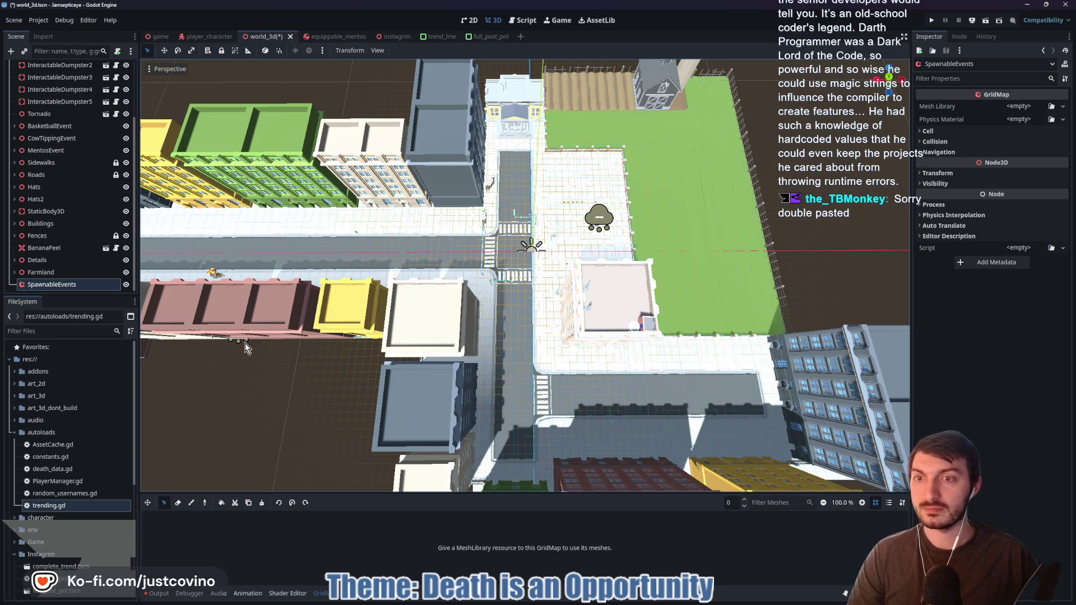
Assign a new MeshLibrary to the SpawnableEvents GridMap
right_click(438, 341)
key(w)
key(s)
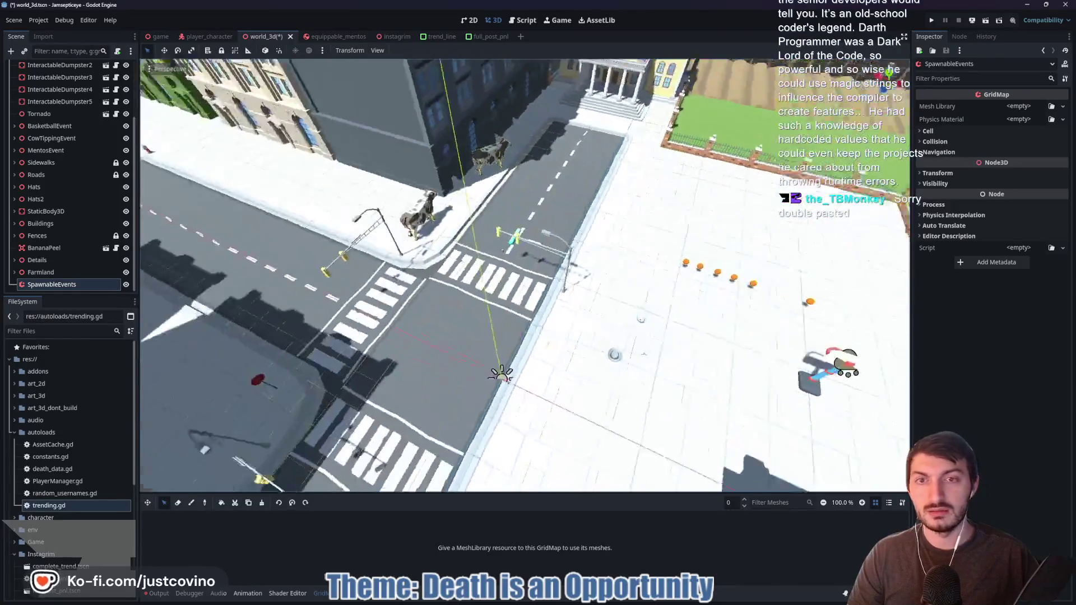
key(w)
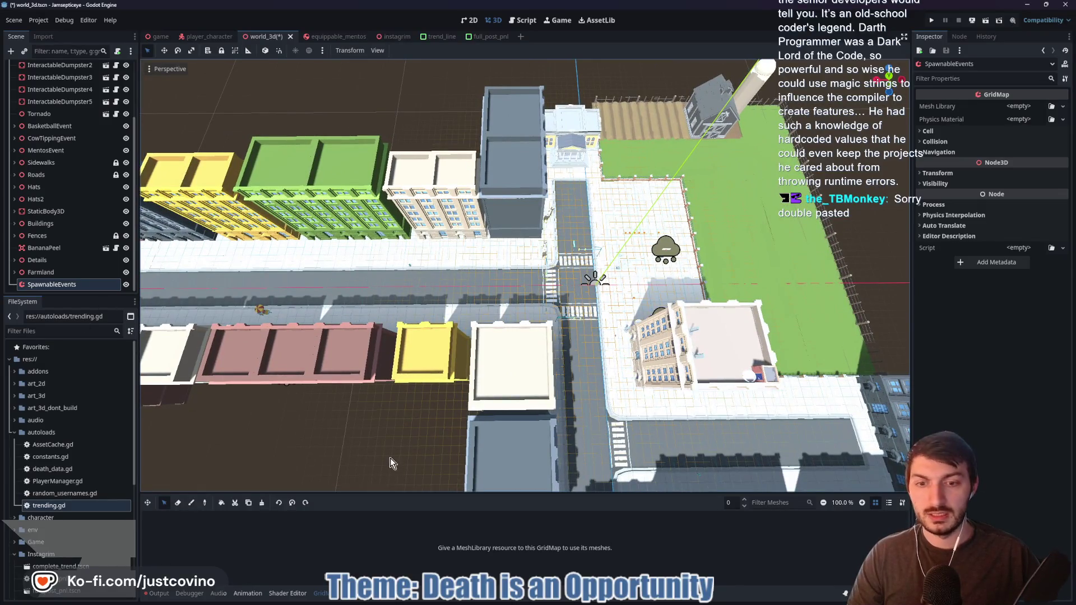
click(1022, 106)
click(1018, 116)
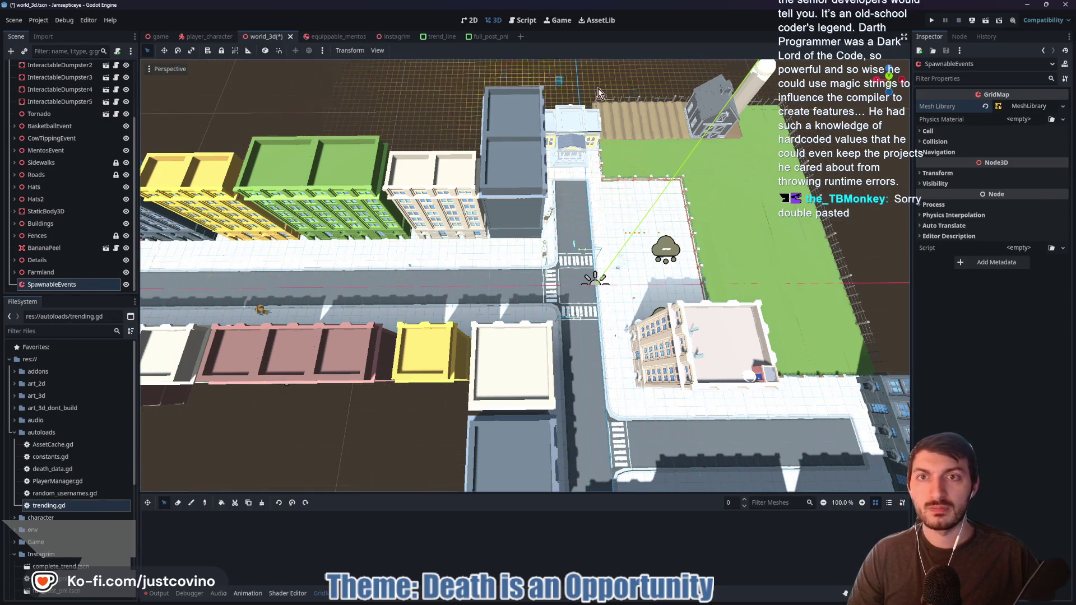
Add a new item to the mesh library and name it CanSpawn
click(1016, 105)
click(425, 50)
click(417, 66)
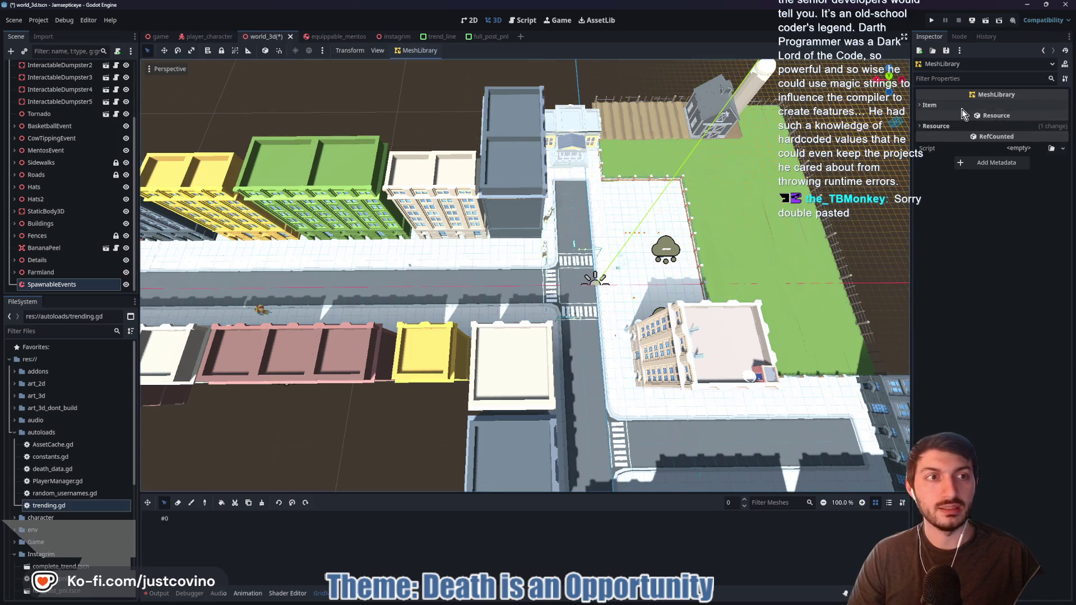
click(929, 116)
click(1014, 128)
text(CanSpawn)
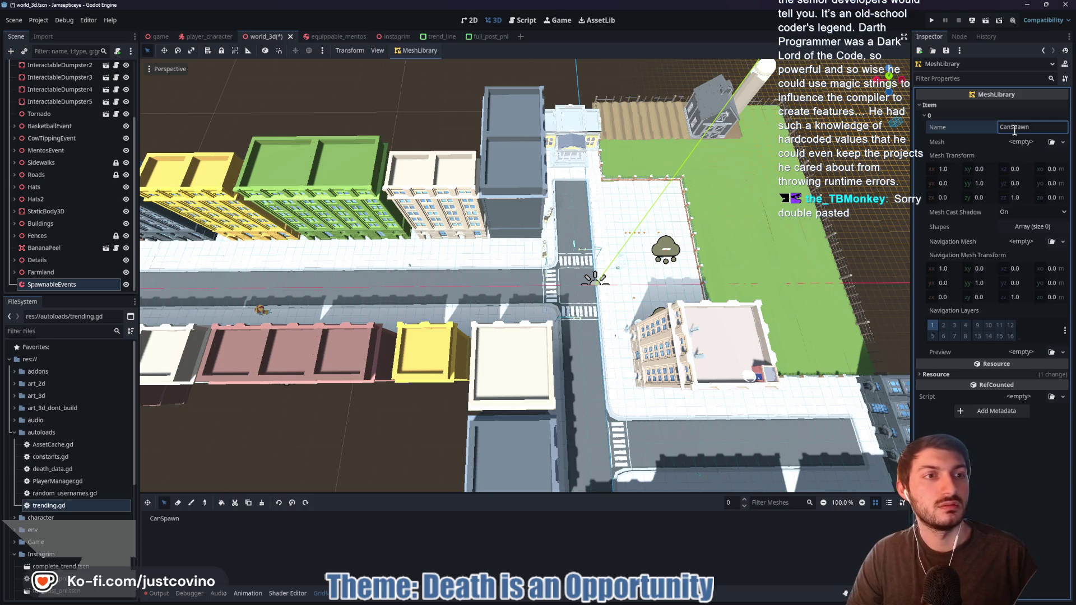
Give CanSpawn a new CylinderMesh with 4 radial segments and 1 ring
click(1025, 143)
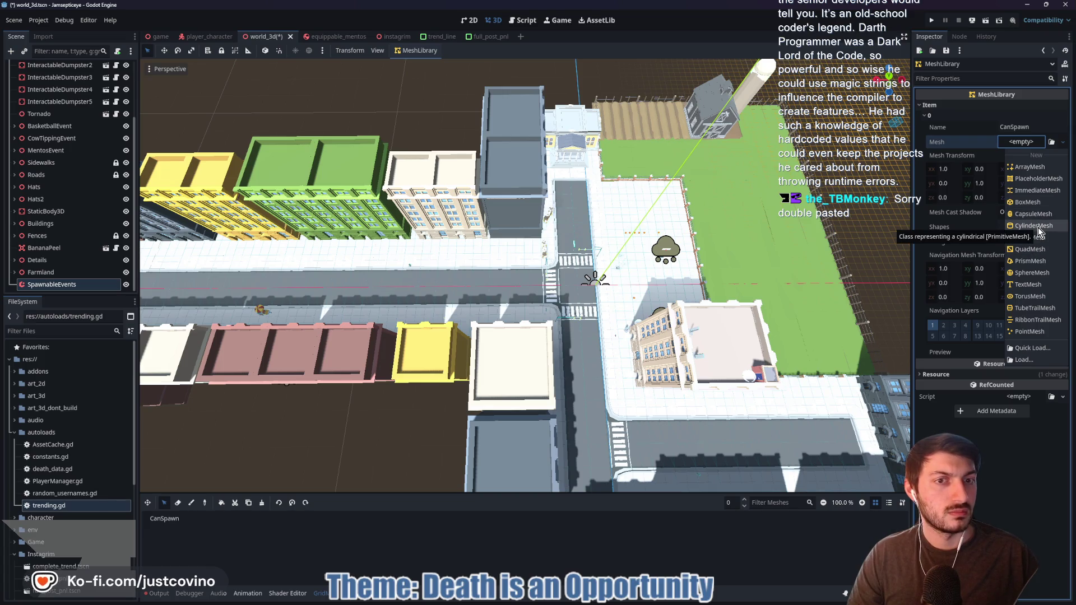
click(1037, 225)
click(1028, 154)
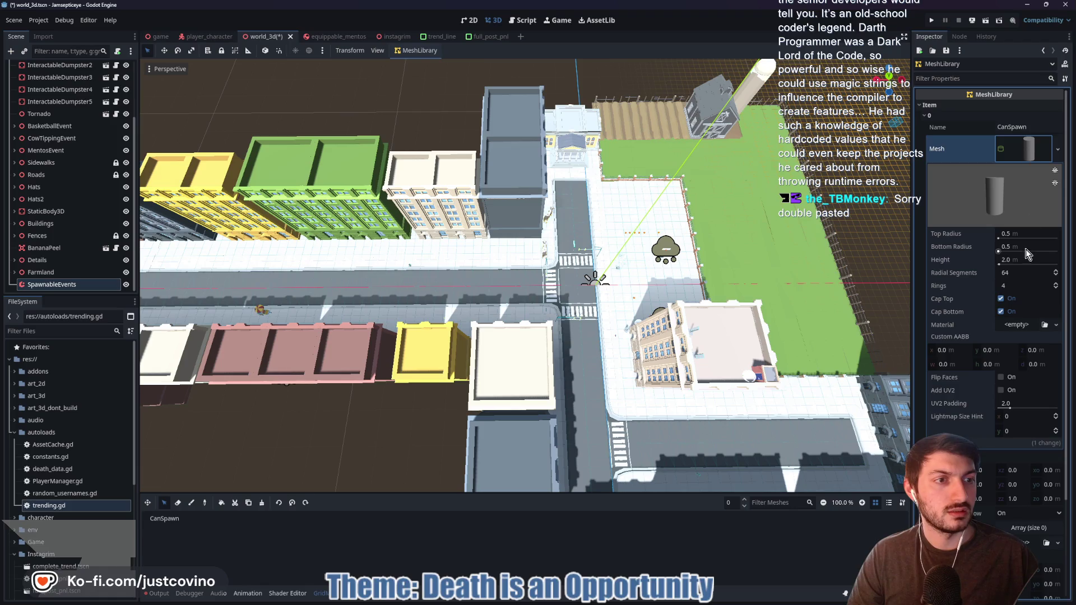
click(1019, 273)
text(4)
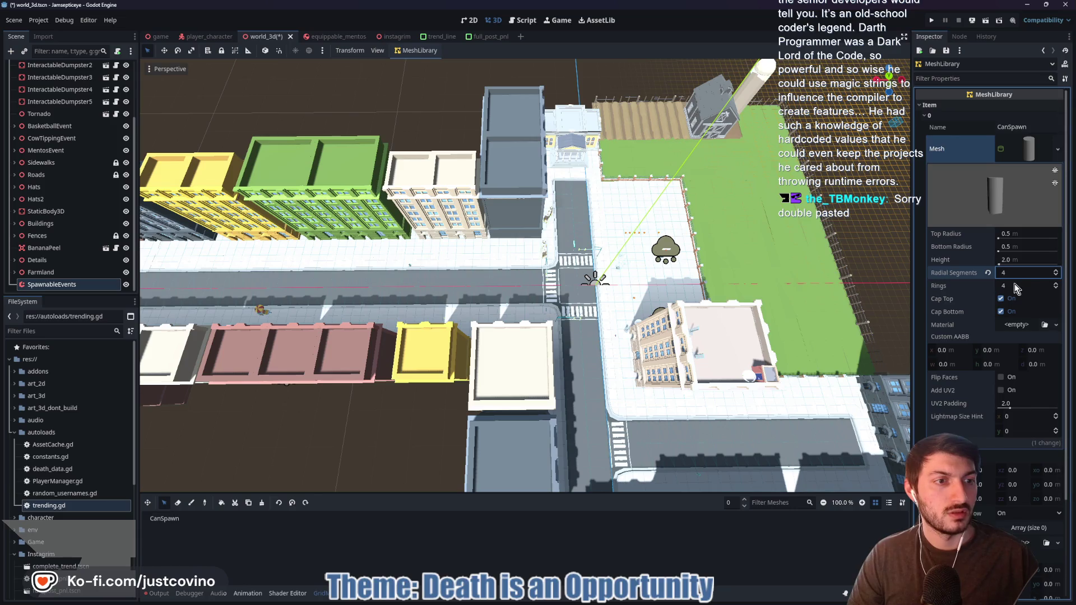
click(1015, 284)
text(0)
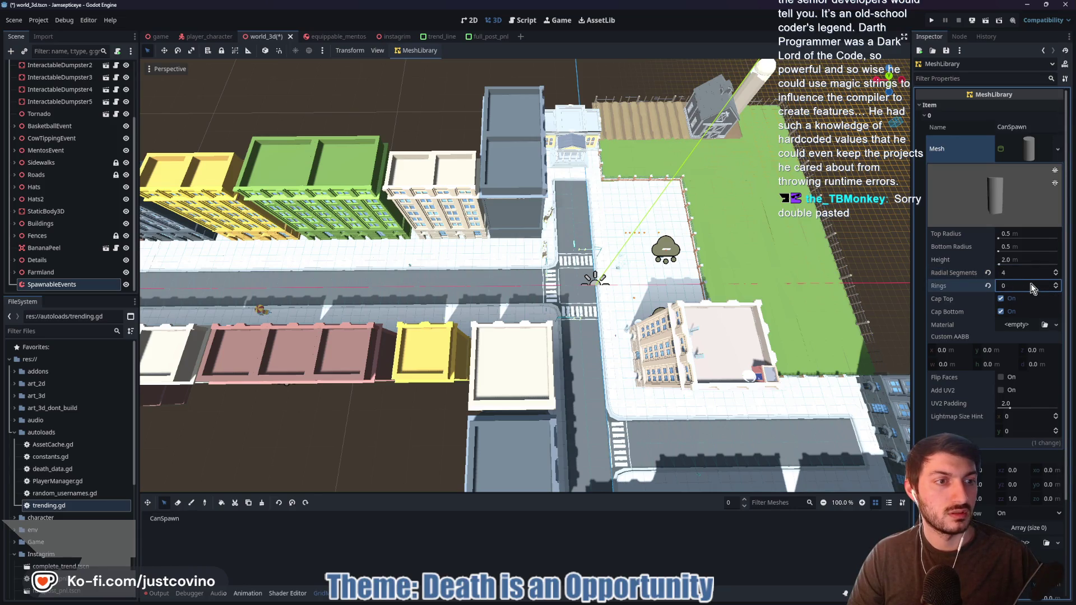
click(987, 286)
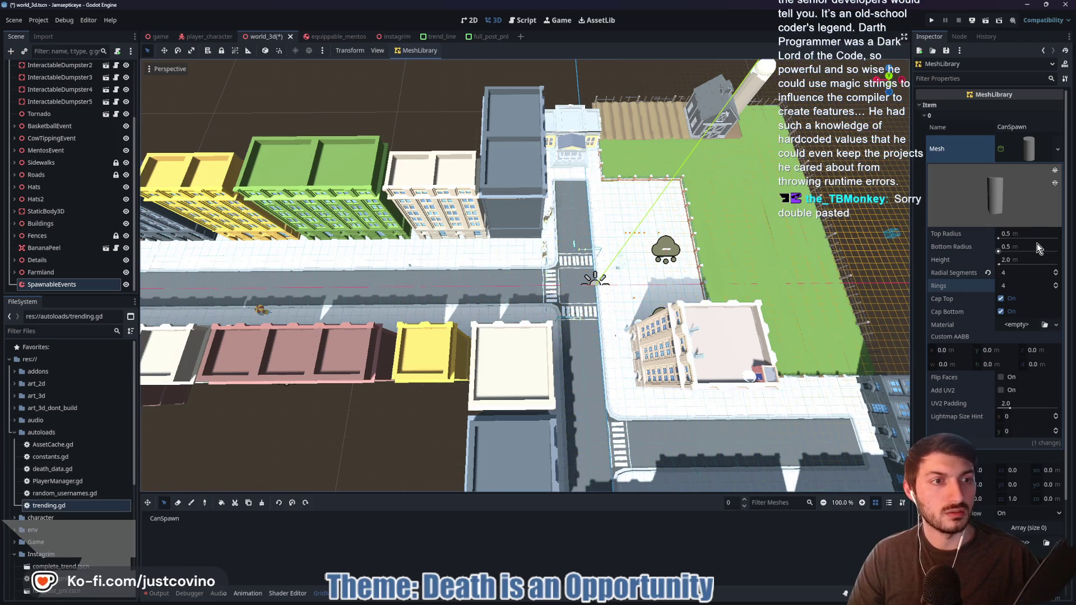
drag(1037, 260, 1006, 260)
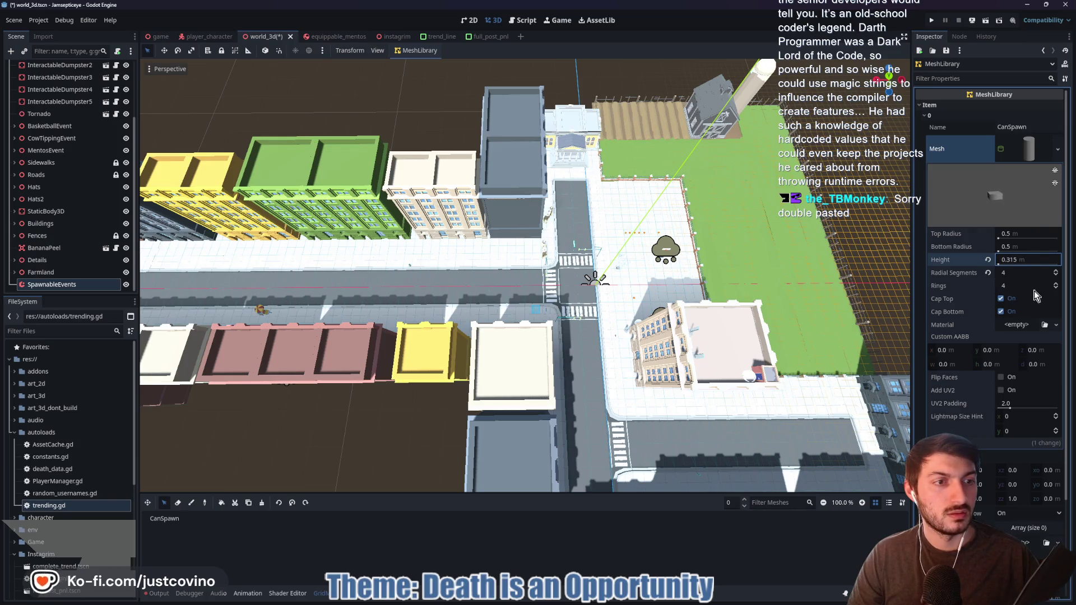
click(1054, 288)
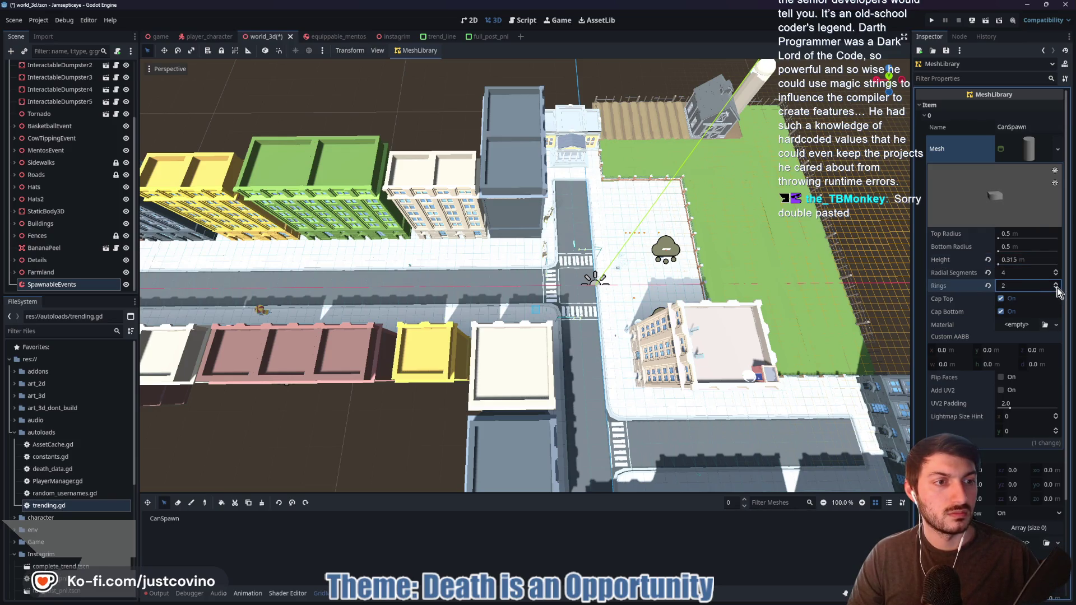
click(1056, 274)
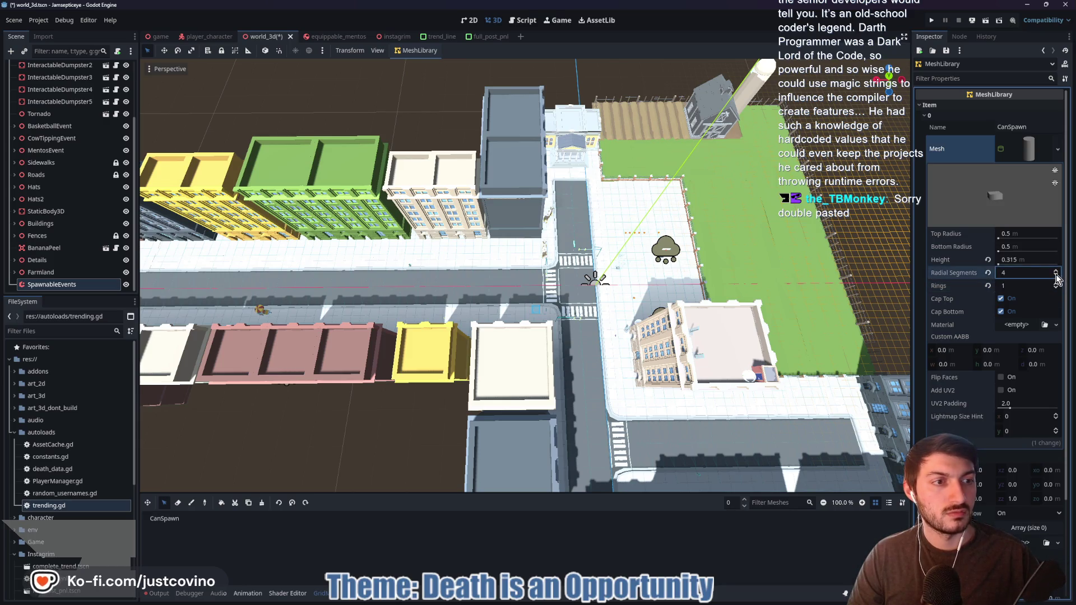
Set the cylinder's top radius to 0.35 and its height to 0.15
drag(1004, 240, 1000, 250)
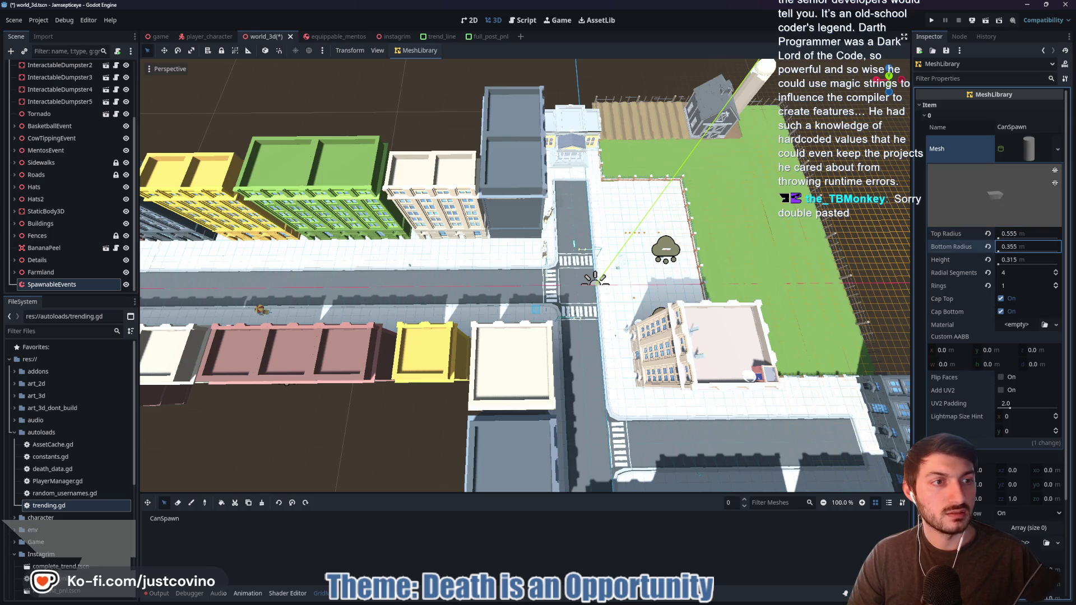
click(988, 234)
click(1018, 238)
text(0.25)
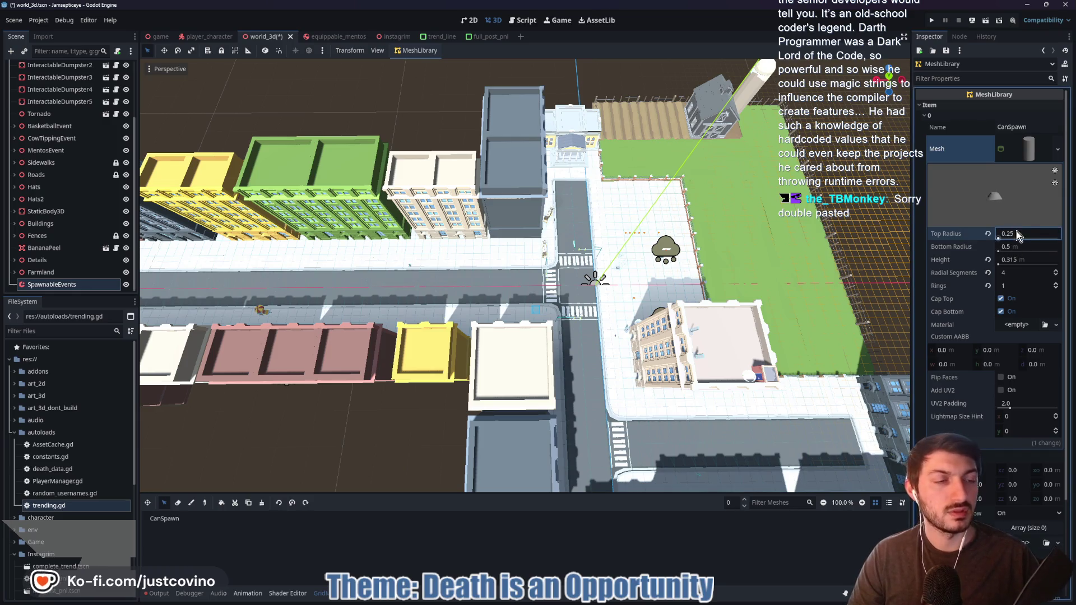
click(1019, 233)
text(0.35)
key(Return)
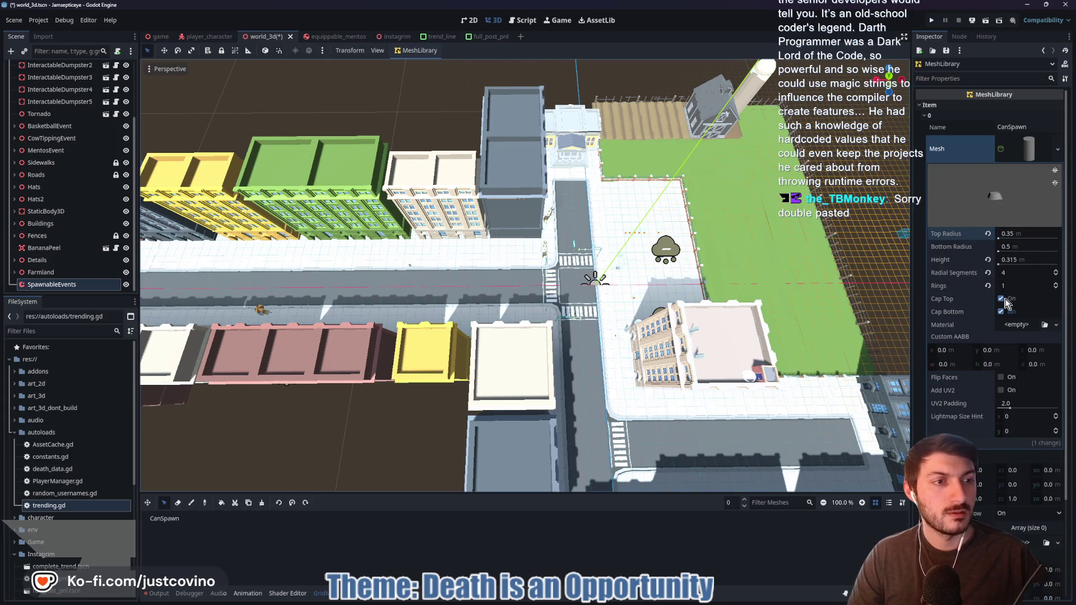
click(1030, 260)
text(0.12)
key(Return)
text(0.15)
key(Return)
Give the CanSpawn cylinder a new StandardMaterial3D with a bright green albedo colour
click(1023, 325)
click(1021, 350)
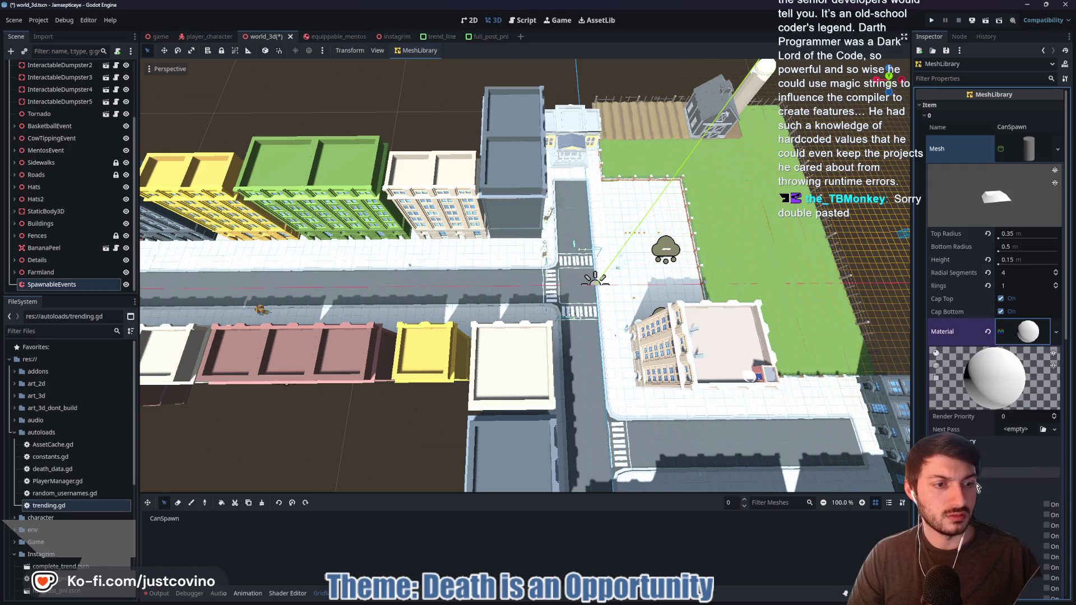
click(1017, 472)
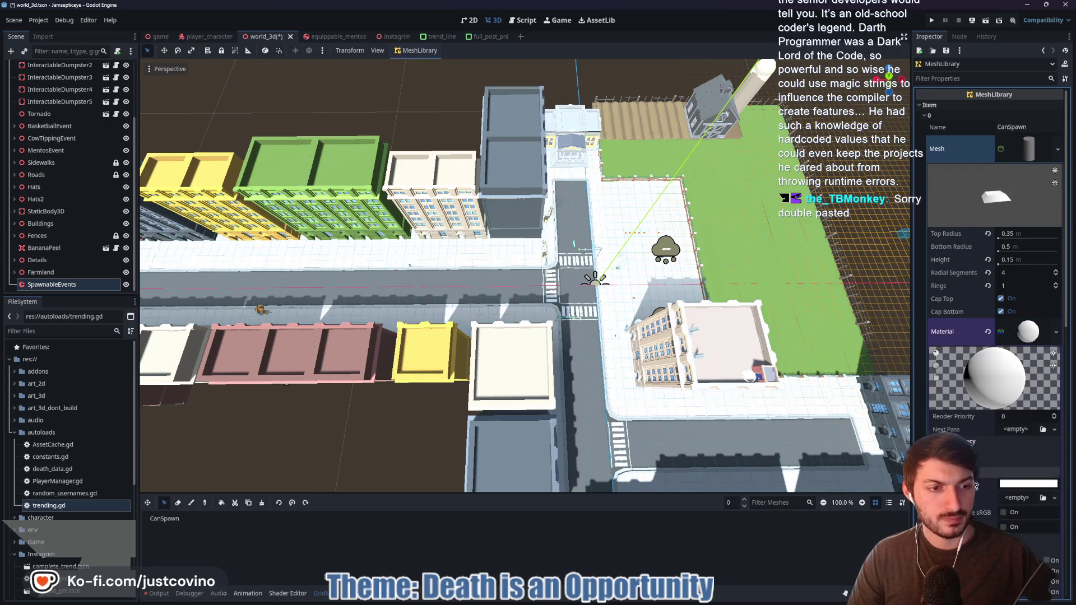
click(1017, 485)
drag(1054, 233, 1056, 222)
click(1063, 257)
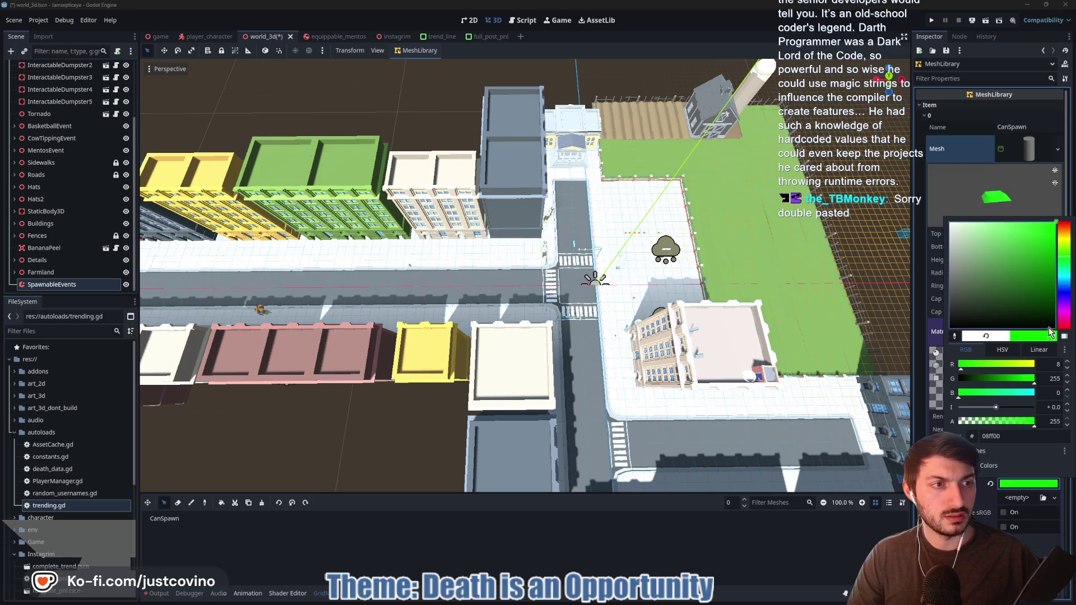
click(1051, 261)
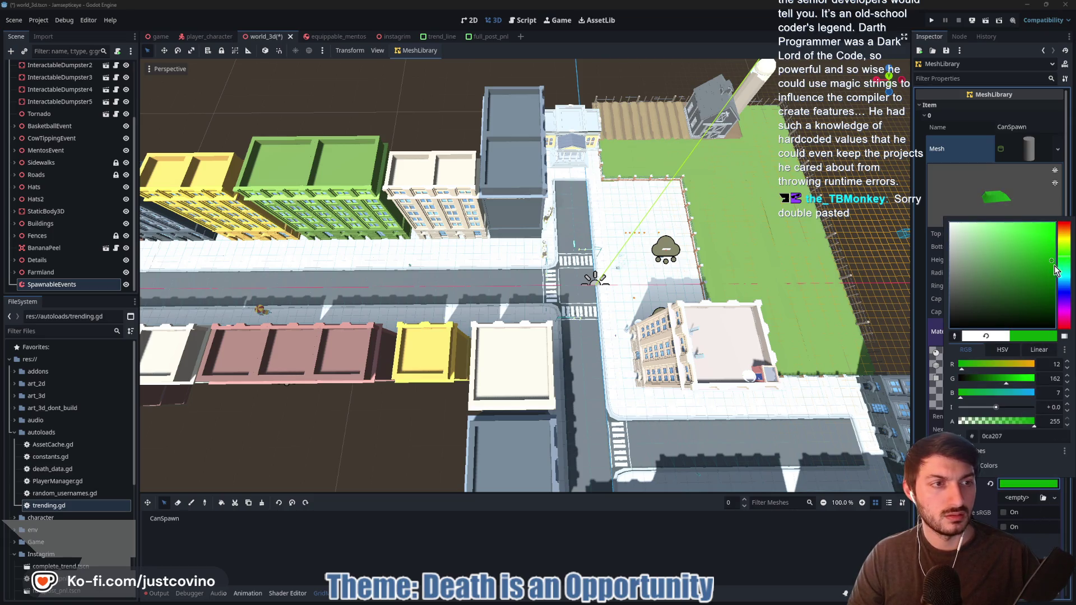
click(1022, 485)
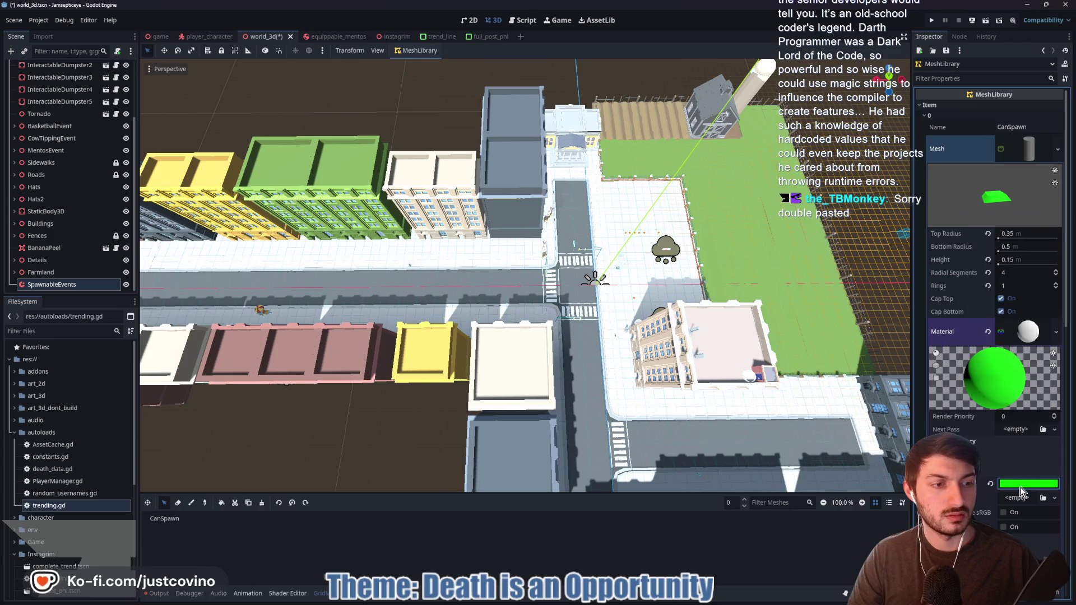
mouse_move(312, 403)
mouse_down()
mouse_move(663, 413)
mouse_move(492, 432)
mouse_up()
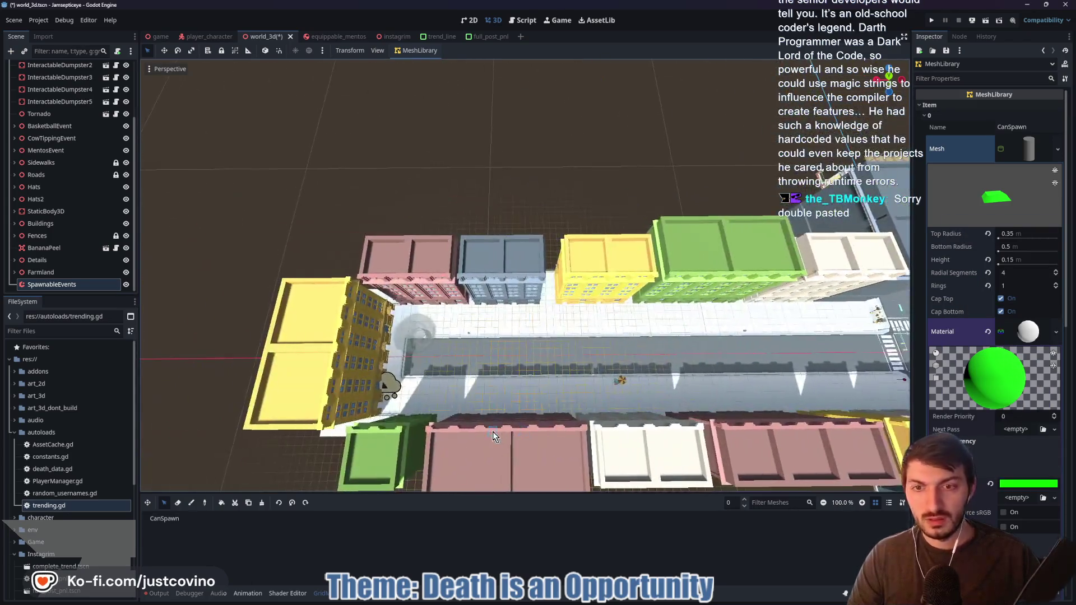
Fill a strip of road cells with CanSpawn tiles in the SpawnableEvents GridMap
click(169, 522)
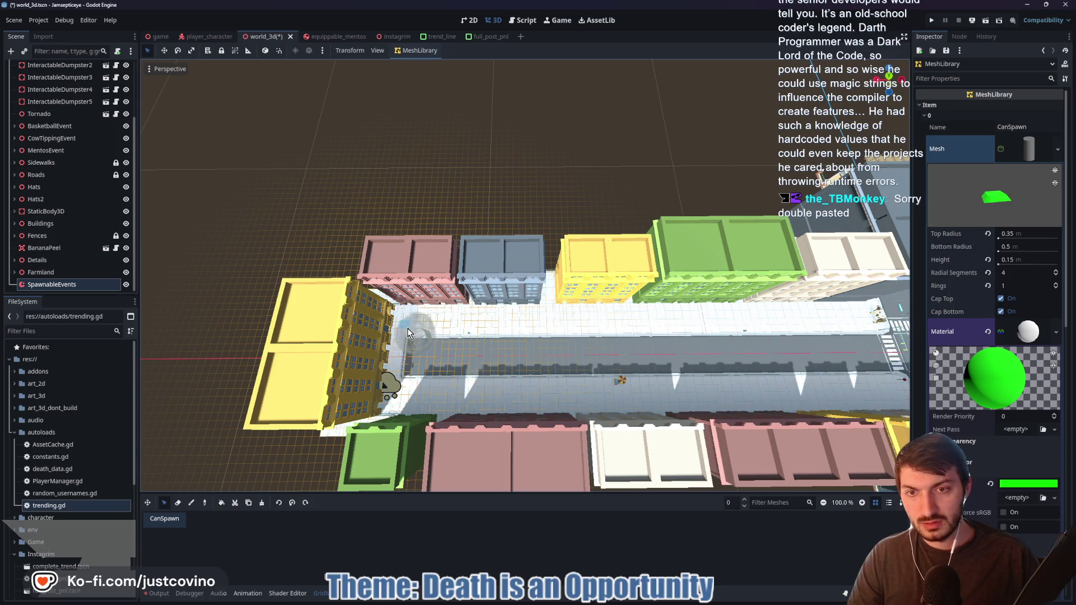
mouse_move(412, 336)
mouse_down()
mouse_move(465, 359)
mouse_move(605, 376)
mouse_move(550, 371)
mouse_up()
key(z)
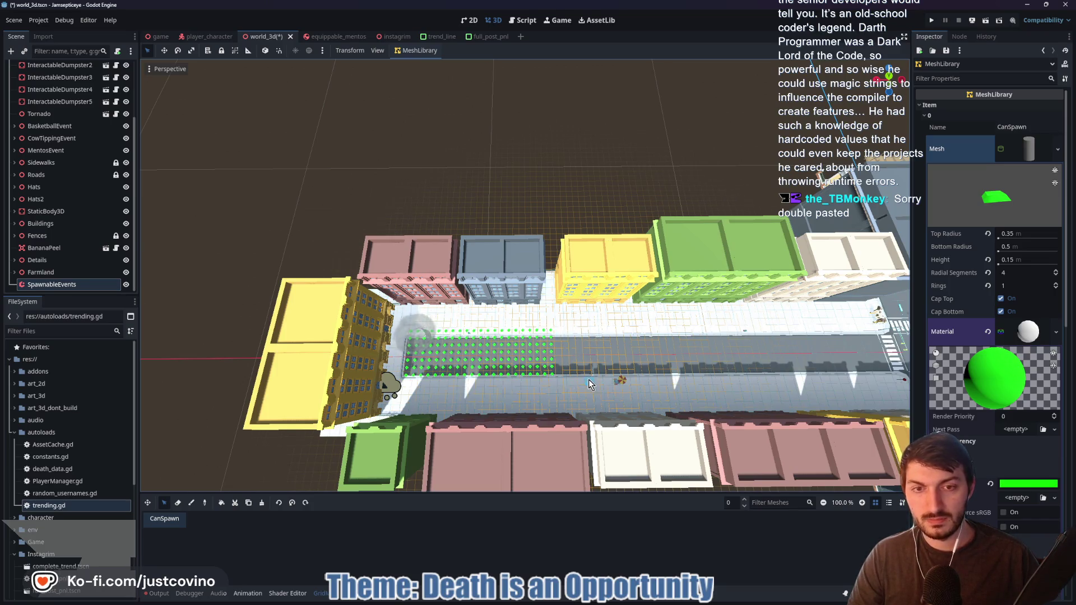
scroll(587, 377, up, 5)
scroll(588, 378, down, 3)
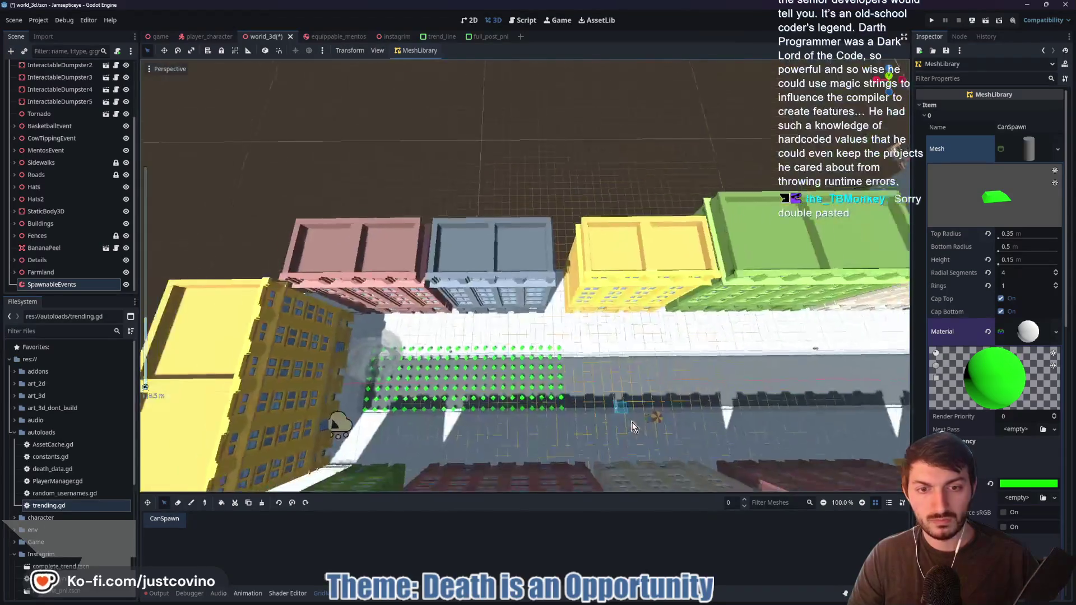
scroll(599, 410, up, 5)
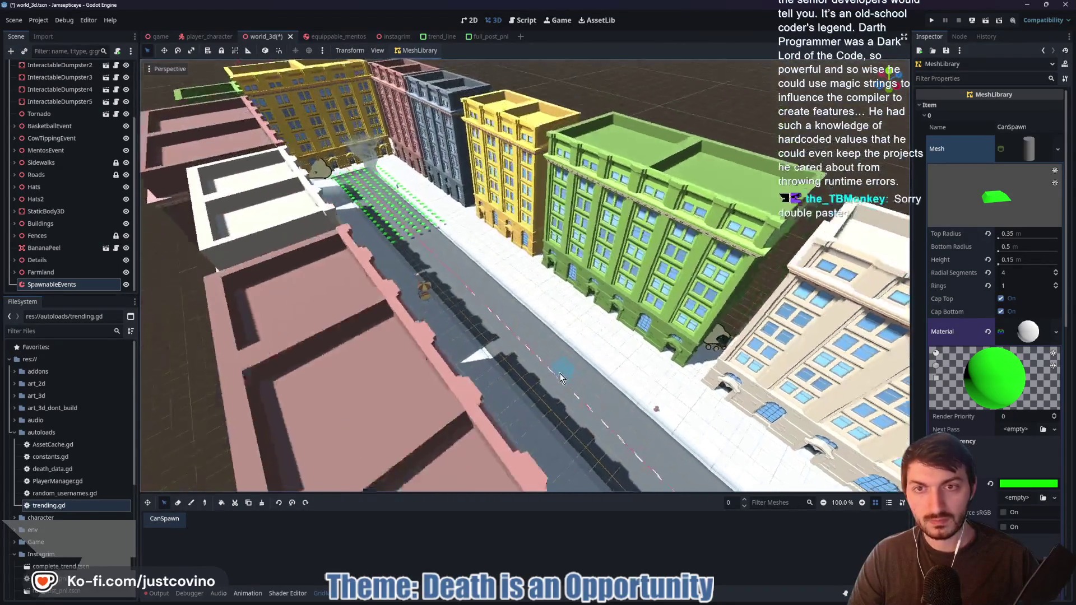
scroll(619, 386, down, 5)
scroll(507, 376, up, 4)
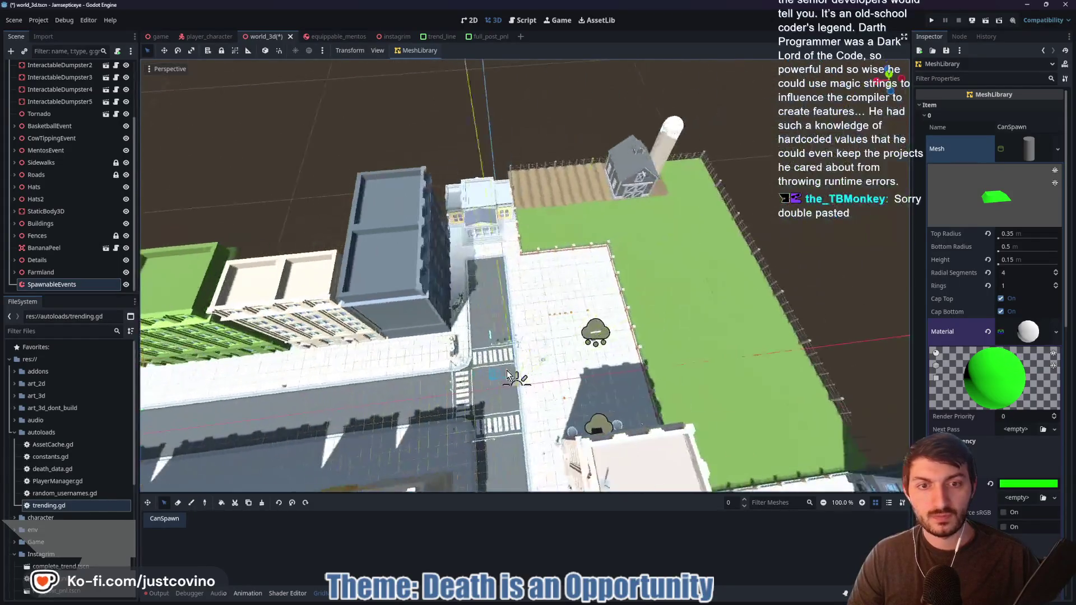
scroll(507, 375, up, 5)
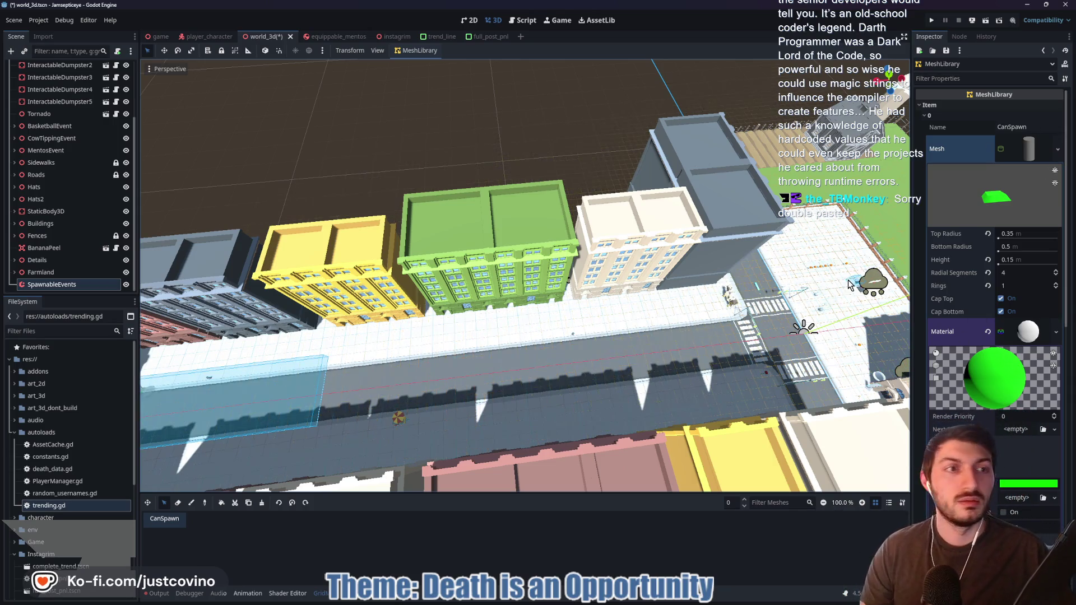
Rename the CanSpawn mesh-library item to TornadoSpawn
click(1039, 128)
text(TornadoSpawn)
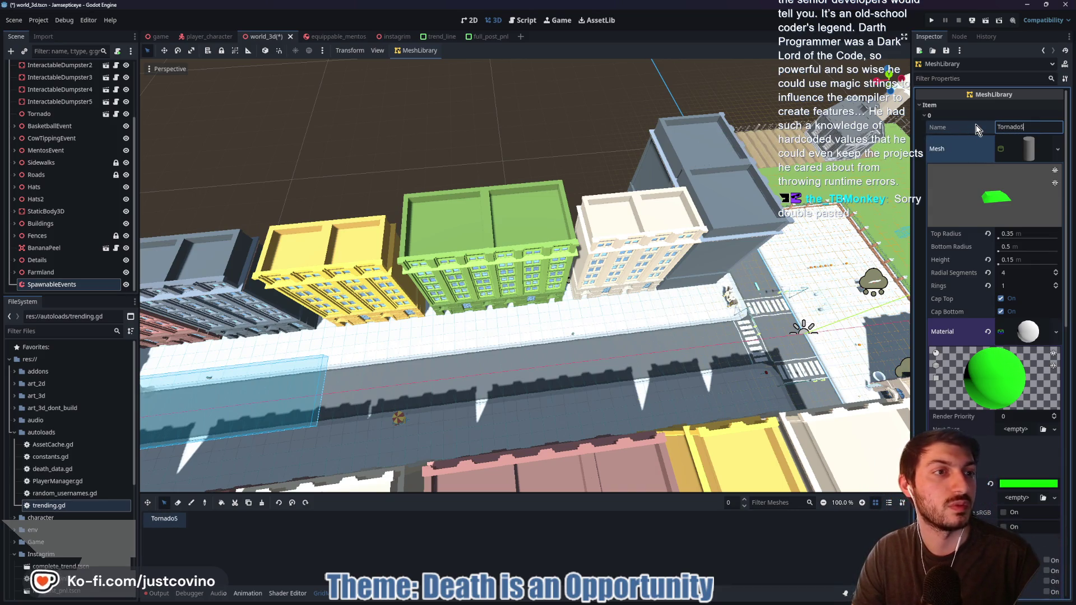
key(Return)
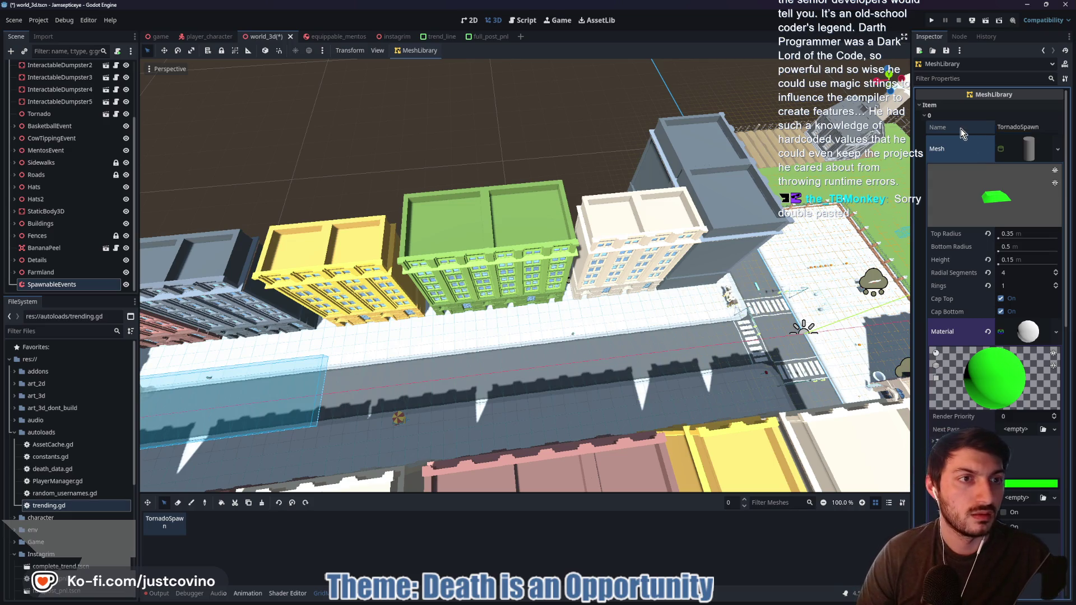
Change the TornadoSpawn material's albedo colour from green to blue
click(1018, 483)
drag(1063, 257, 1064, 287)
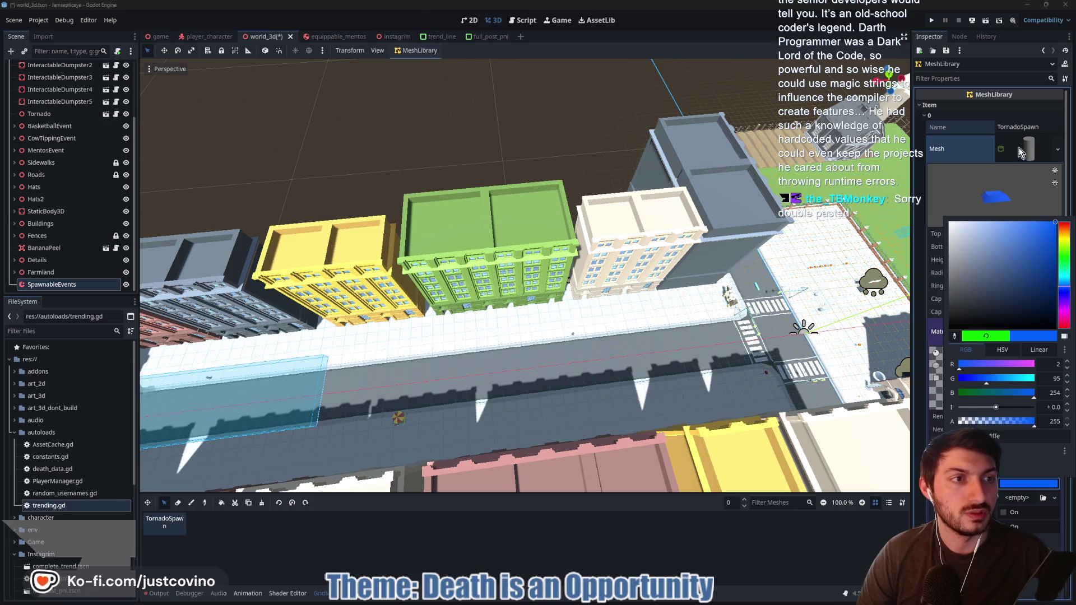
key(Escape)
click(1026, 331)
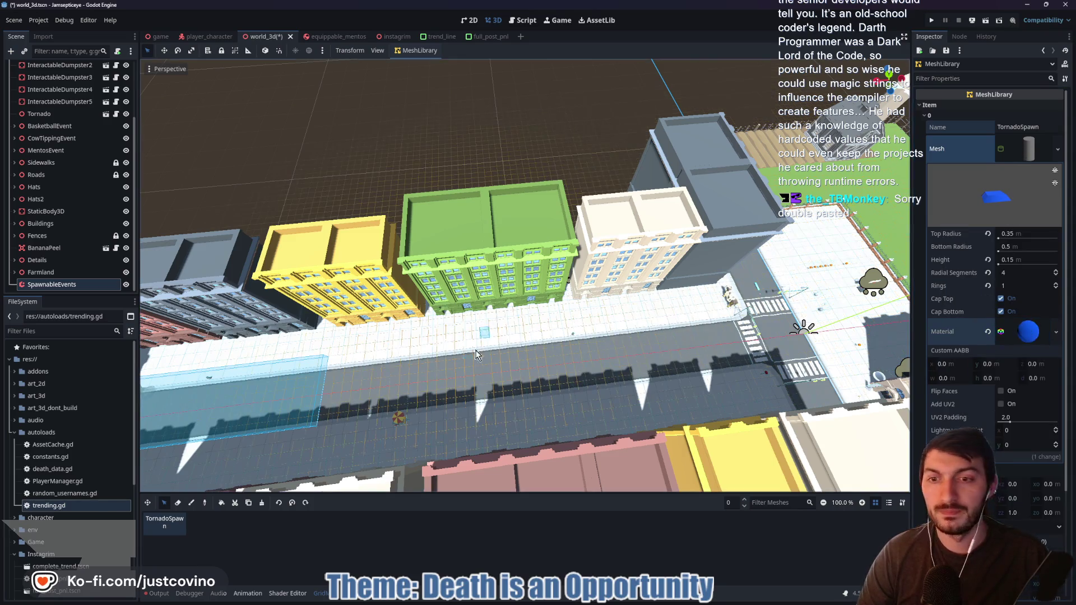
click(419, 50)
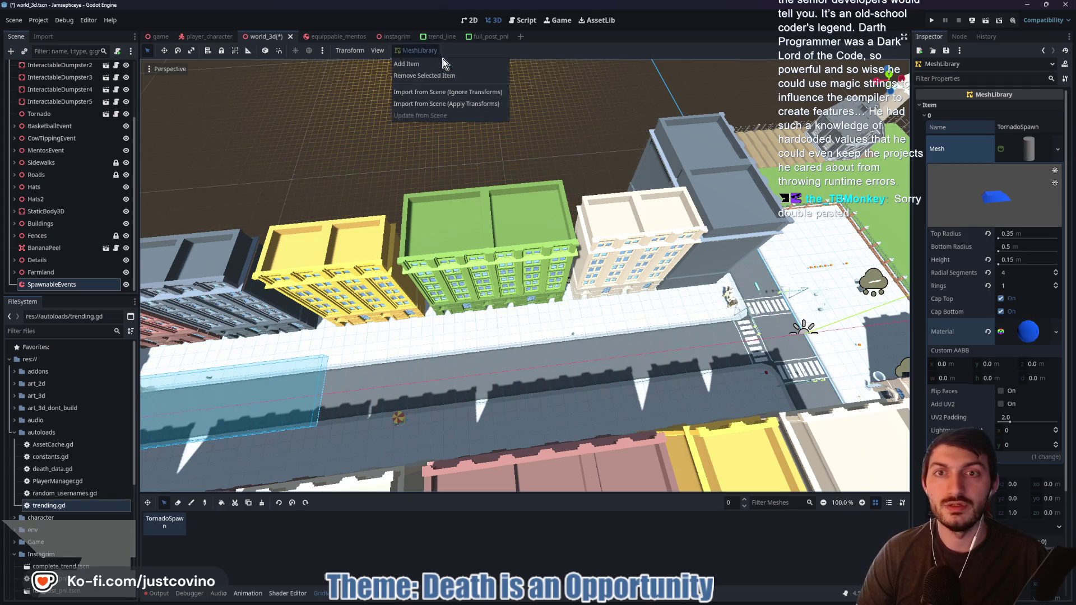
Add a second mesh-library item named CowSpawn
click(437, 66)
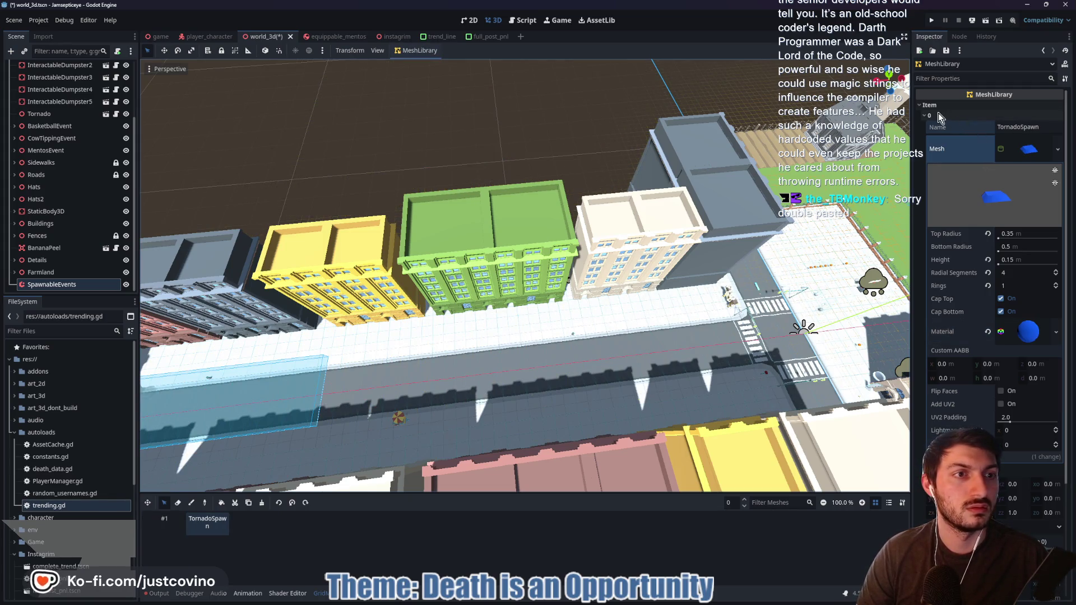
click(938, 116)
click(1014, 142)
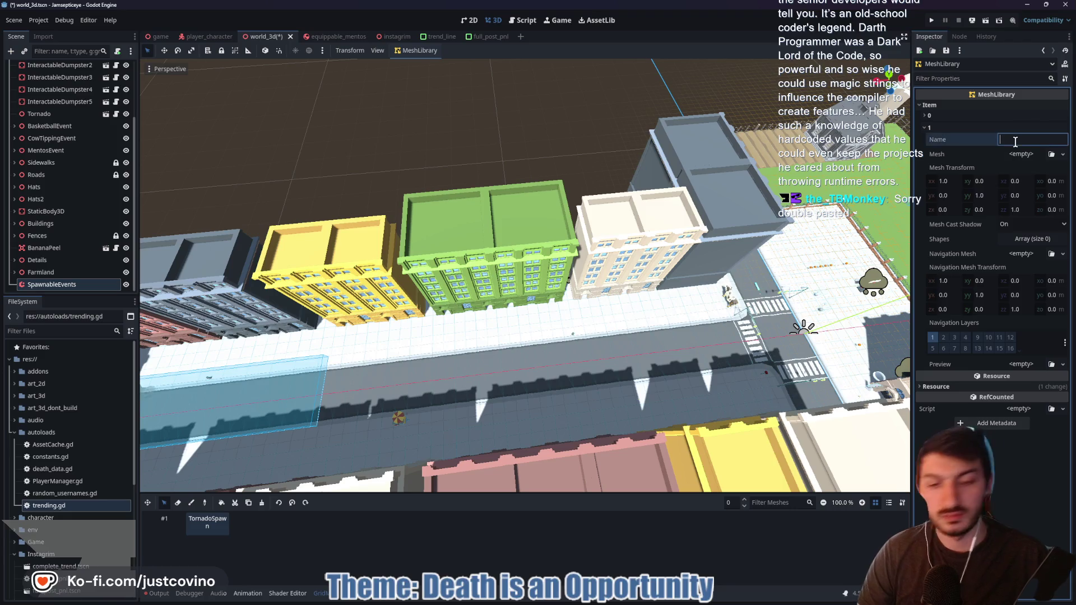
text(CowSpawn)
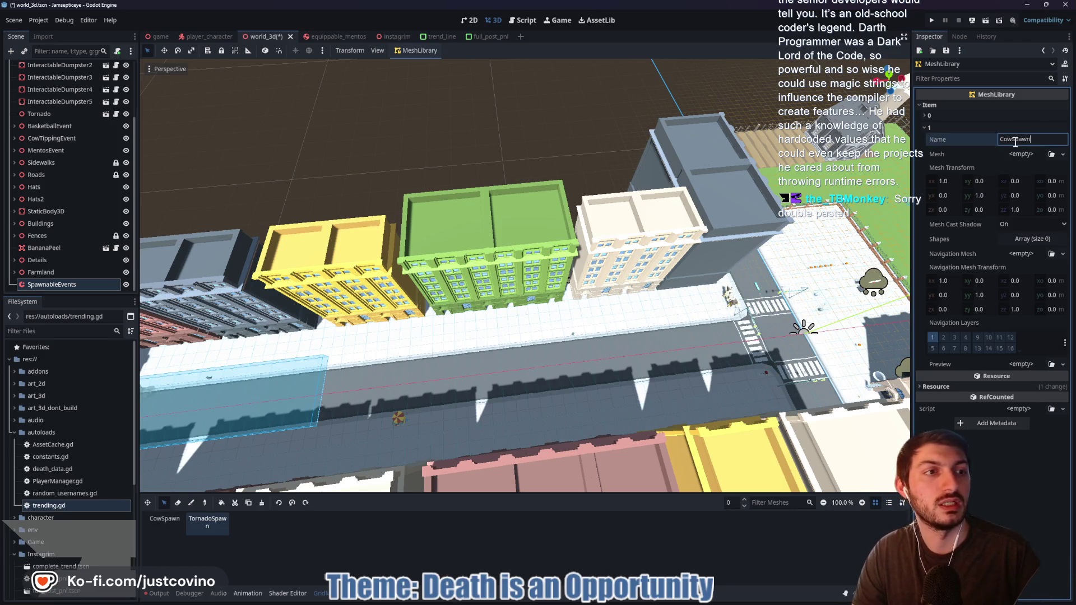
click(1018, 154)
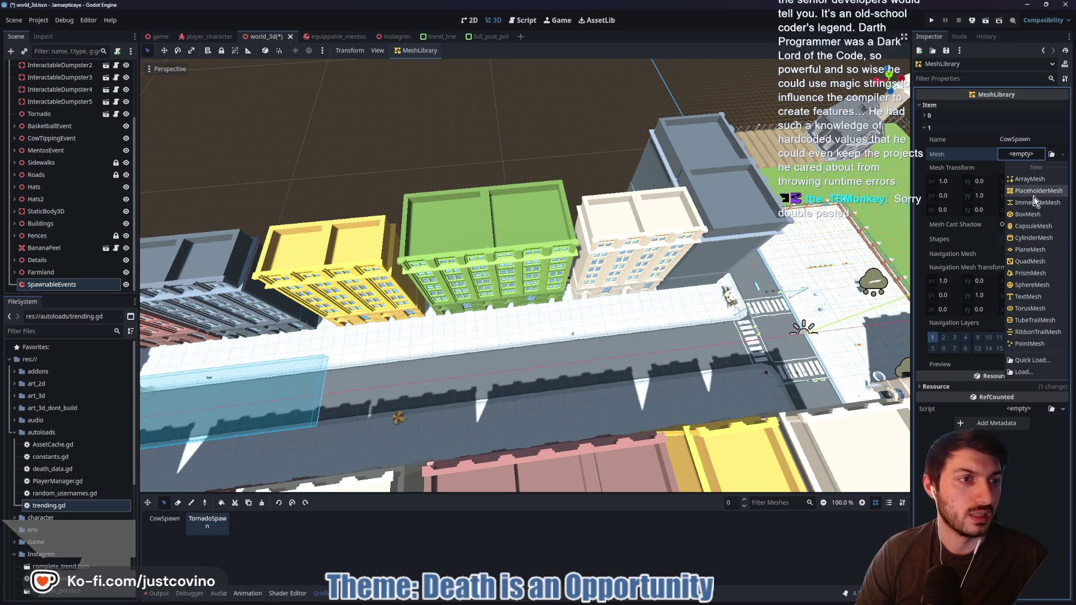
Give CowSpawn a CylinderMesh with top radius 0.35, height 0.25 and 4 radial segments
click(1033, 237)
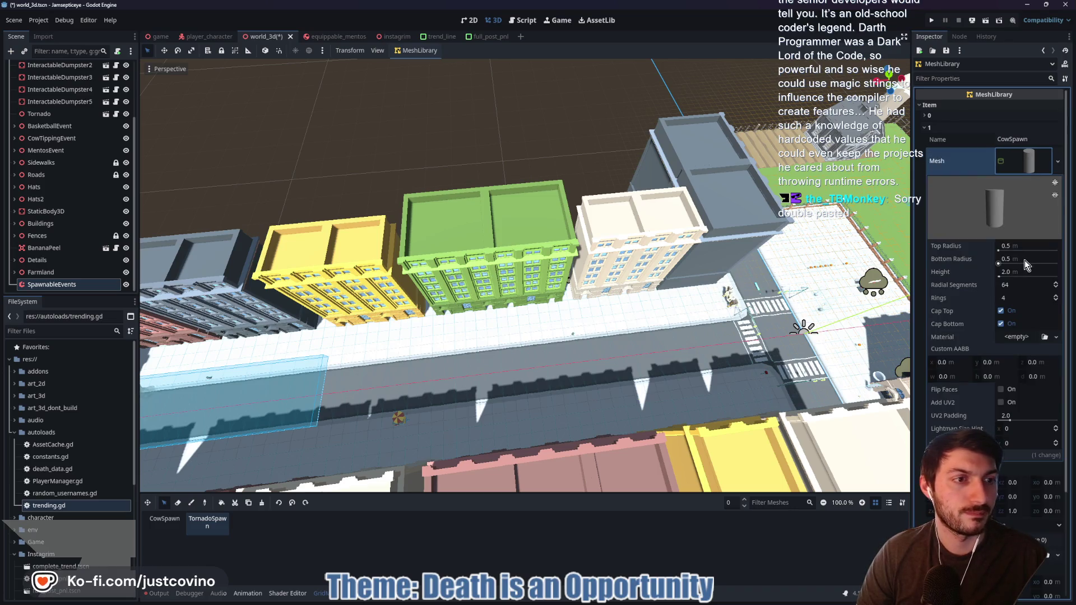
click(1017, 246)
text(0.35)
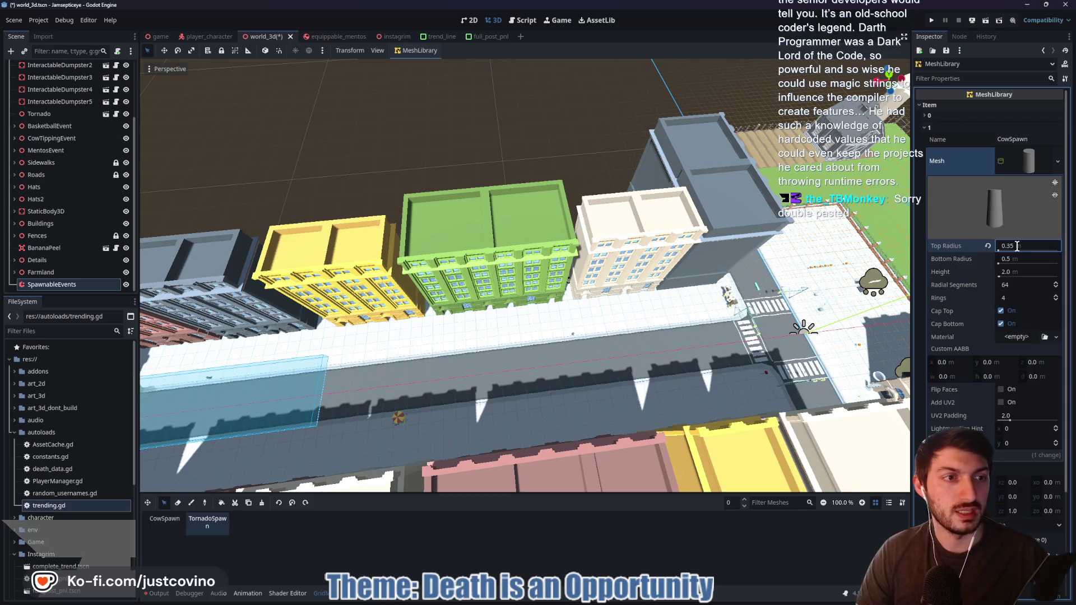
click(1019, 270)
text(0.2)
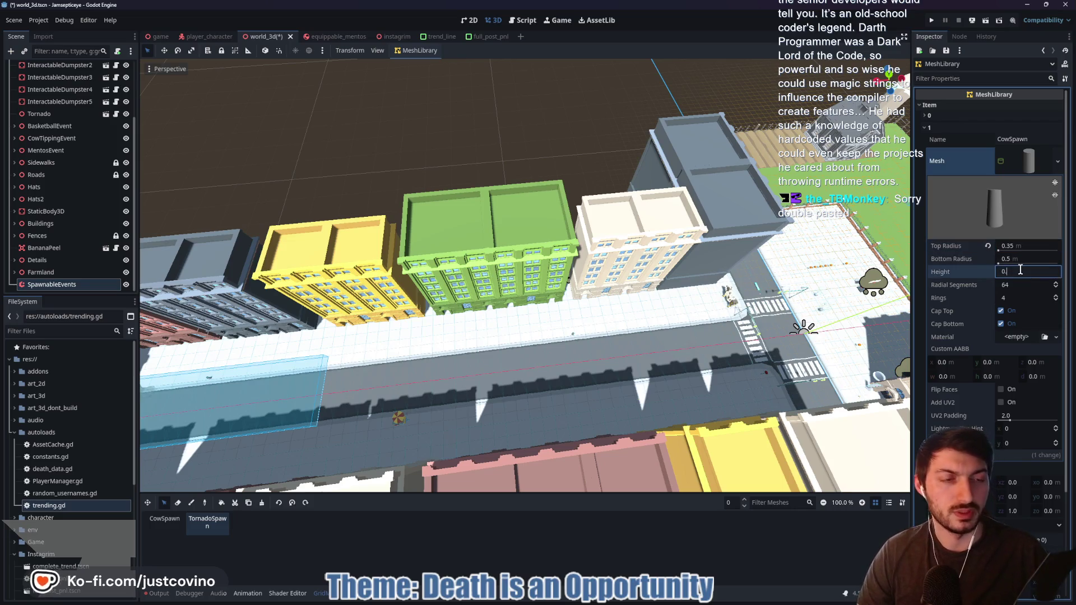
text(5)
key(Return)
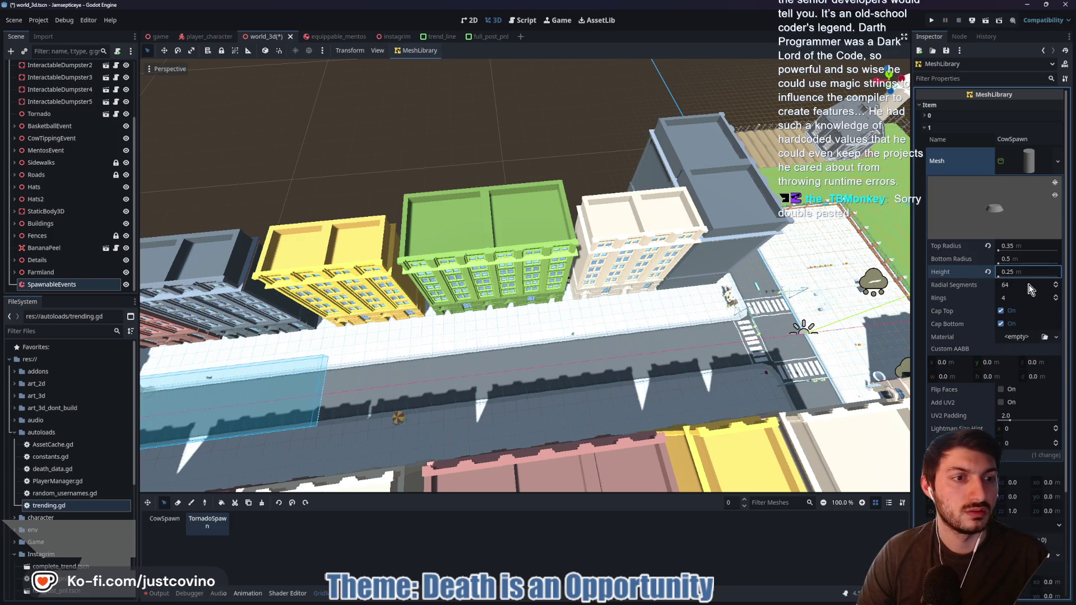
click(1030, 284)
text(4)
key(Return)
Give the CowSpawn cylinder a new StandardMaterial3D with a bright blue albedo colour
click(1014, 341)
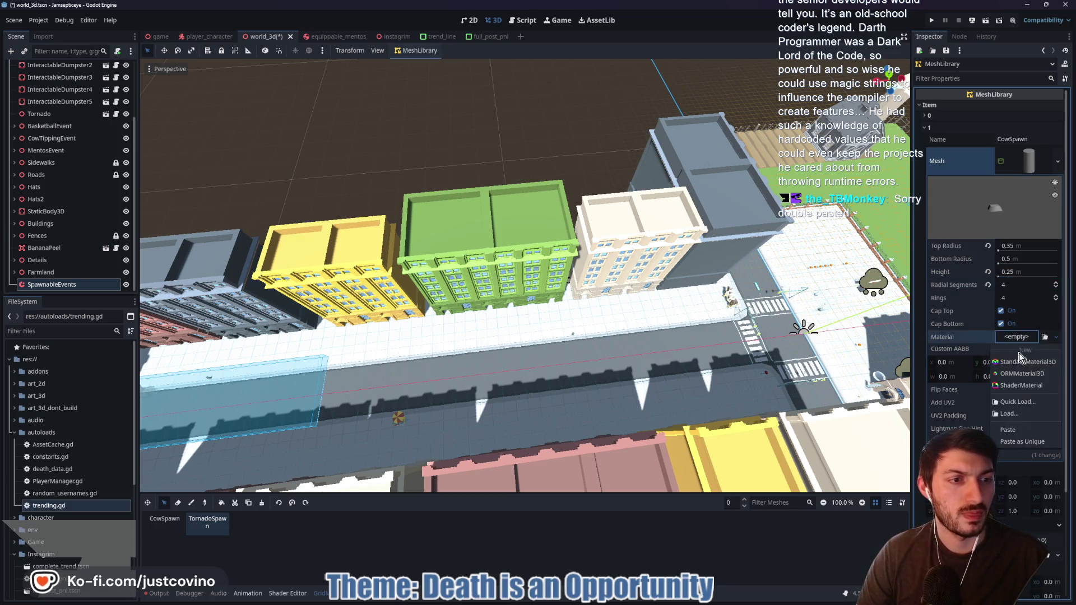
click(1021, 353)
scroll(1003, 392, down, 5)
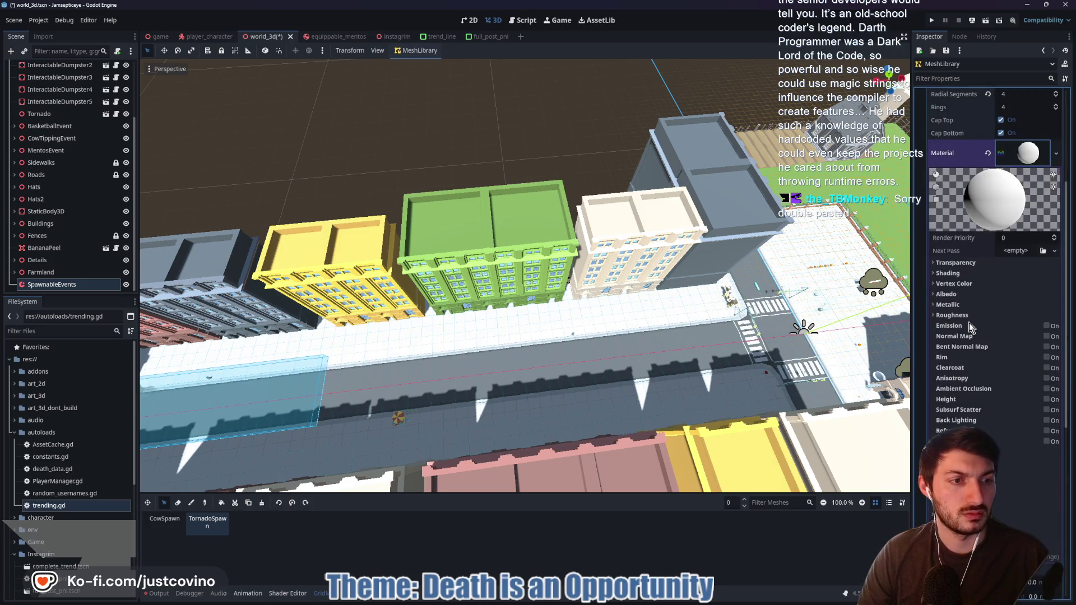
click(986, 294)
click(1028, 305)
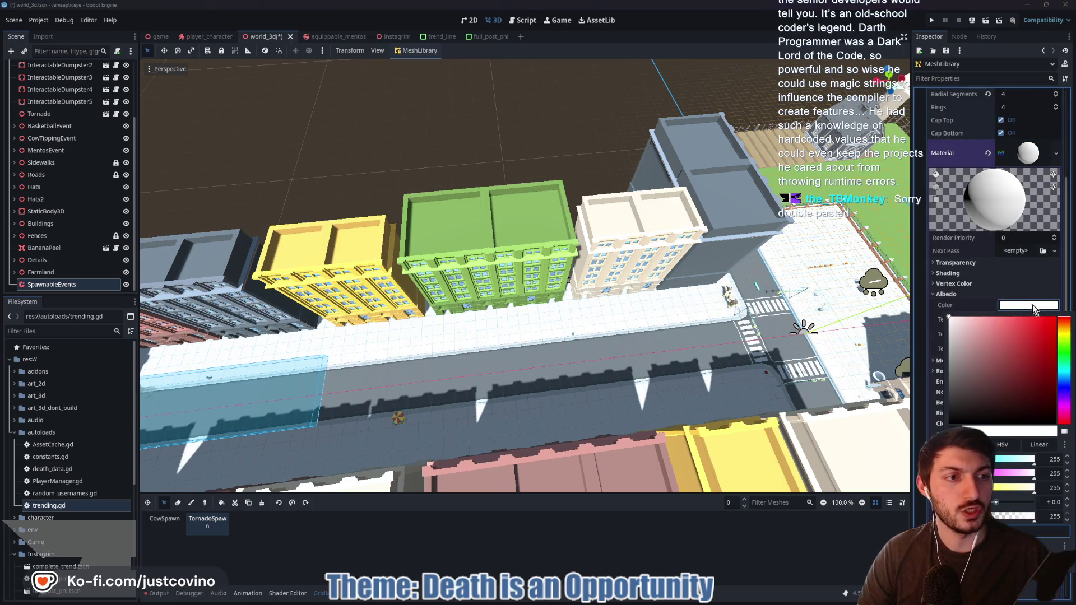
click(955, 398)
drag(949, 399, 950, 424)
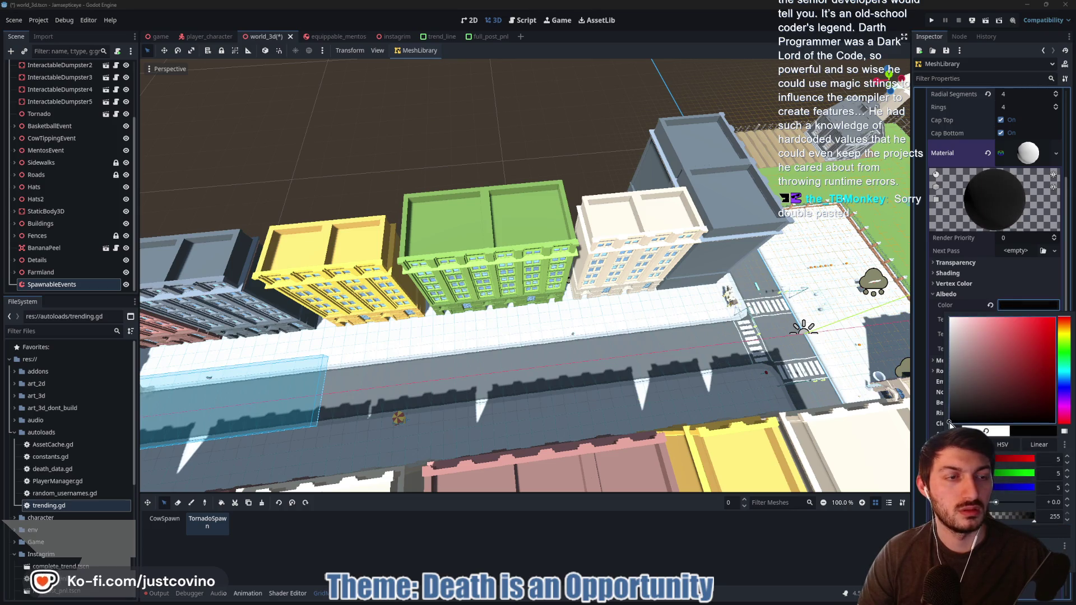
mouse_move(1064, 358)
mouse_down()
mouse_move(1064, 386)
mouse_move(1033, 341)
mouse_move(1056, 318)
mouse_up()
click(1036, 307)
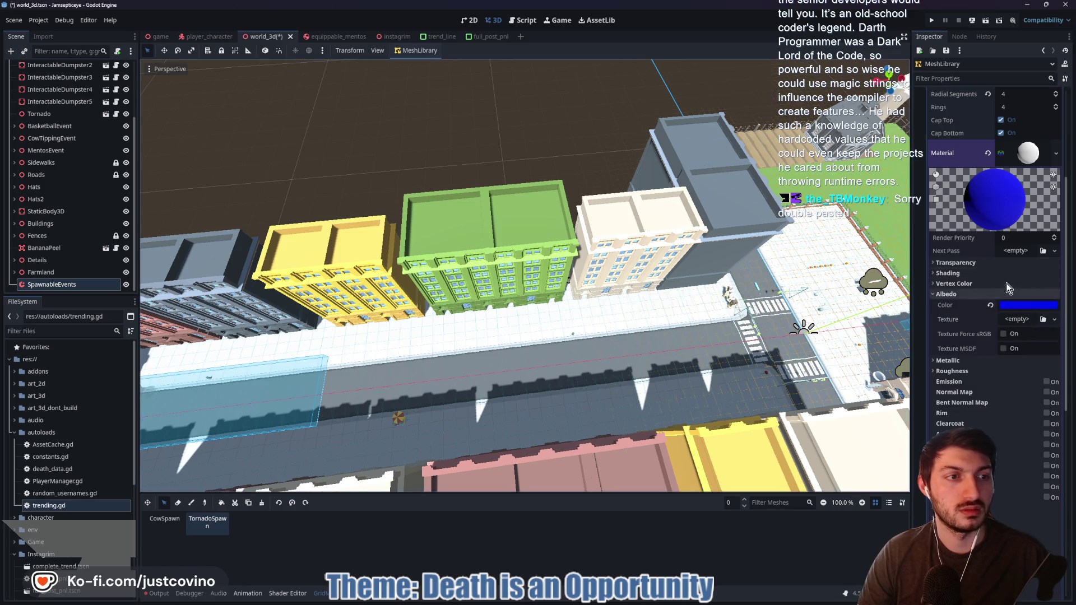
click(1028, 210)
scroll(991, 325, up, 3)
click(1033, 162)
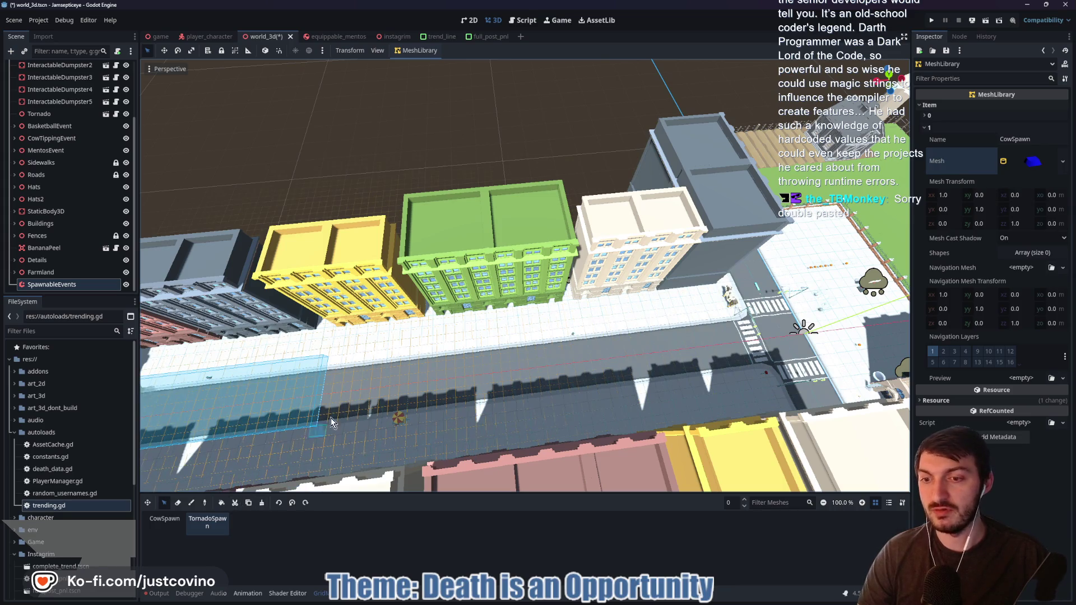
Fill a small block of road cells with TornadoSpawn tiles
mouse_move(297, 412)
mouse_down()
mouse_move(285, 413)
mouse_move(448, 377)
mouse_up()
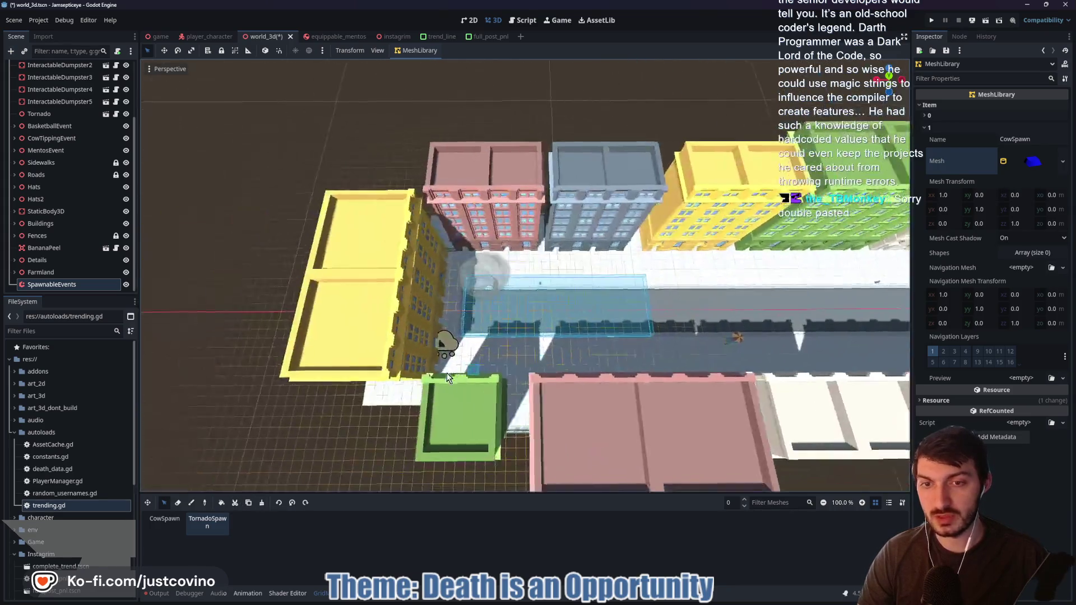
drag(445, 311, 474, 347)
key(ctrl+f)
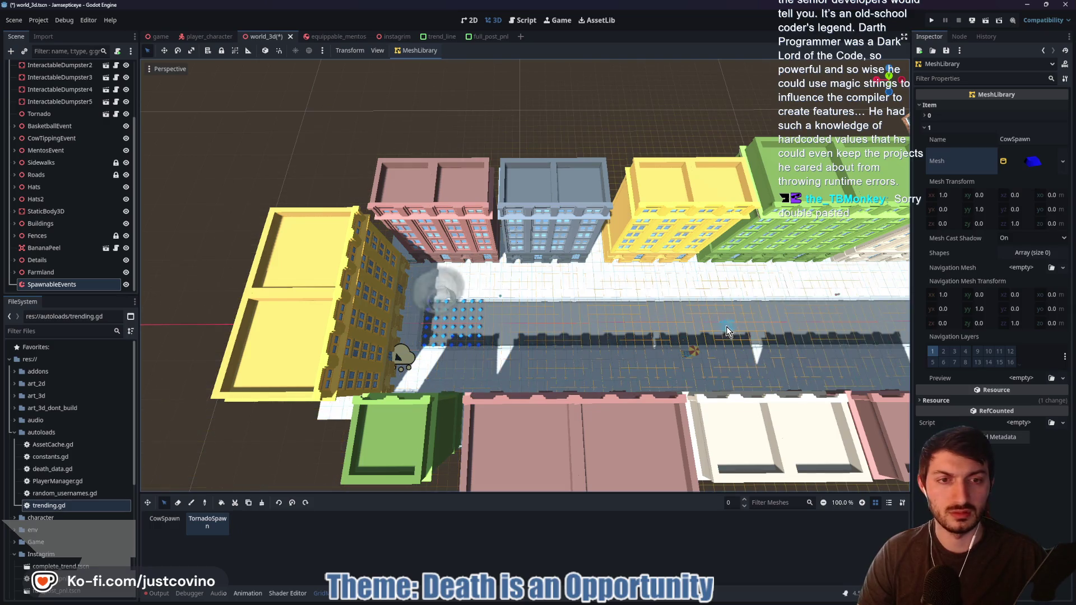
scroll(693, 338, up, 5)
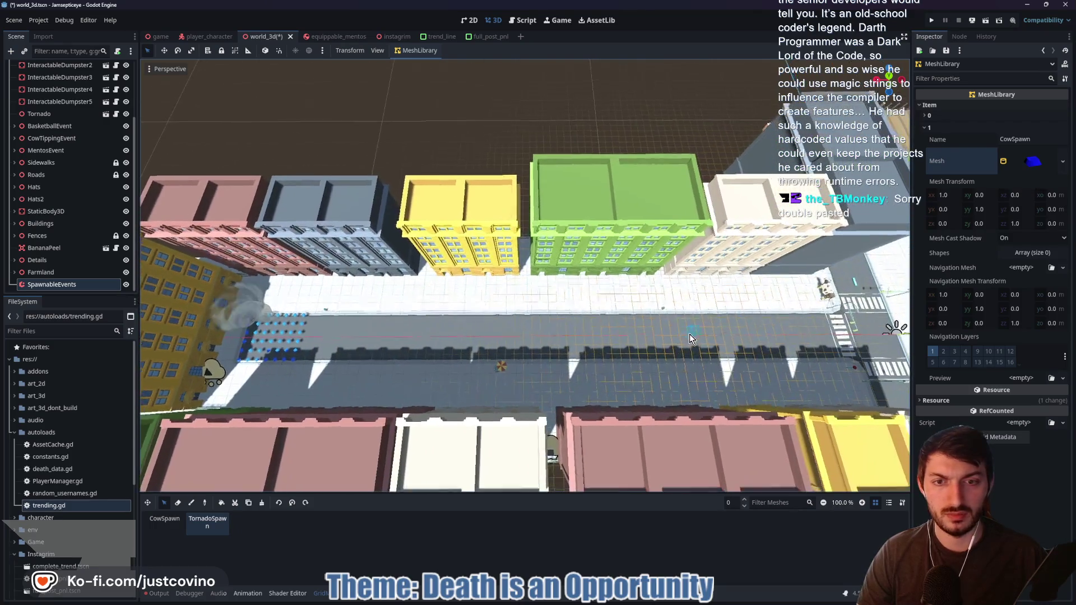
Paint a strip of CowSpawn cells along the far sidewalk
click(164, 523)
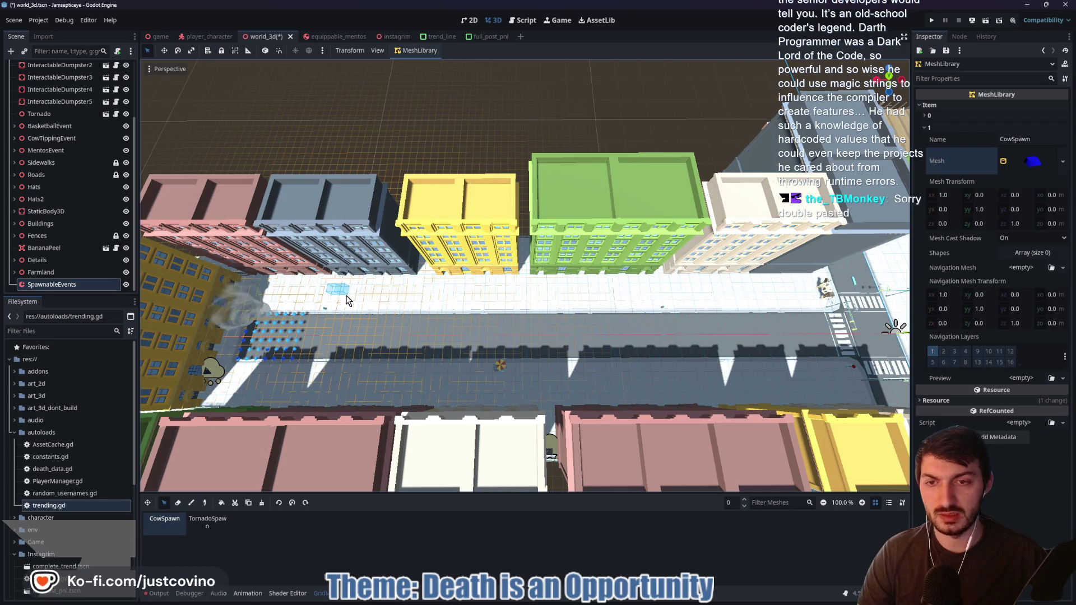
drag(343, 297, 425, 305)
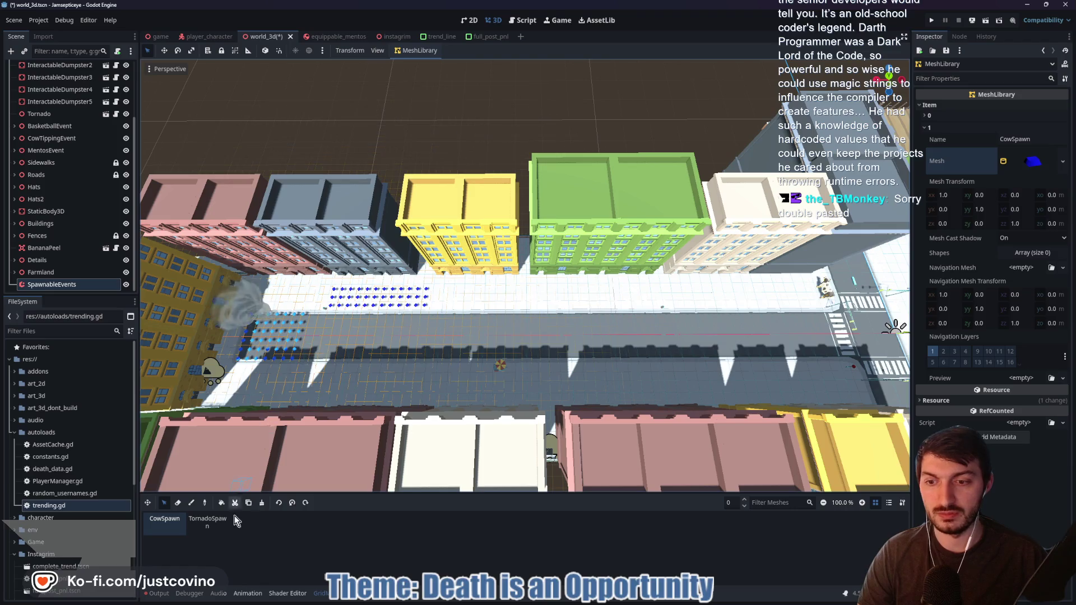
click(207, 528)
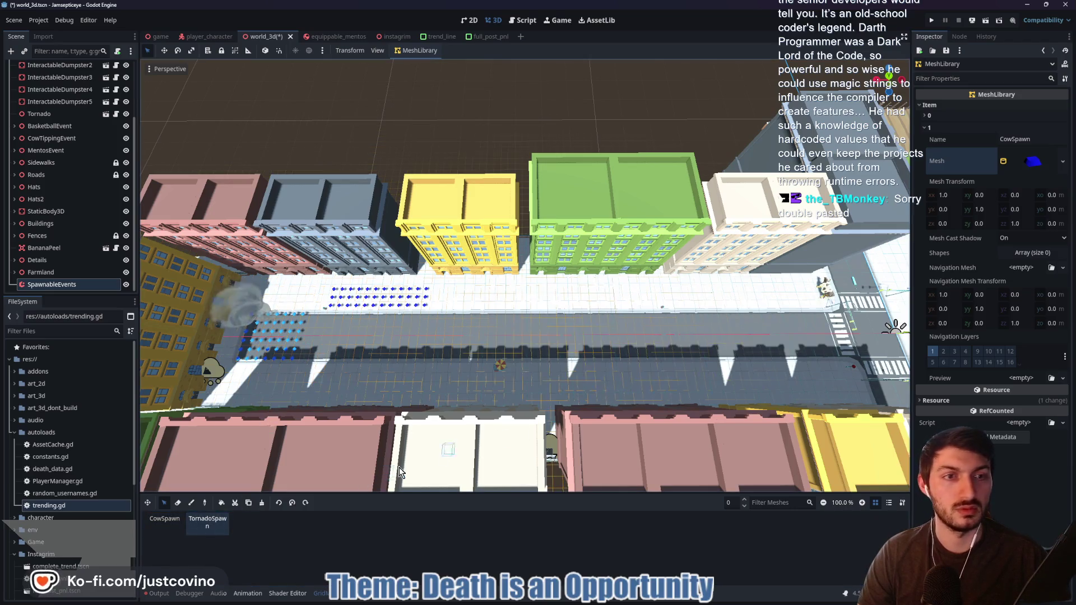
click(159, 529)
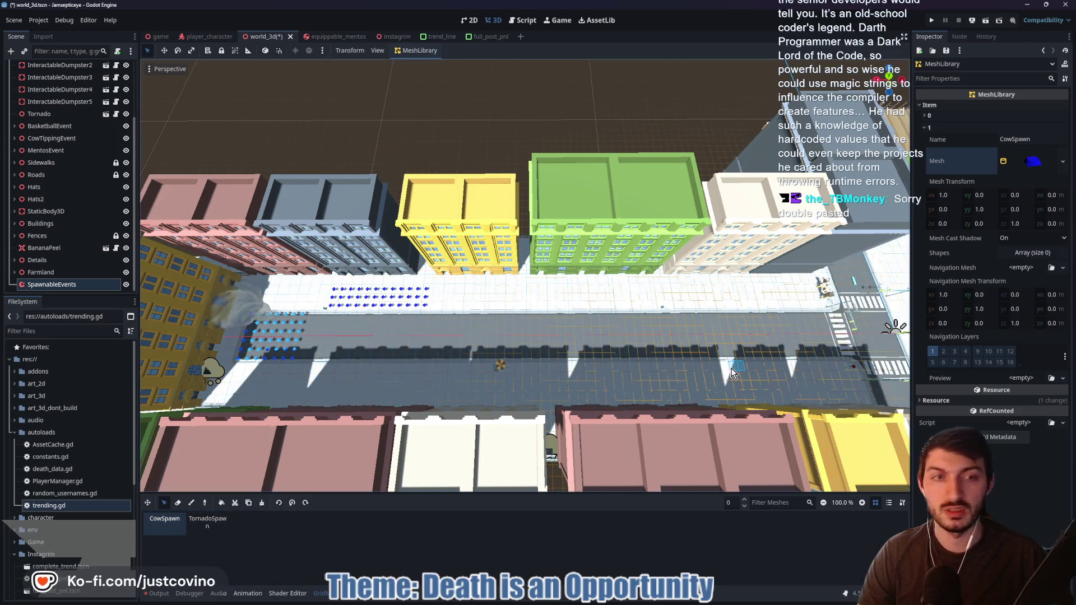
Change the TornadoSpawn material's albedo colour from blue to red
click(206, 527)
click(1030, 161)
click(929, 116)
click(1031, 149)
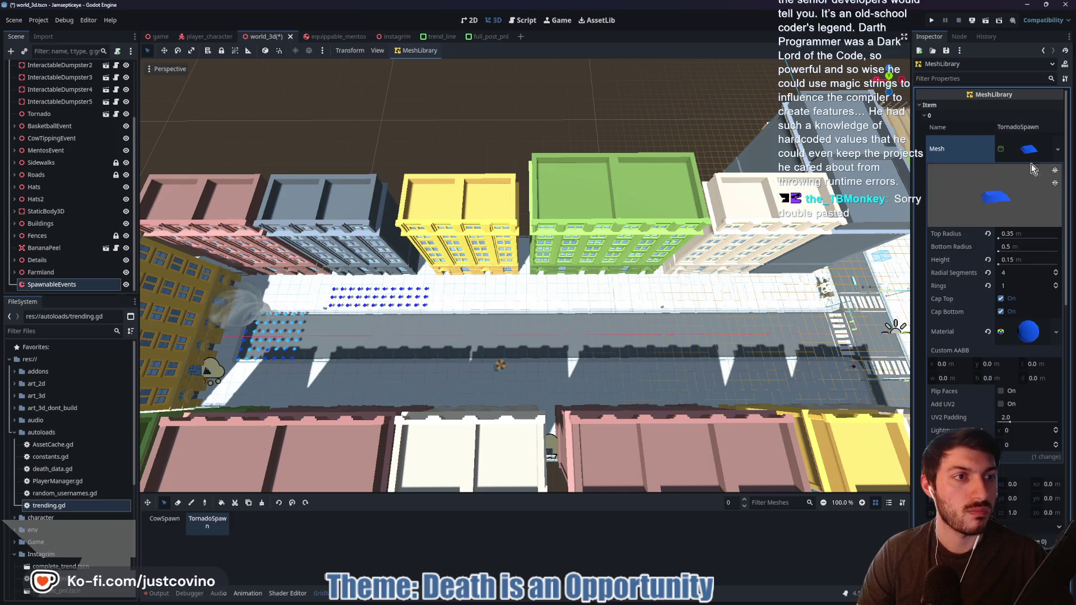
click(1028, 331)
click(1042, 482)
drag(1066, 258, 1066, 224)
click(262, 514)
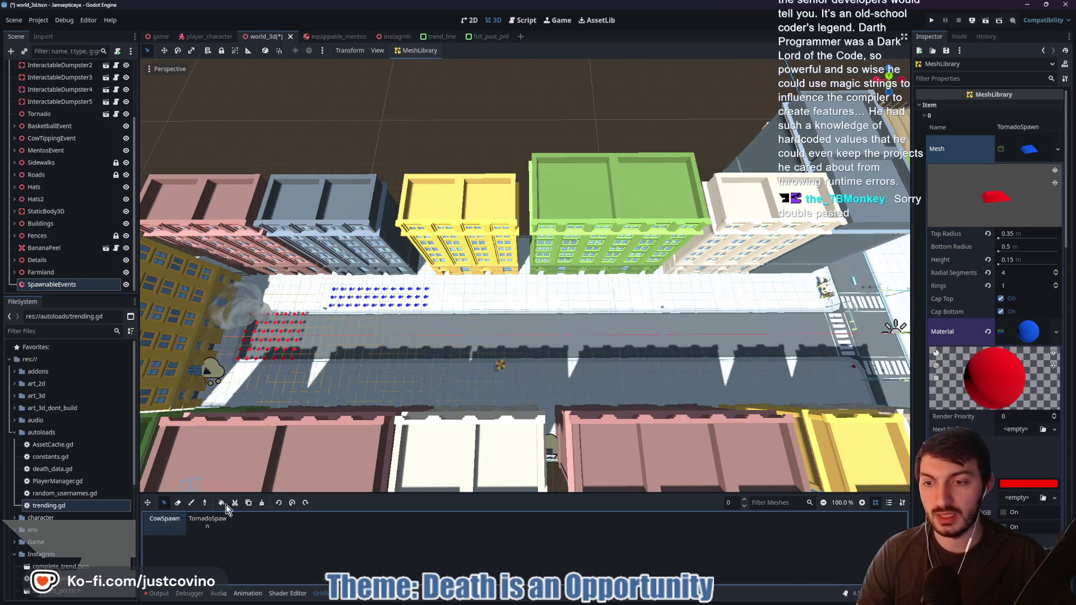
mouse_move(322, 373)
mouse_down()
mouse_move(427, 405)
mouse_move(436, 394)
mouse_up()
Fill a sidewalk area, a block near the intersection and a street block with CowSpawn cells
mouse_move(525, 292)
mouse_down()
mouse_move(723, 309)
mouse_move(658, 292)
mouse_move(686, 292)
mouse_move(539, 294)
mouse_move(619, 317)
mouse_move(626, 381)
mouse_move(654, 399)
mouse_move(647, 388)
mouse_up()
drag(770, 377, 588, 380)
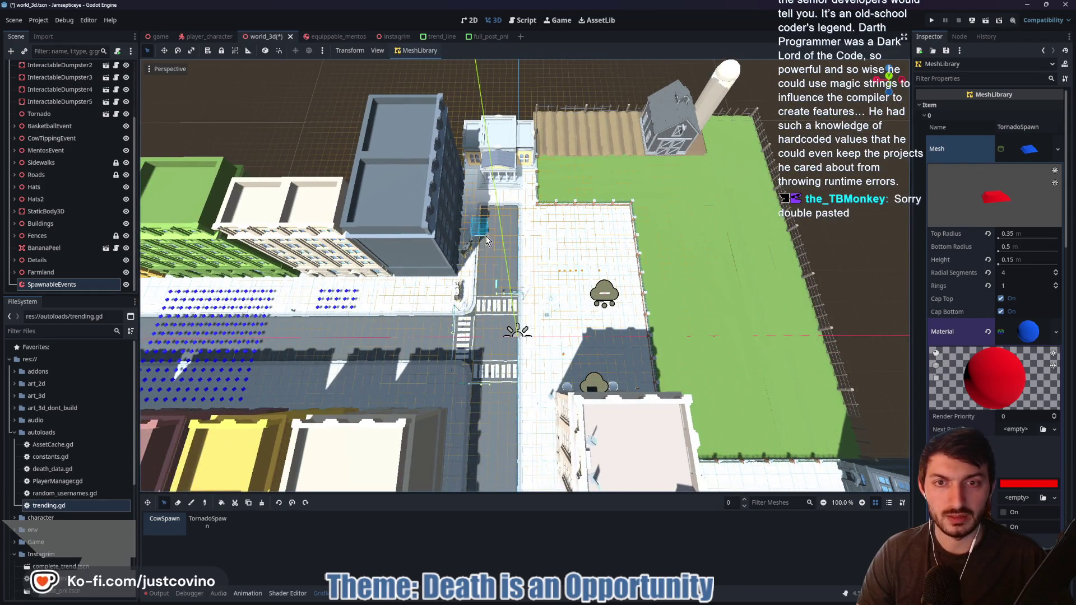
drag(478, 223, 547, 265)
key(ctrl+f)
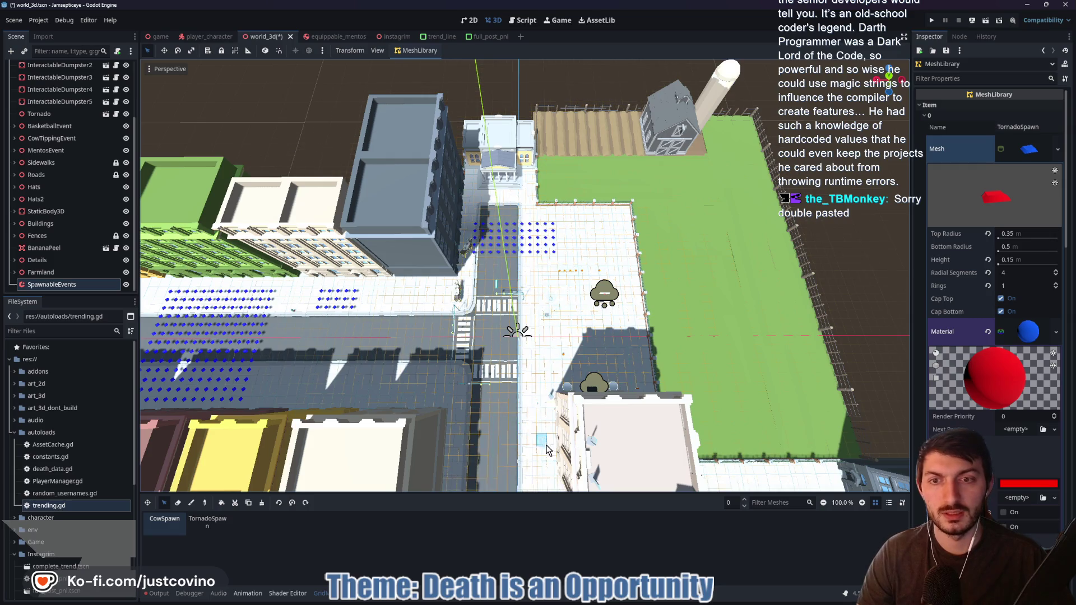
scroll(548, 448, down, 5)
drag(430, 273, 569, 347)
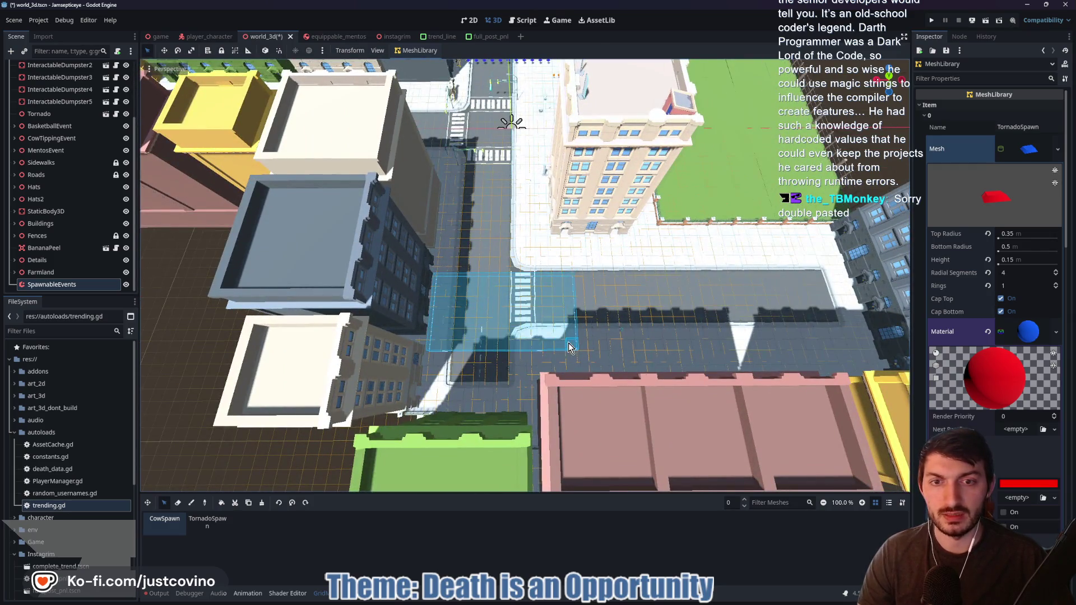
key(ctrl+f)
Fill more street blocks and a corner sidewalk strip with CowSpawn cells
mouse_move(684, 245)
mouse_down()
mouse_move(863, 359)
mouse_move(856, 353)
mouse_up()
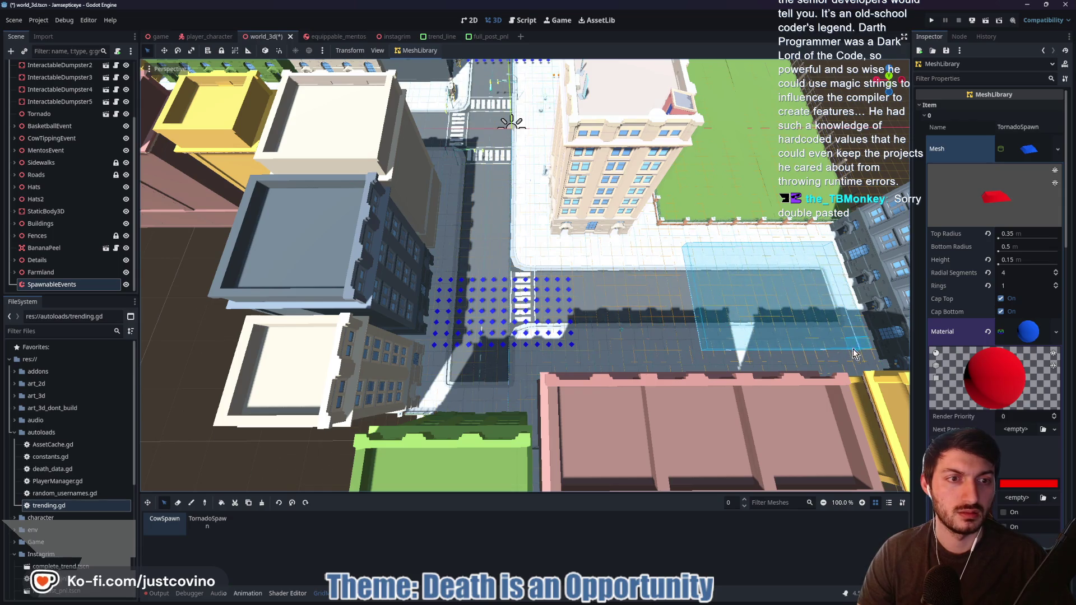
key(ctrl+f)
mouse_move(539, 268)
mouse_down()
mouse_move(533, 367)
mouse_move(597, 417)
mouse_up()
key(ctrl+f)
drag(395, 294, 464, 338)
key(ctrl+f)
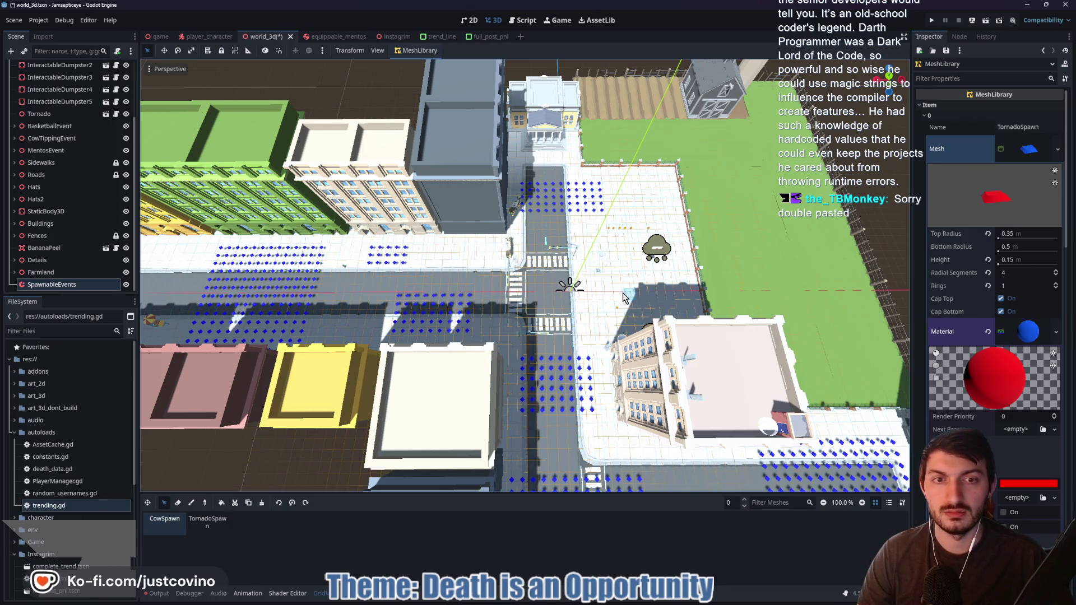
drag(626, 283, 668, 305)
key(ctrl+f)
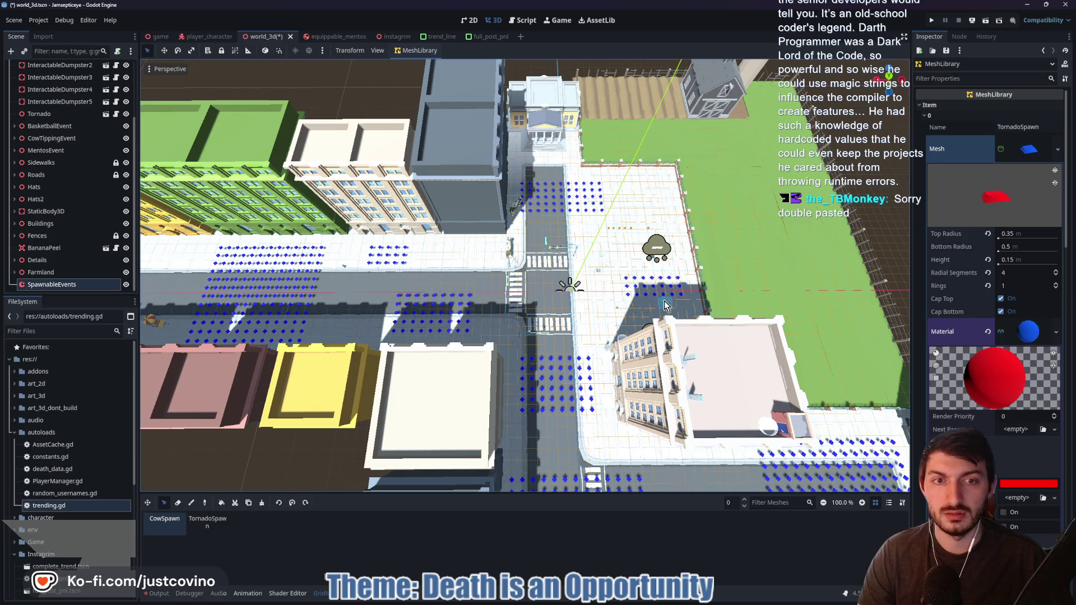
key(ctrl+f)
mouse_move(586, 333)
mouse_down()
mouse_move(450, 240)
mouse_move(489, 280)
mouse_move(397, 306)
mouse_up()
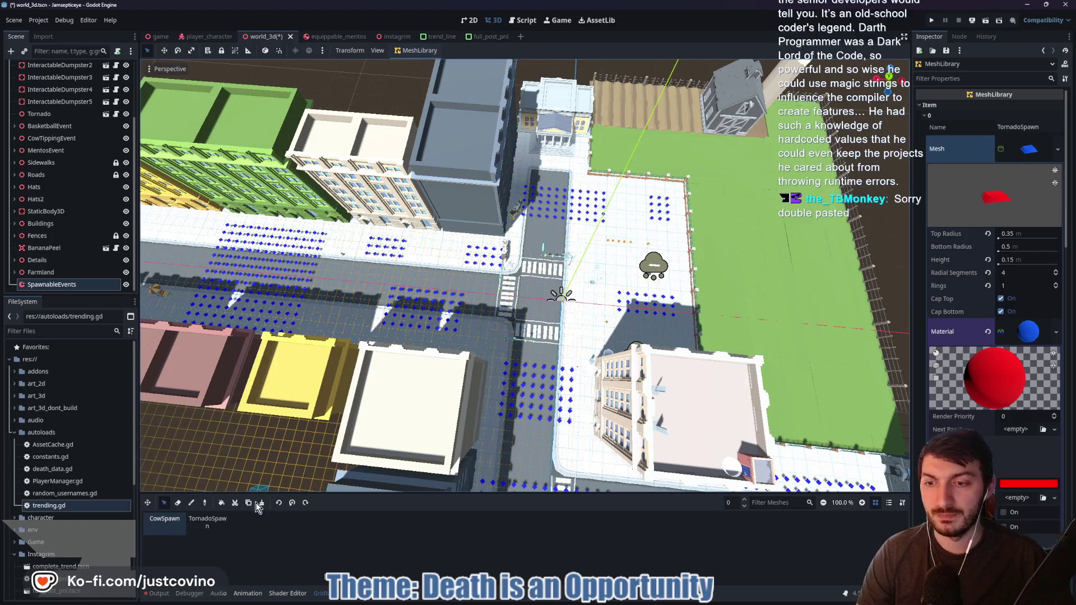
Switch to TornadoSpawn and fill three street selections with red tornado spawn cells
click(207, 521)
mouse_move(338, 321)
mouse_down()
mouse_move(542, 363)
mouse_move(497, 367)
mouse_up()
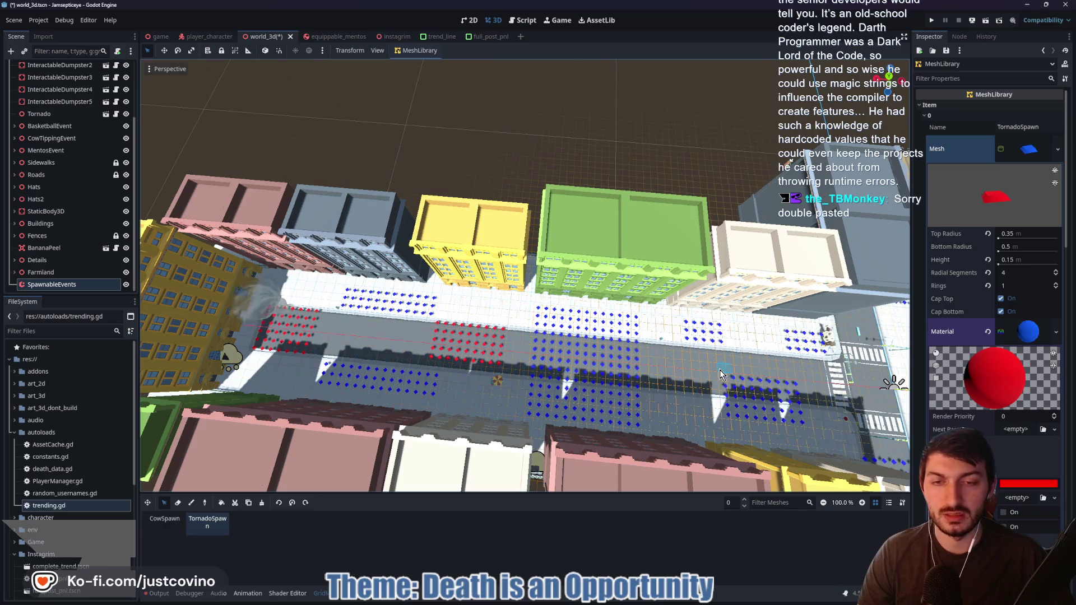
mouse_move(498, 367)
mouse_down()
mouse_move(559, 361)
mouse_move(482, 271)
mouse_move(548, 302)
mouse_up()
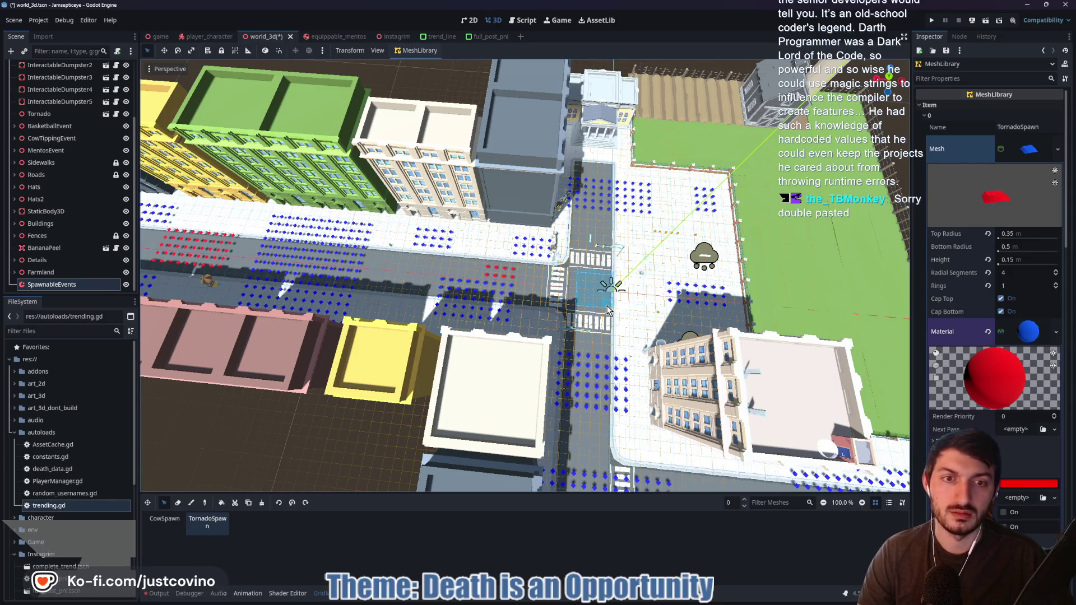
key(shift+f)
drag(679, 435, 569, 362)
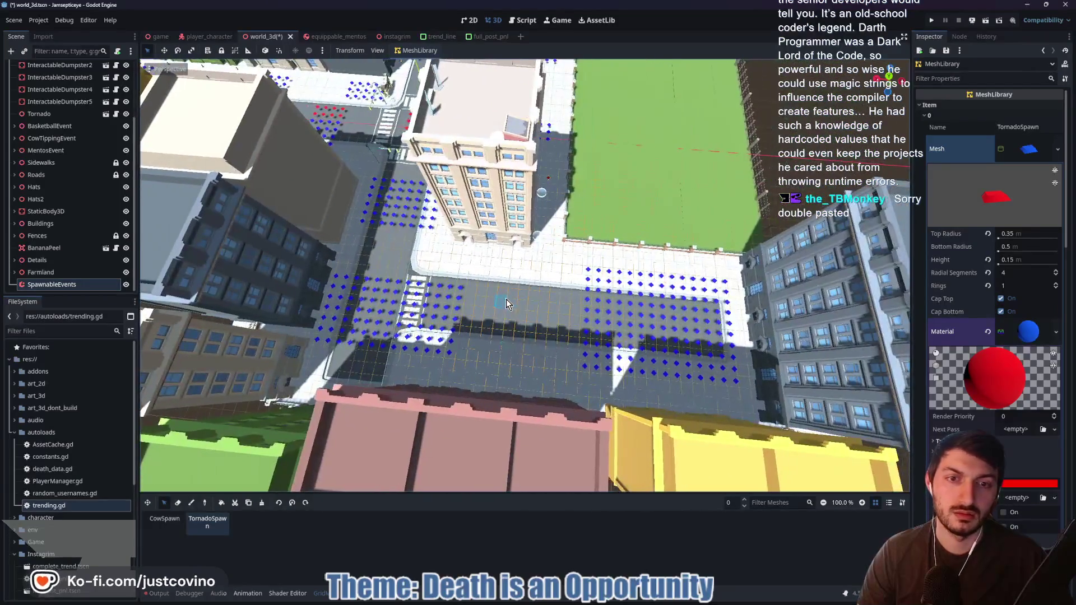
key(shift+f)
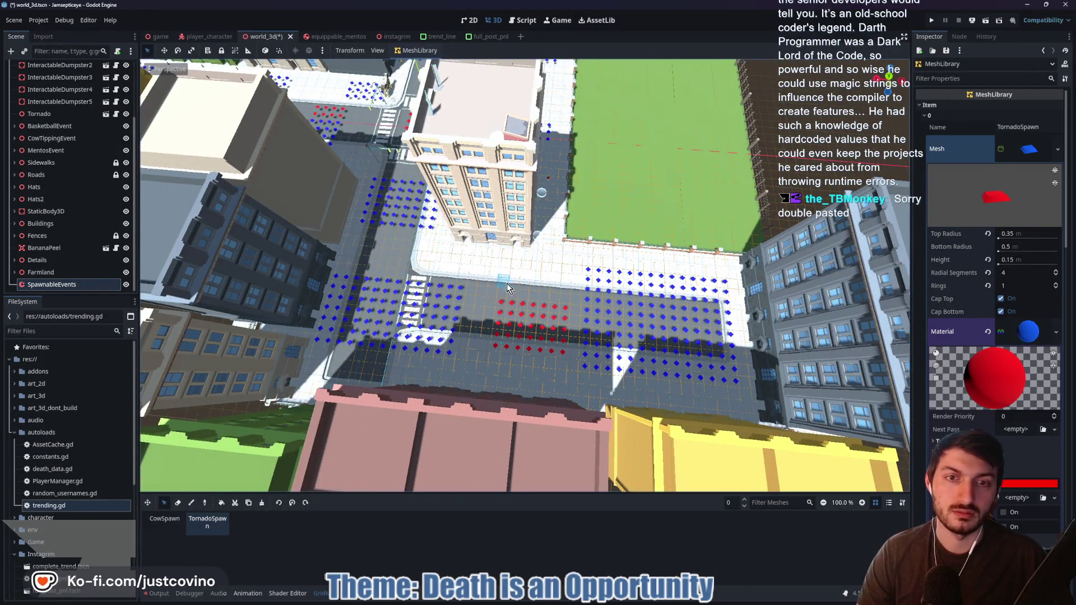
drag(642, 311, 707, 342)
key(shift+f)
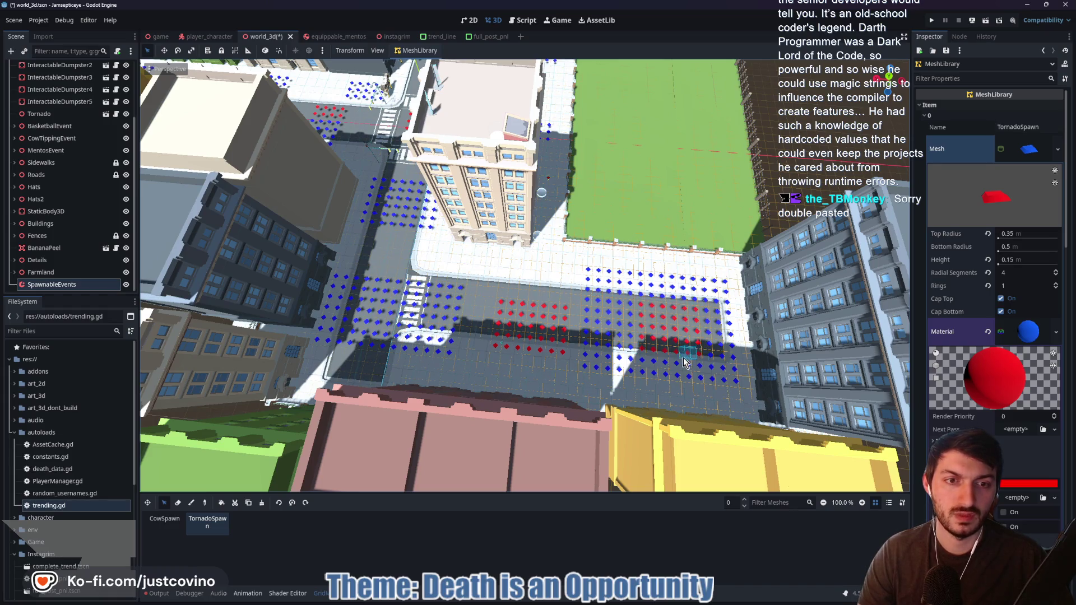
Place an extra TornadoSpawn cell on a street, then select the SpawnableEvents GridMap node
drag(644, 315, 223, 472)
click(164, 521)
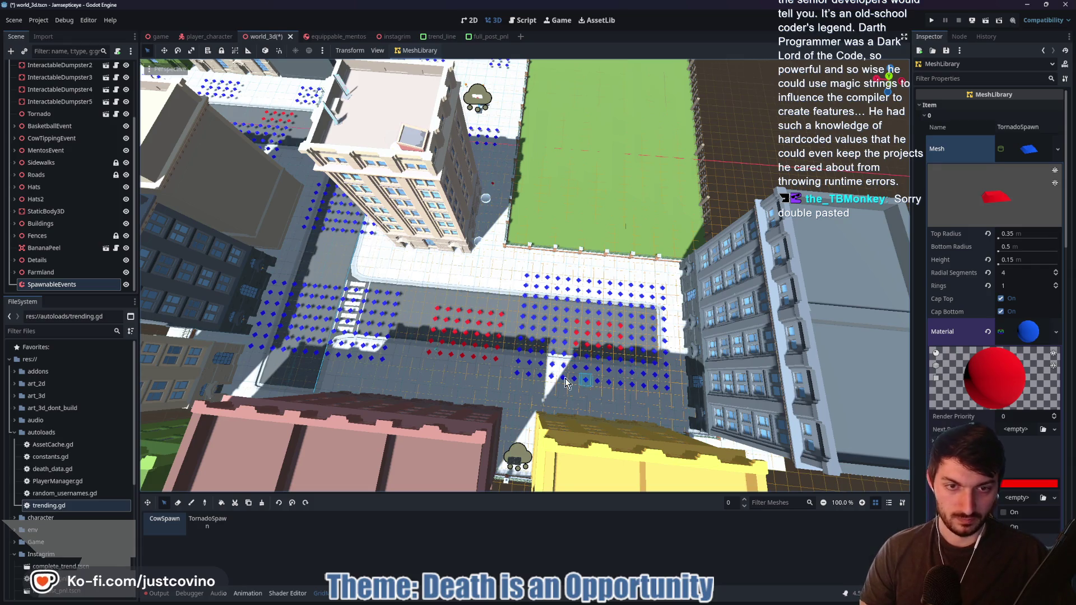
mouse_move(373, 343)
mouse_down()
mouse_move(493, 434)
mouse_move(439, 441)
mouse_up()
click(207, 521)
click(577, 230)
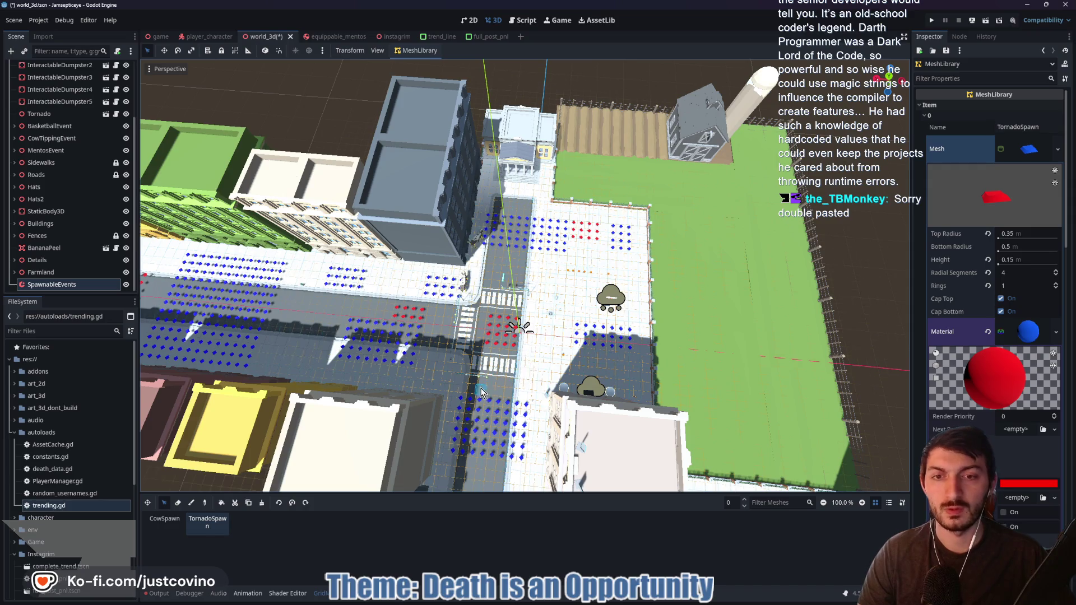
scroll(480, 393, down, 5)
mouse_move(480, 365)
mouse_down()
mouse_move(392, 403)
mouse_move(314, 459)
mouse_up()
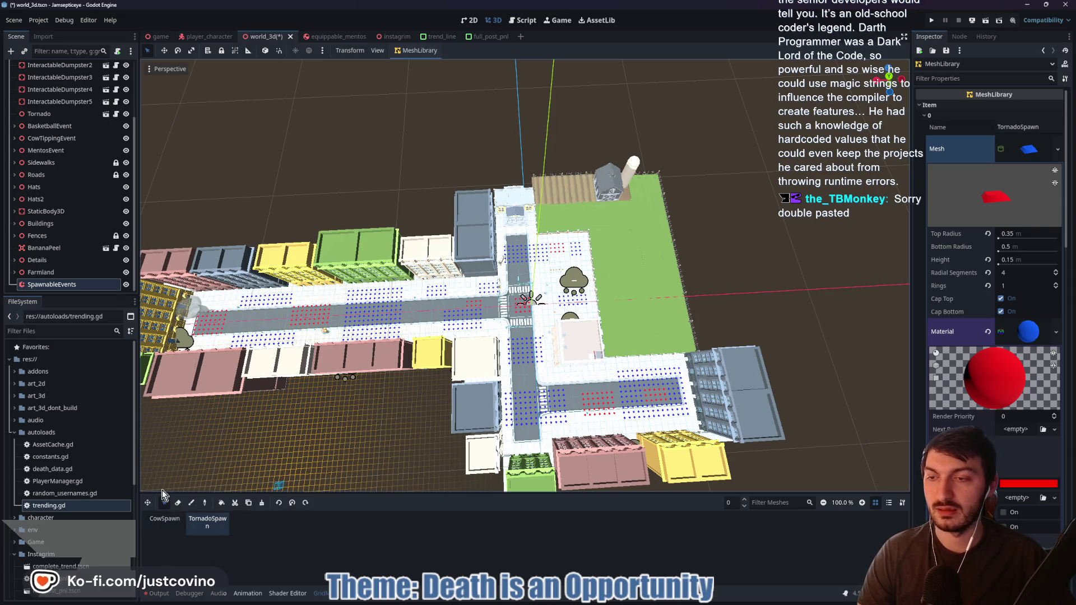
click(59, 284)
Create a global group named SpawnableEvents, assign the GridMap to it, hide the node, and save
click(960, 37)
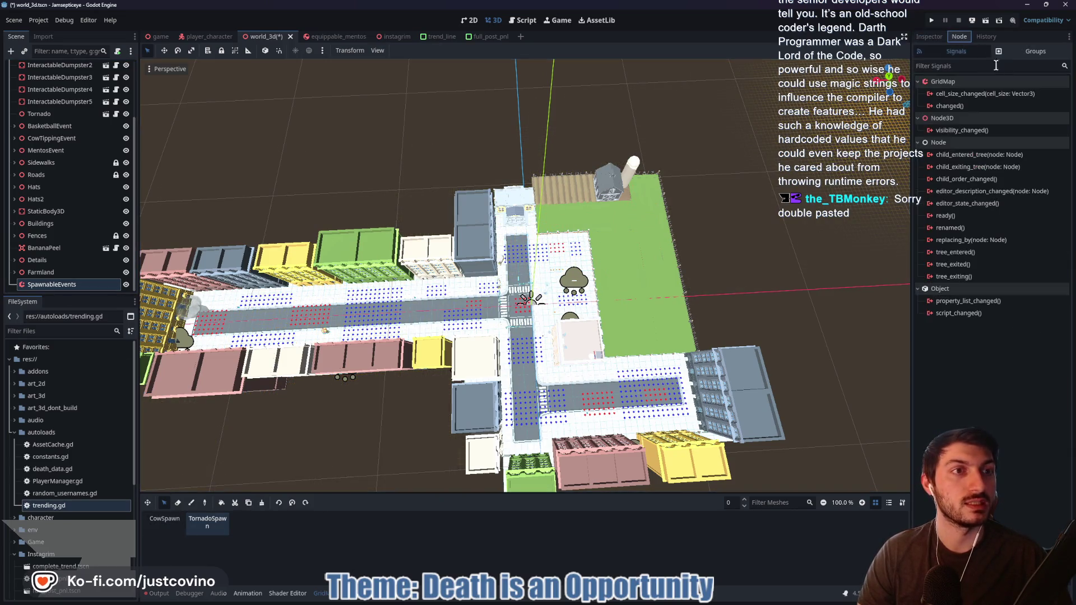
click(1033, 51)
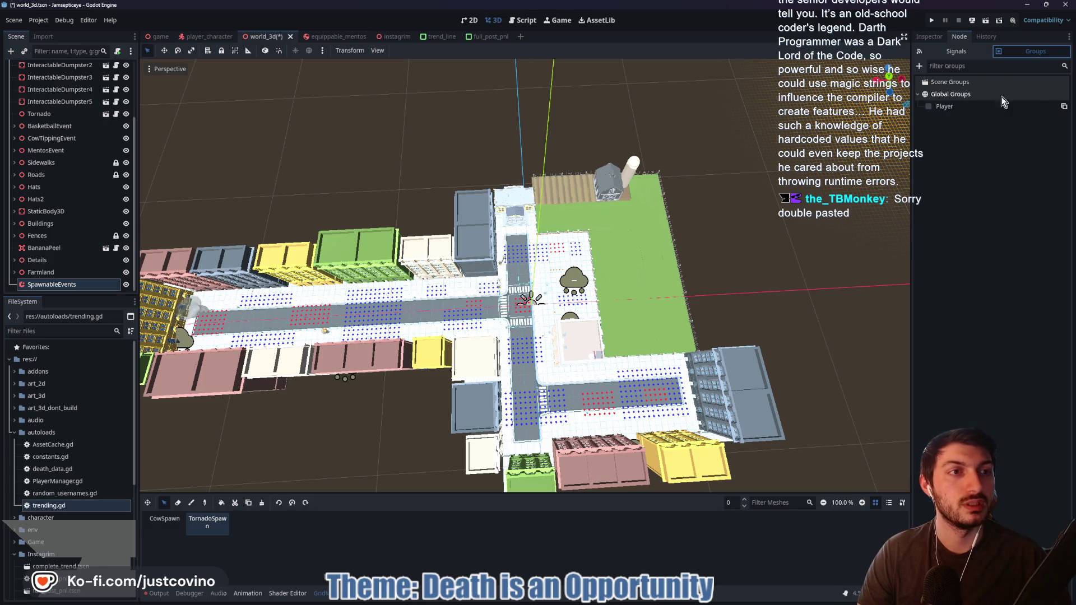
click(919, 65)
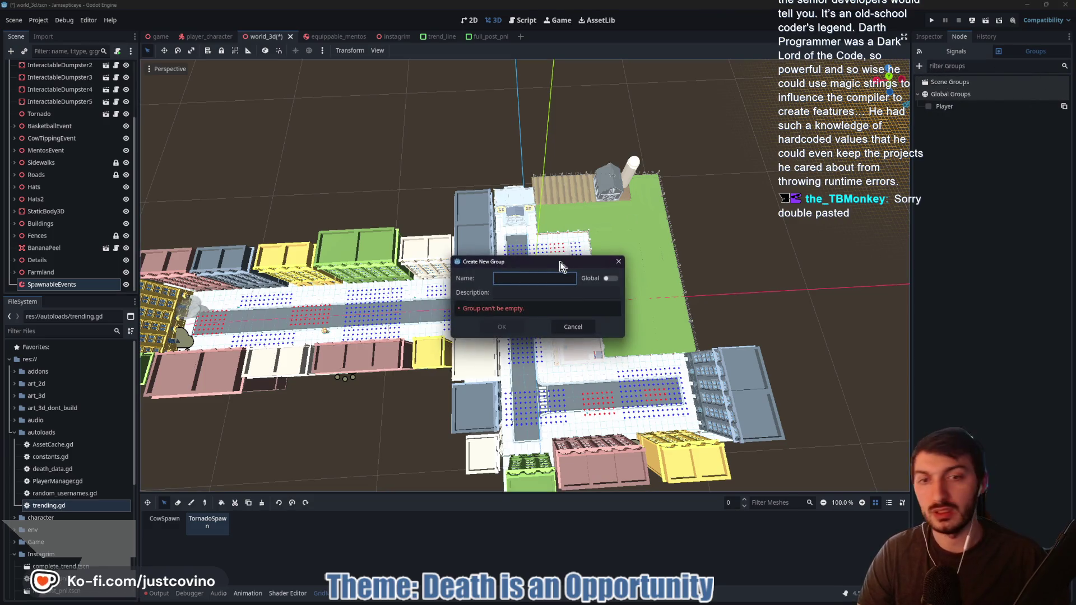
text(Spawna)
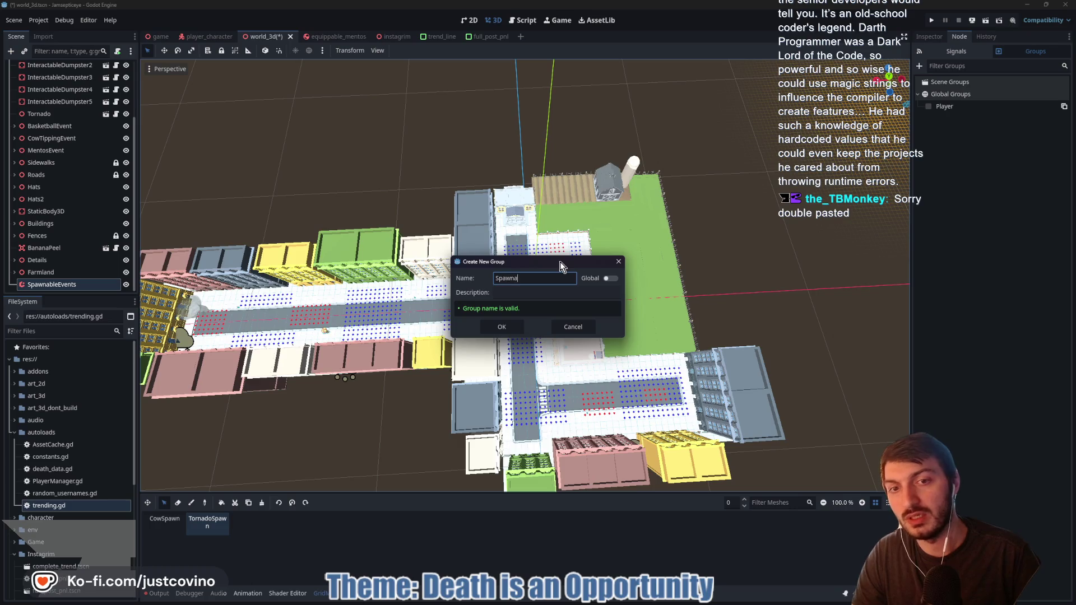
text(bleEvents)
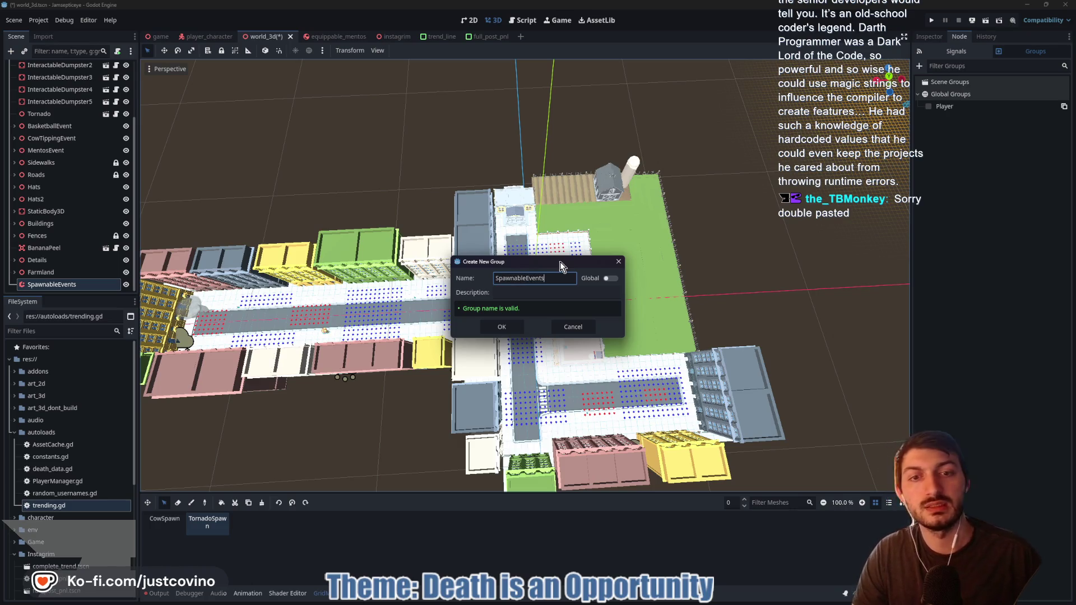
click(609, 279)
click(500, 327)
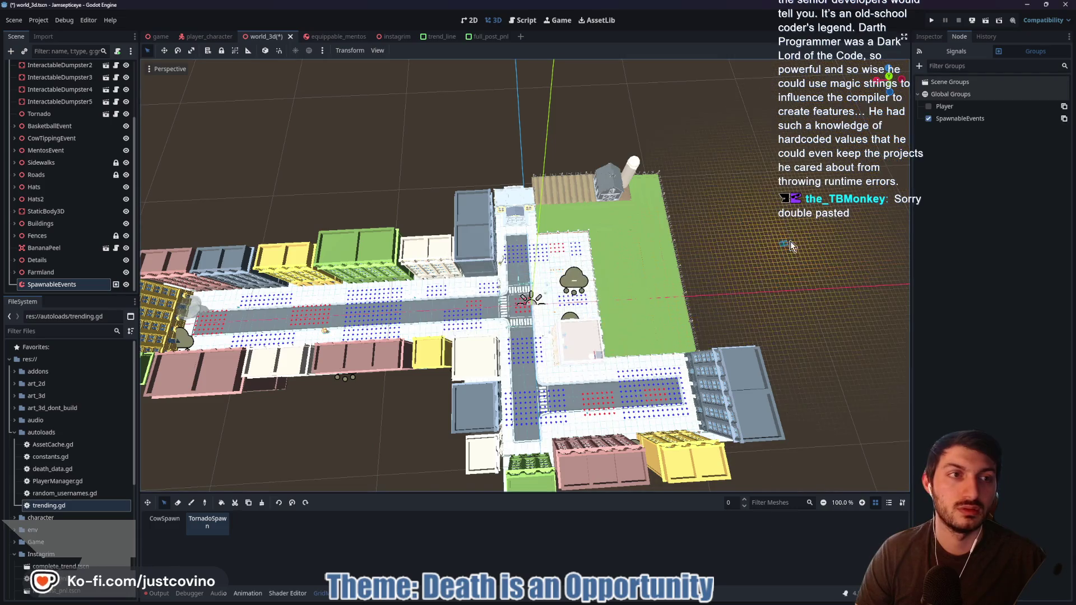
click(126, 284)
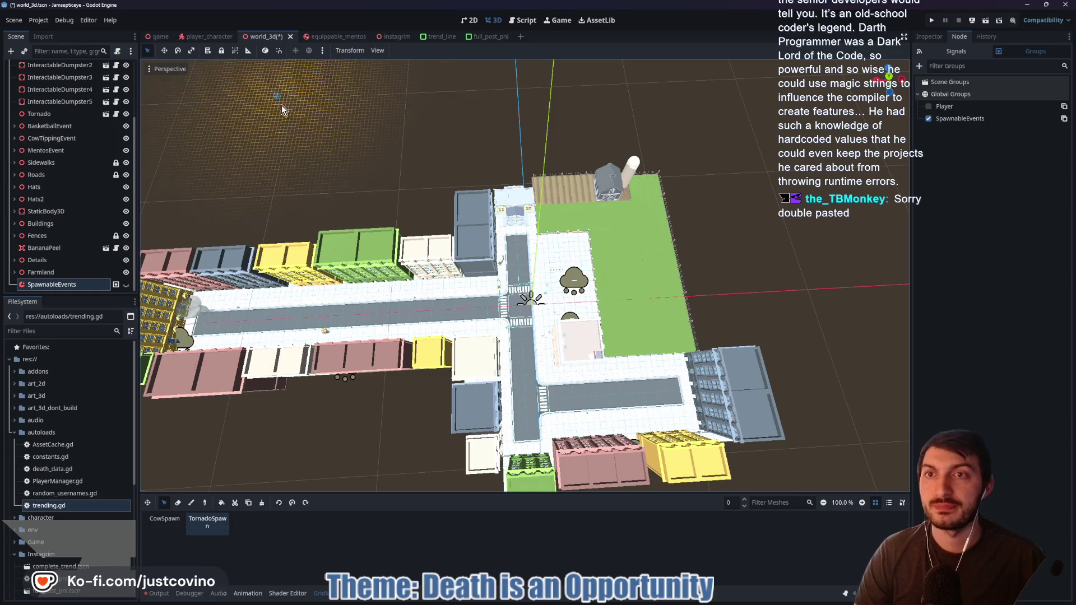
key(ctrl+s)
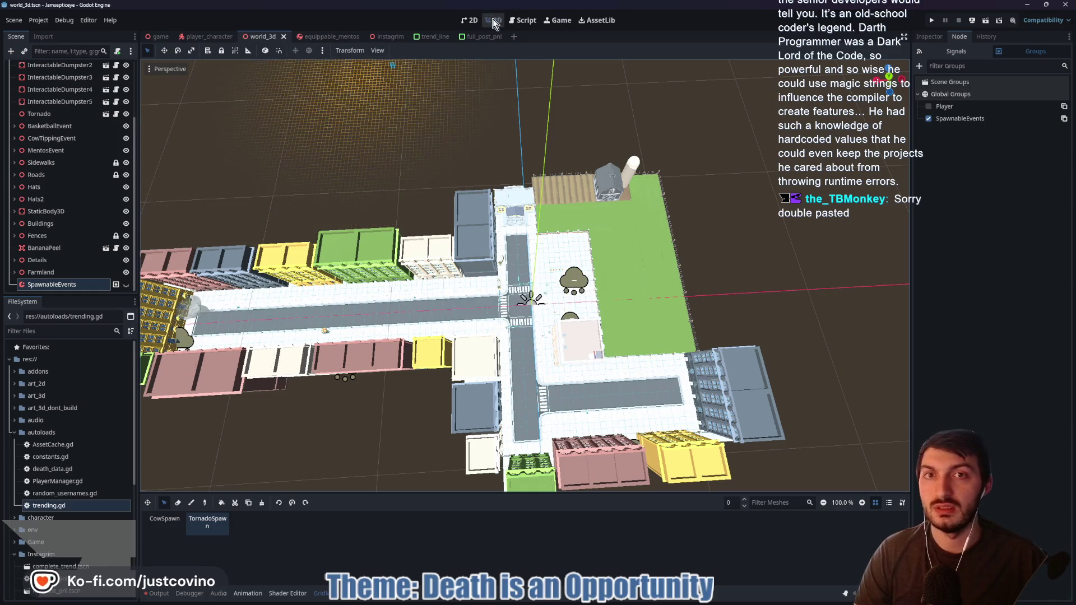
Return to trending.gd and delete the pass placeholder on line 26
click(523, 20)
scroll(489, 398, down, 1)
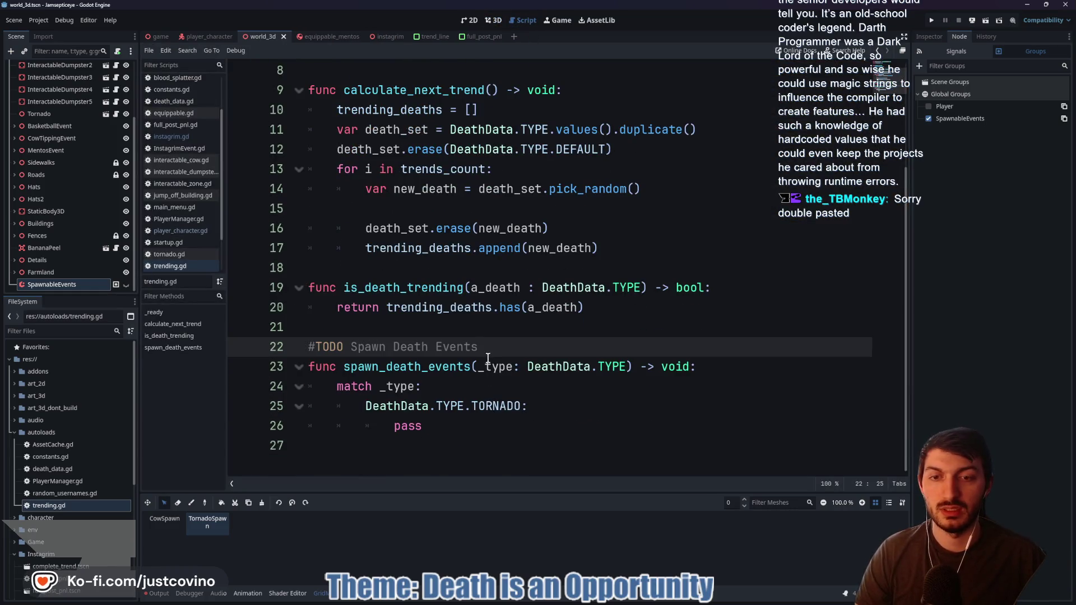
click(523, 423)
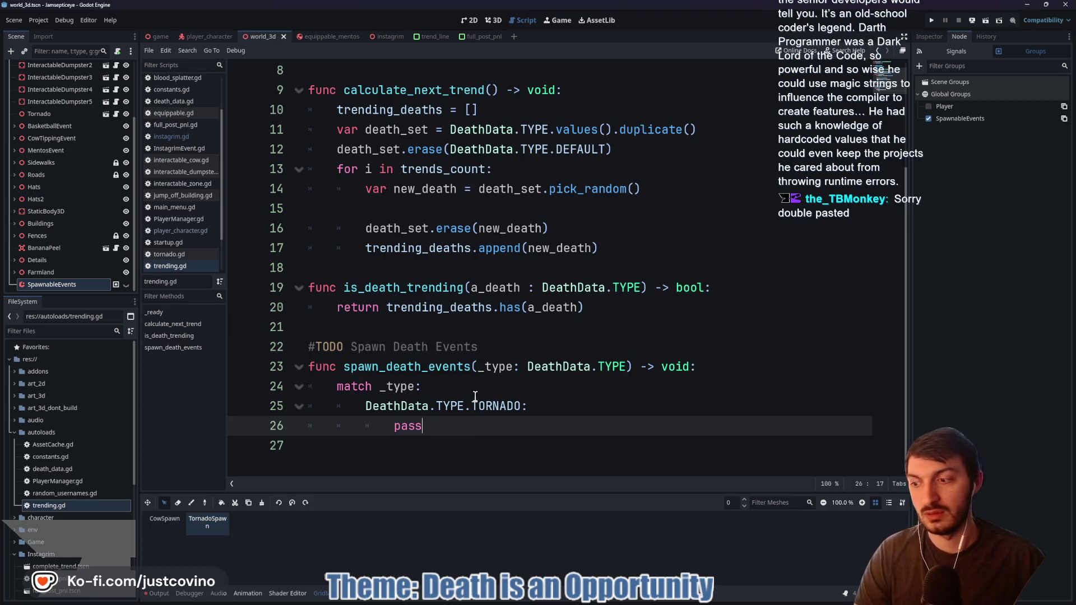
key(BackSpace)
key(BackSpace)
key(BackSpace)
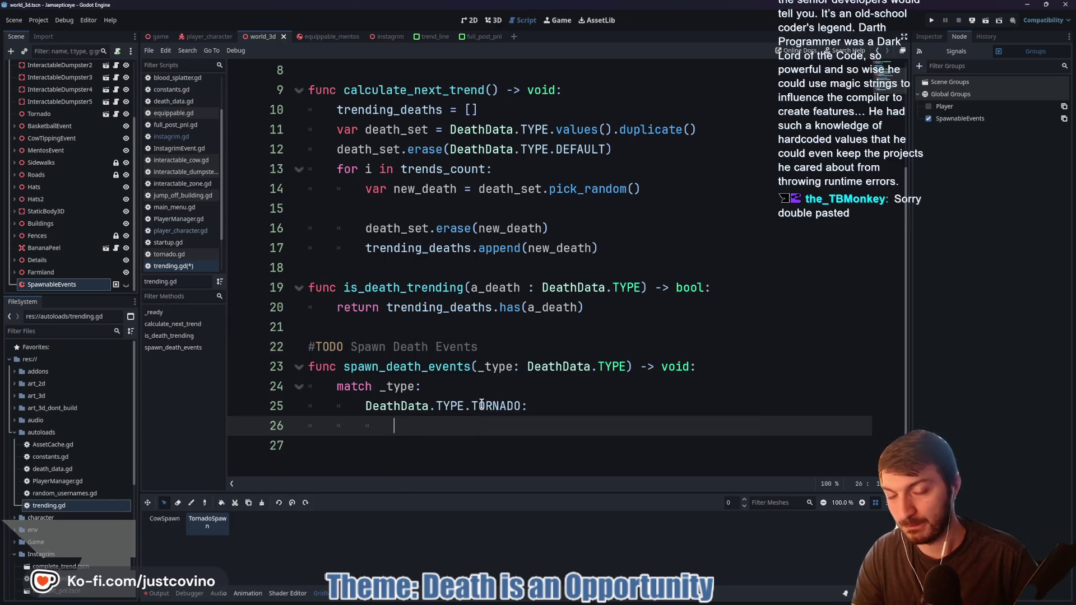
Try a get_tree().get_nodes_in_group("S…") lookup on line 26, then erase it entirely
text(get_t)
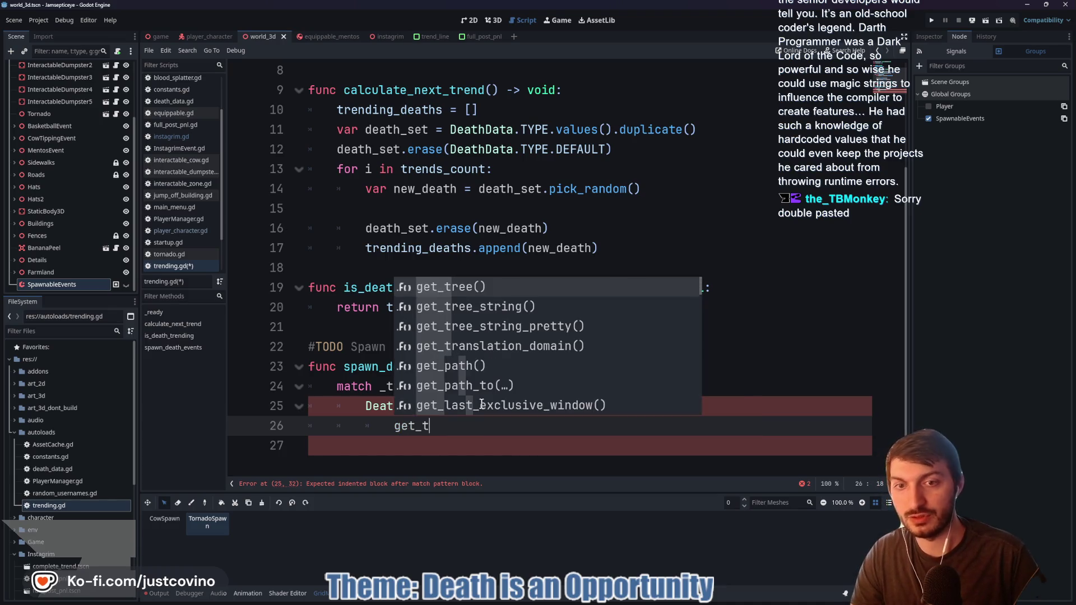
key(Return)
text(.get_node)
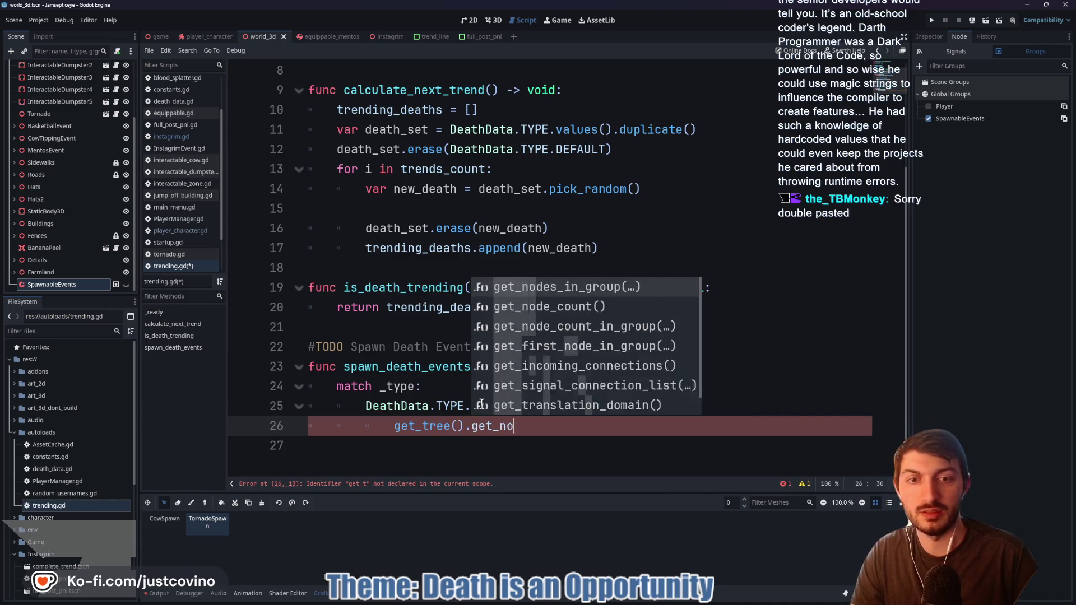
key(Return)
text(:)
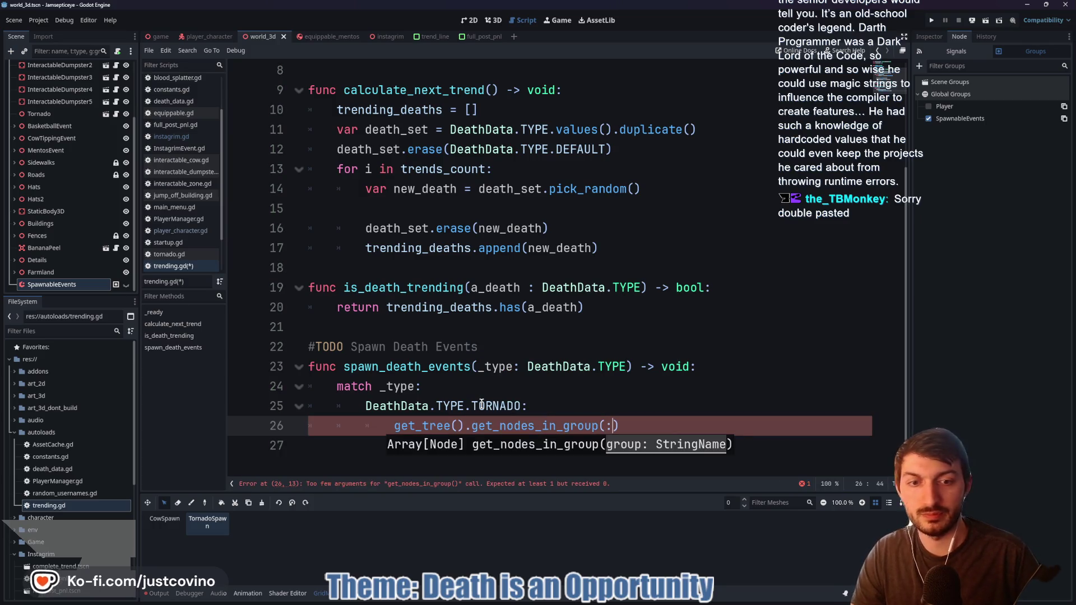
text("SpawnableEvents)
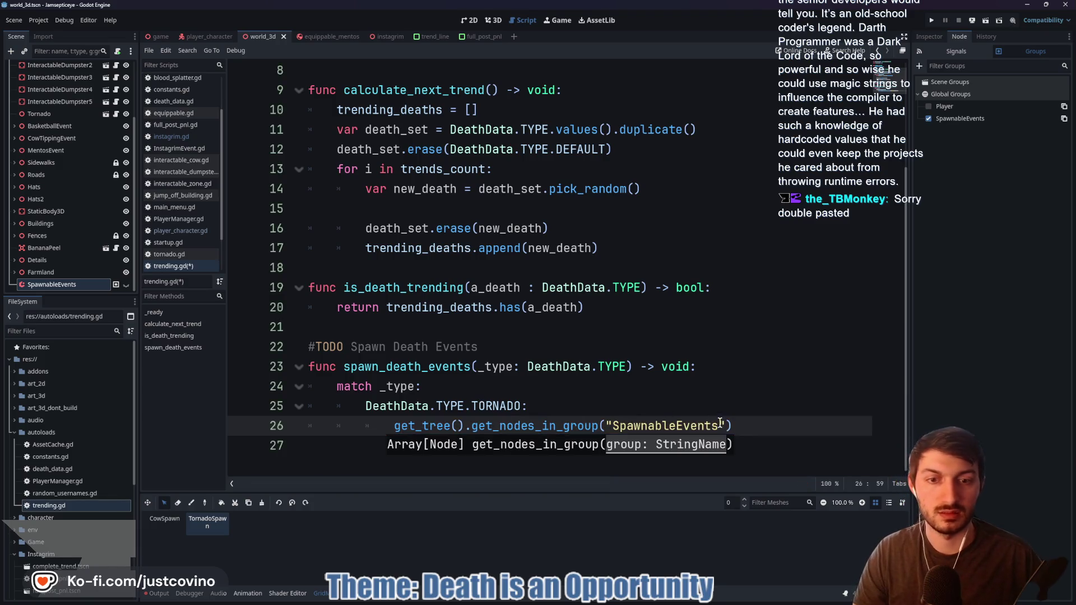
click(755, 423)
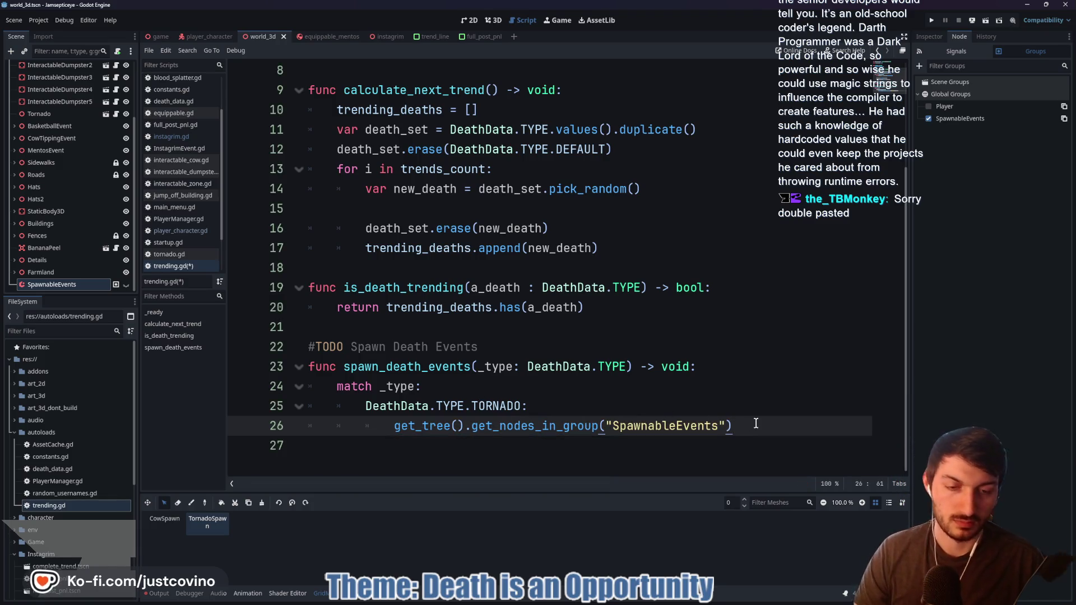
mouse_move(565, 429)
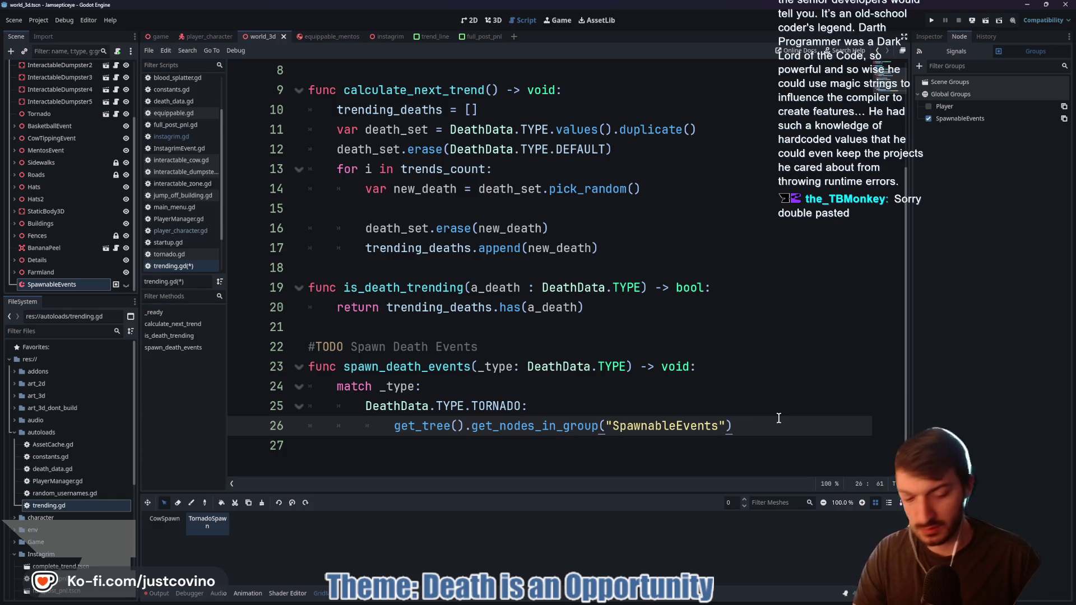
text(.get_chi)
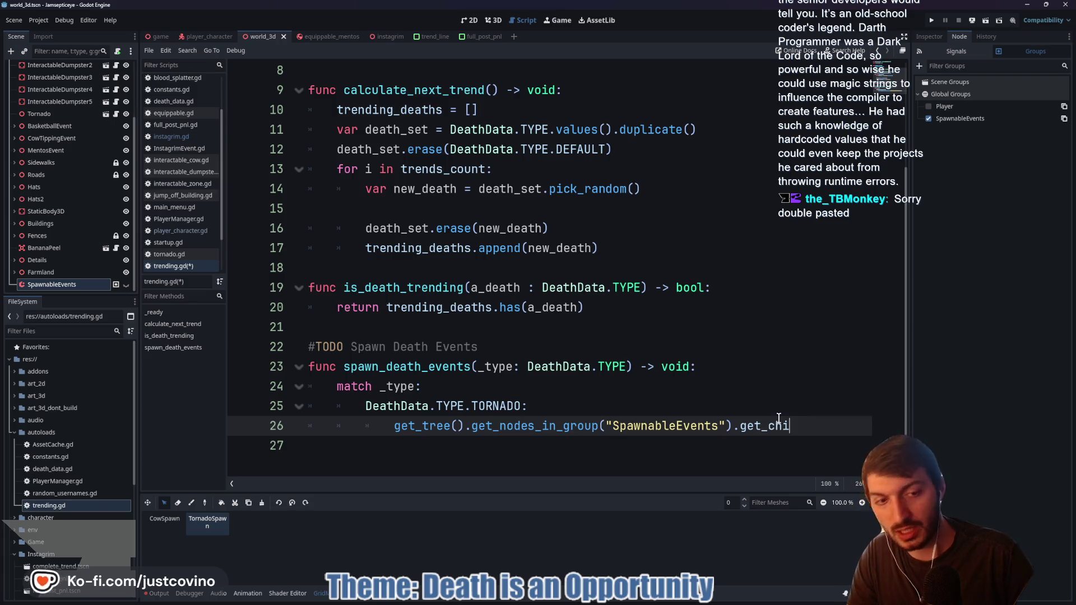
text(ld()
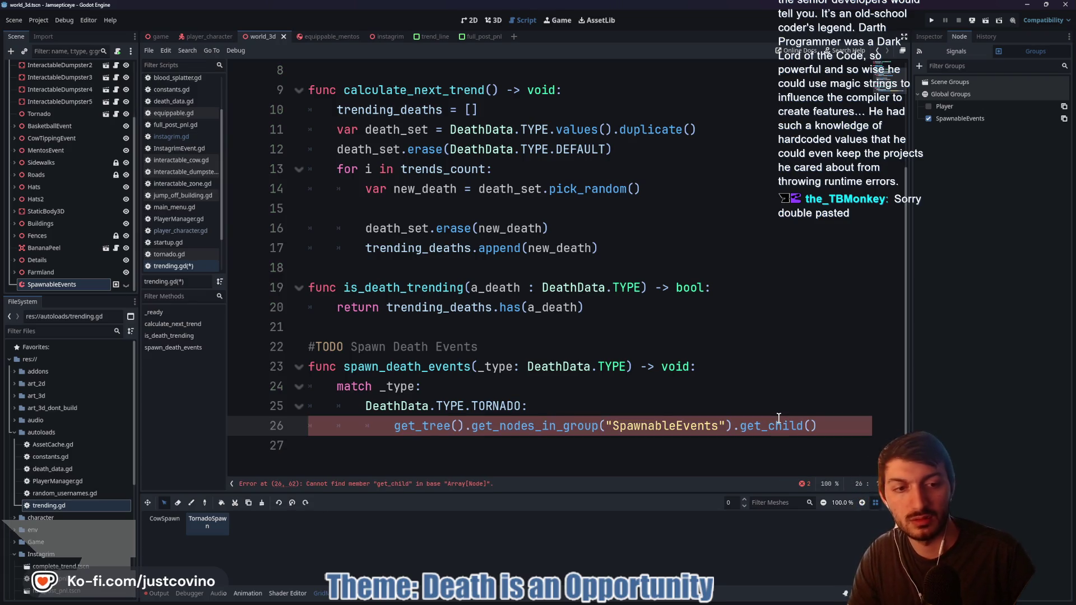
key(BackSpace)
key(BackSpace)
key(BackSpace)
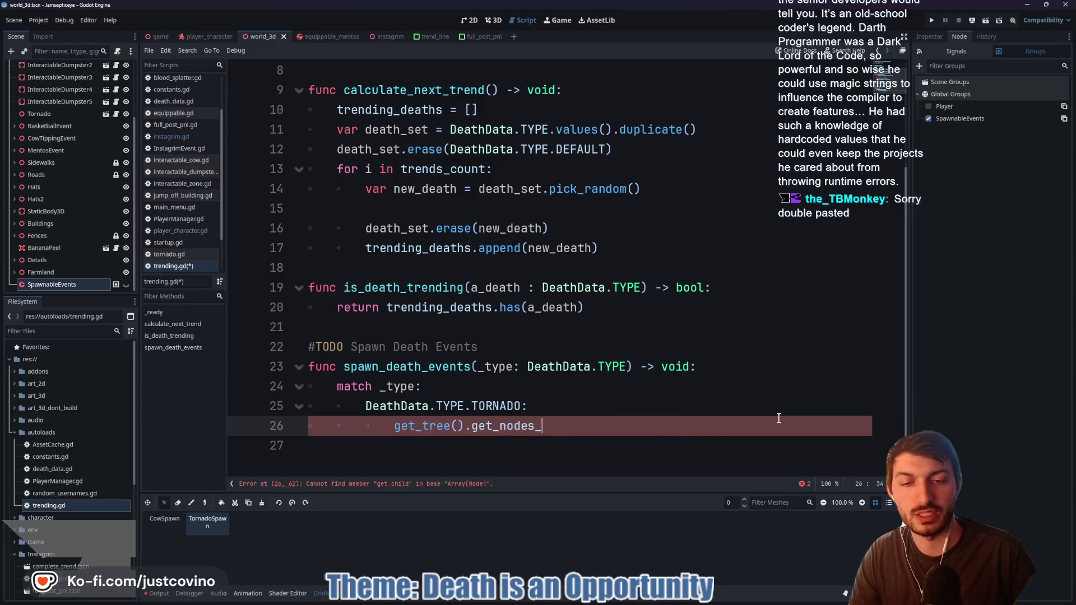
text(chil)
key(BackSpace)
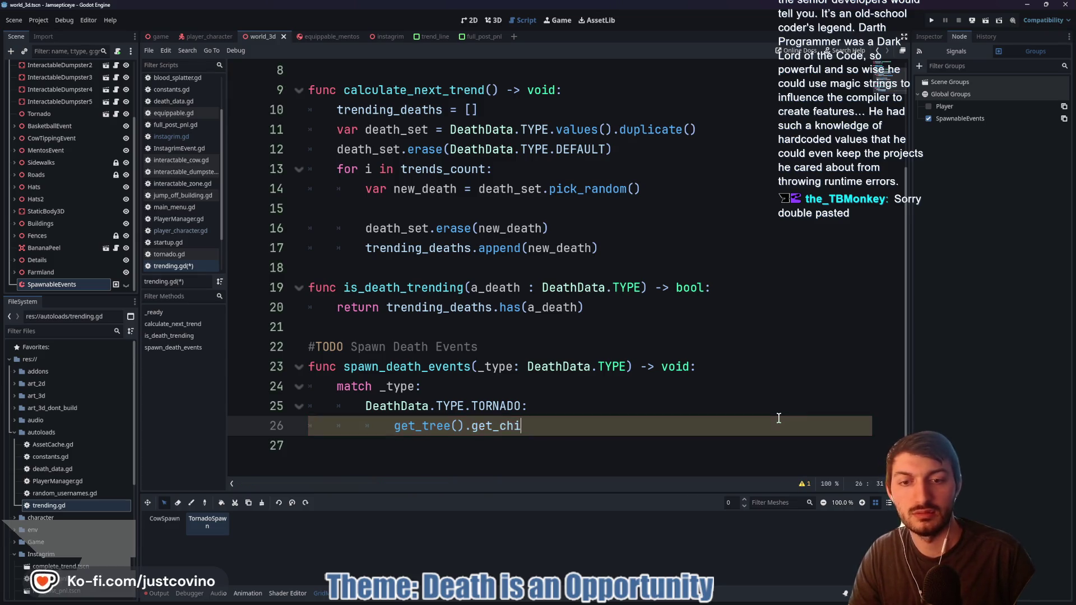
text(get_chi)
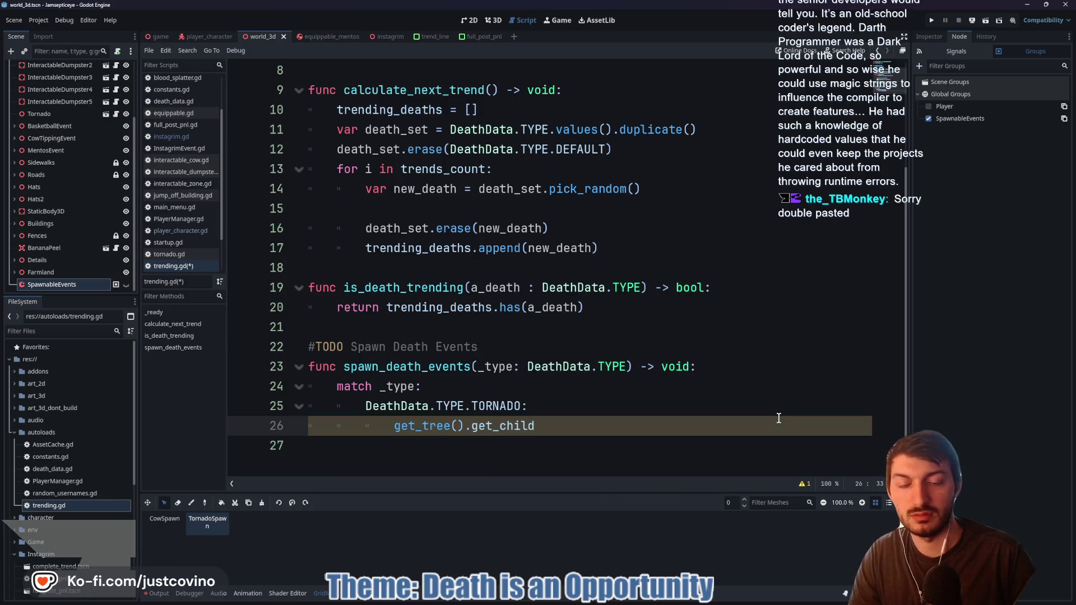
key(BackSpace)
key(BackSpace)
key(BackSpace)
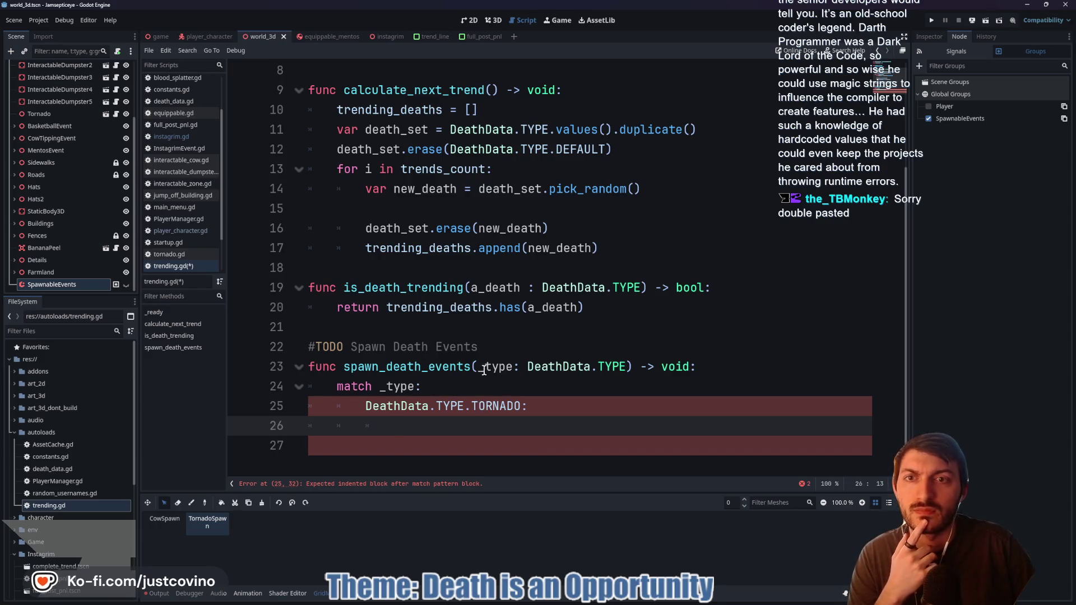
scroll(64, 241, up, 3)
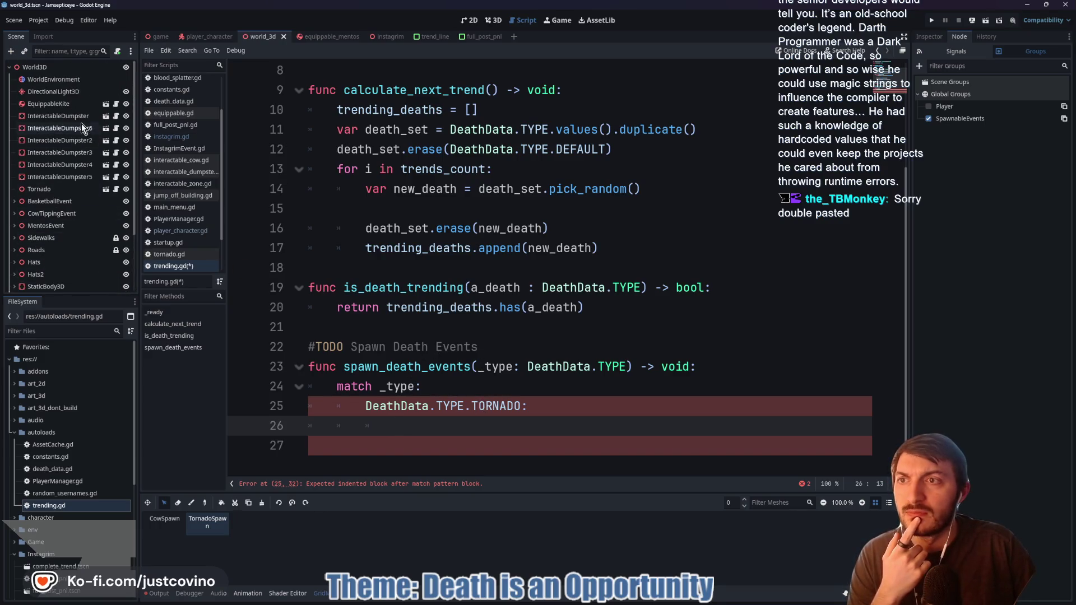
scroll(75, 140, down, 3)
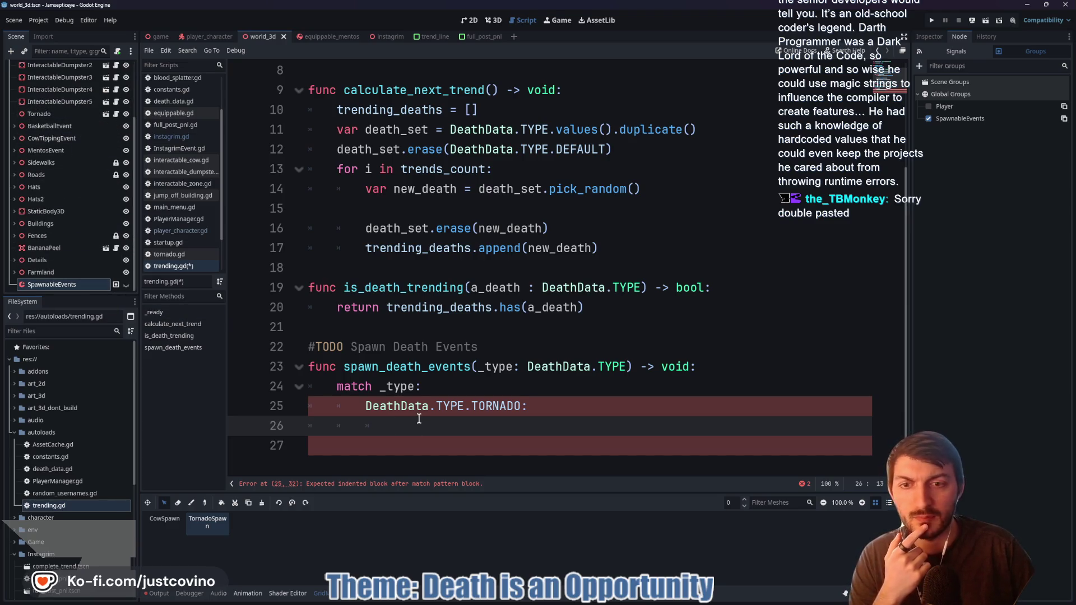
scroll(420, 413, up, 3)
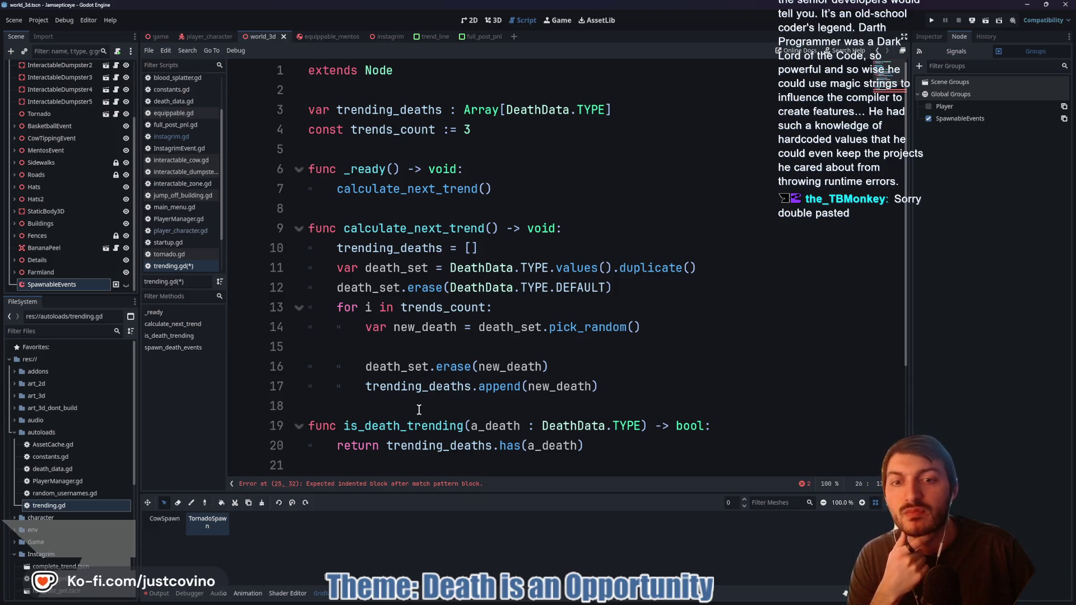
scroll(418, 410, down, 2)
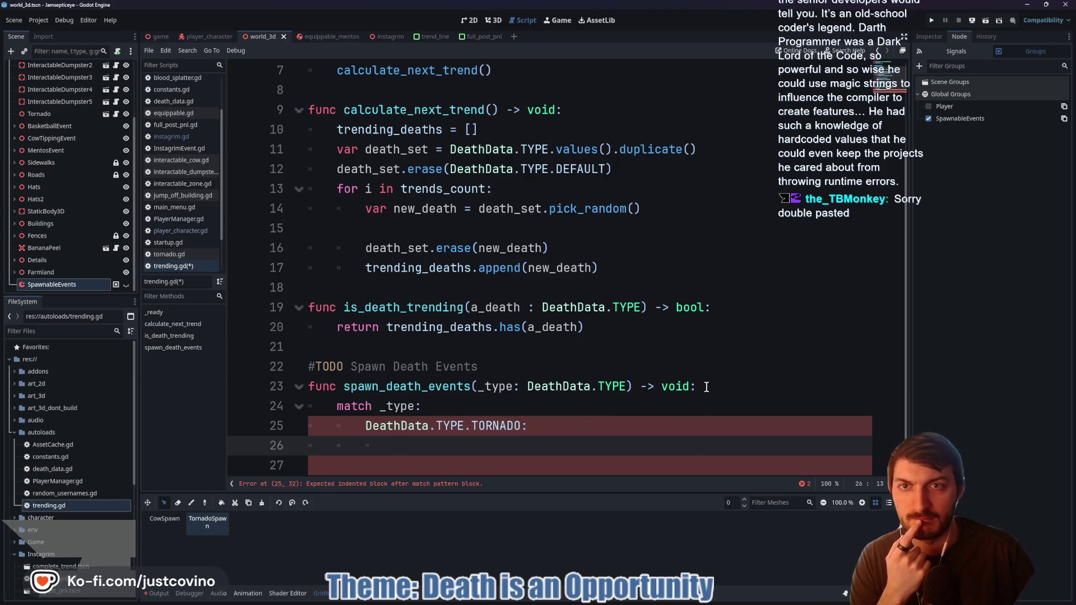
scroll(603, 378, up, 2)
scroll(602, 379, down, 2)
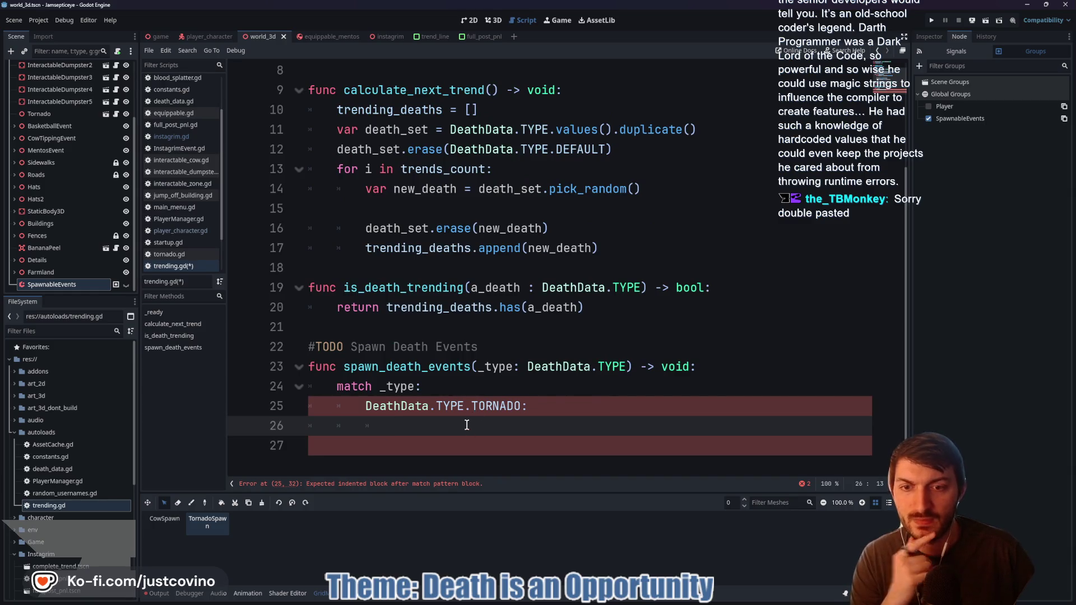
text(get)
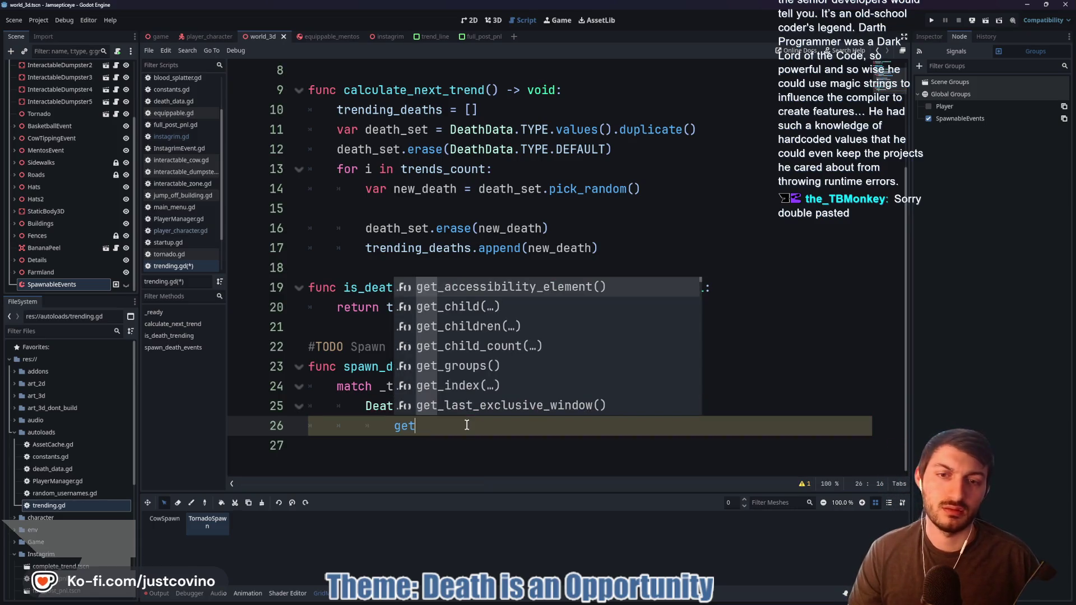
Replace the autocompleted get_child call on line 26 with get_node
key(Down)
key(Return)
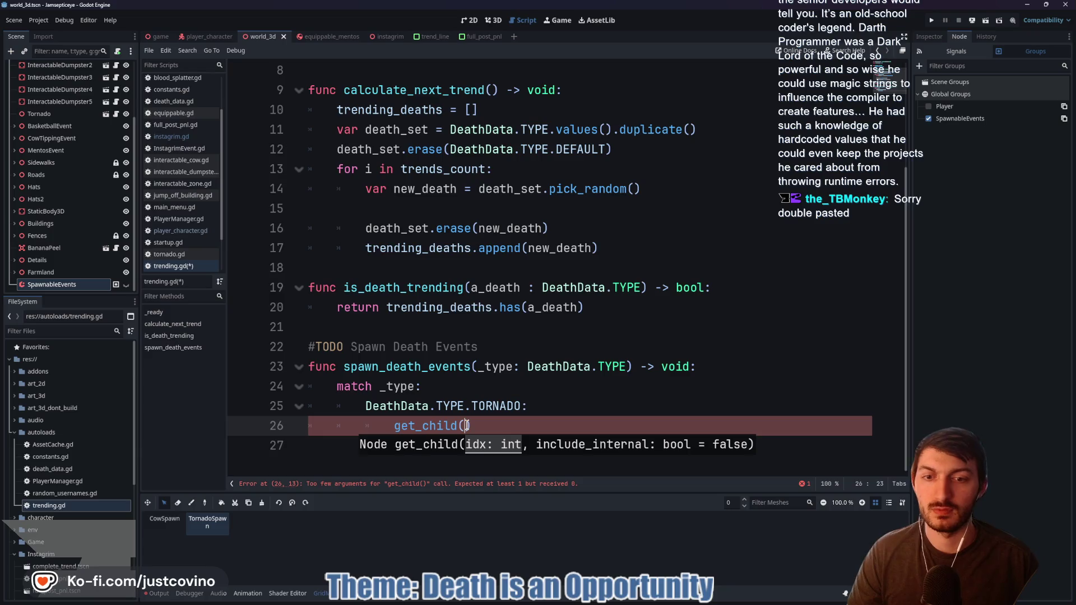
key(BackSpace)
text(_)
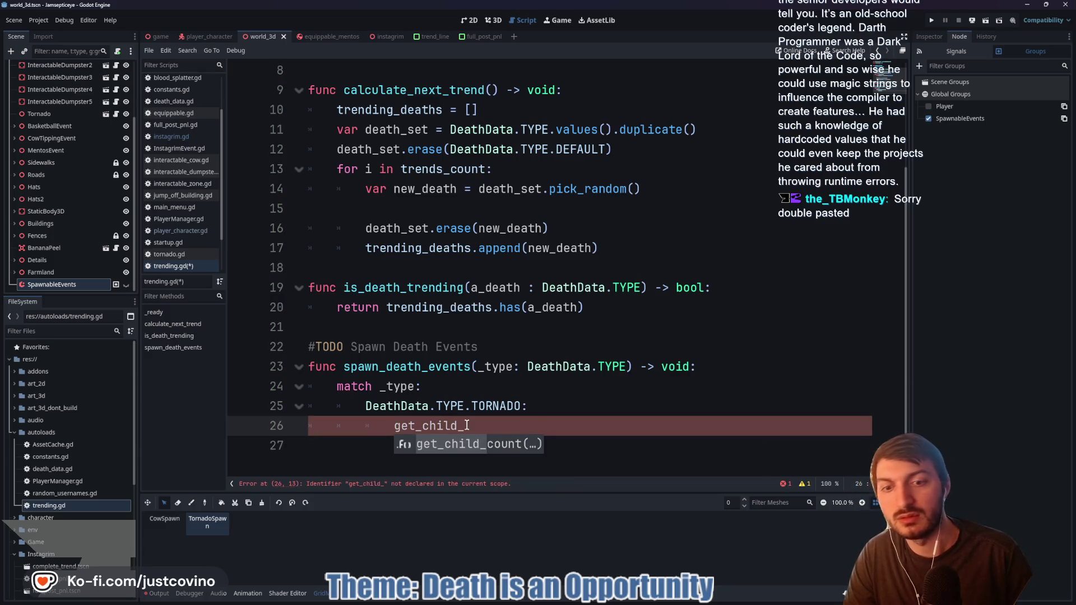
key(BackSpace)
key(BackSpace)
key(BackSpace)
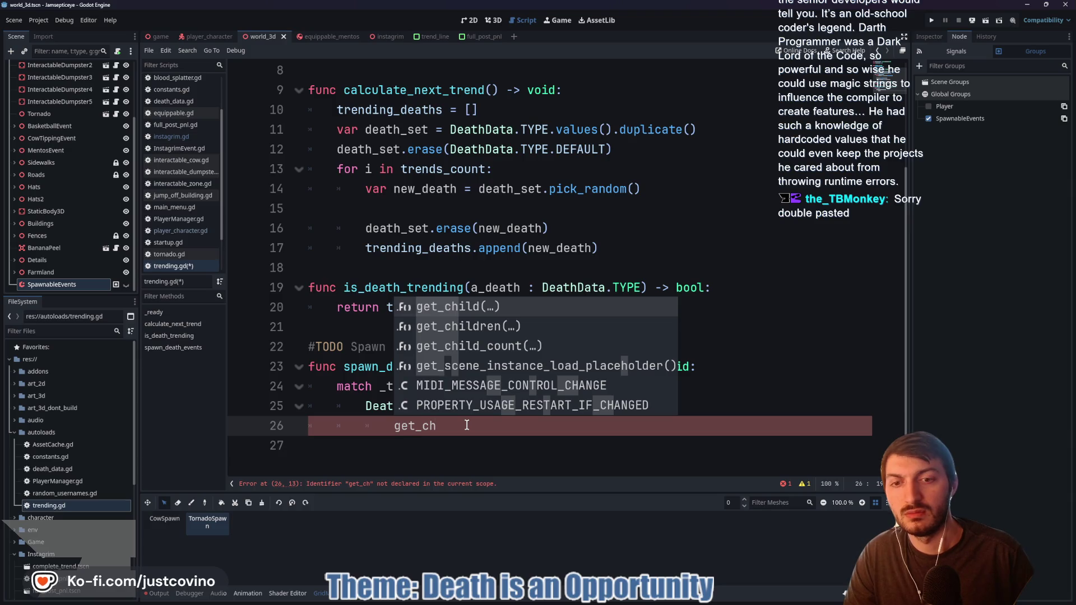
key(BackSpace)
key(BackSpace)
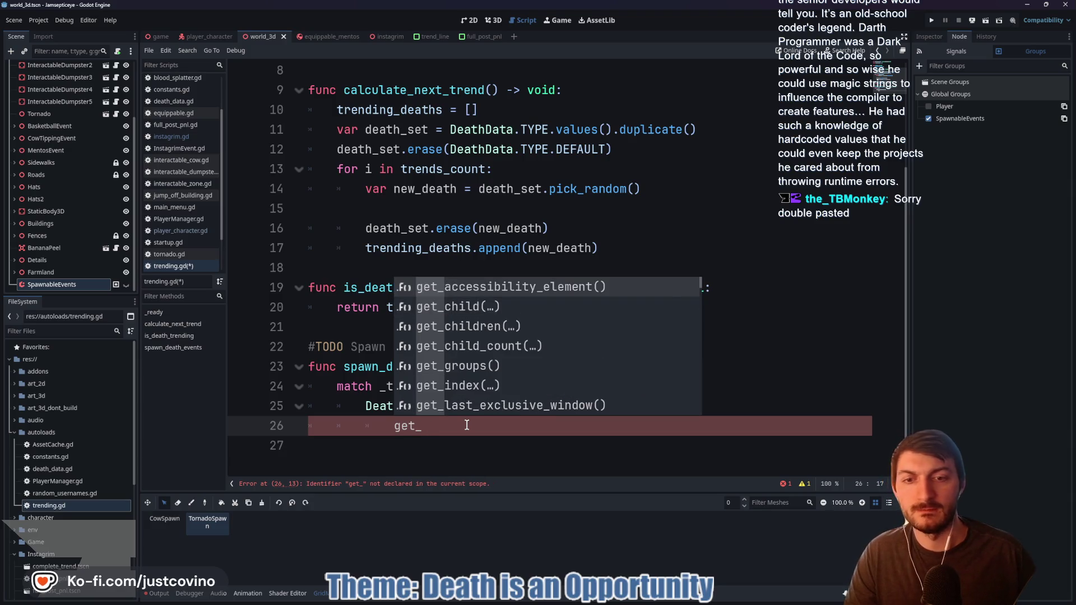
text(n)
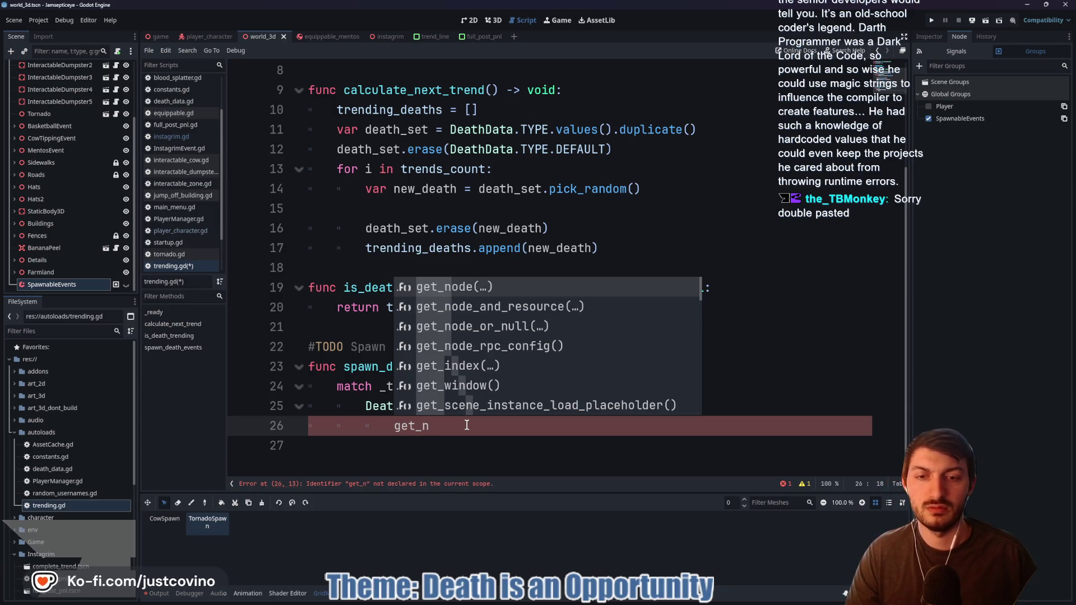
key(Return)
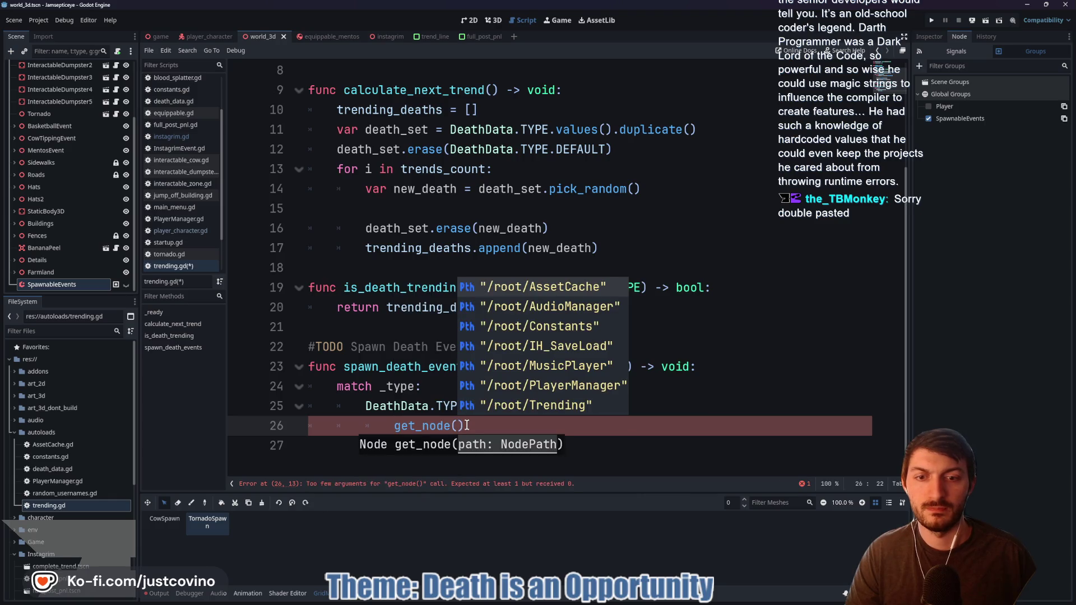
Give the get_node call the "SpawnableEvents" path
text(")
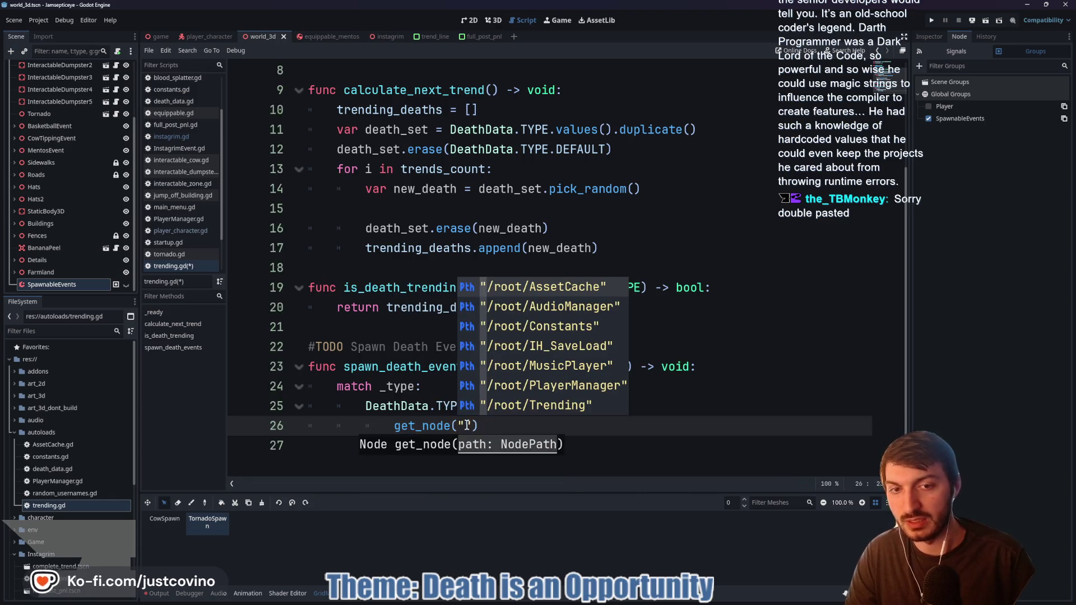
key(Down)
key(Up)
key(Up)
key(Down)
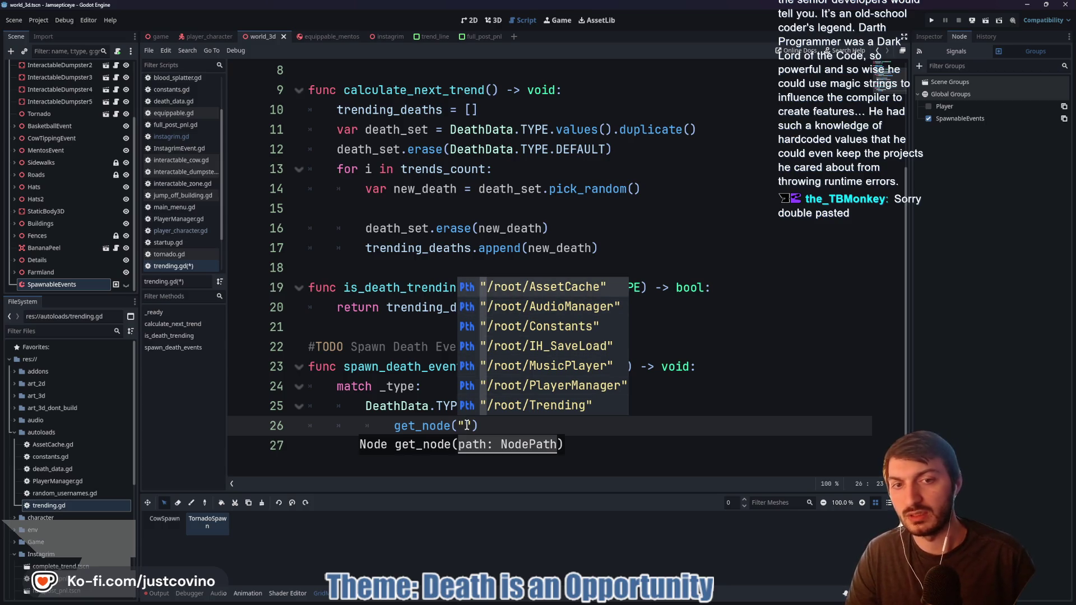
text(SpawnableEvents)
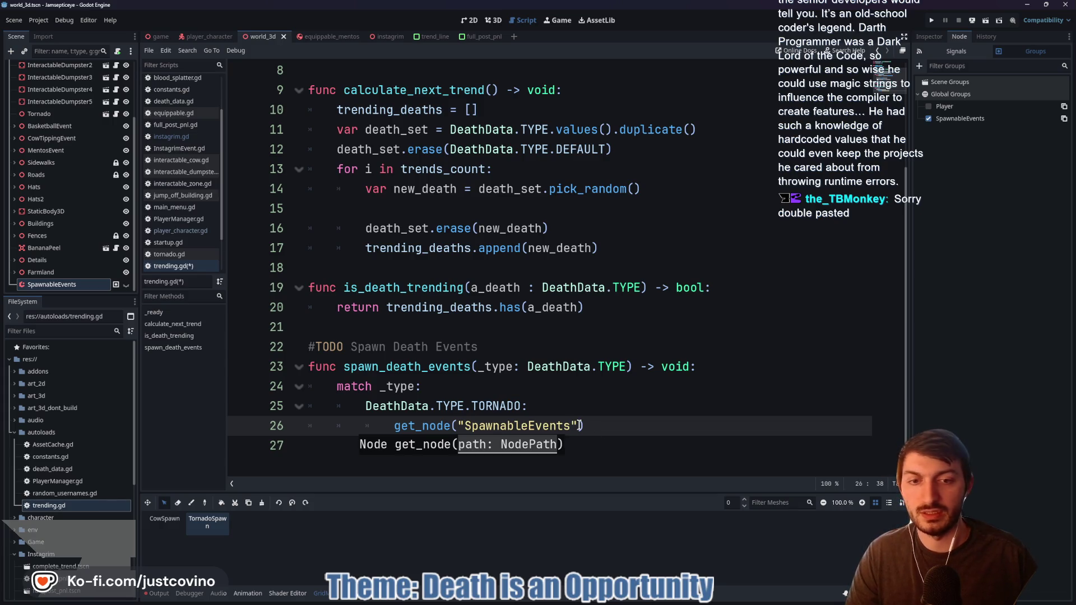
key(End)
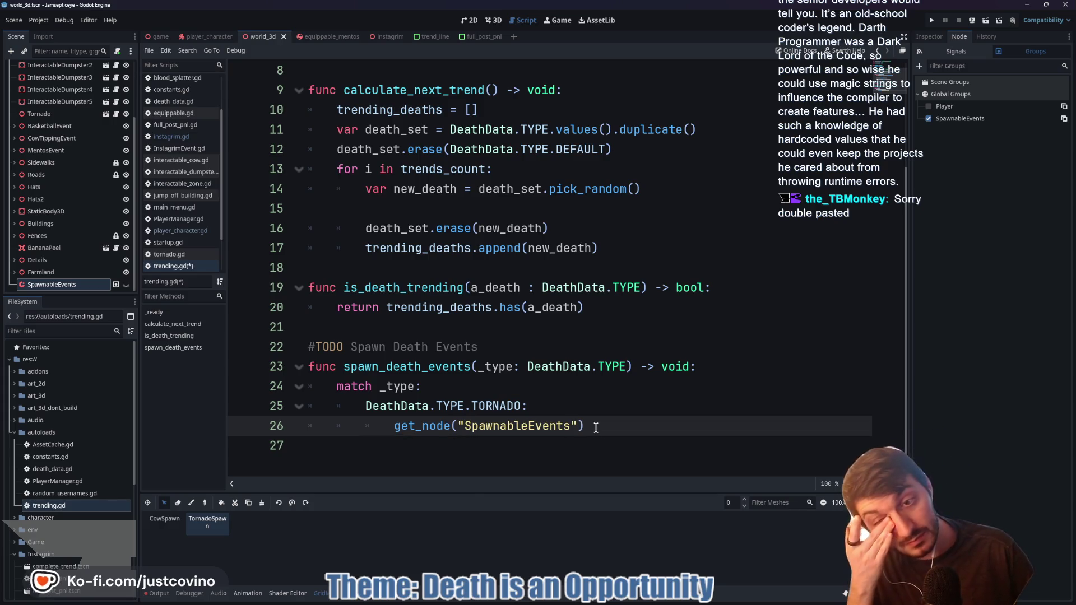
Select the get_node("SpawnableEvents") call and review the surrounding script
drag(584, 426, 396, 428)
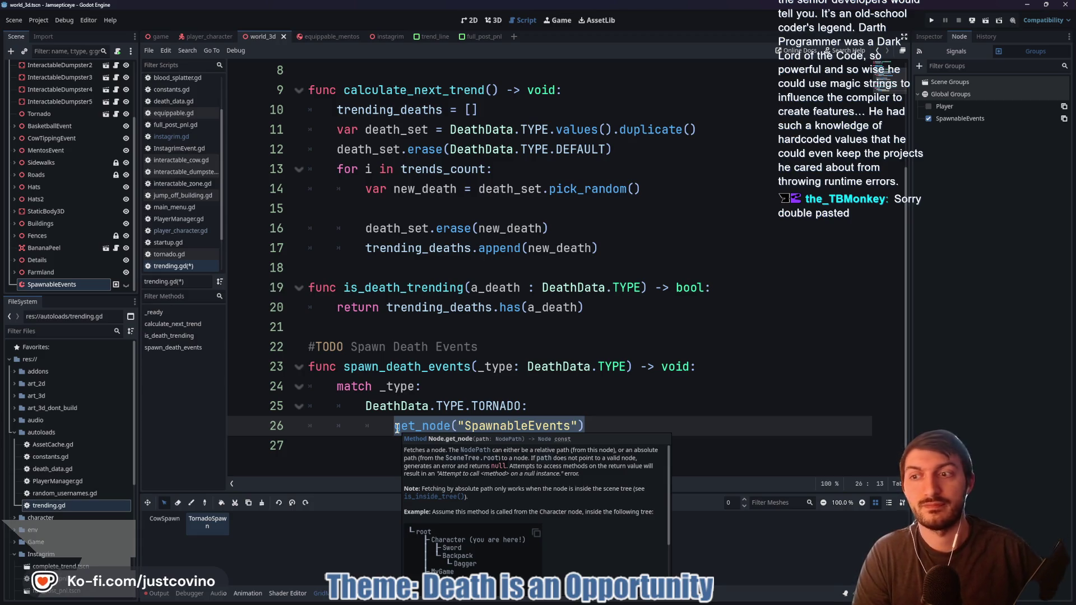
scroll(437, 223, up, 3)
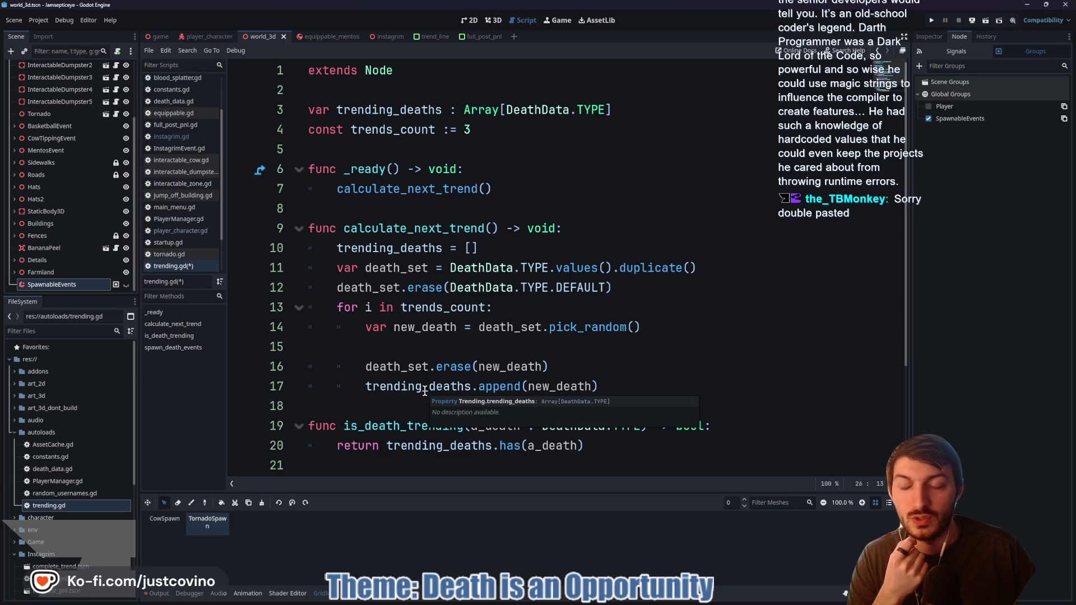
scroll(424, 390, down, 2)
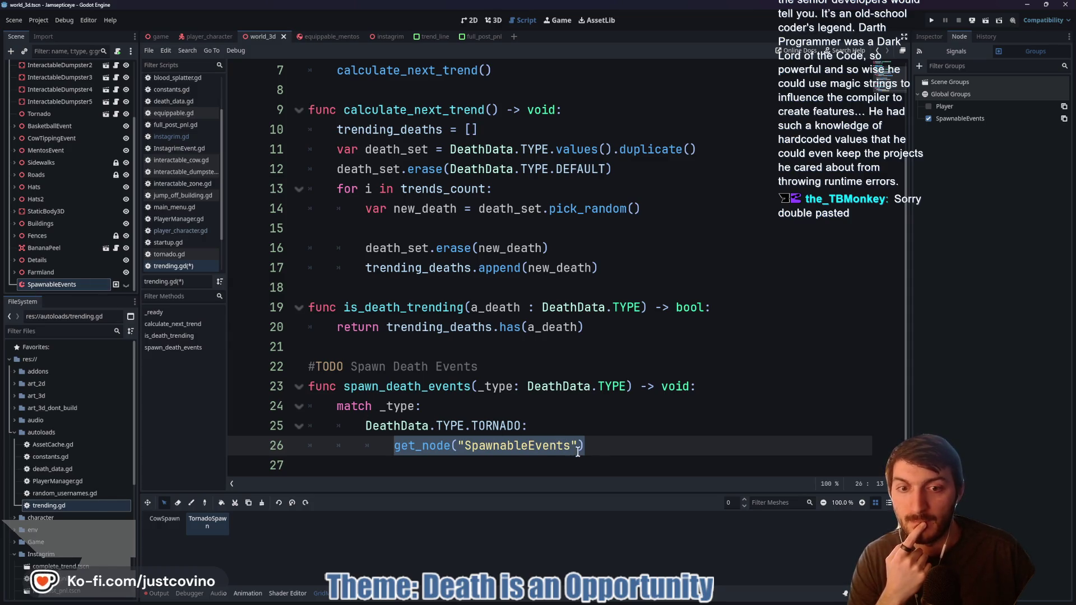
click(597, 448)
scroll(583, 403, up, 2)
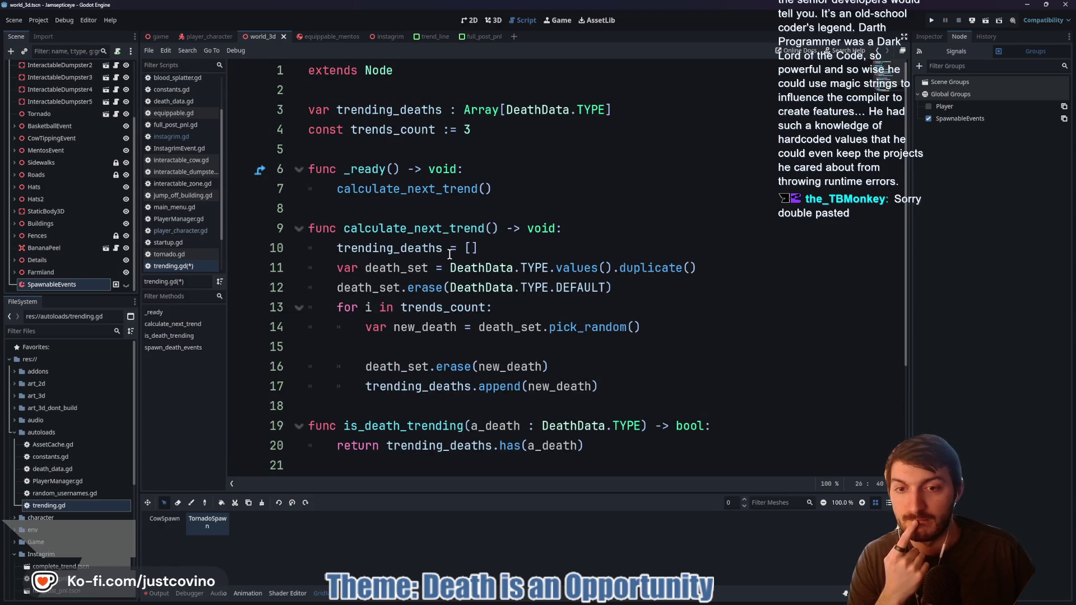
mouse_move(441, 246)
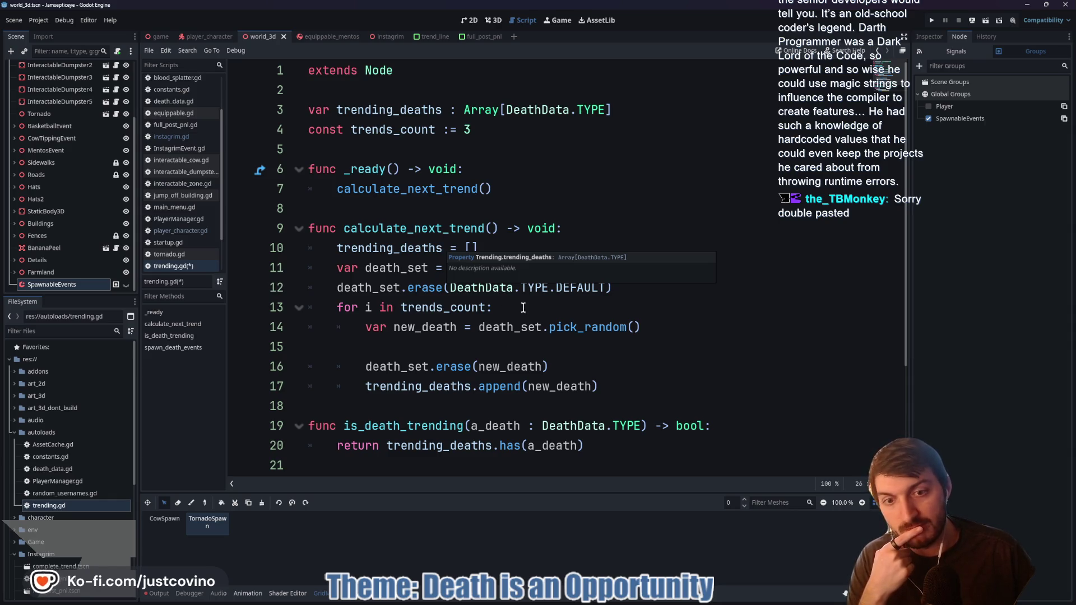
scroll(521, 310, down, 2)
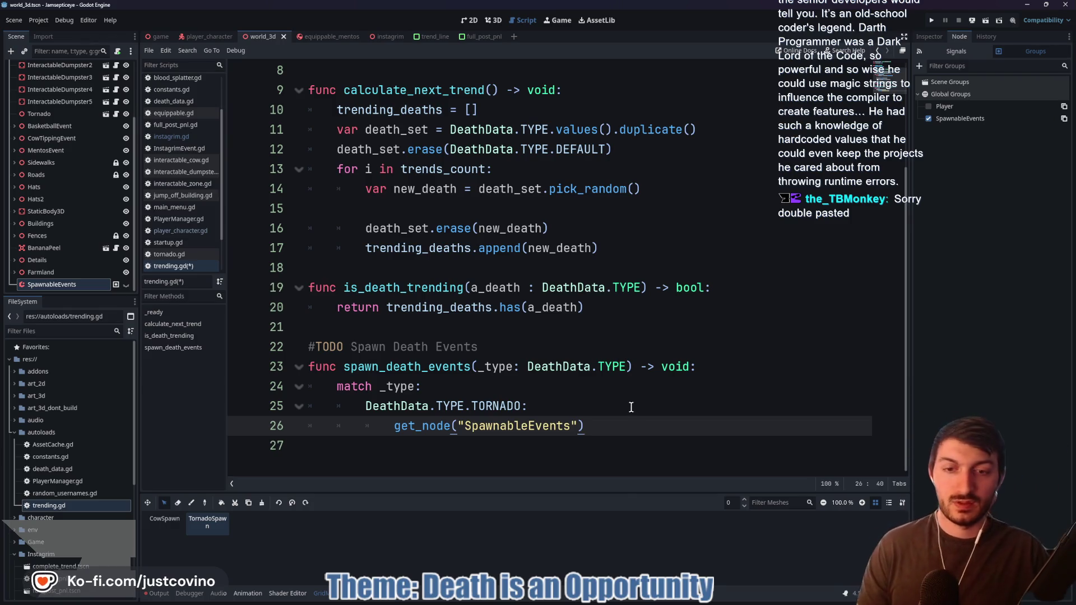
Delete the get_node call and declare var events_map: GridMap in spawn_death_events
key(BackSpace)
key(BackSpace)
key(BackSpace)
key(BackSpace)
key(BackSpace)
key(BackSpace)
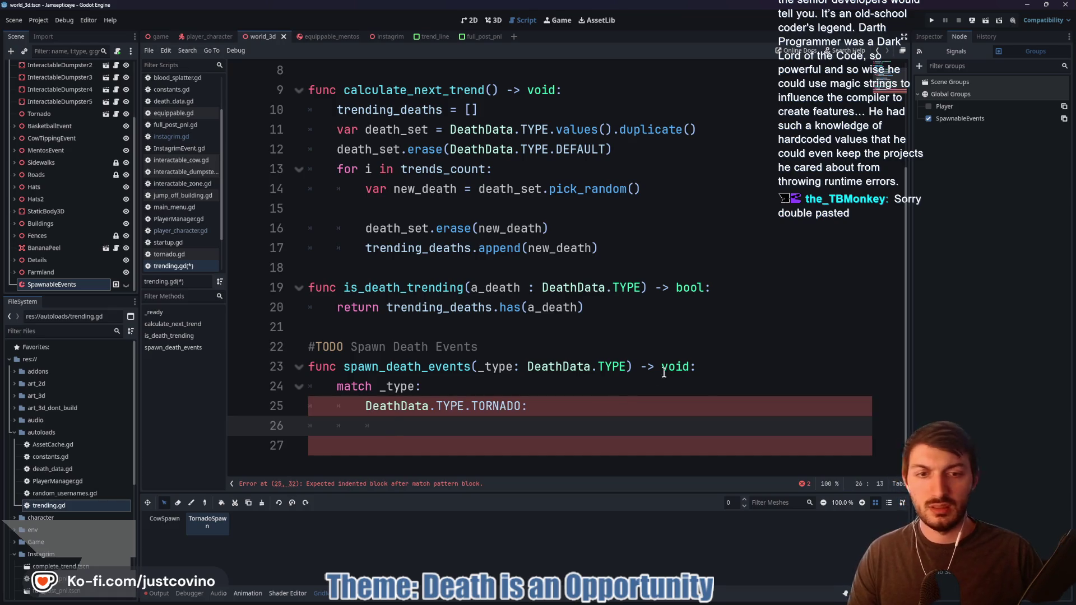
click(711, 373)
key(Return)
text(var events_map:)
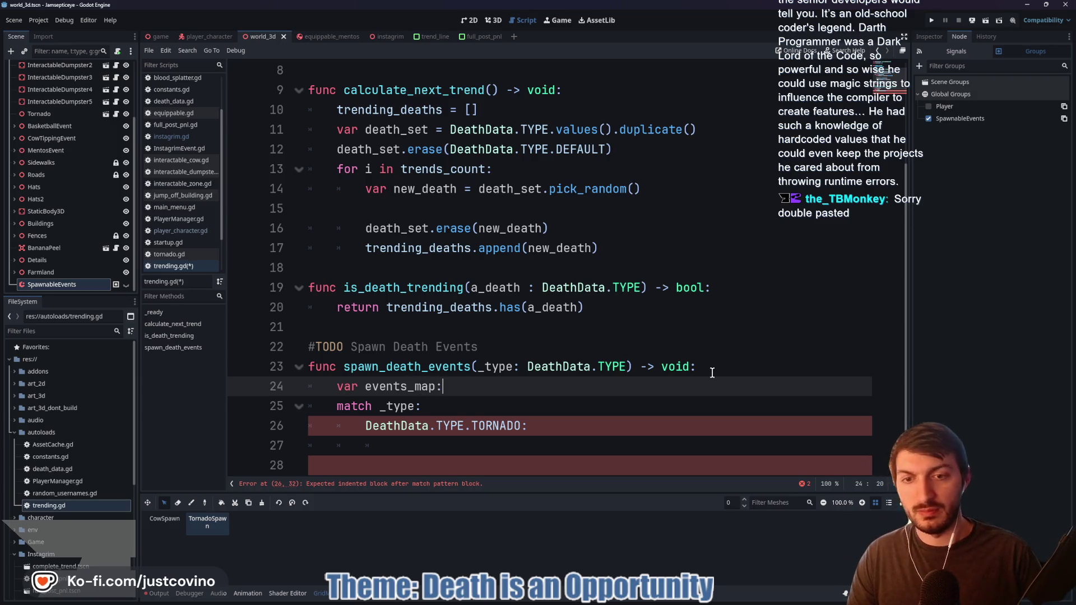
text( Gridm)
key(Return)
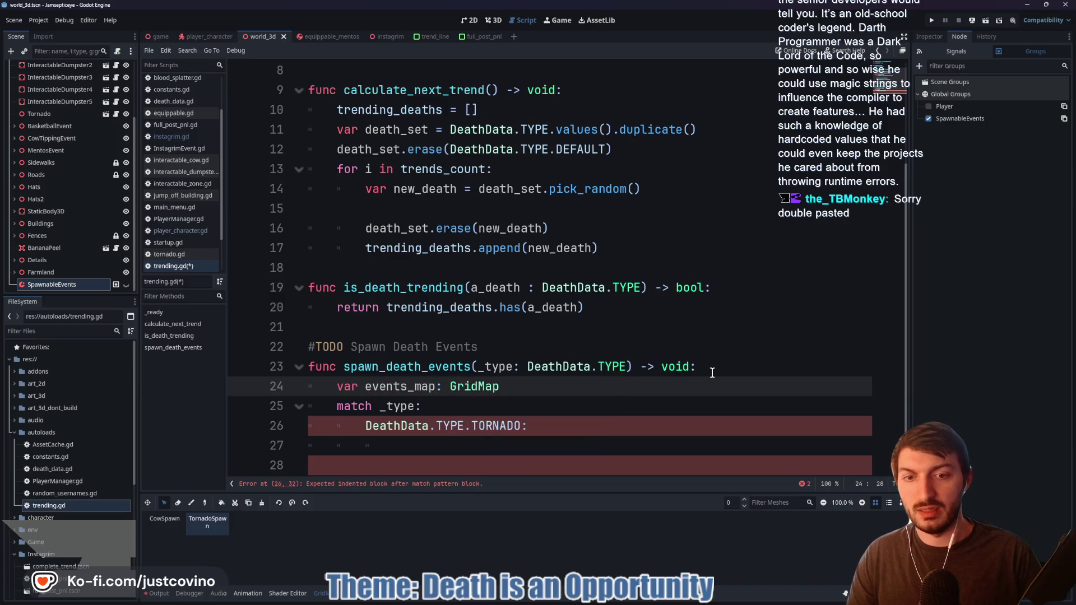
Assign events_map = get_tree().get_nodes_in_group("SpawnableEvents")
text( = get)
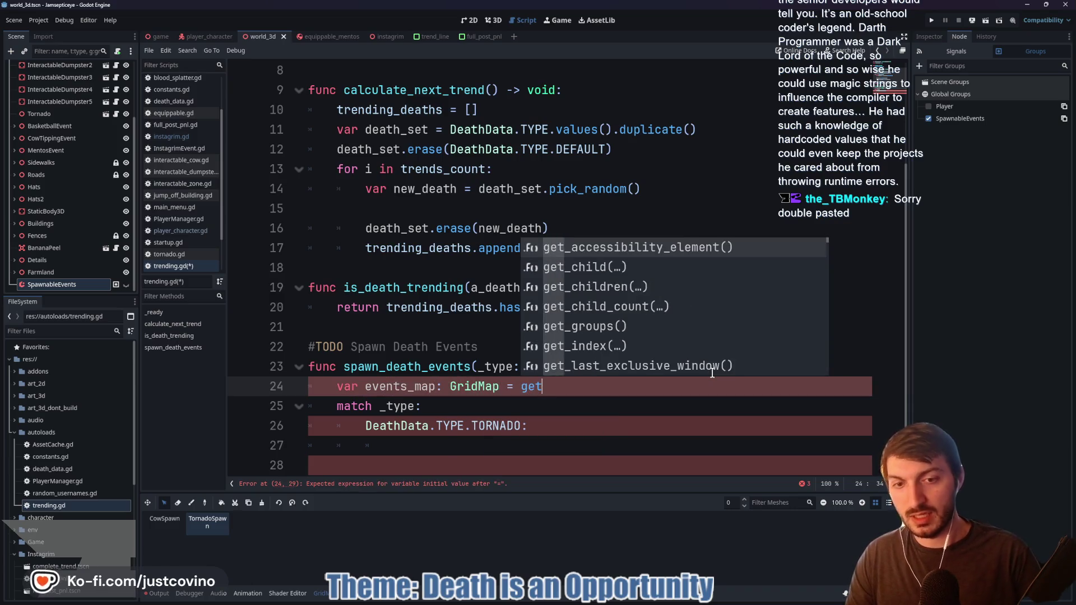
text(_tree)
key(Return)
text(.e)
key(BackSpace)
text(get_node)
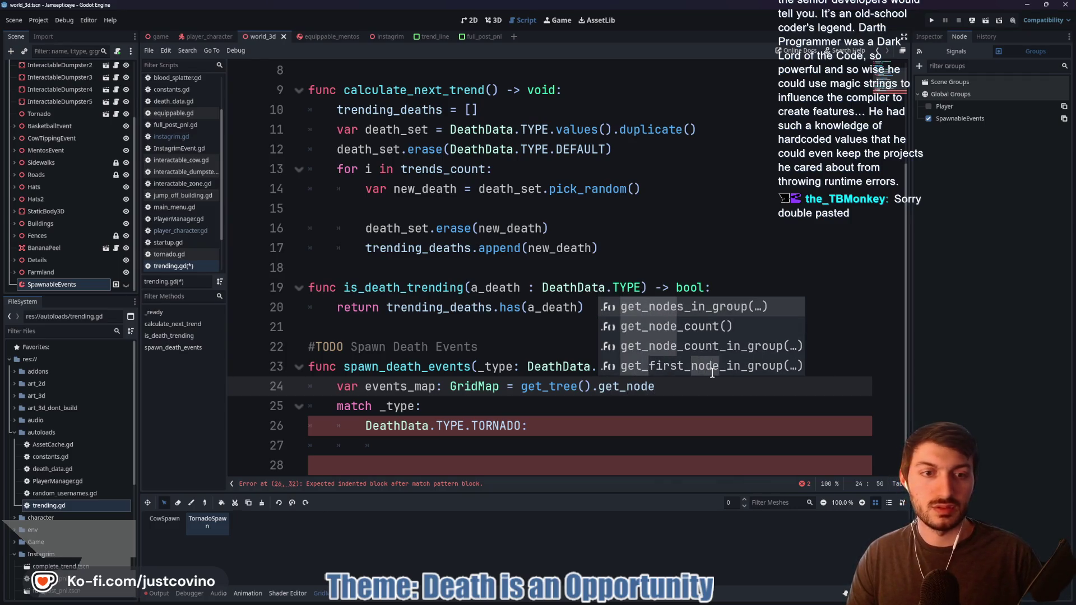
key(Return)
text("SpawnableEvents"))
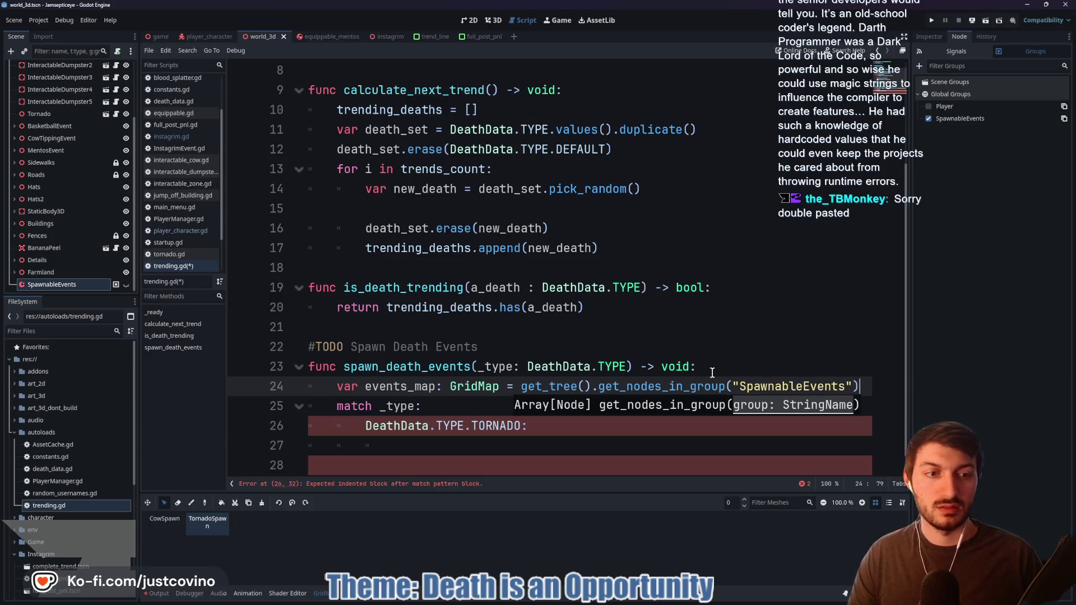
text(.)
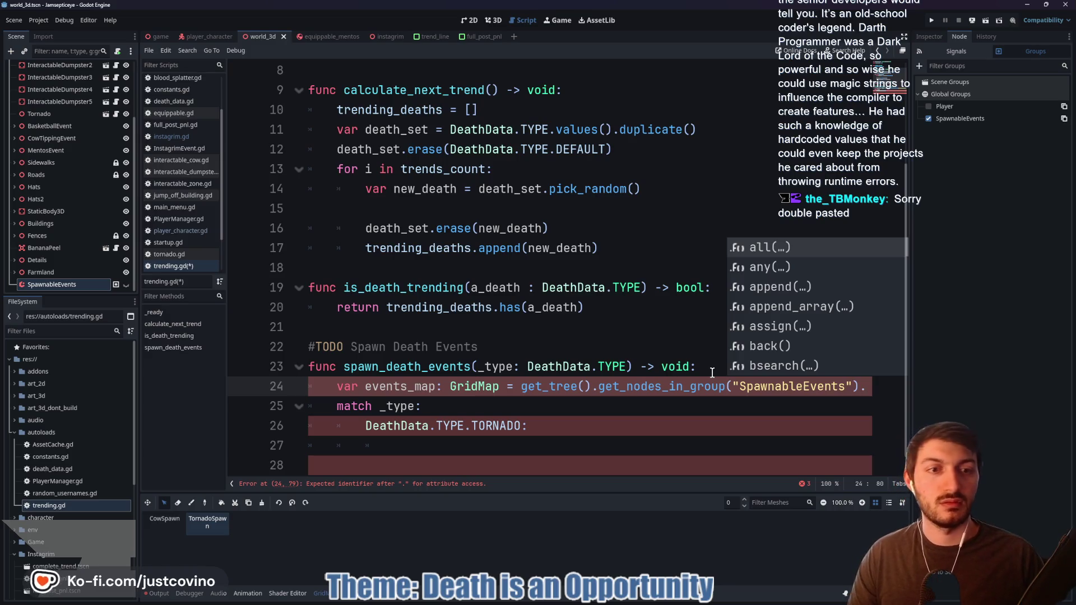
Try appending find_custom() to the group lookup, then remove it again
key(Down)
key(Down)
key(Down)
key(Down)
key(Down)
key(Down)
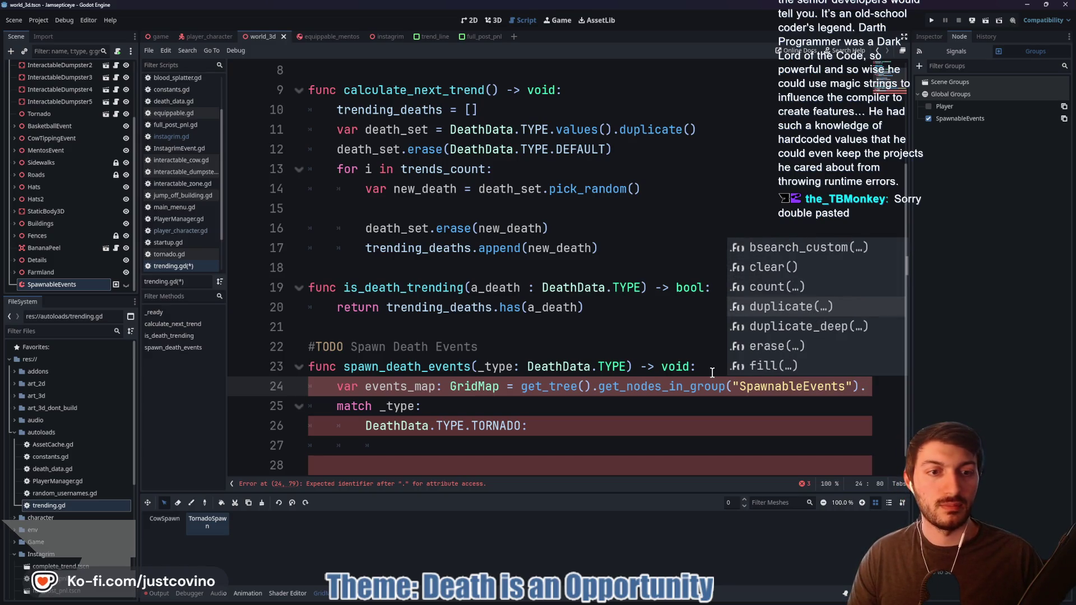
key(Down)
key(Down)
key(Up)
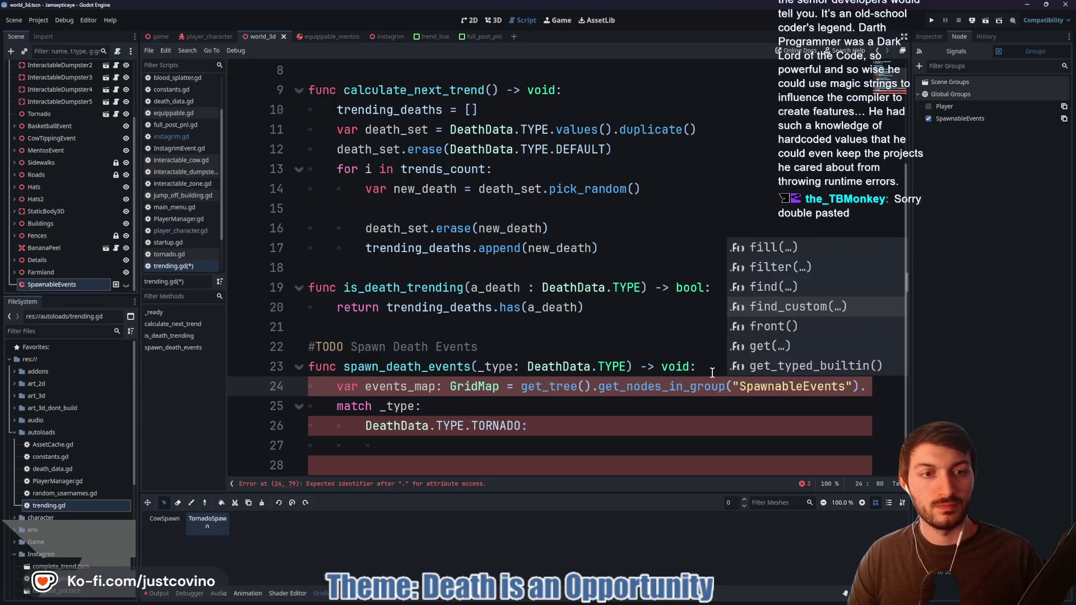
key(Return)
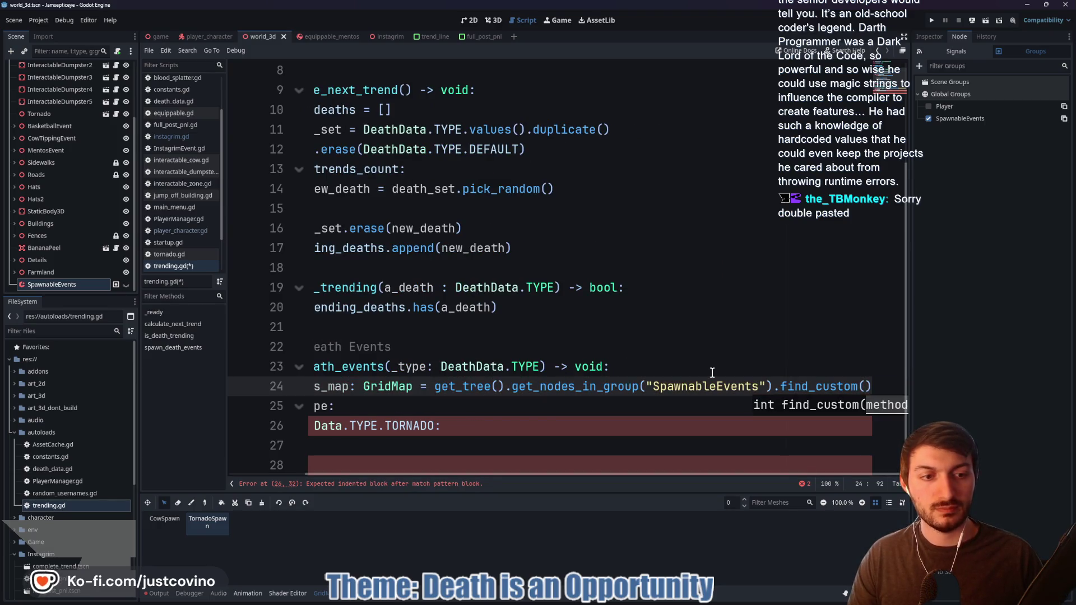
key(Left)
key(Left)
key(Left)
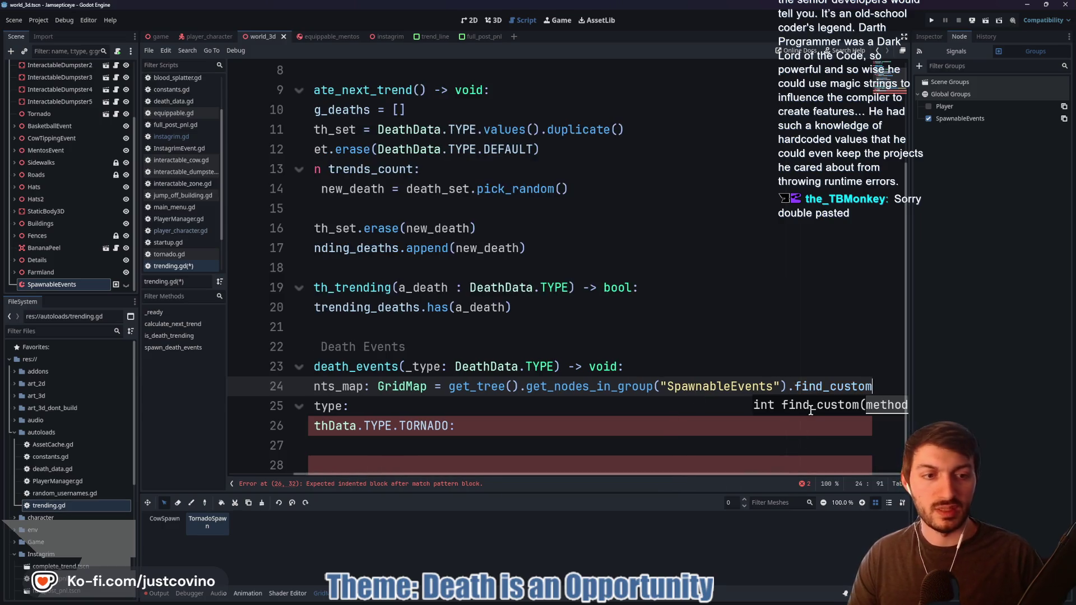
key(BackSpace)
key(BackSpace)
key(BackSpace)
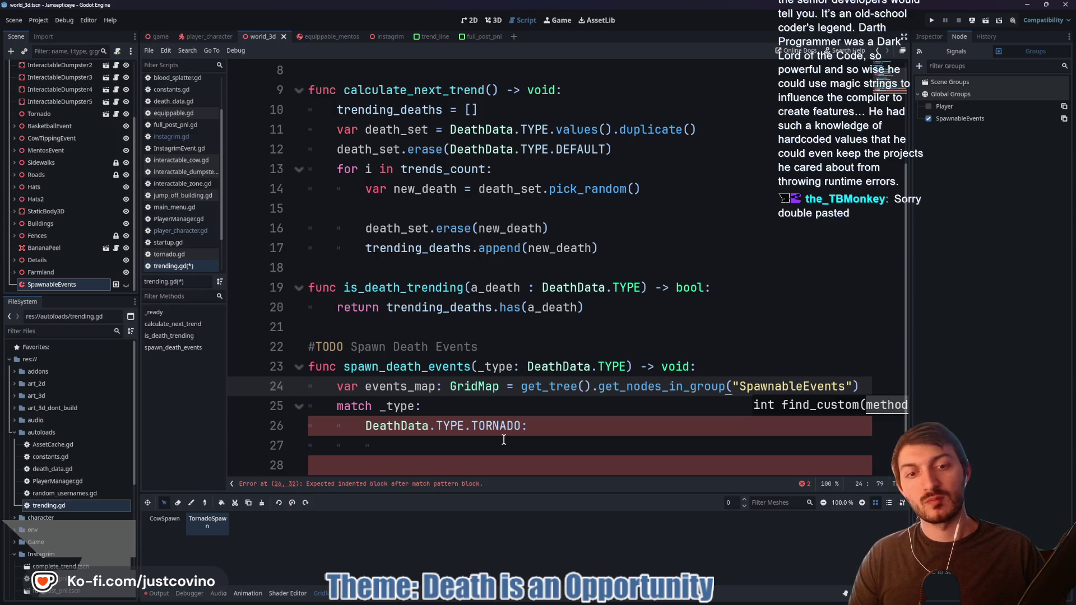
click(468, 444)
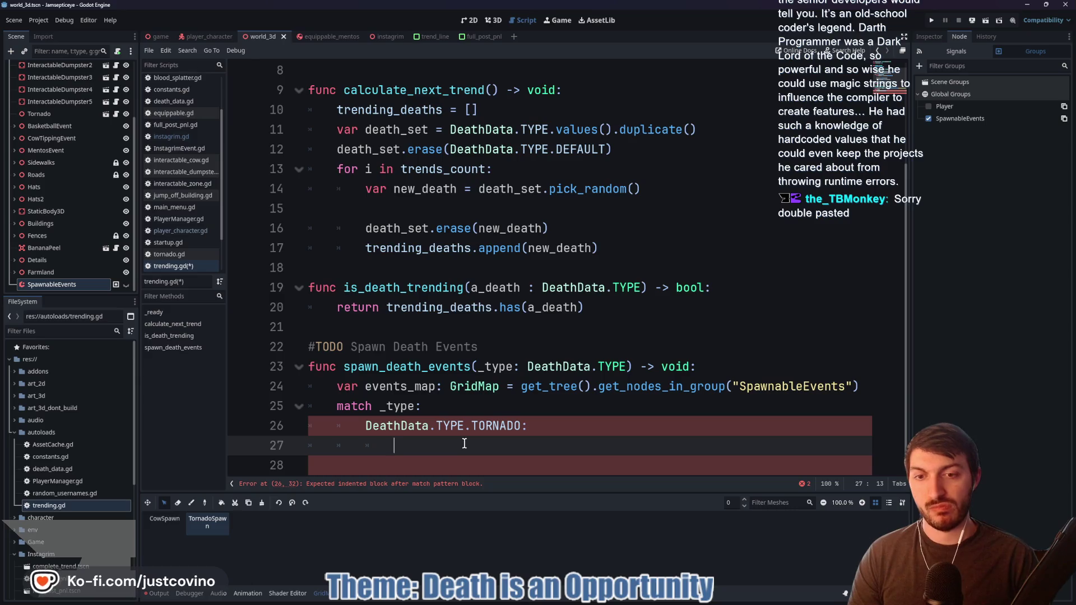
scroll(511, 439, up, 3)
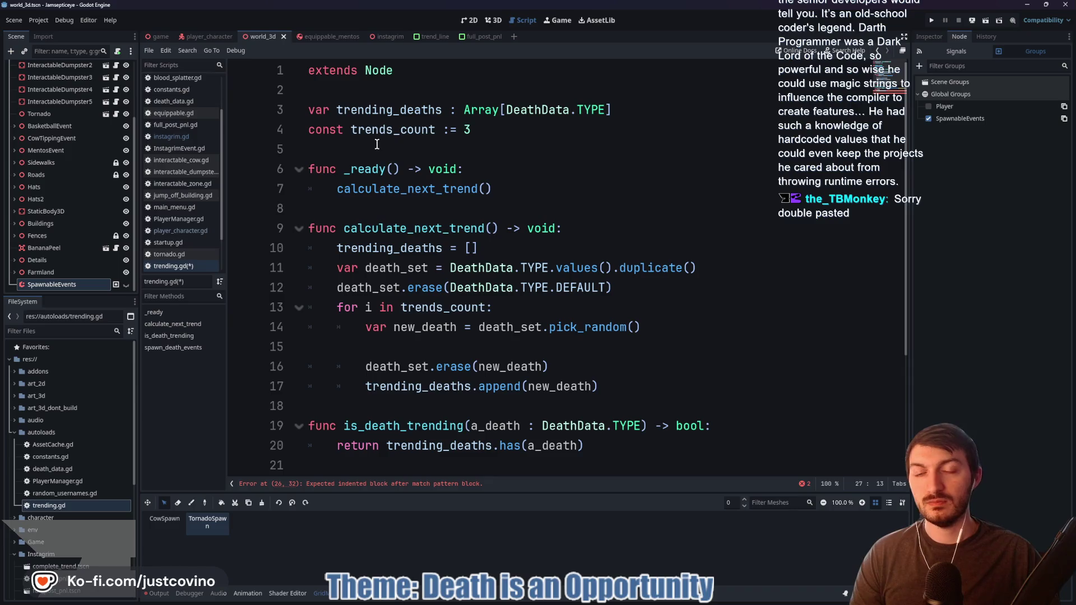
Add max_tornado_count: int = 4 and max_cow_count: int = 8 below extends Node, then save
click(385, 89)
key(Return)
key(Return)
key(Return)
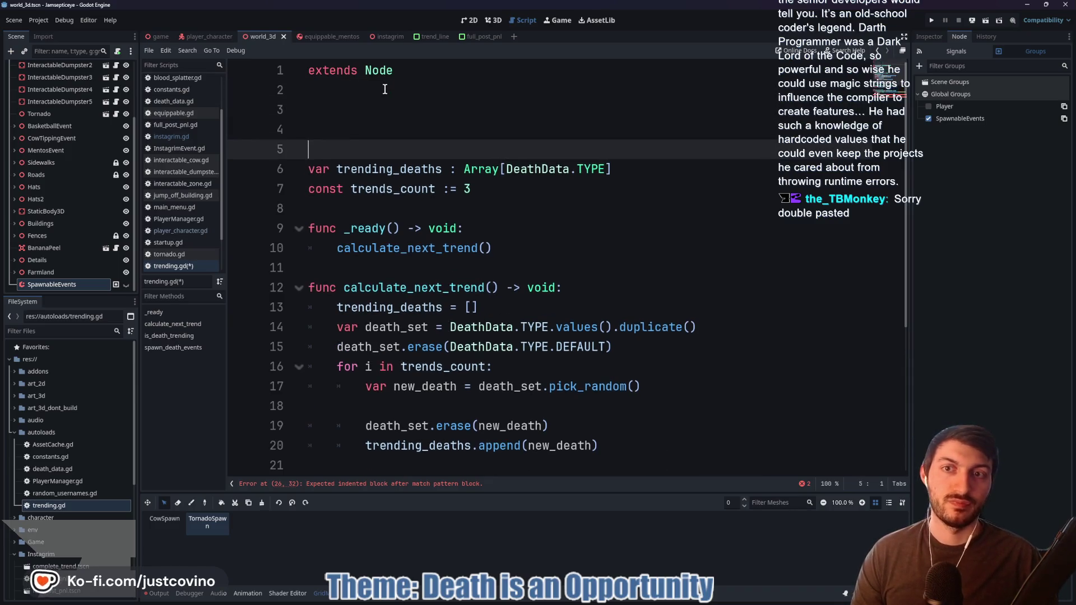
key(Up)
key(Up)
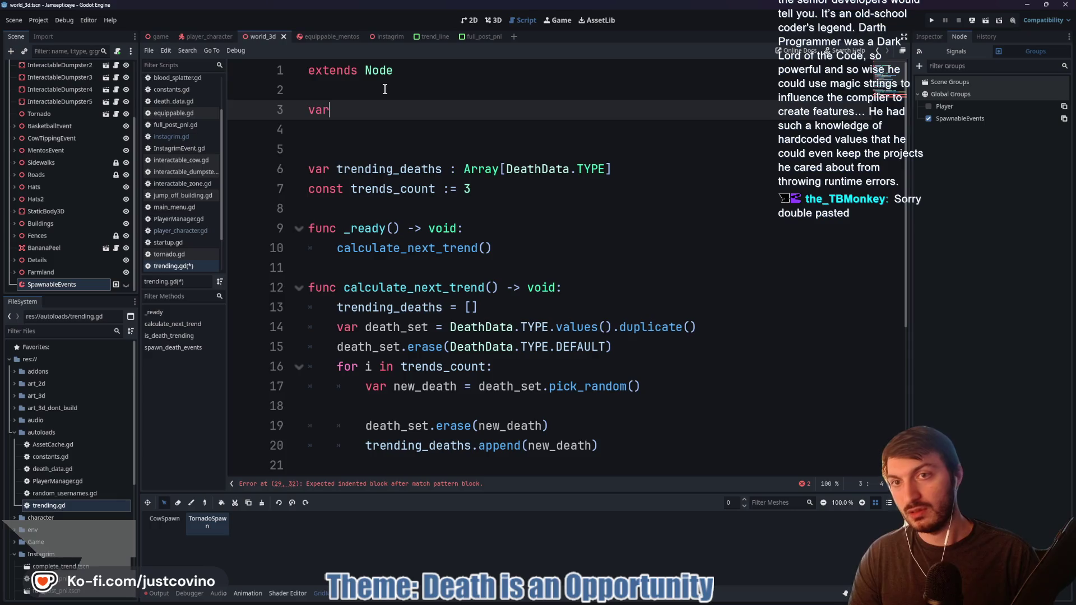
text(max_tornado_count: int = )
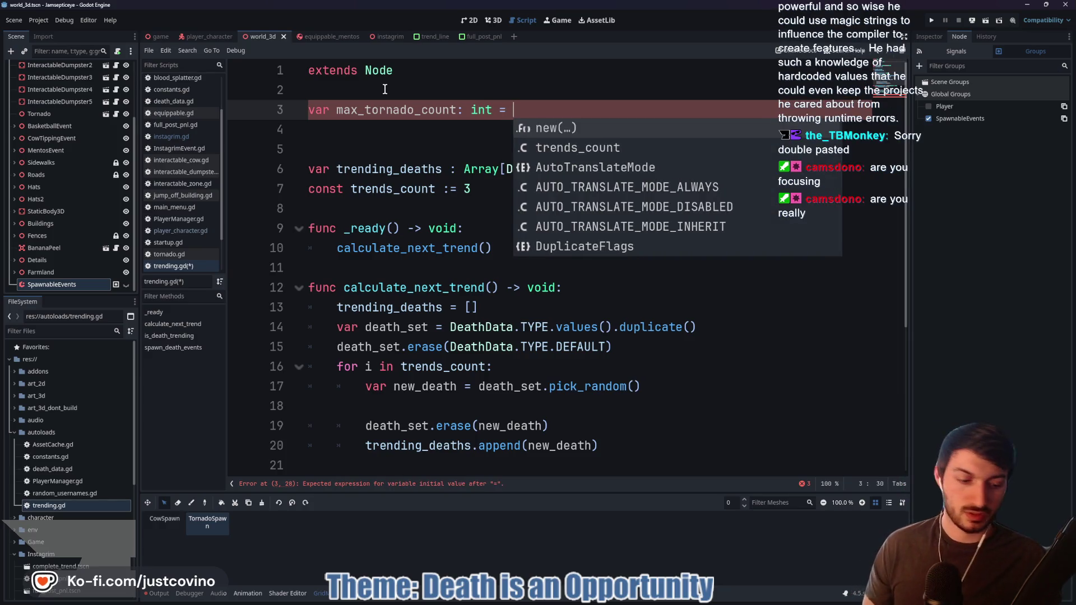
text(4)
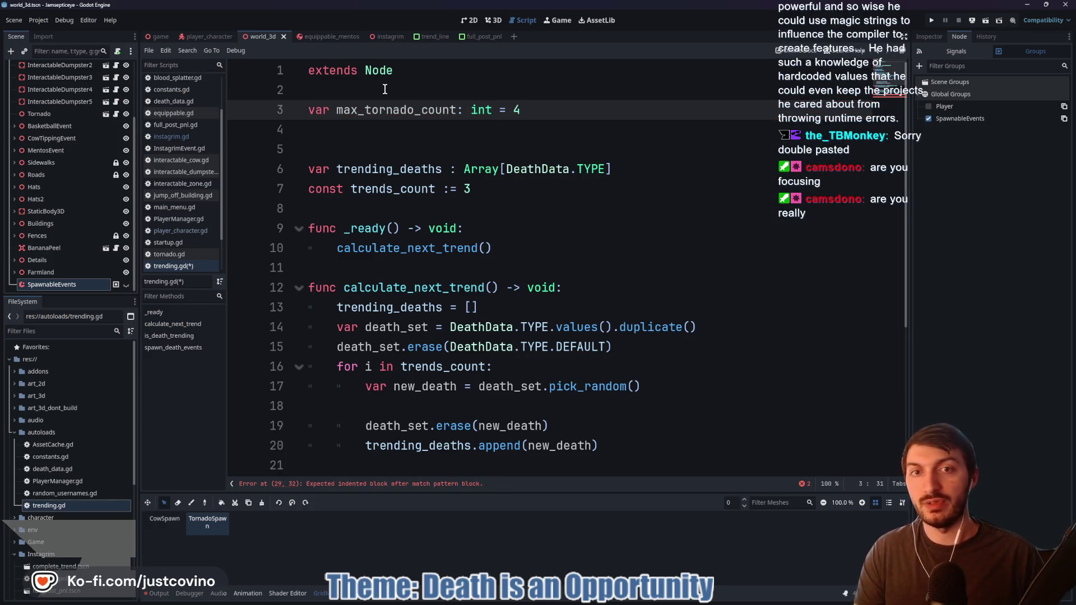
key(Return)
text(var)
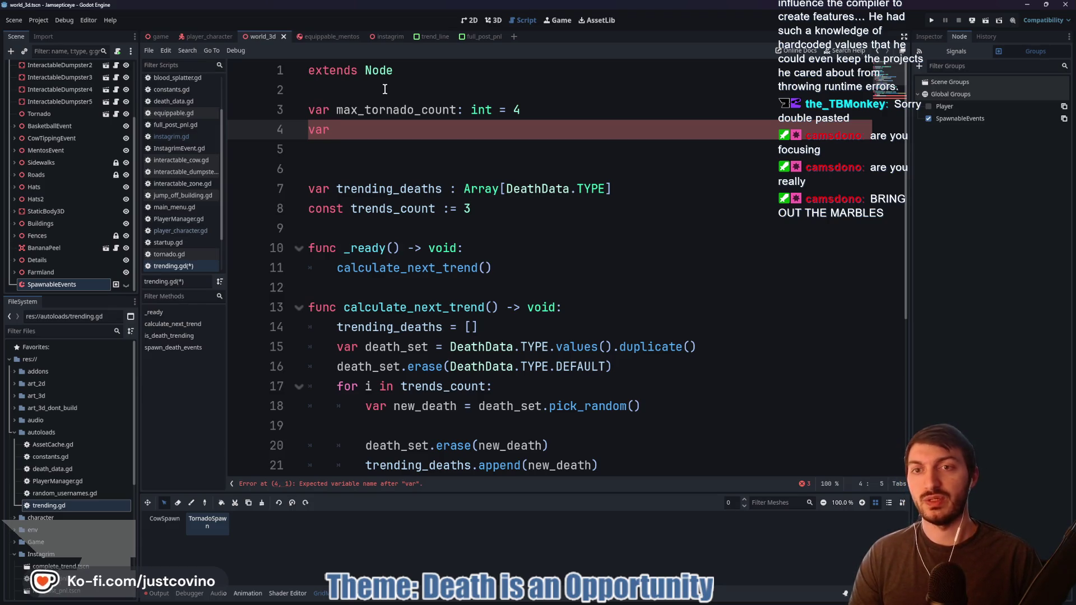
text(m)
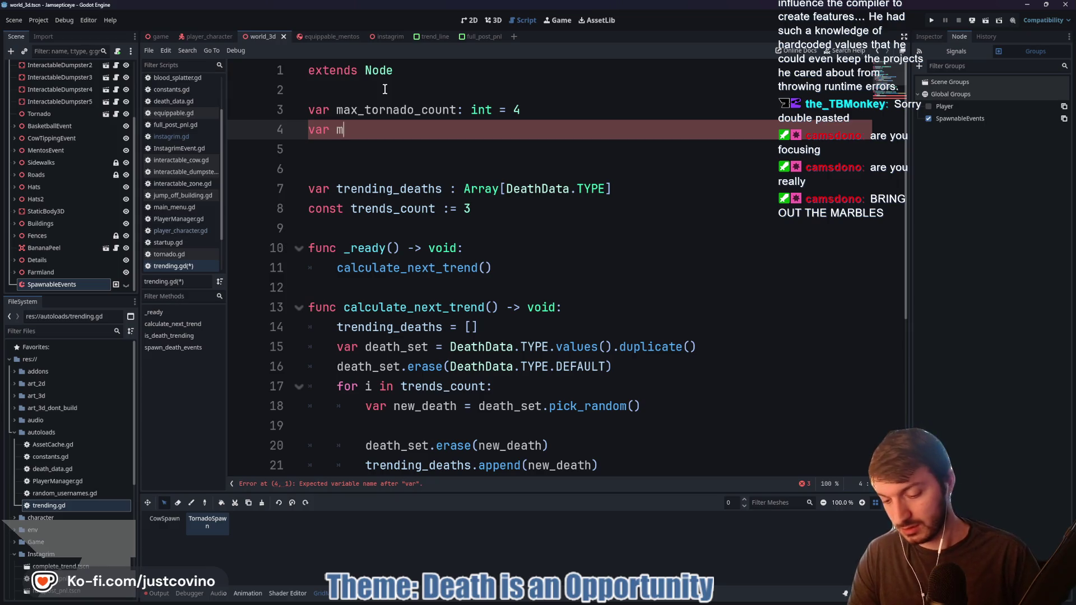
text(ax_cow_count: int = )
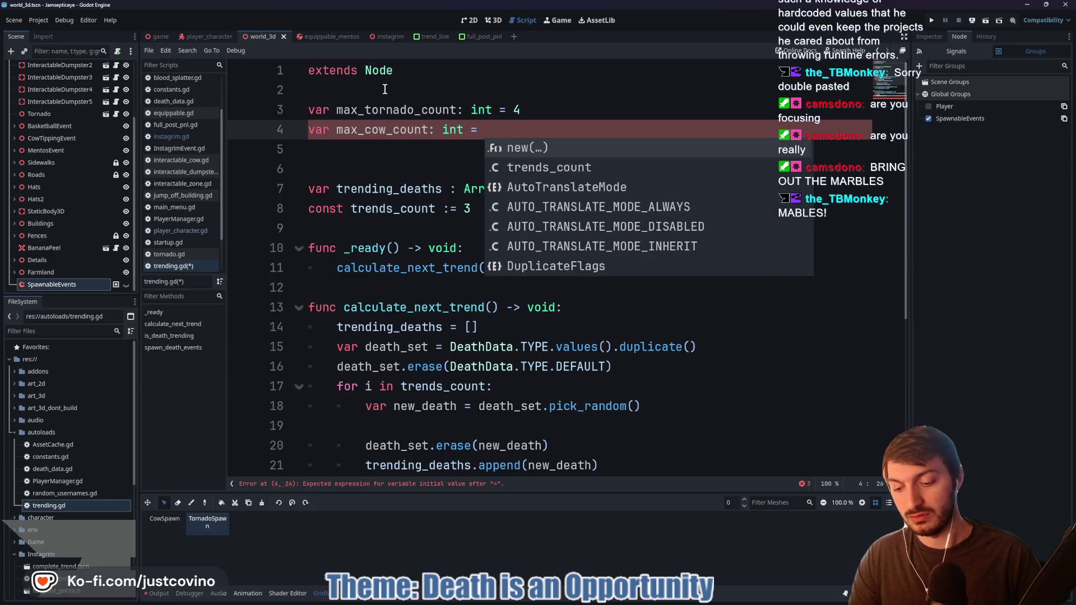
text(8)
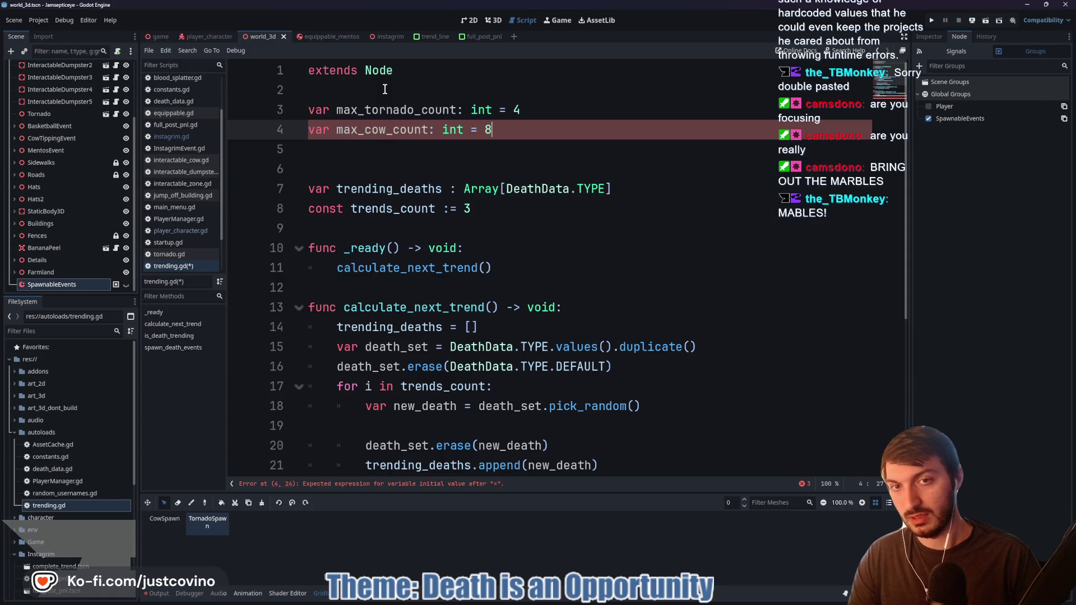
key(ctrl+s)
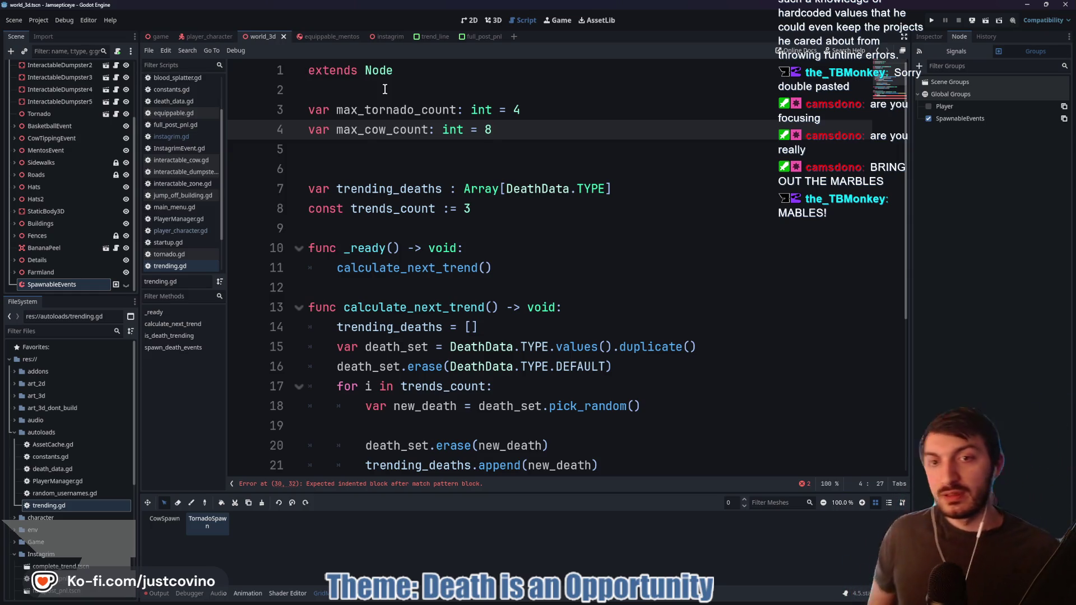
Remove the extra blank line below the new variables
click(344, 164)
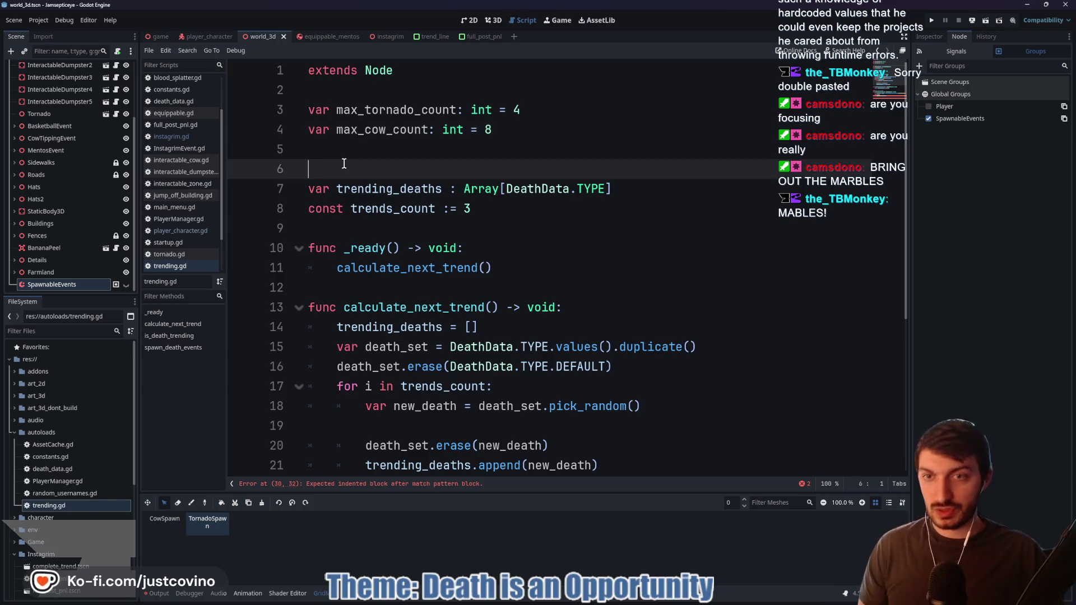
key(BackSpace)
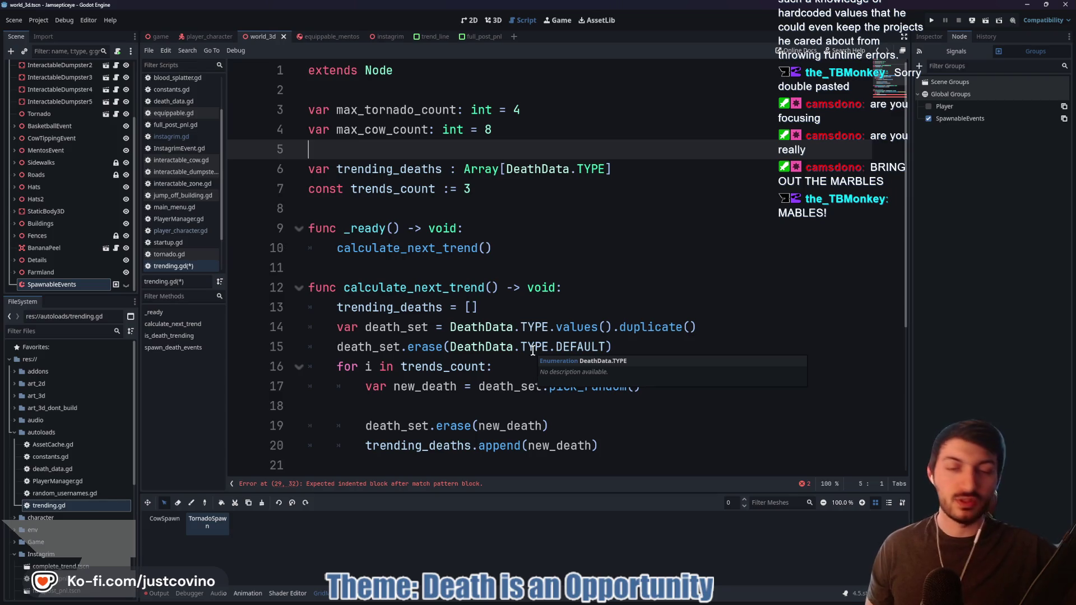
scroll(495, 286, down, 2)
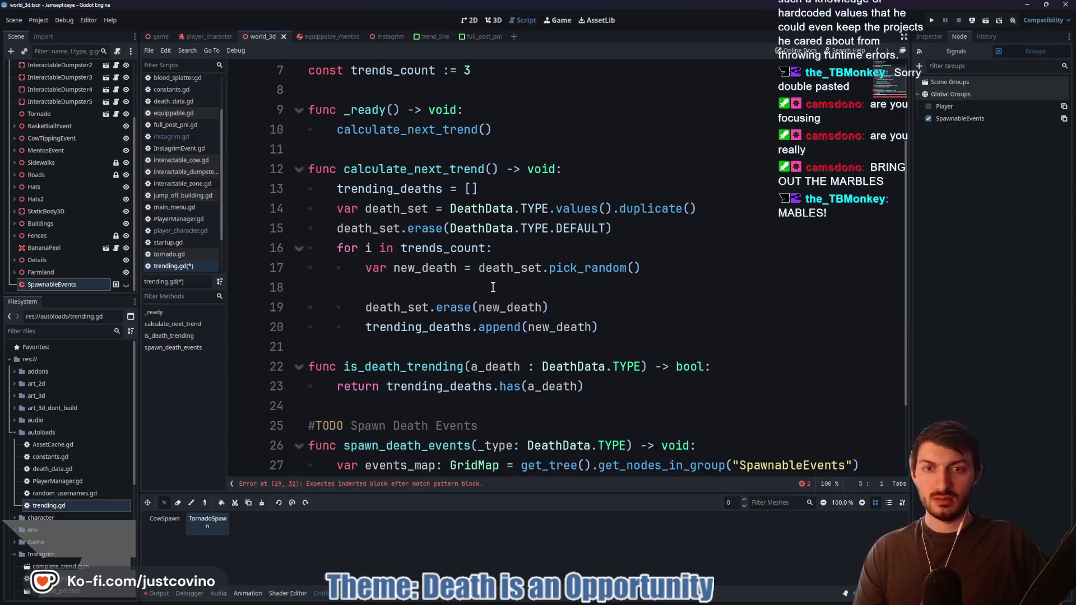
scroll(494, 285, down, 2)
click(457, 427)
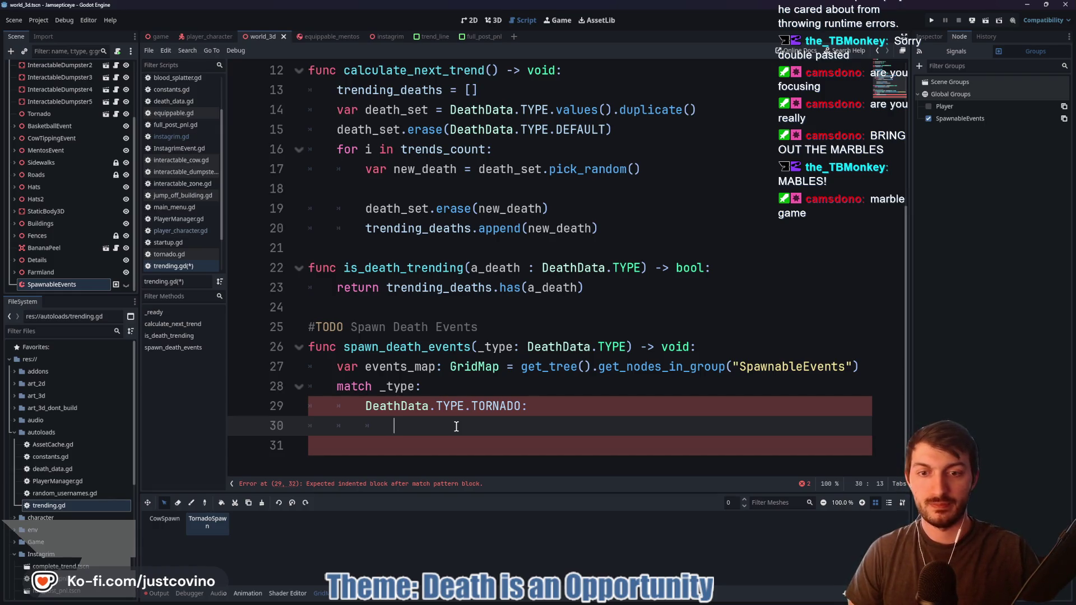
Start a loop 'for tornado in max_tornado_count:' in the TORNADO case
text(for)
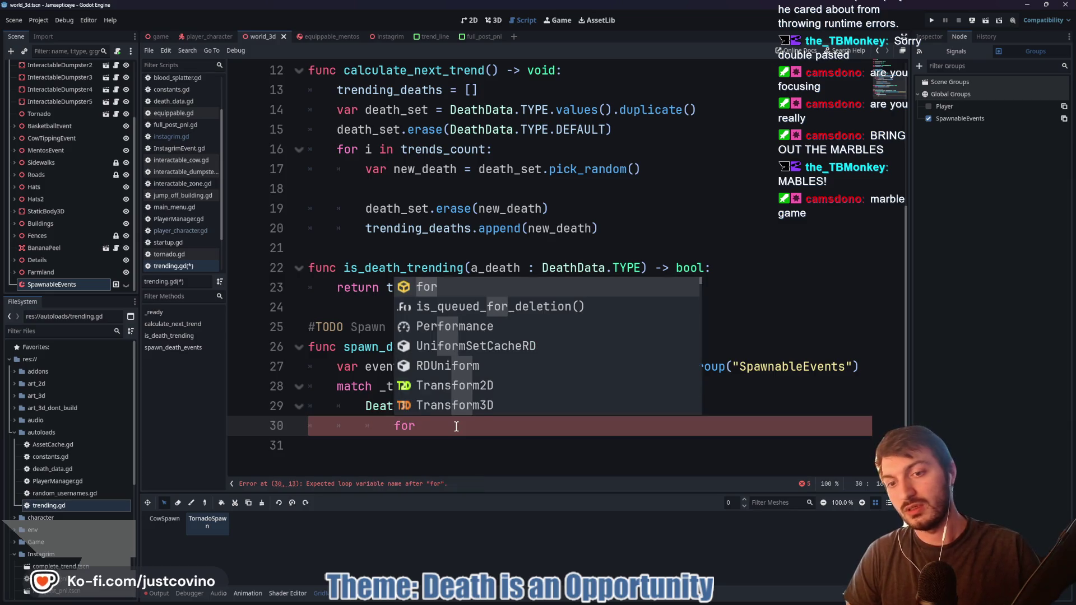
text( tornado in)
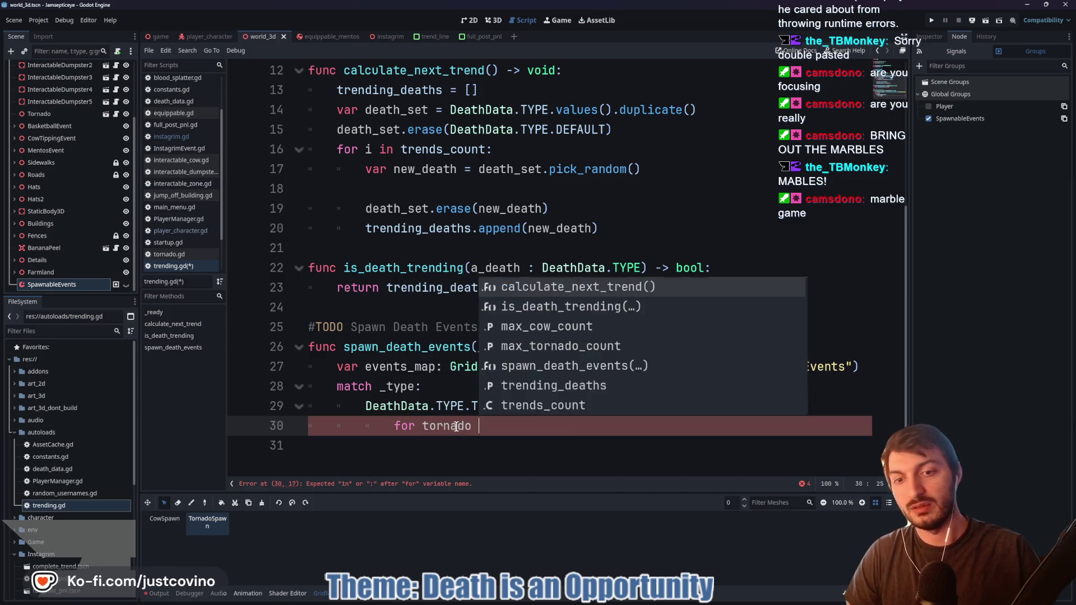
text( max)
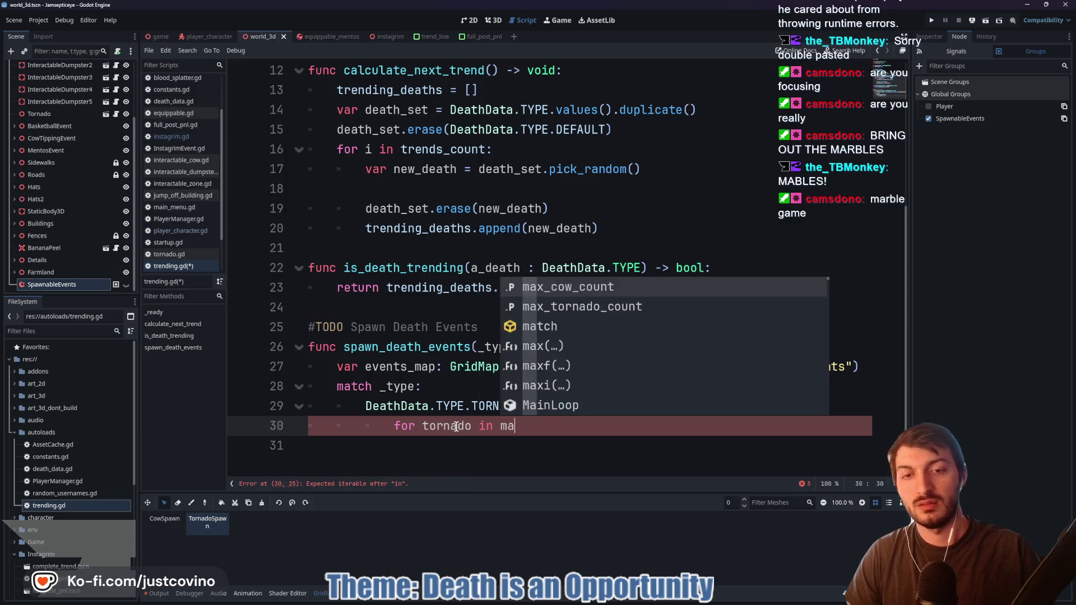
key(Down)
key(Return)
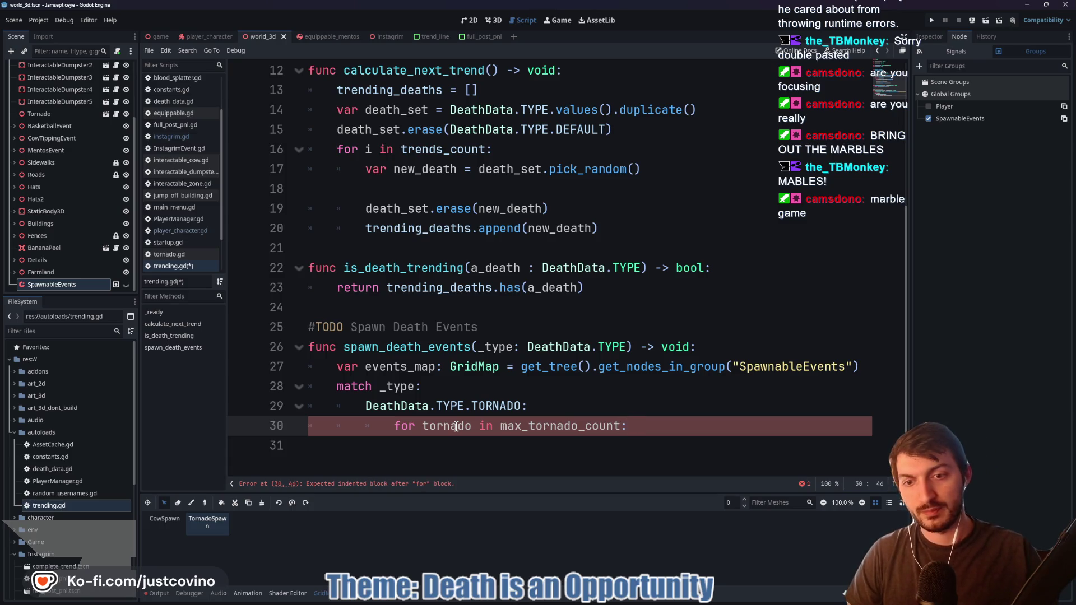
key(Return)
Add events_map.get_used_cells_by_item("TornadoSpawn").pick_random() inside the loop
text(events_map.get_)
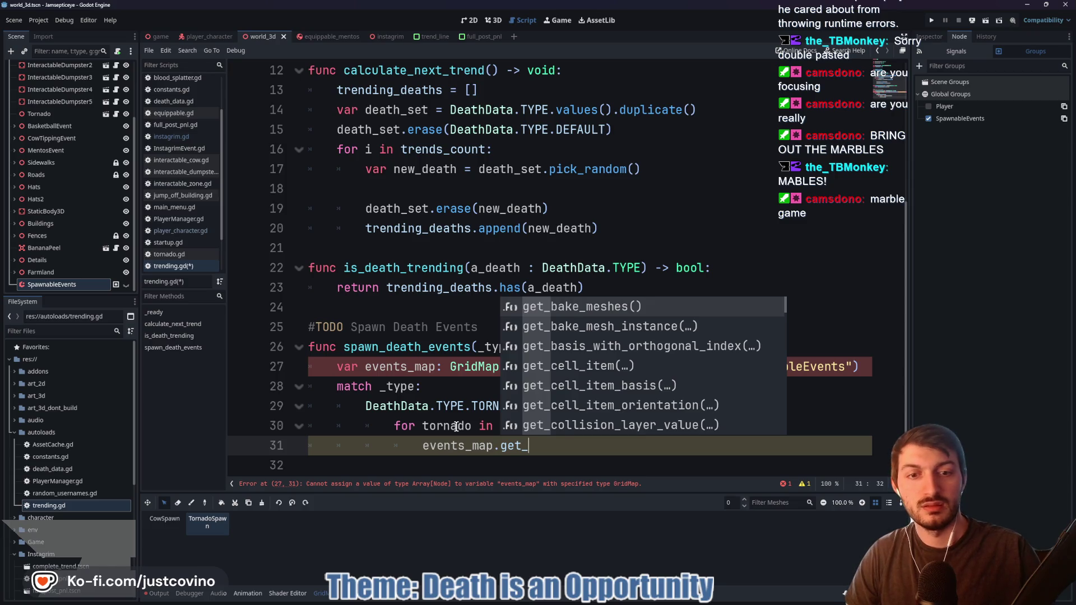
key(Down)
key(Down)
key(Down)
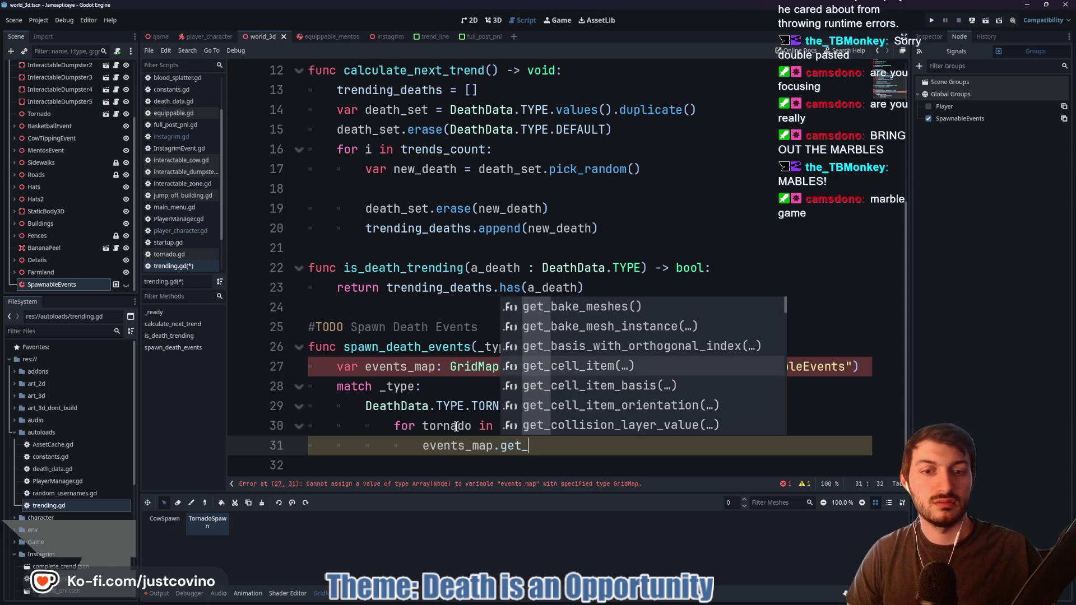
key(Down)
key(Down)
key(Down)
text(use)
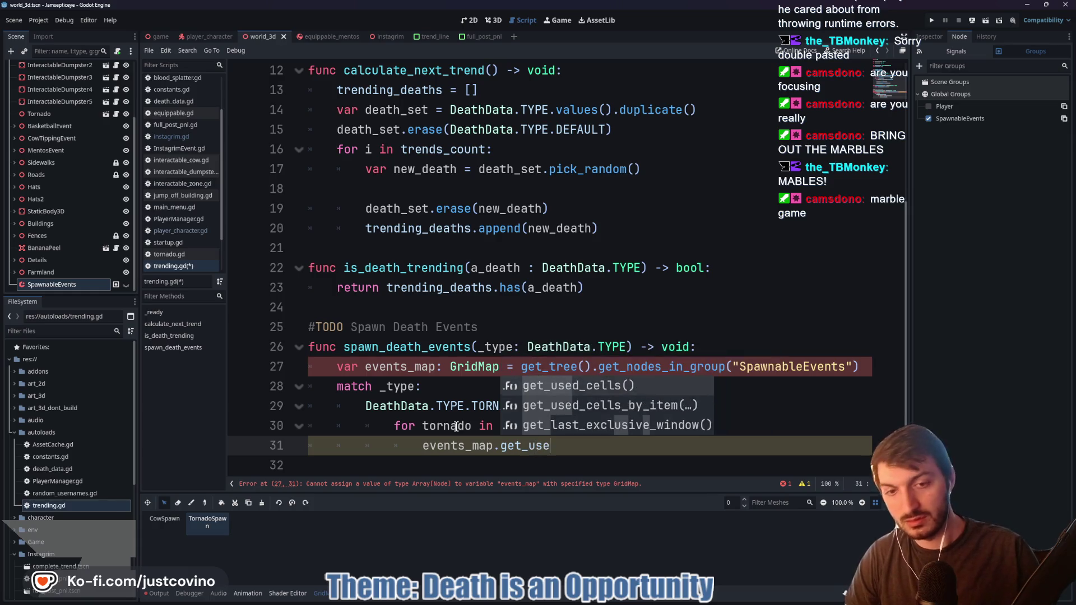
key(Down)
key(Return)
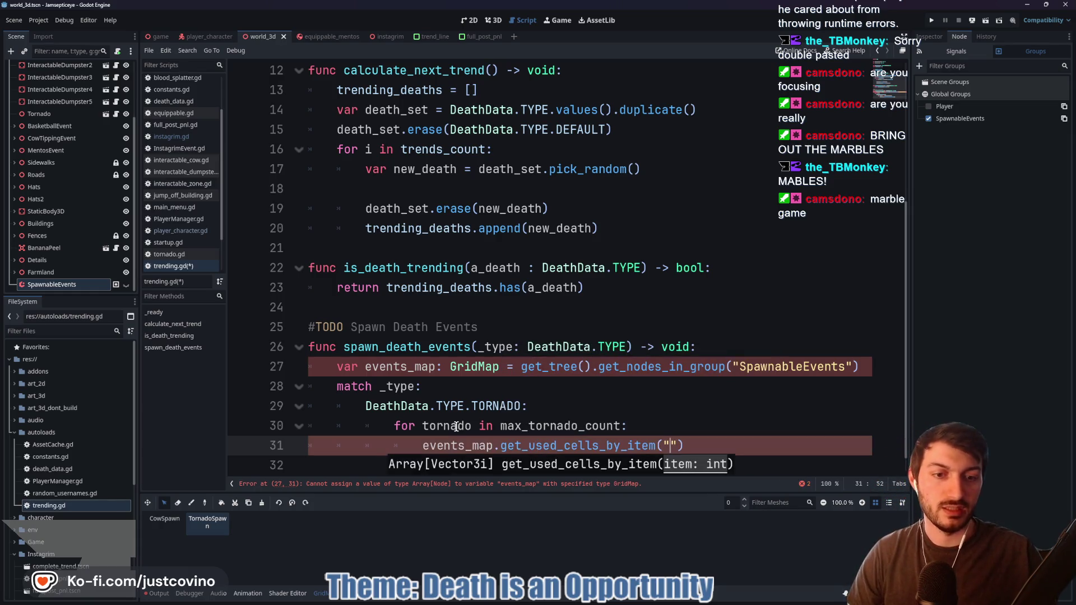
text(TornadoSpawn)
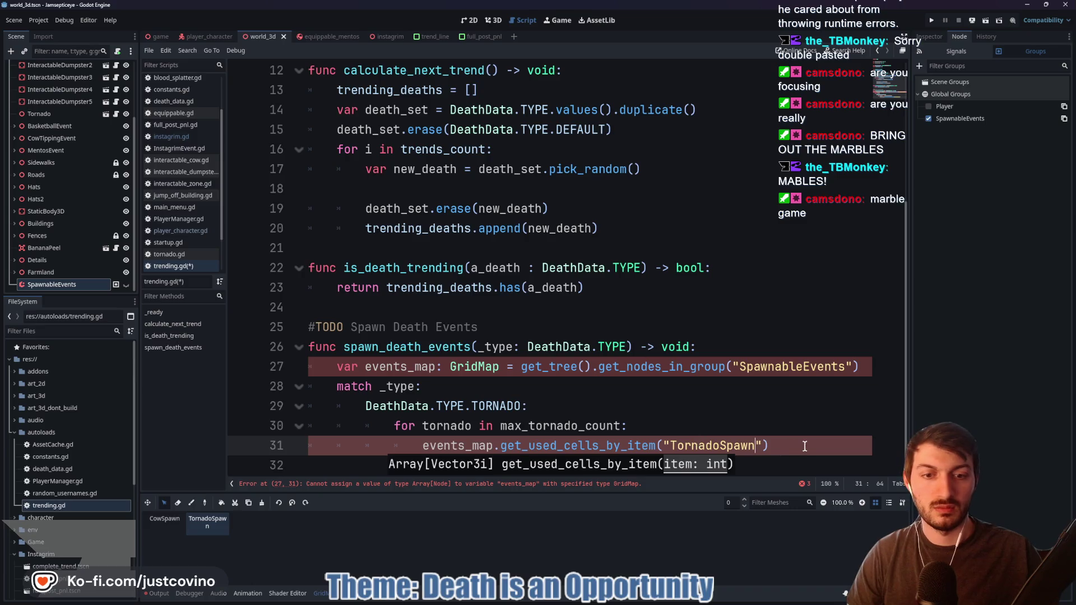
click(776, 445)
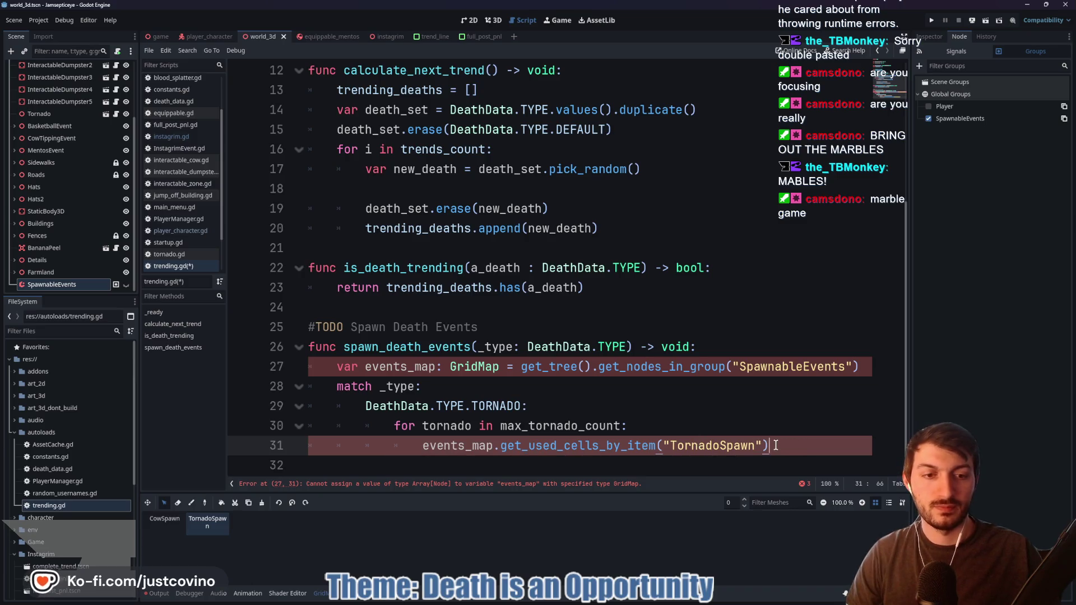
text(.pick)
key(Return)
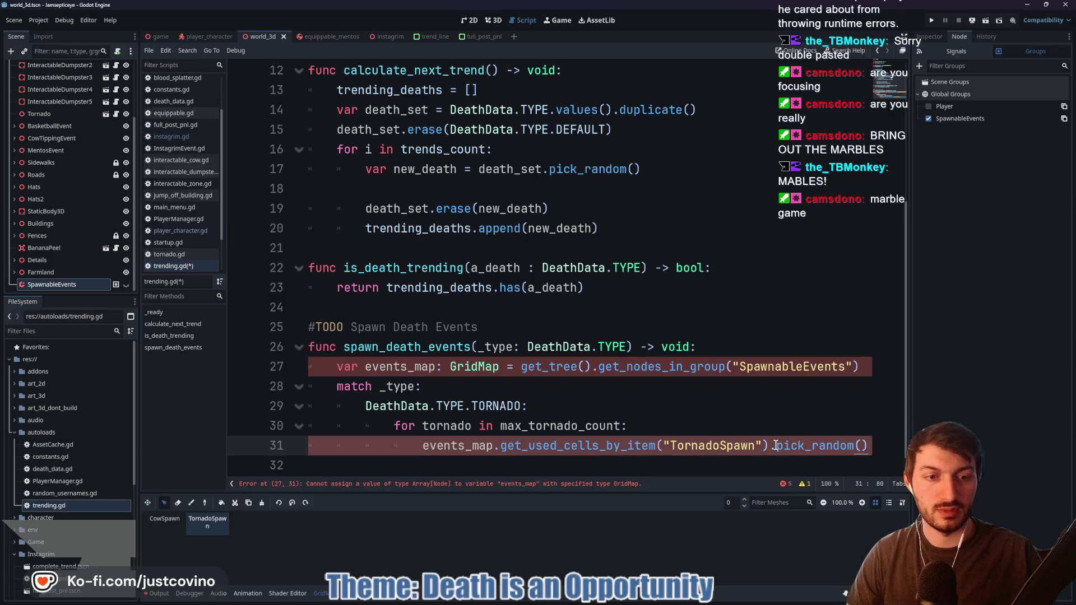
Rename the loop variable to idx and declare tornado = AssetCache.TORNADO.instantiate()
click(644, 427)
key(Return)
text(ar torna)
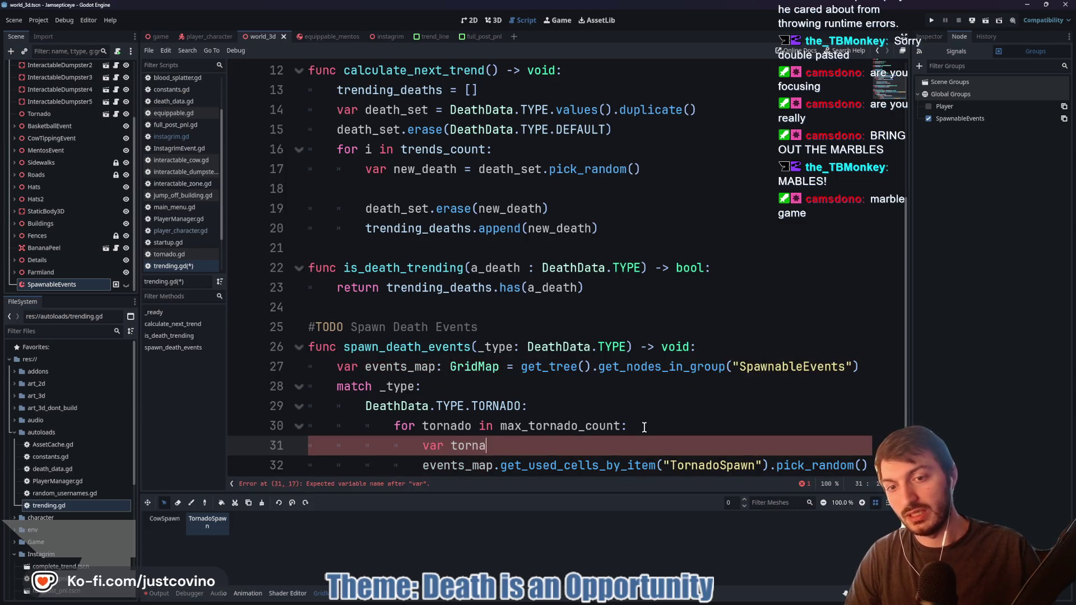
key(BackSpace)
key(BackSpace)
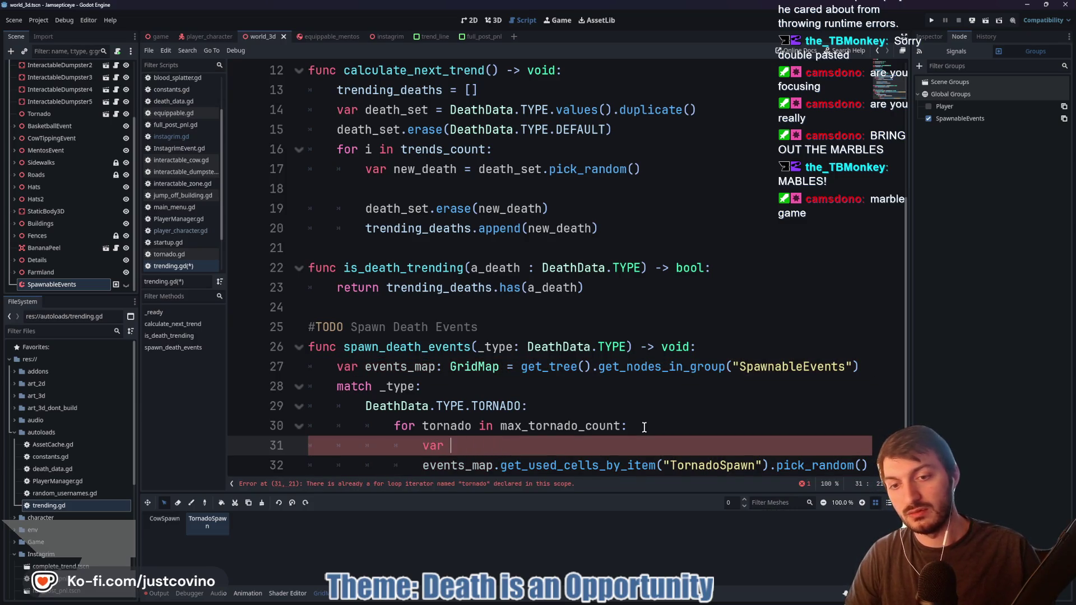
click(473, 426)
drag(473, 426, 421, 426)
text(idx)
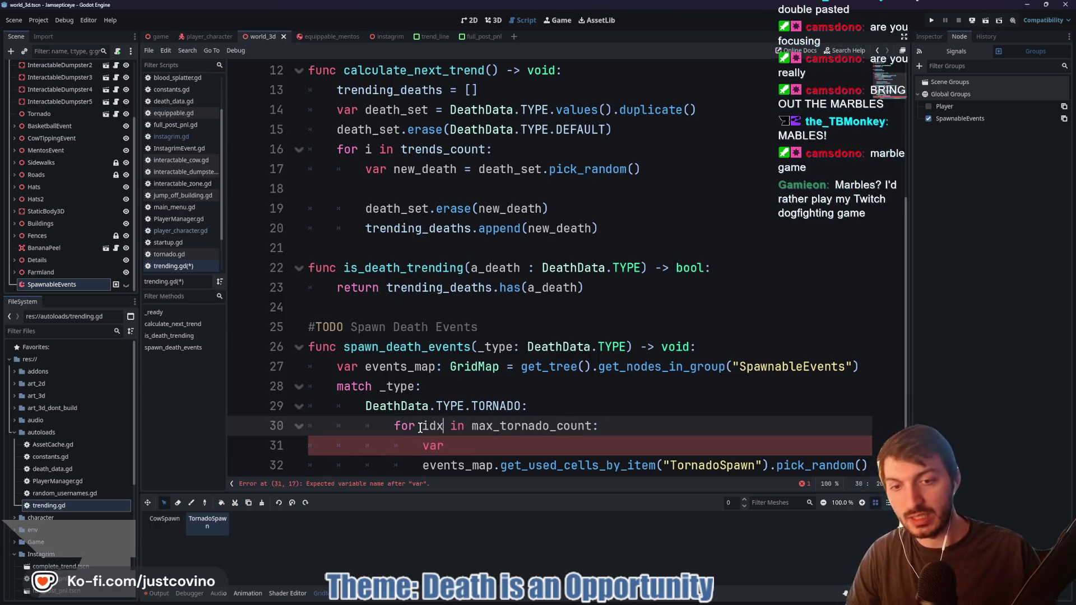
click(477, 447)
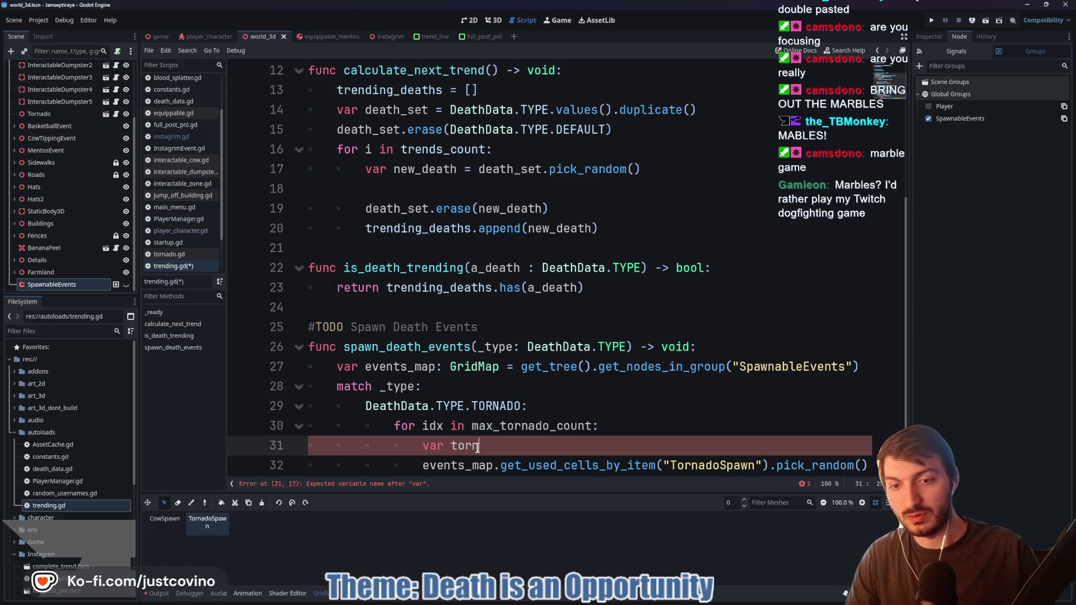
text(ado)
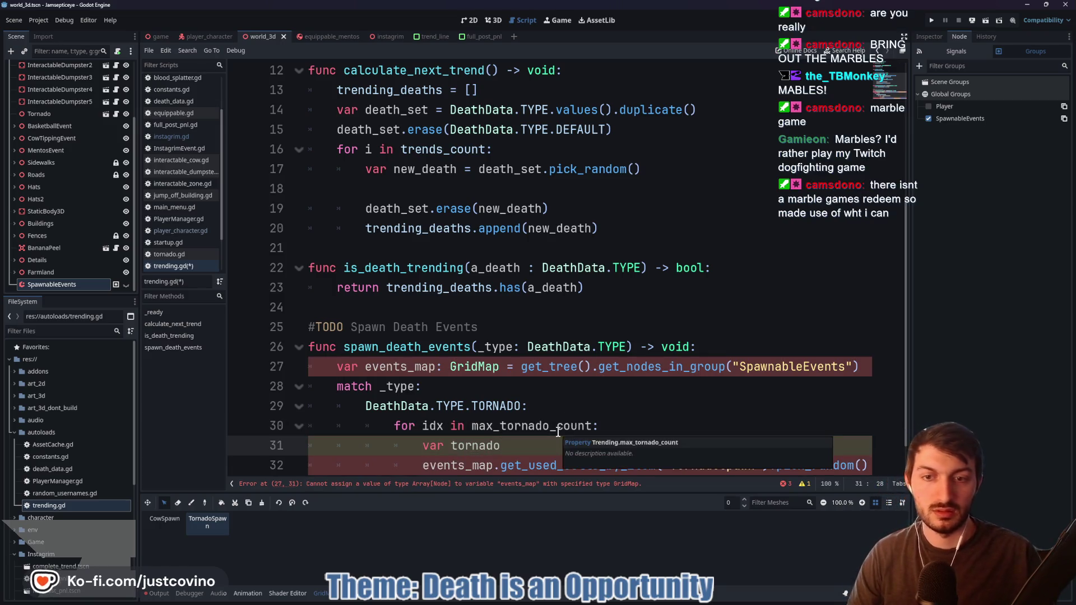
text( = AssetCache.)
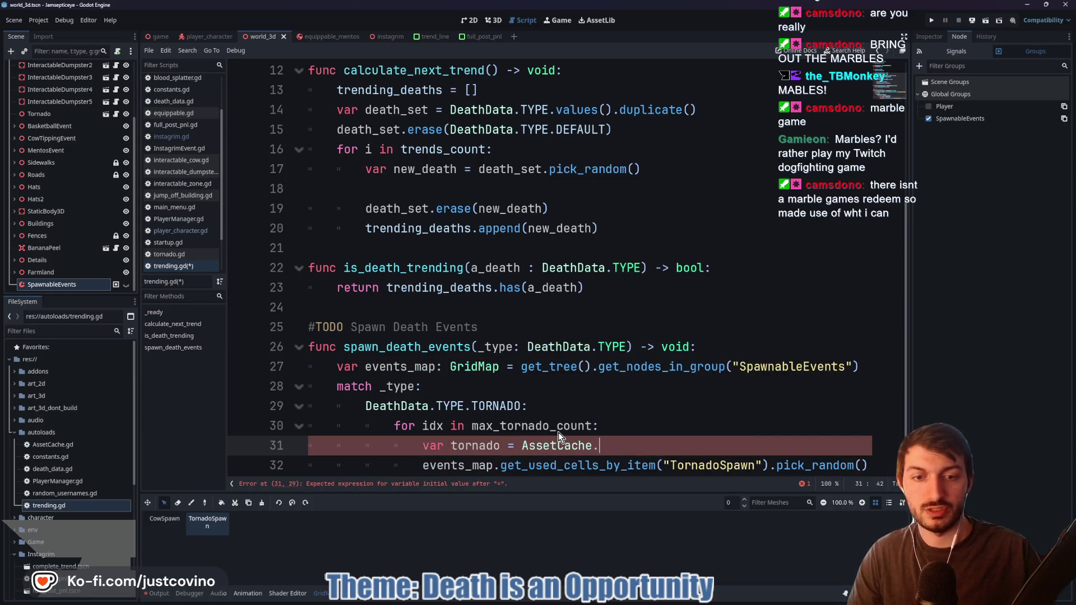
text(TORNADO)
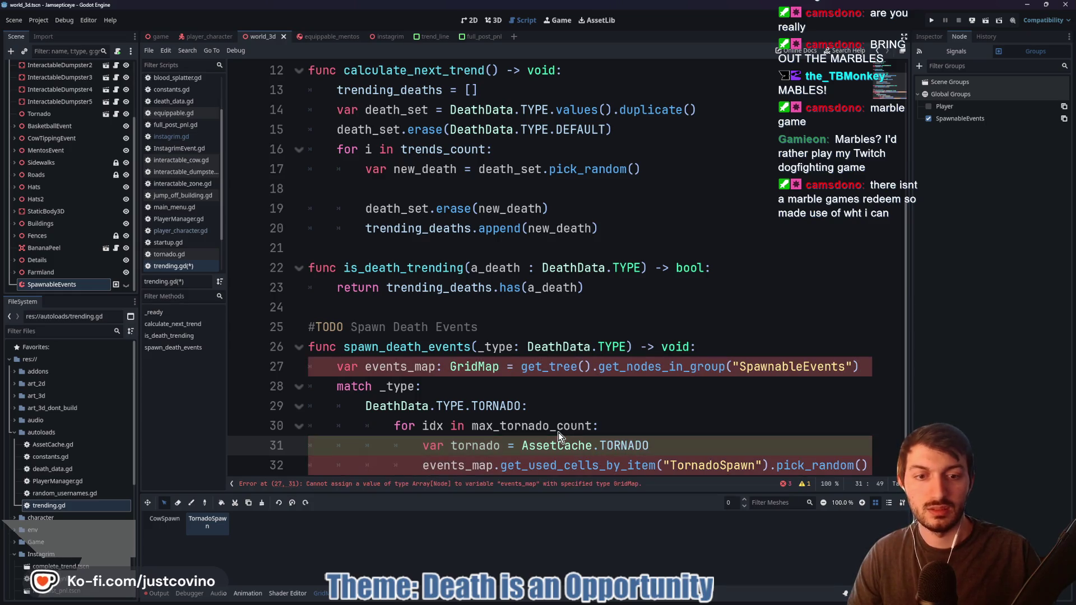
text(.instantiate())
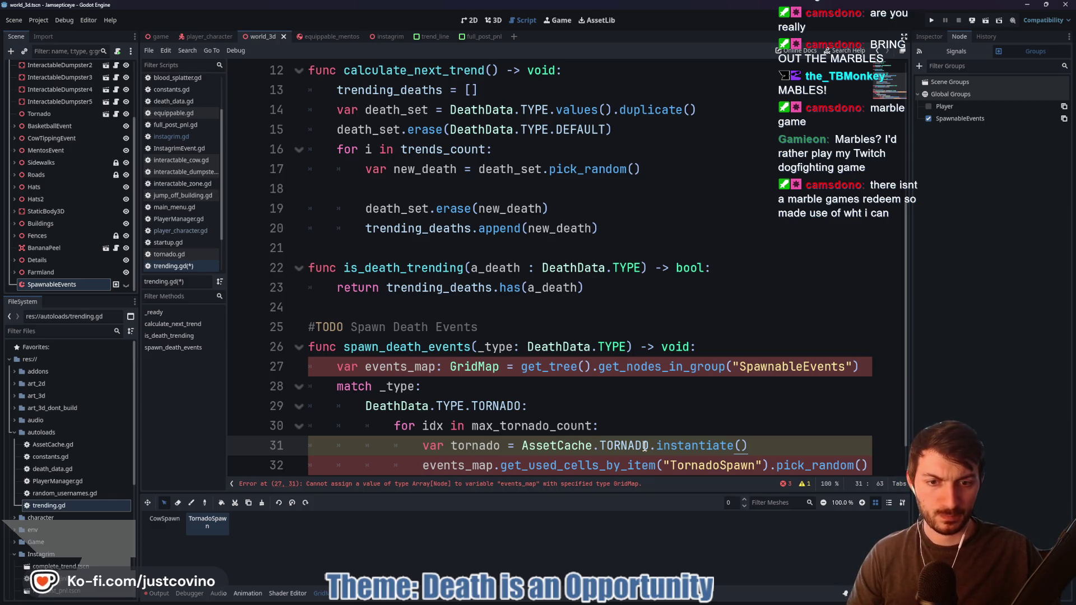
Append .pick_random() to the events_map lookup on line 27
click(863, 368)
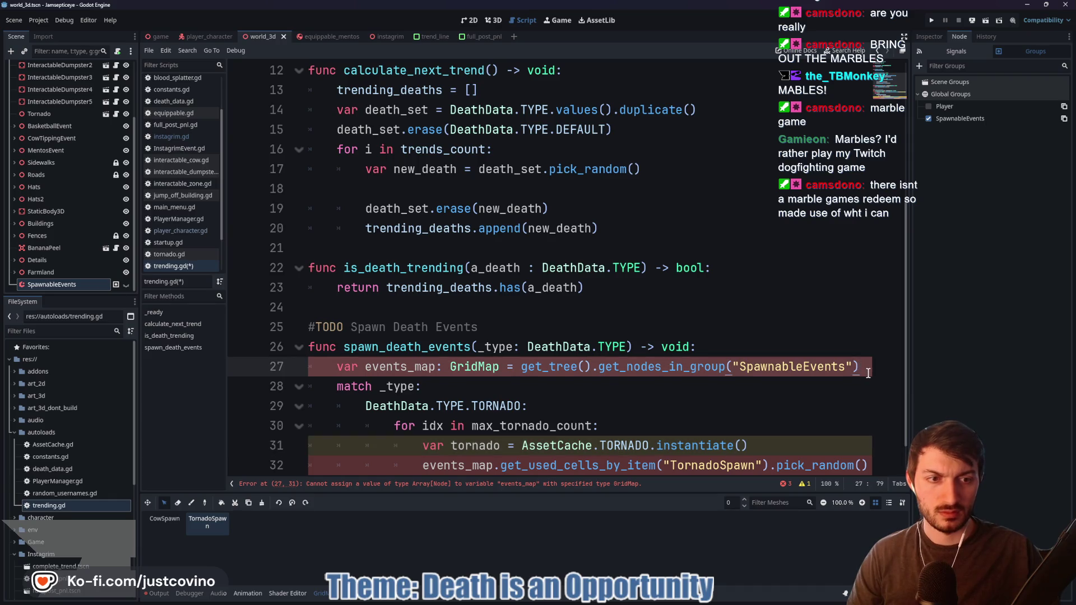
text(.pi)
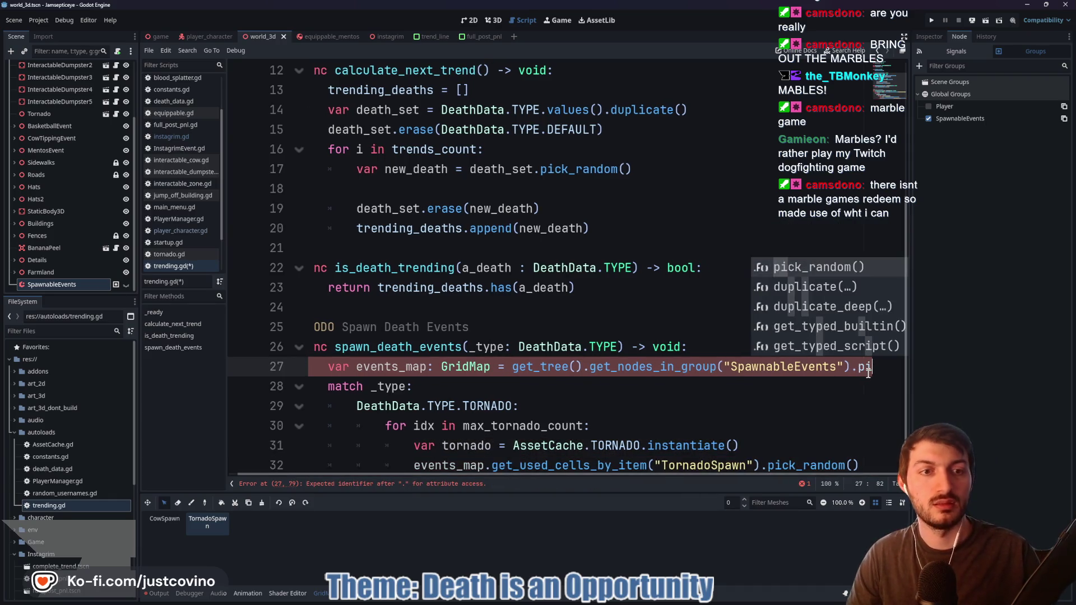
key(Return)
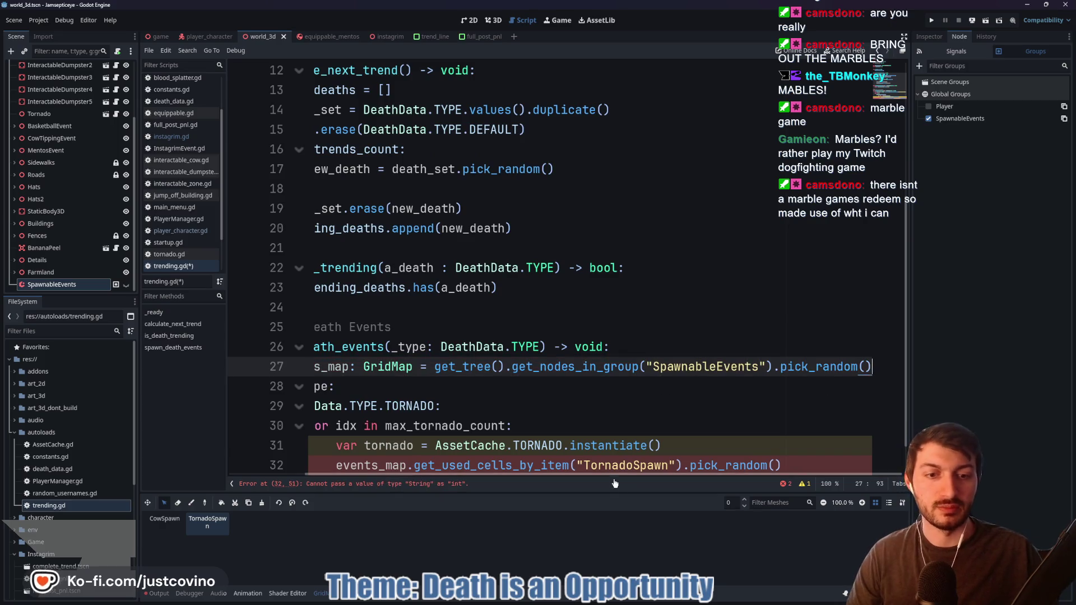
drag(607, 475, 569, 478)
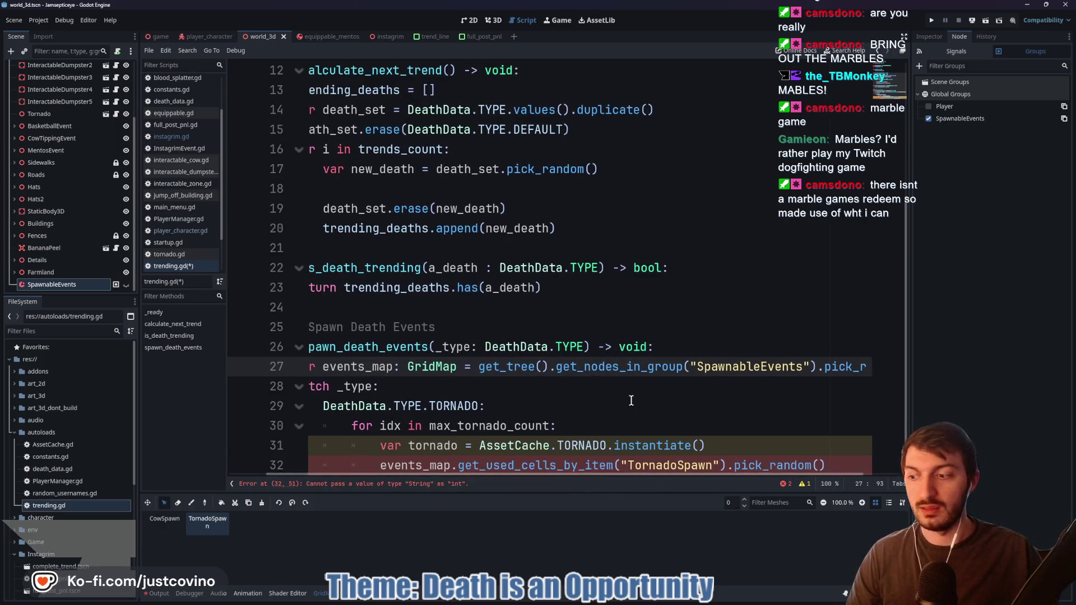
scroll(633, 410, down, 1)
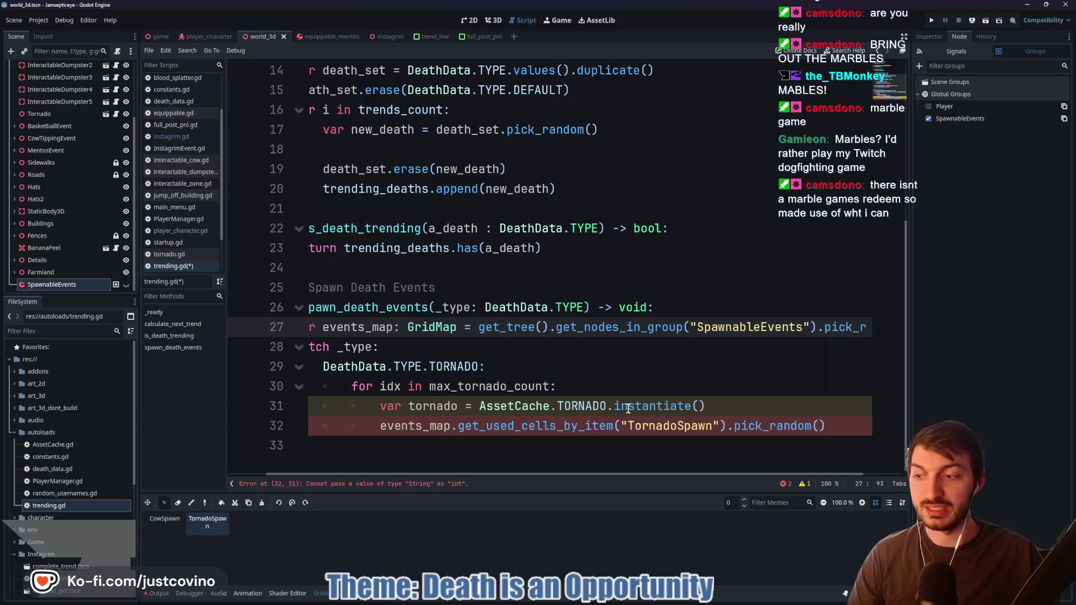
click(718, 405)
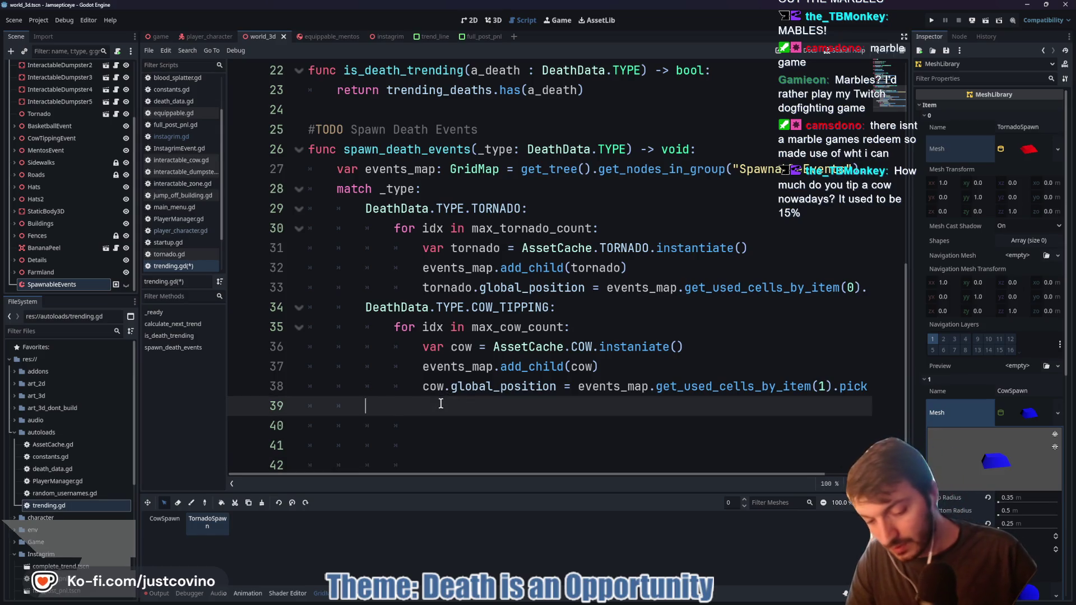
Add a default '_' match case that simply returns, and save trending.gd
text(_:)
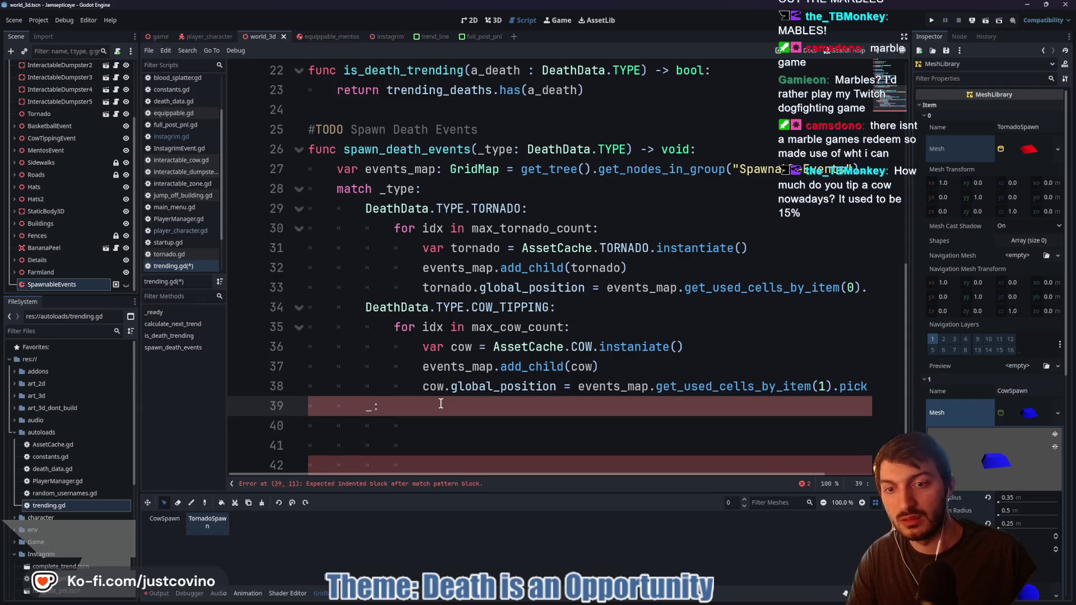
key(Return)
text(return)
key(ctrl+s)
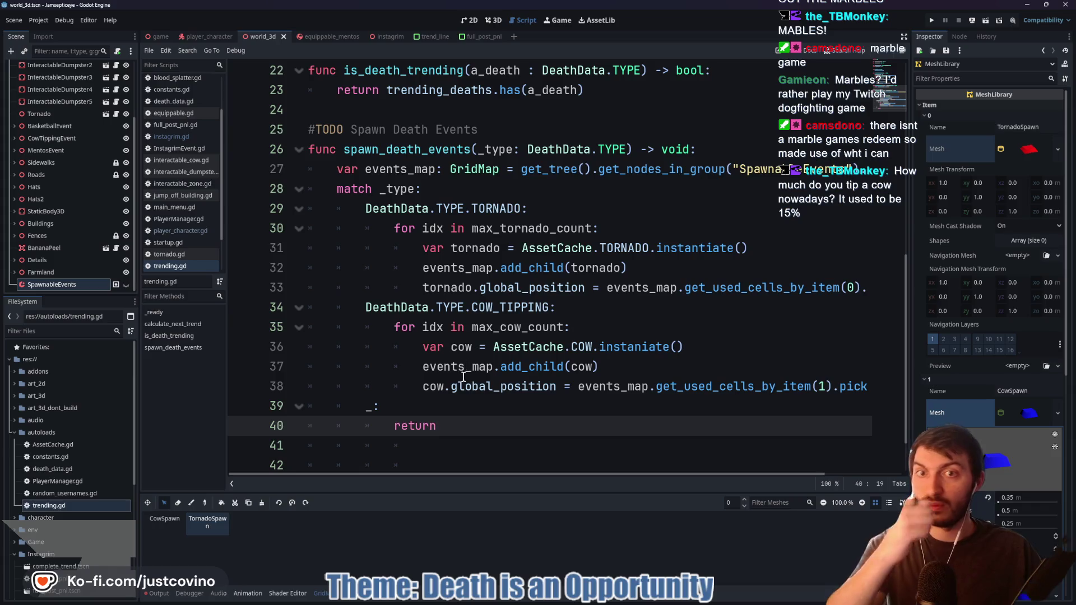
Call spawn_death_events(new_death) on line 18 of calculate_next_trend
scroll(464, 312, up, 3)
scroll(465, 313, up, 1)
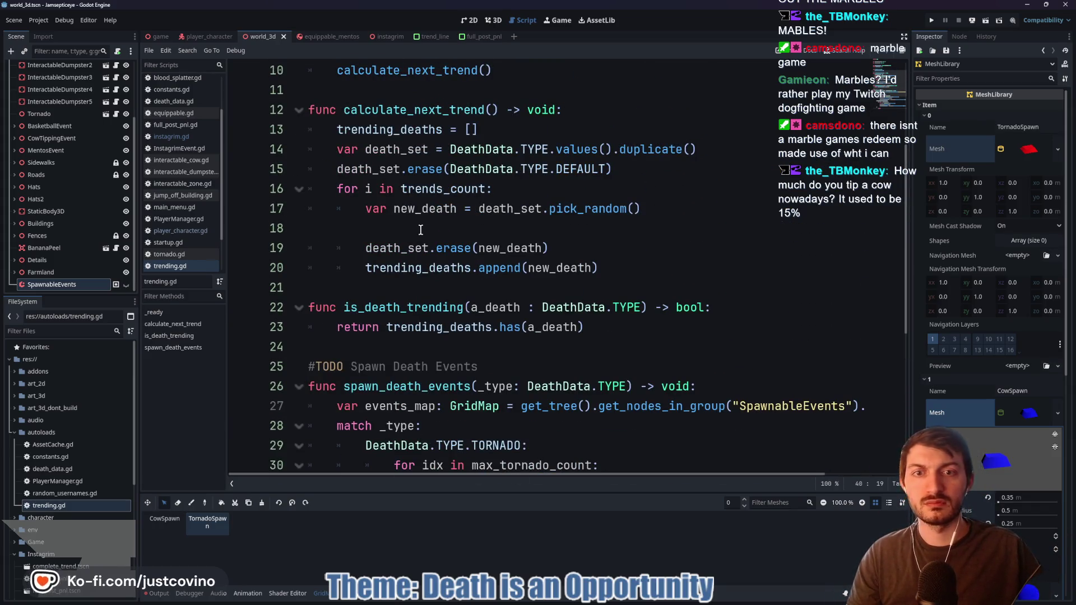
click(452, 234)
key(Tab)
key(Tab)
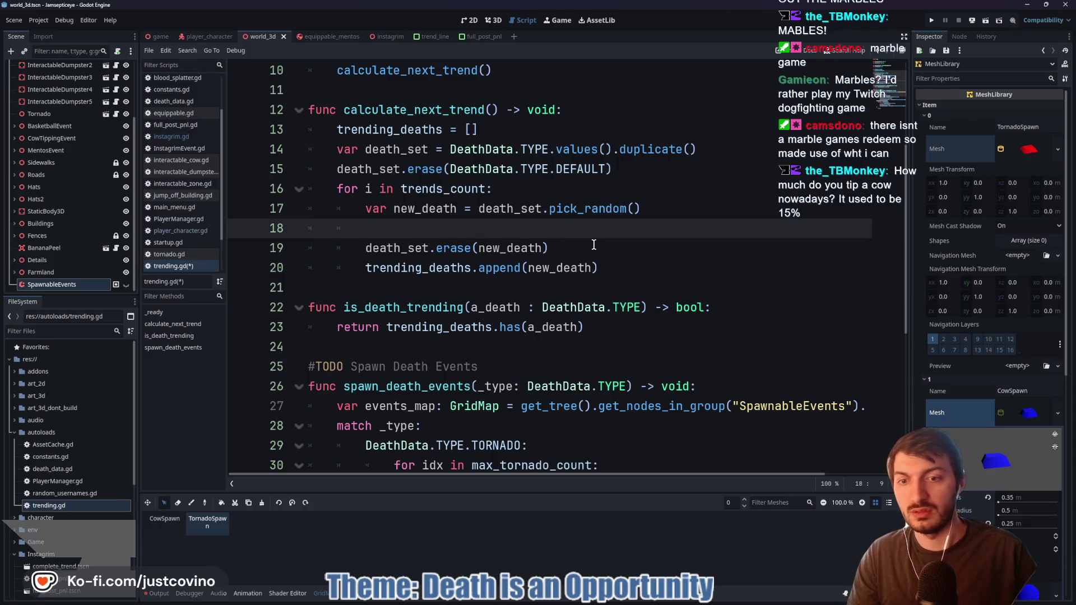
text(spawn)
key(Return)
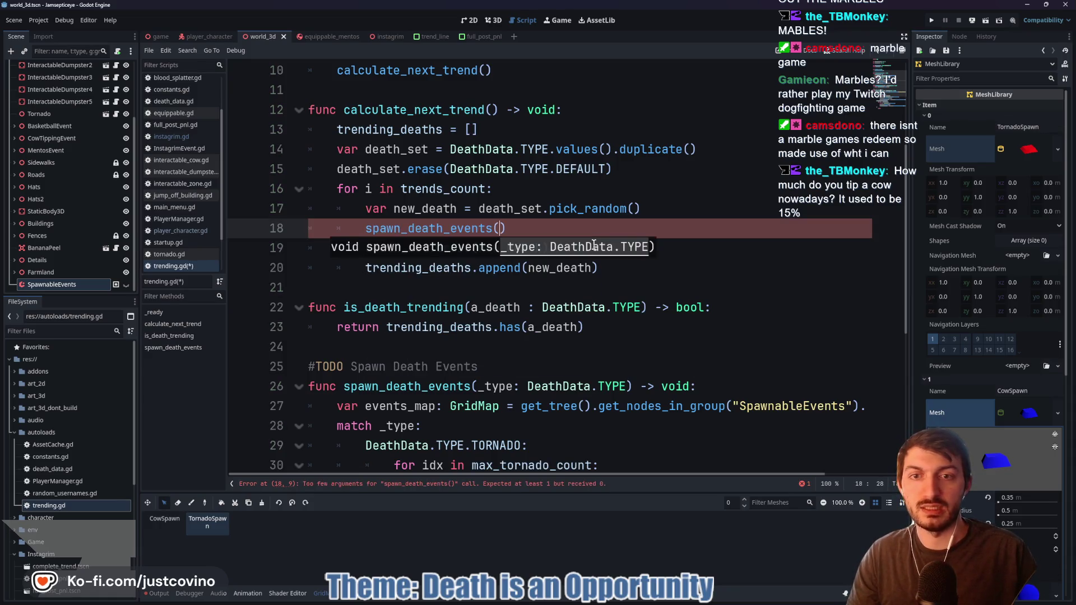
text(new)
key(Return)
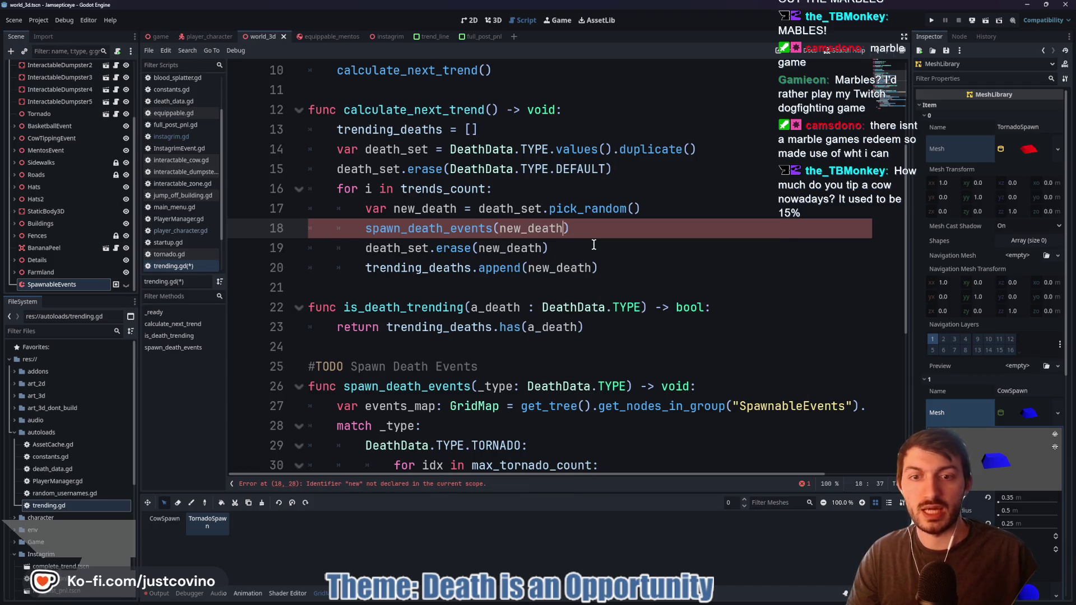
Comment the call with '#TODO Added with spawn_death_event' and open the AssetCache script
scroll(599, 337, down, 2)
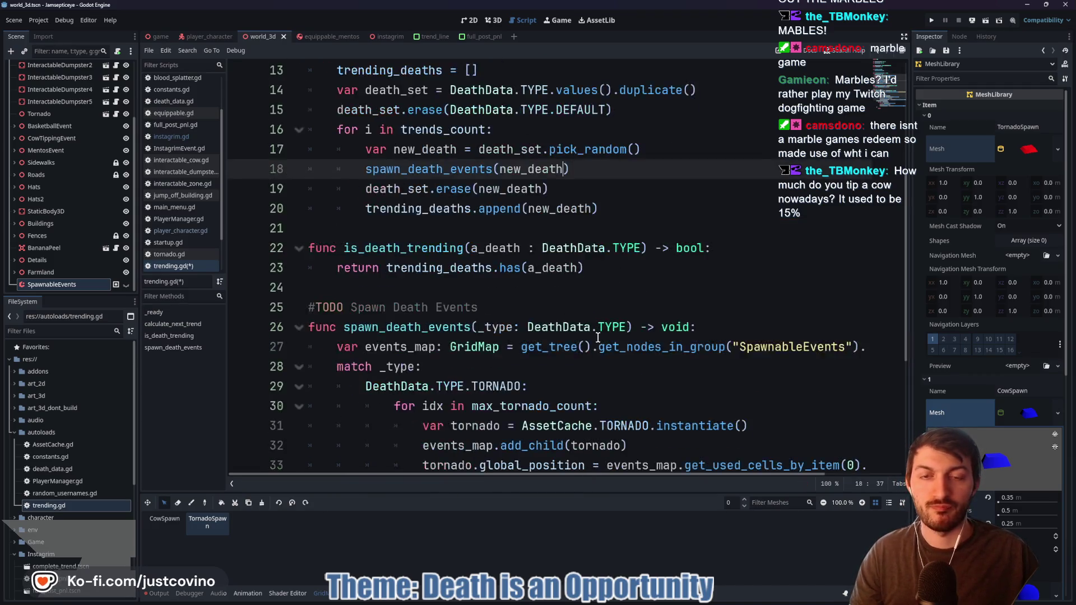
text(#TODO A)
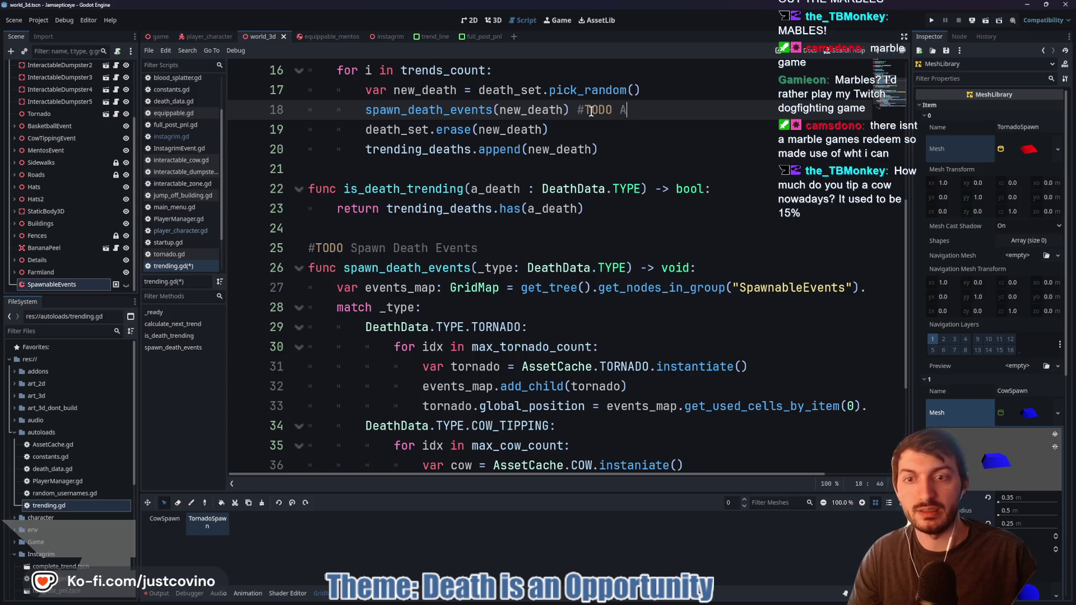
text(dded with spawn_death_event)
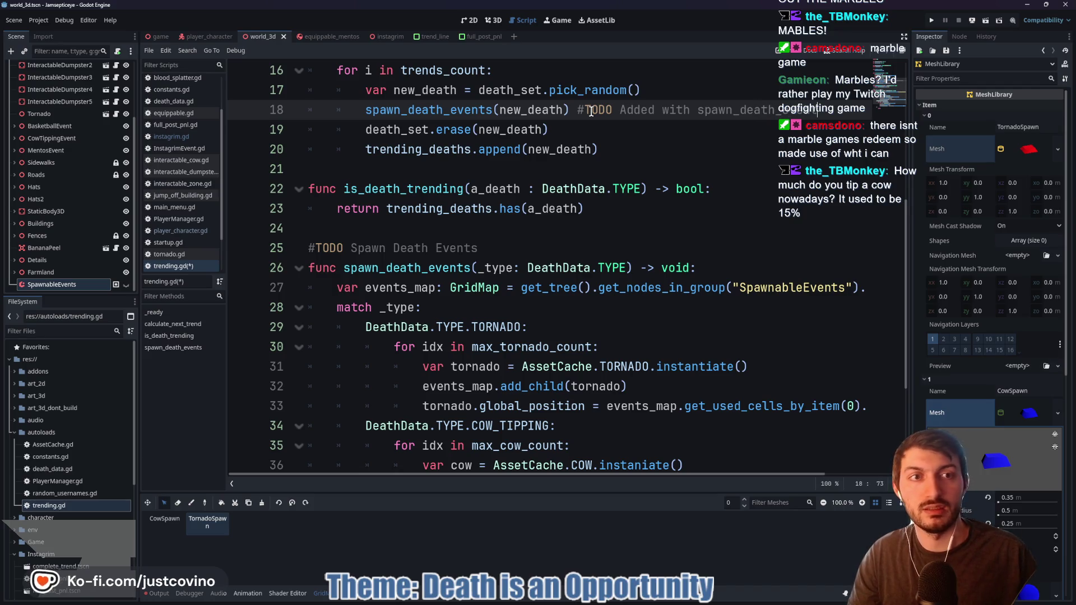
scroll(510, 317, down, 2)
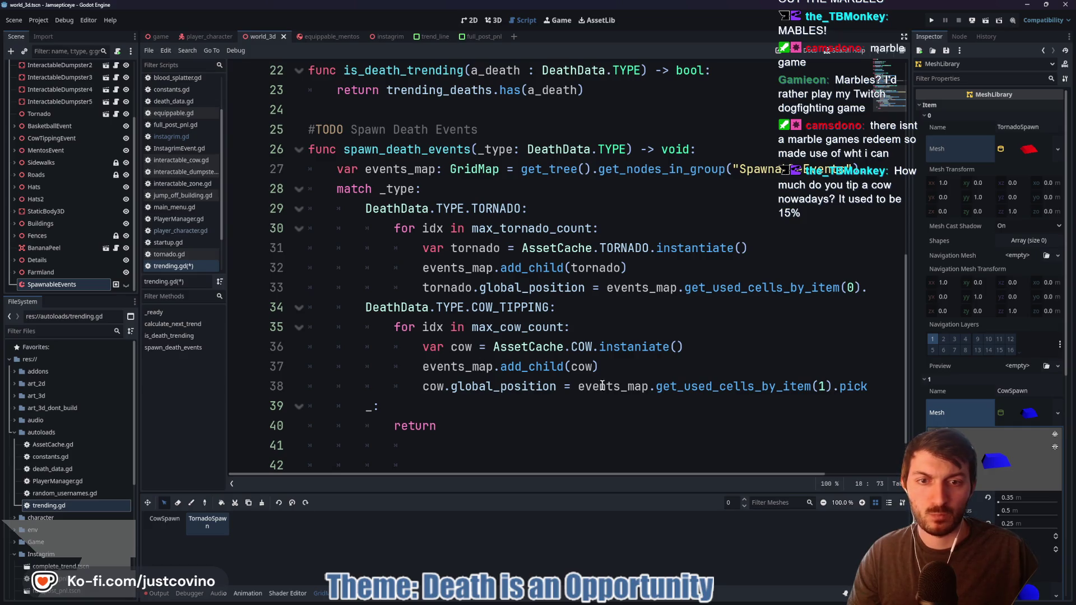
ctrl+click(525, 348)
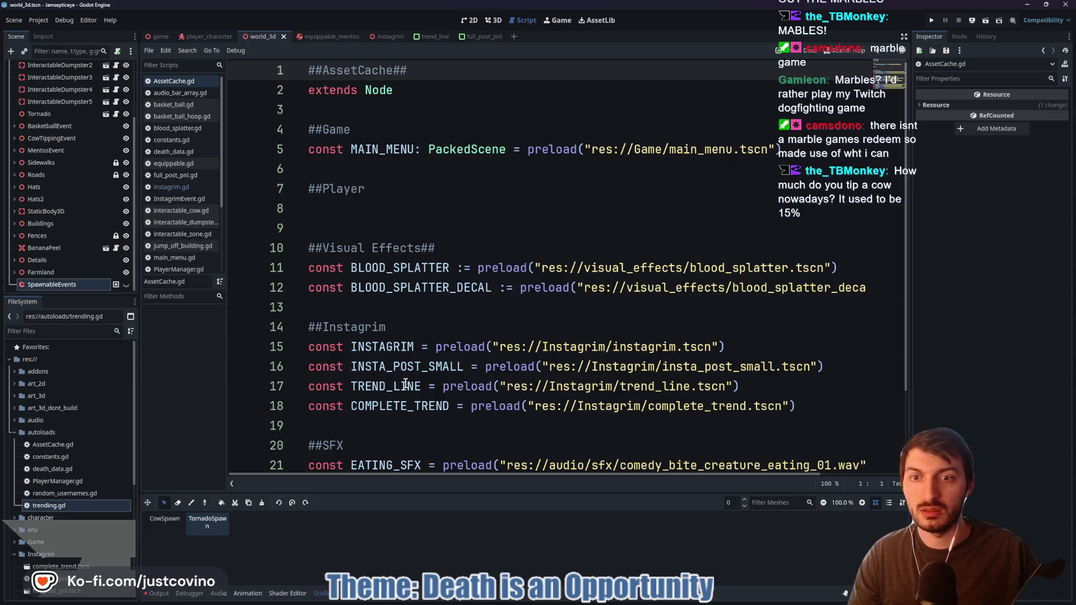
Add a ##Death Events heading below the sound effects list in AssetCache.gd
scroll(395, 355, down, 2)
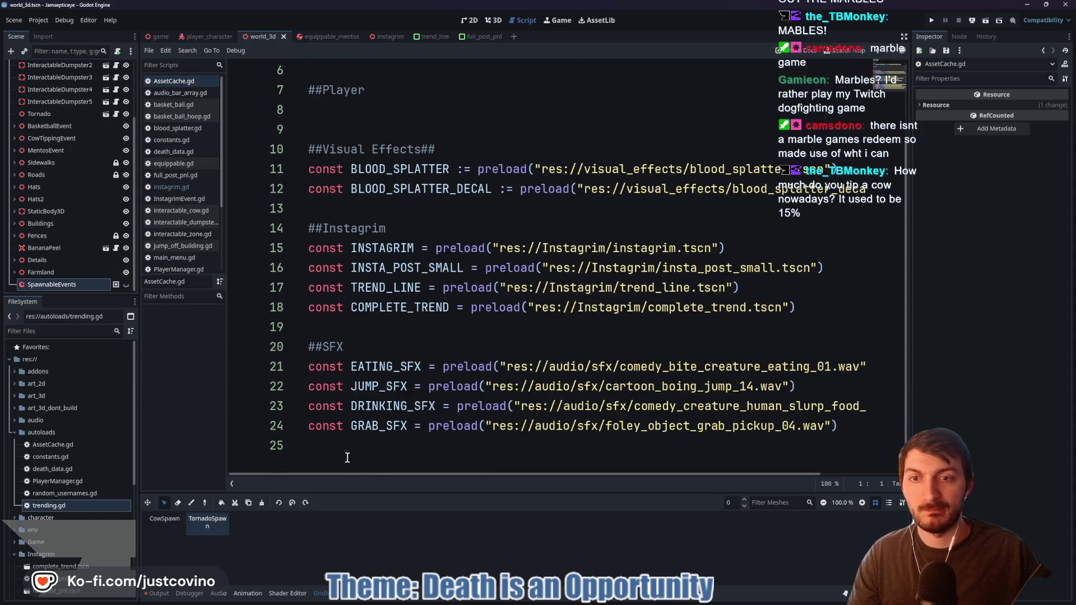
click(392, 445)
key(Return)
text(##Death Event##)
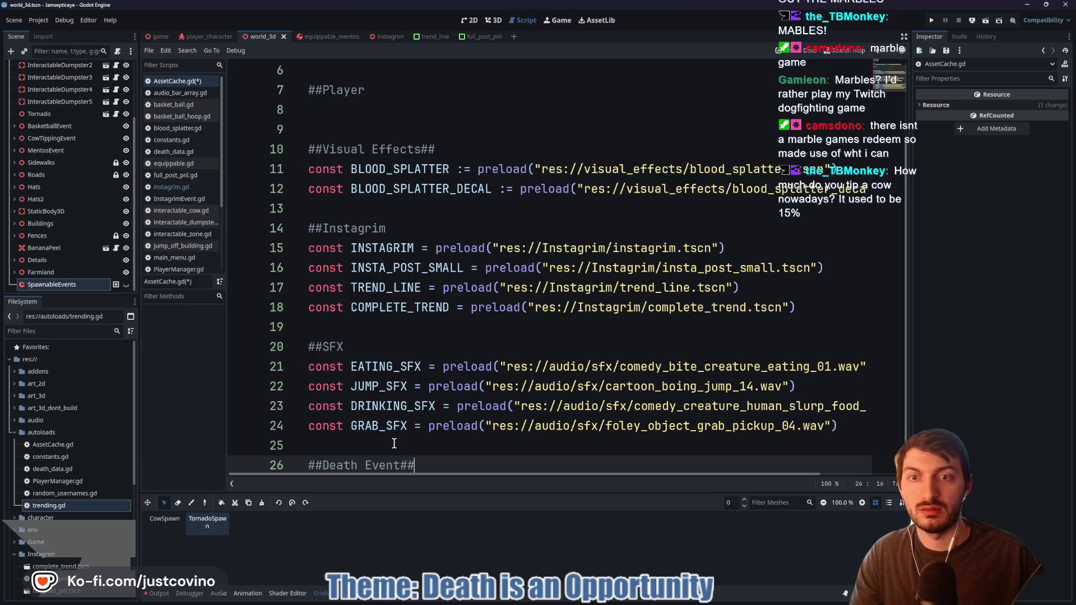
scroll(445, 331, up, 2)
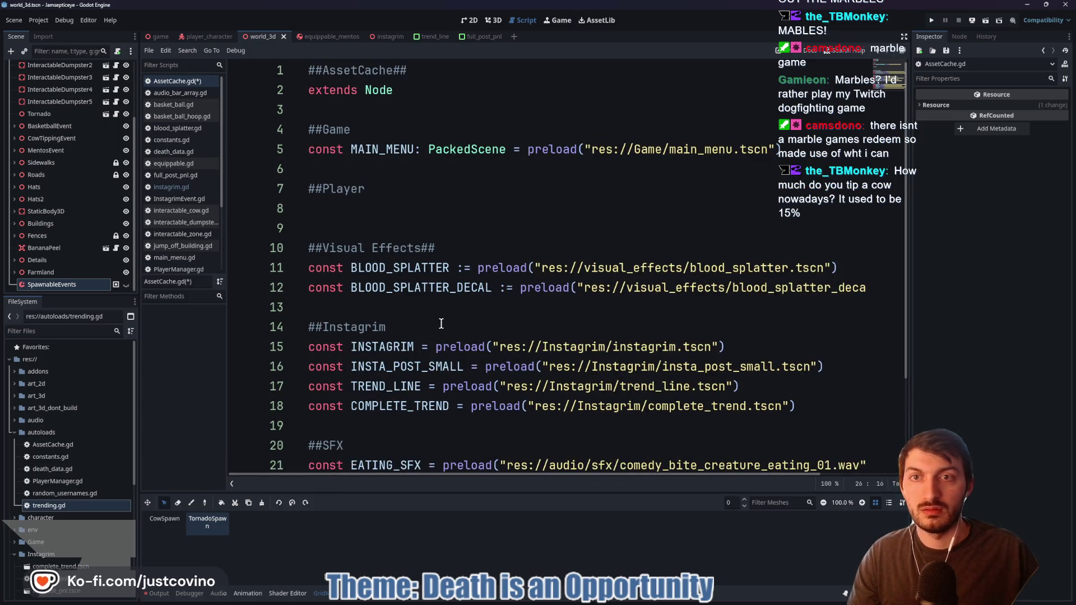
scroll(441, 324, down, 2)
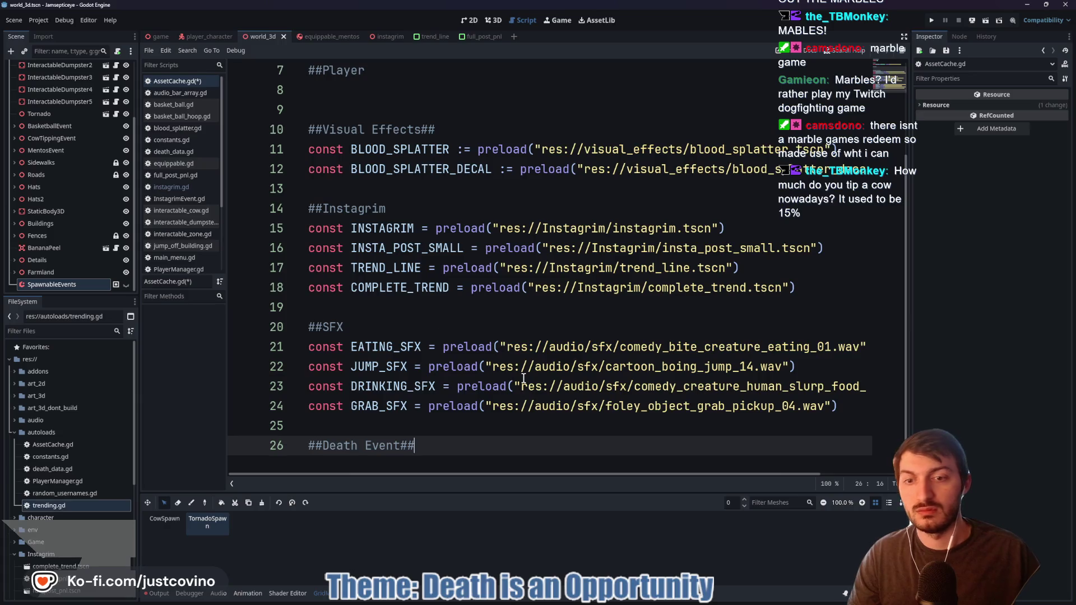
key(Return)
Add const TORNADO := preload() using the copied tornado.tscn path
text(const TORNADO :)
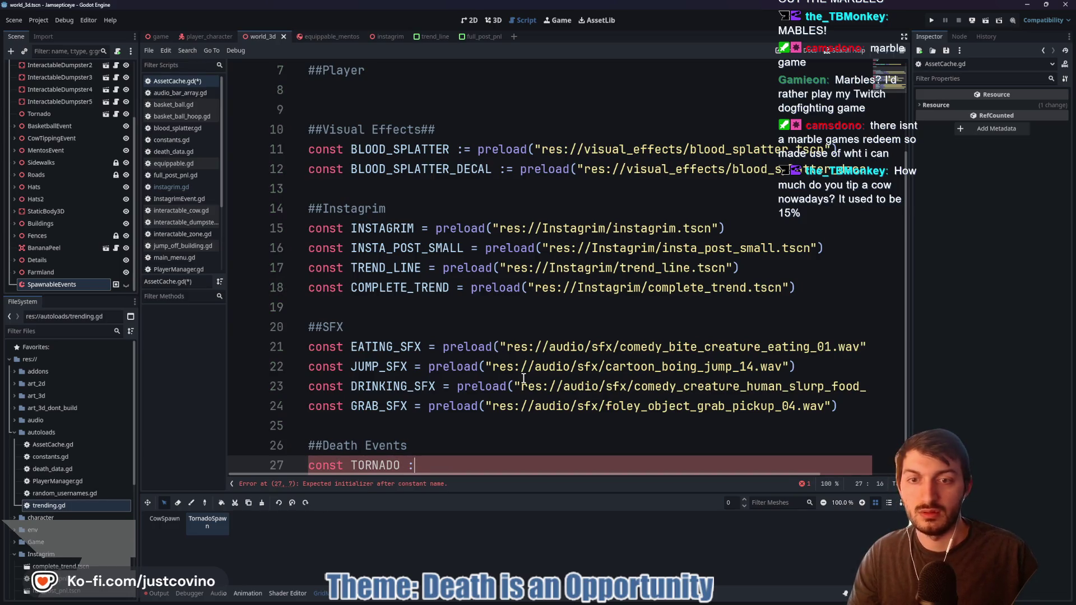
text(= preload()
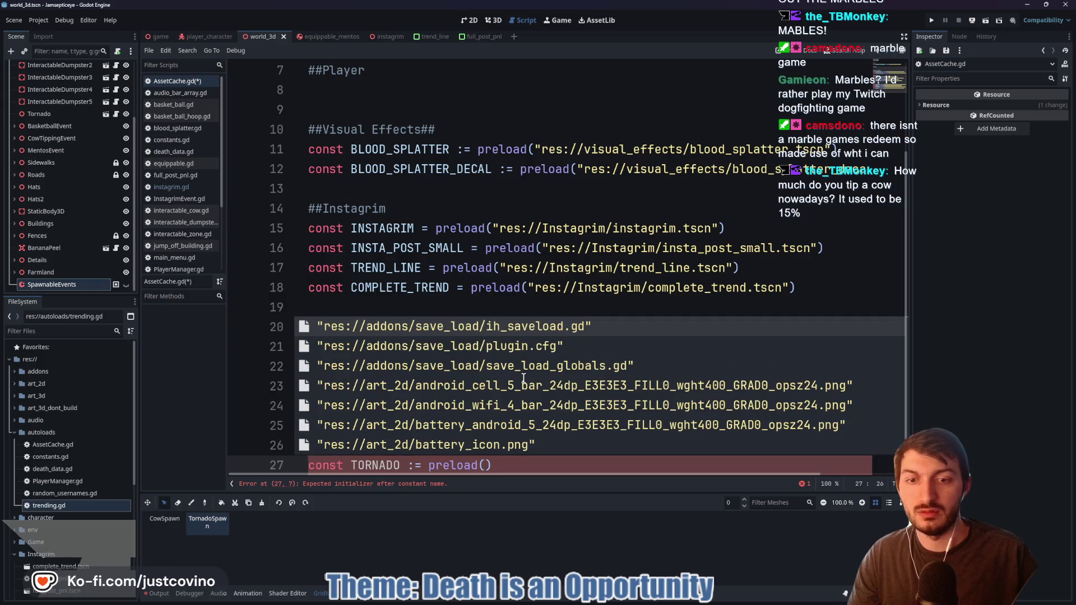
text(")
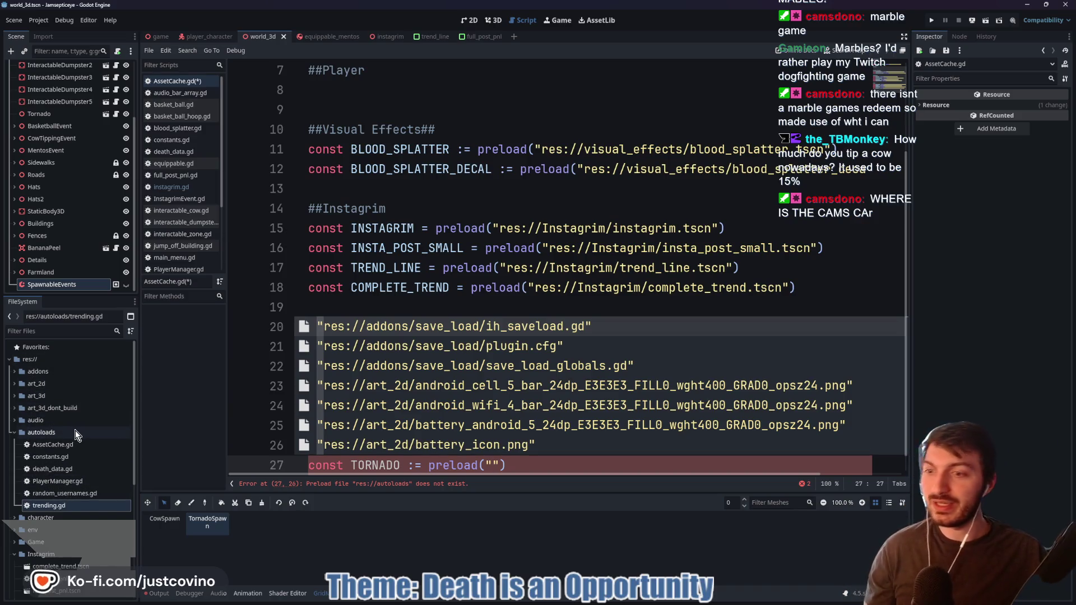
click(47, 331)
text(torn)
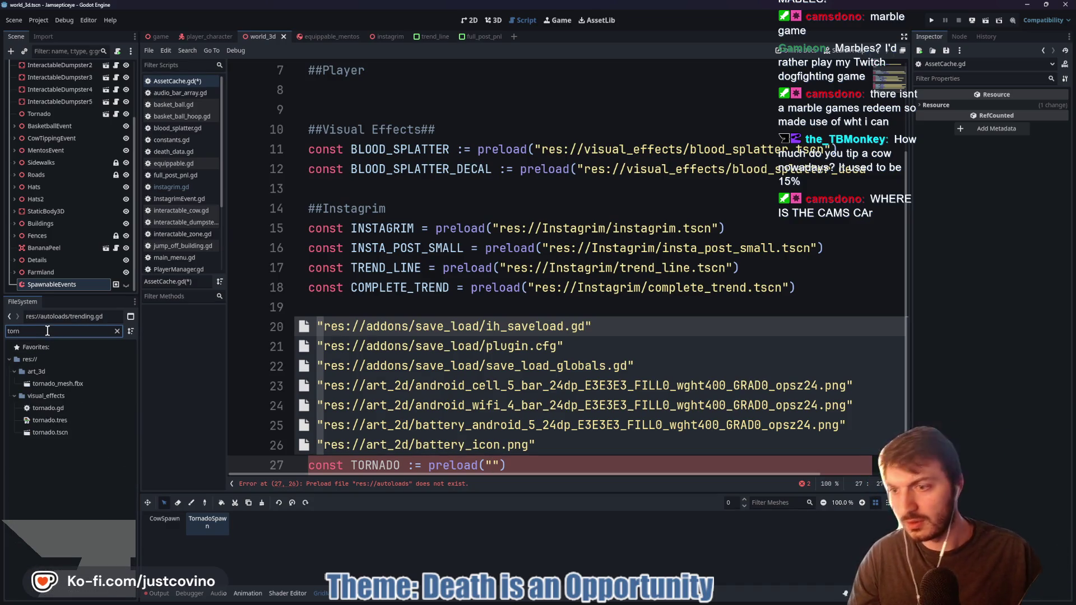
click(47, 433)
right_click(47, 434)
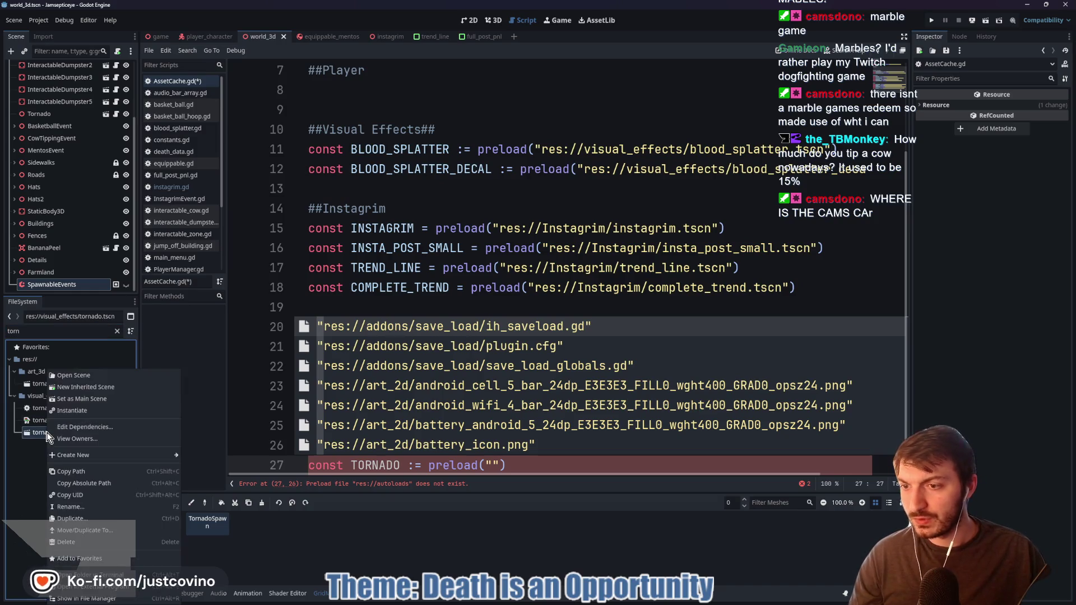
click(71, 473)
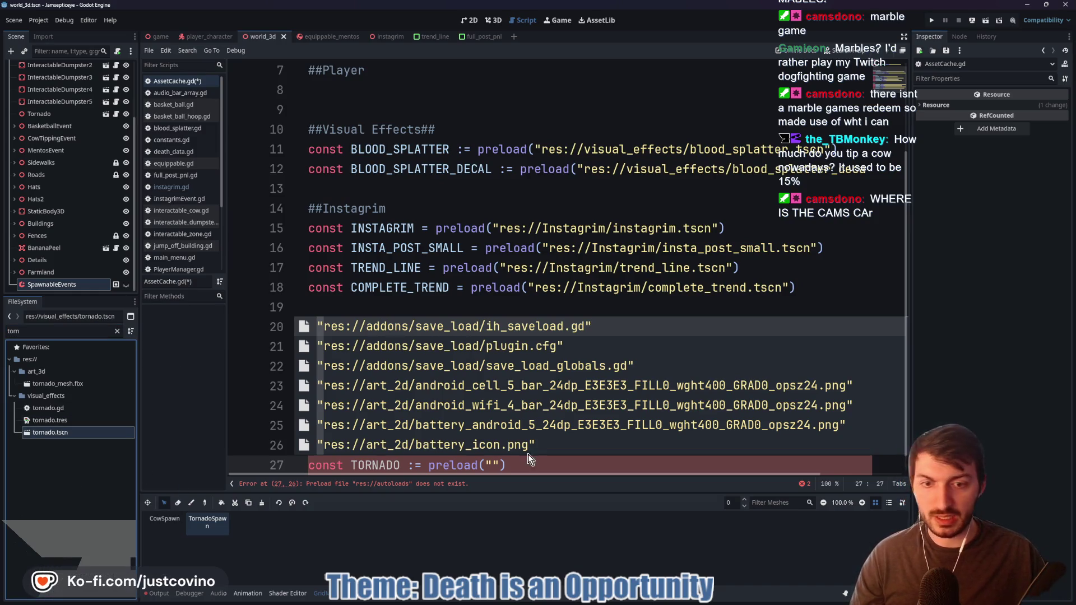
key(Escape)
text(res://visual_effects/tornado.tscn)
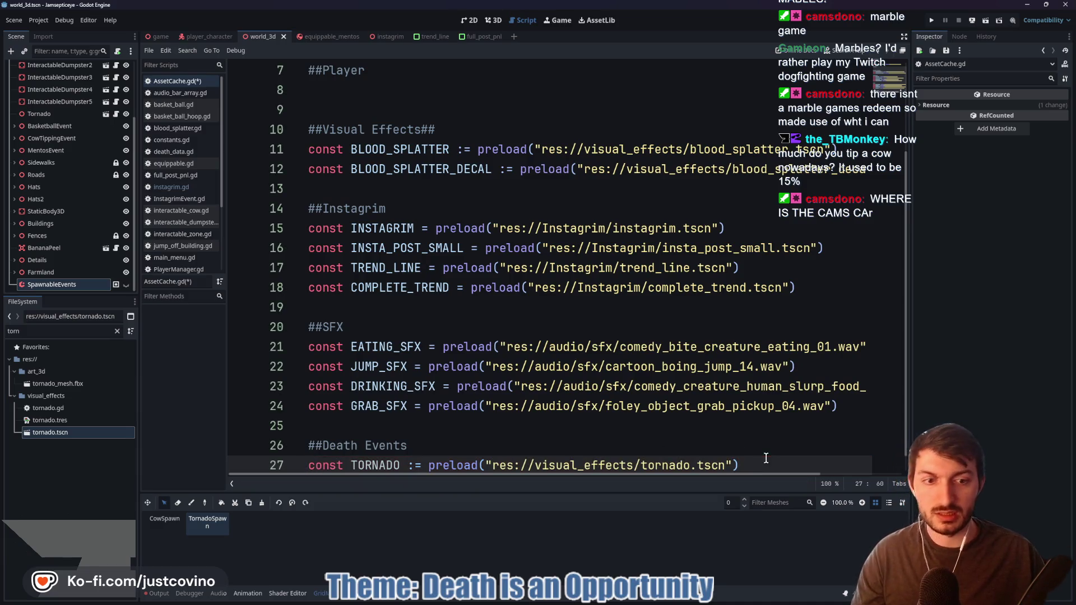
key(Return)
Add const COW := preload() using the copied interactable_cow.tscn path
text(const)
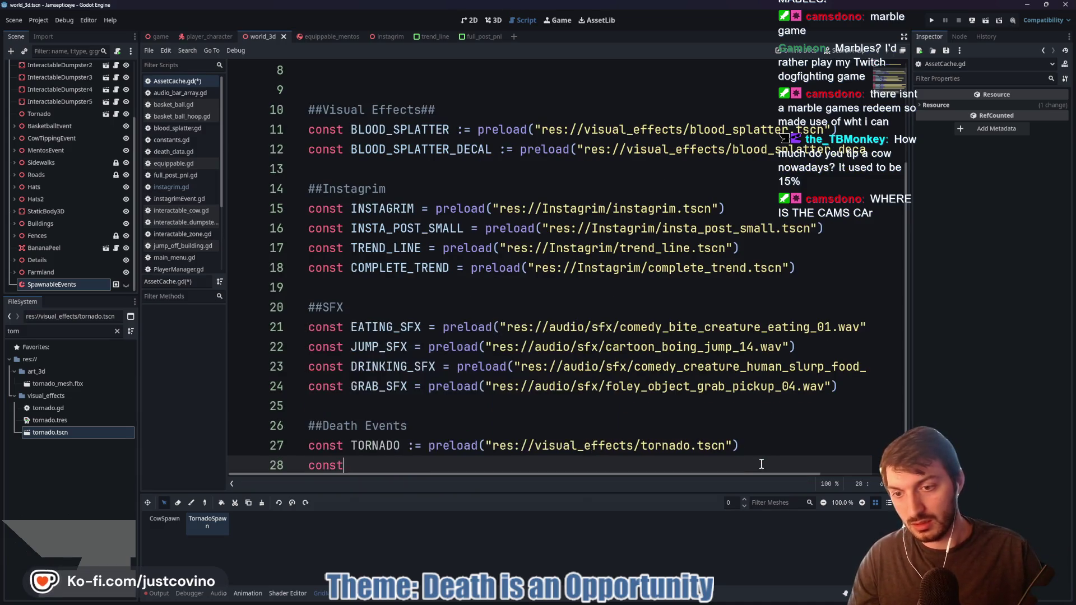
text( COW := )
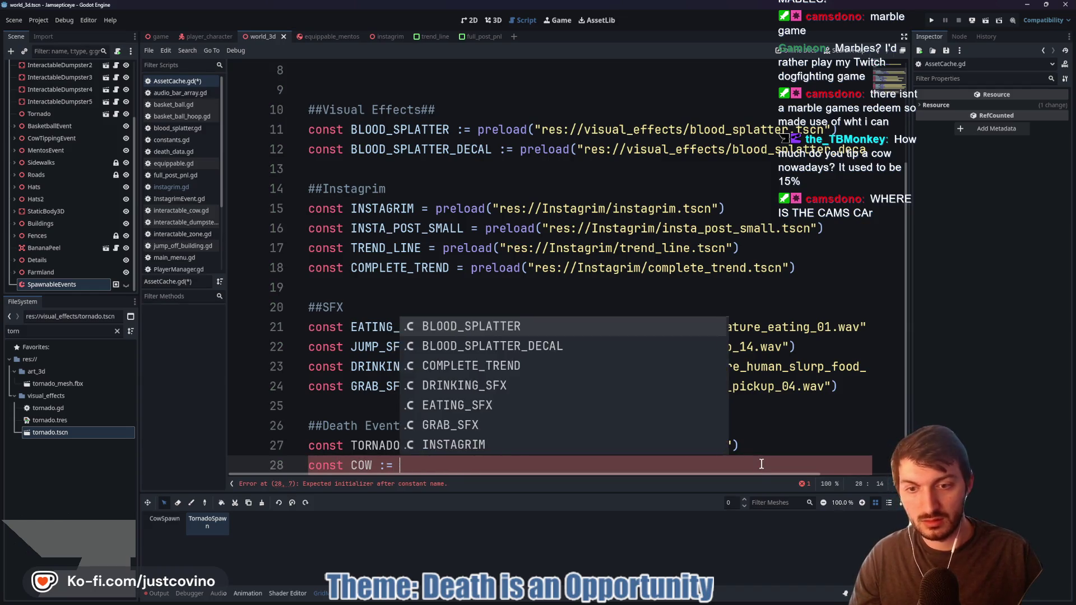
text(prelo)
key(Return)
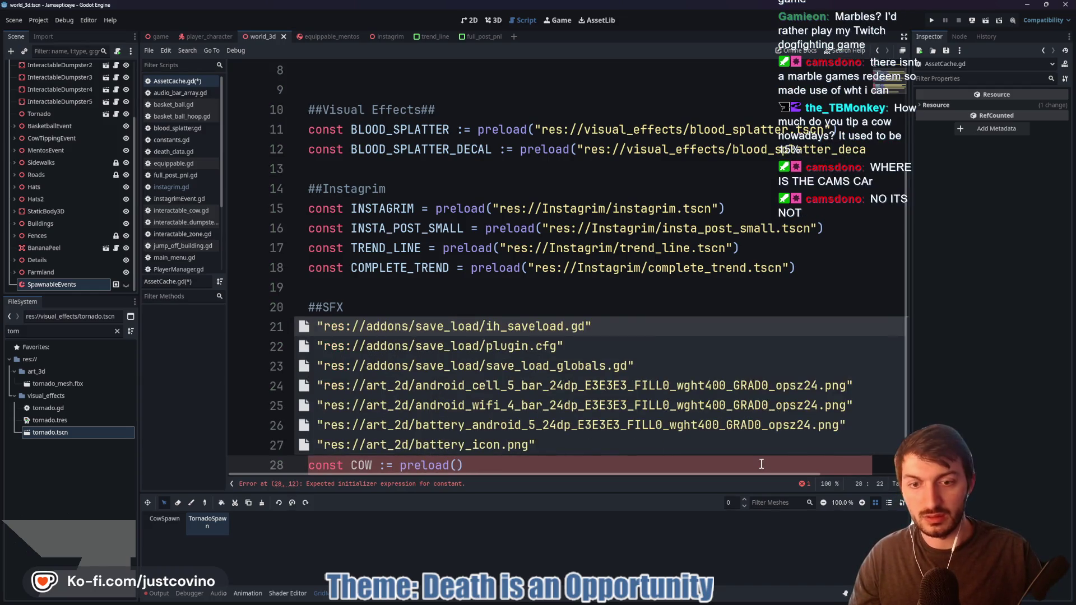
text(")
click(58, 335)
key(ctrl+a)
text(cow)
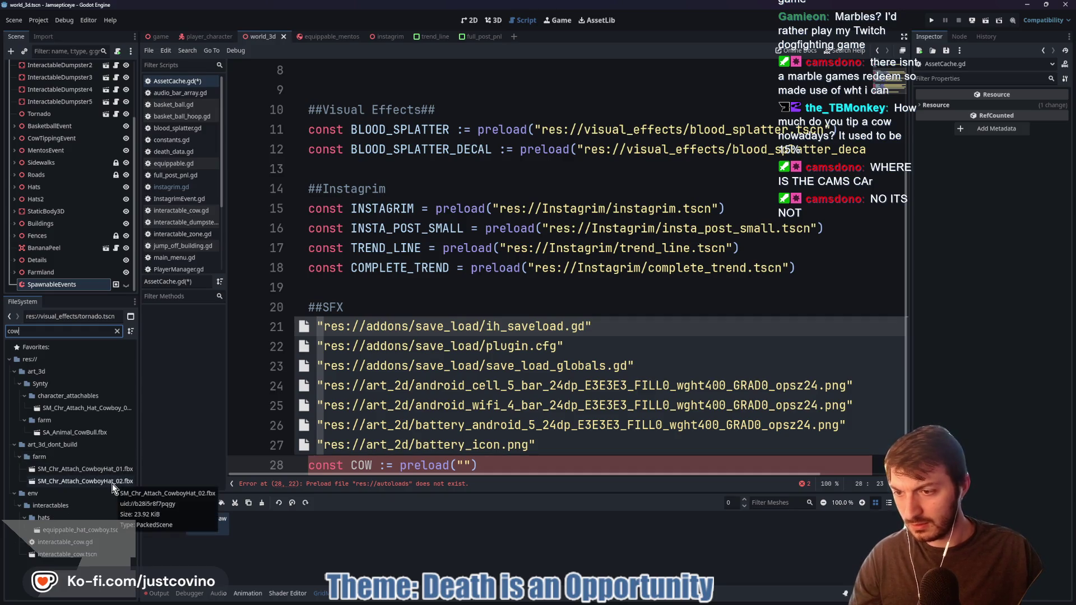
click(83, 555)
right_click(83, 554)
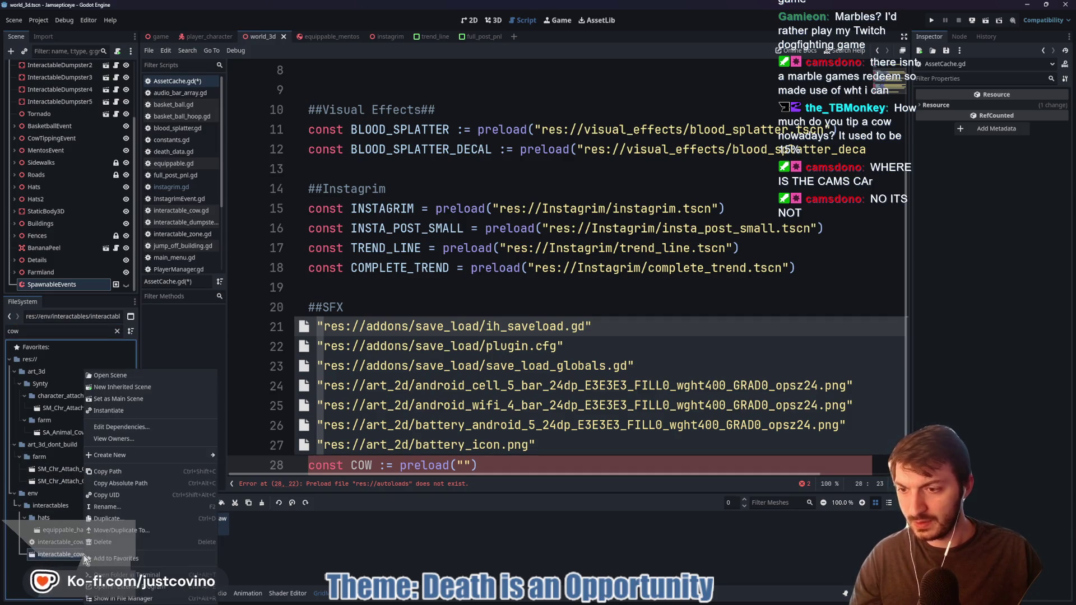
key(Escape)
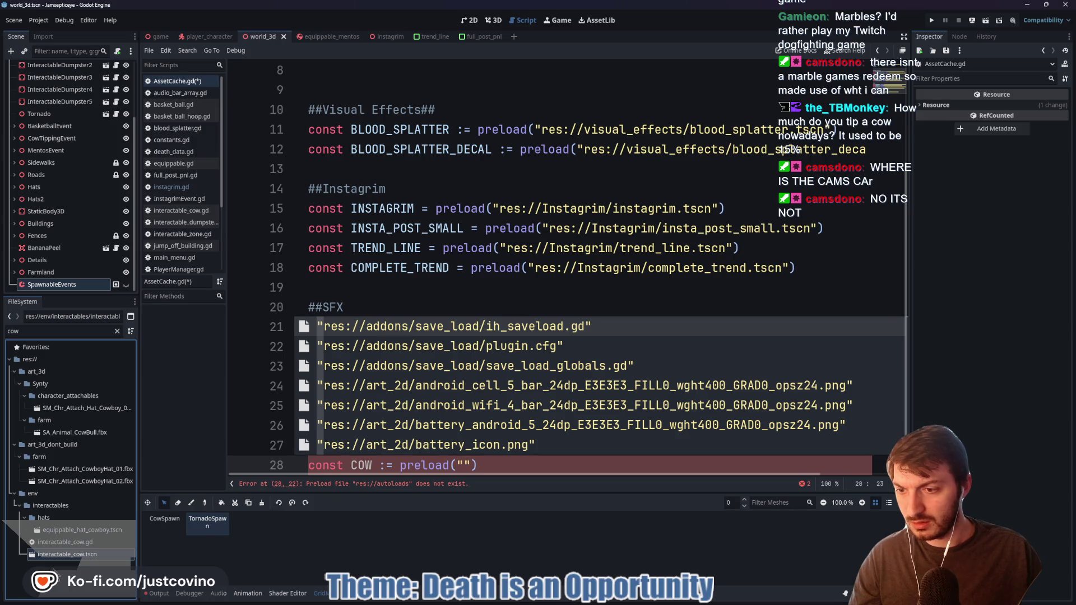
right_click(61, 559)
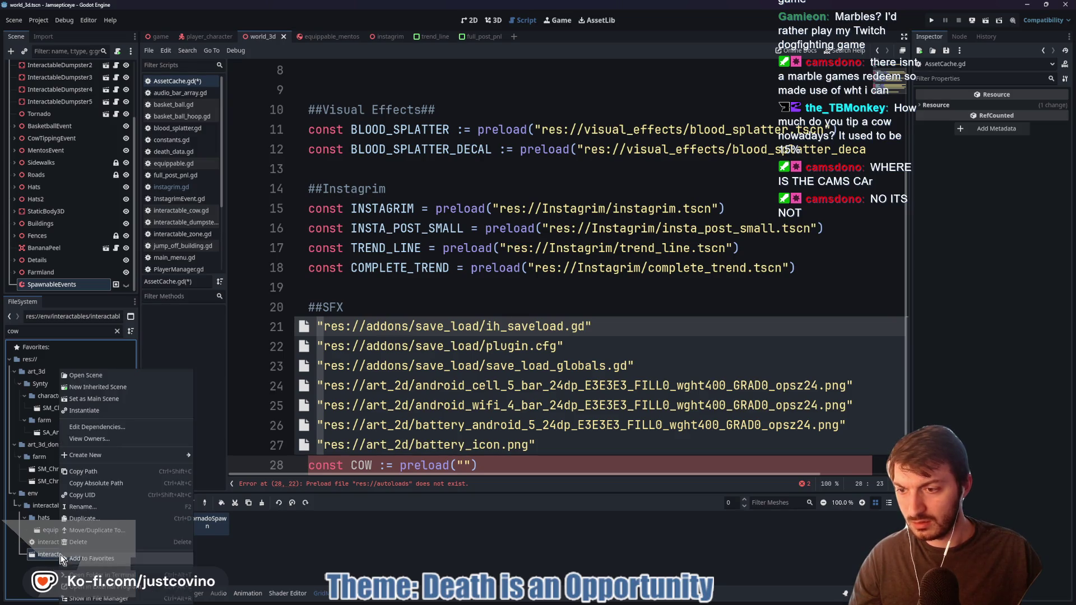
click(109, 473)
key(ctrl+v)
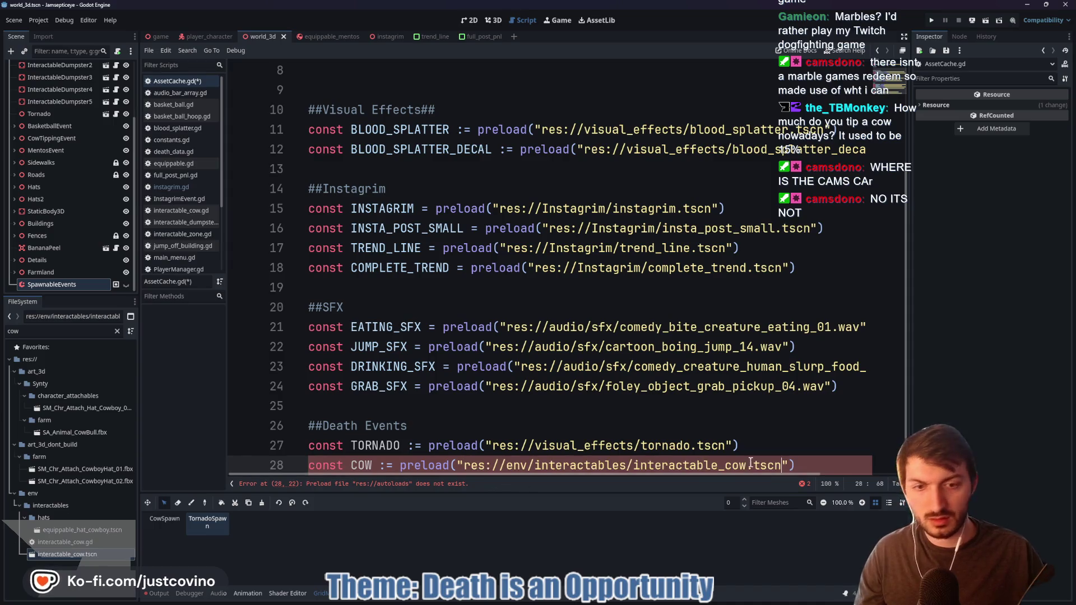
Leave AssetCache.gd and switch to the game scene tab
click(753, 447)
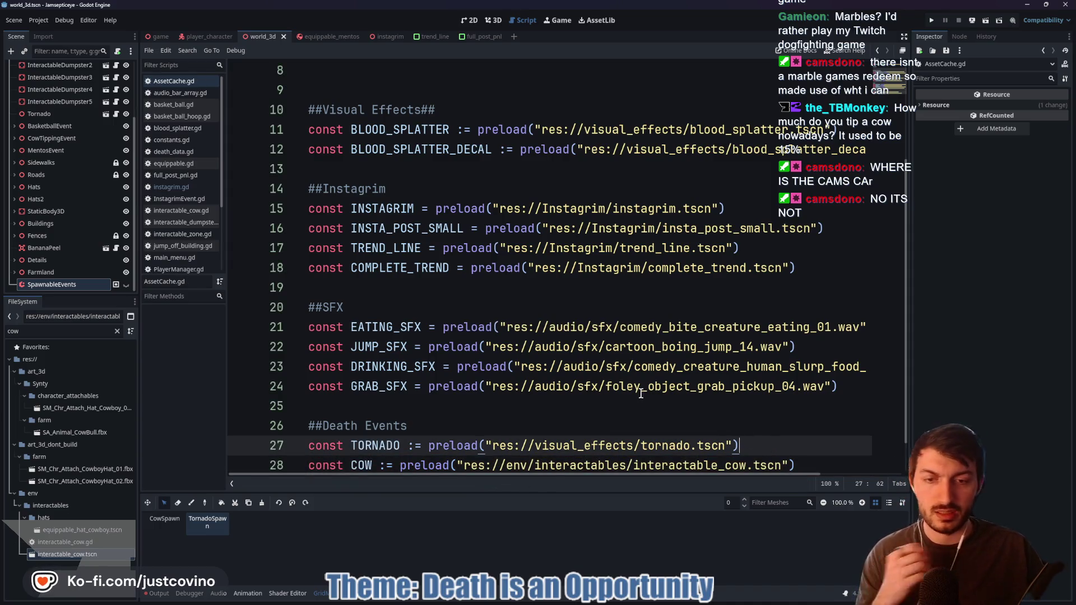
mouse_move(492, 352)
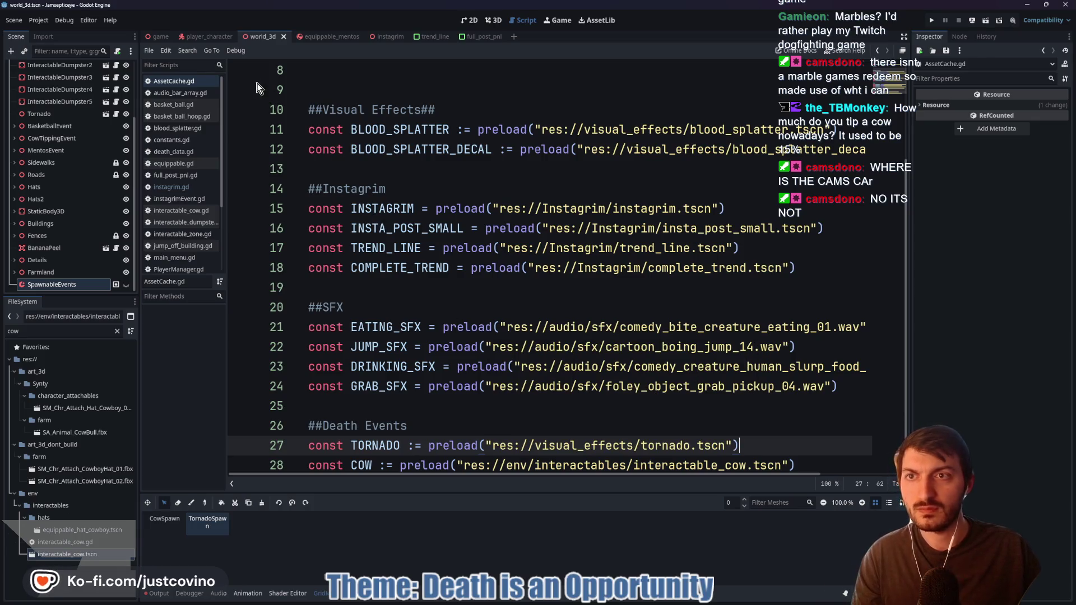
click(169, 36)
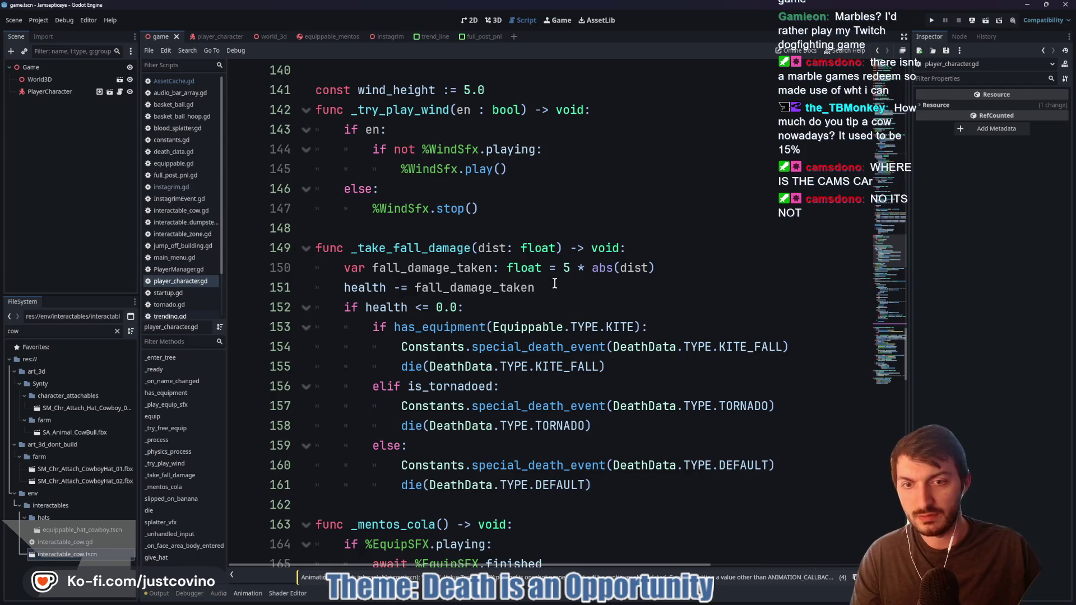
Correct 'instaniate' to instantiate() in the COW branch, save trending.gd, and rerun the game
key(F5)
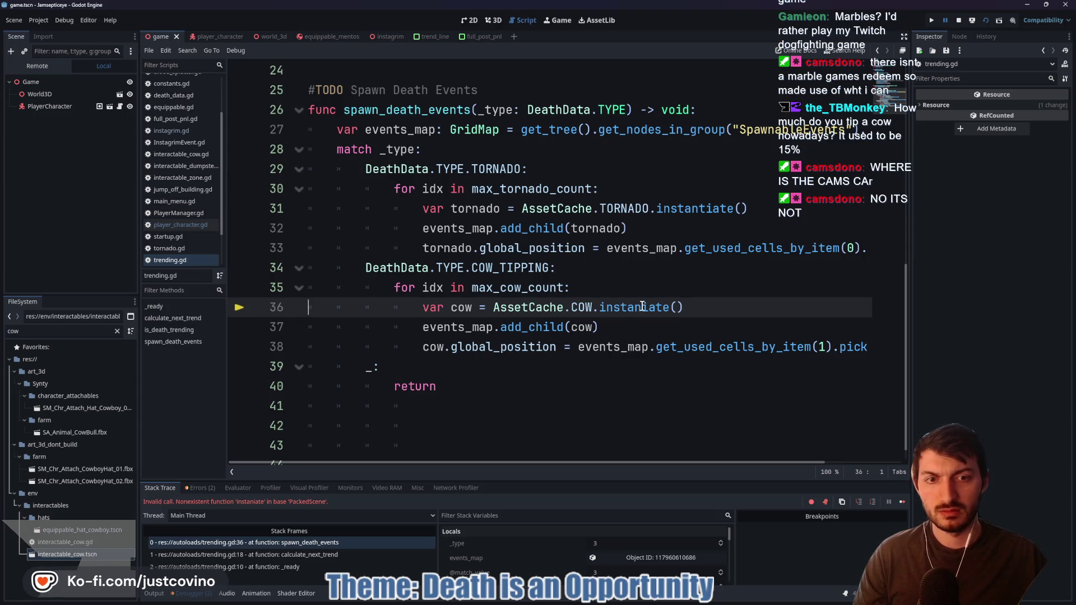
text(t)
key(Return)
key(ctrl+s)
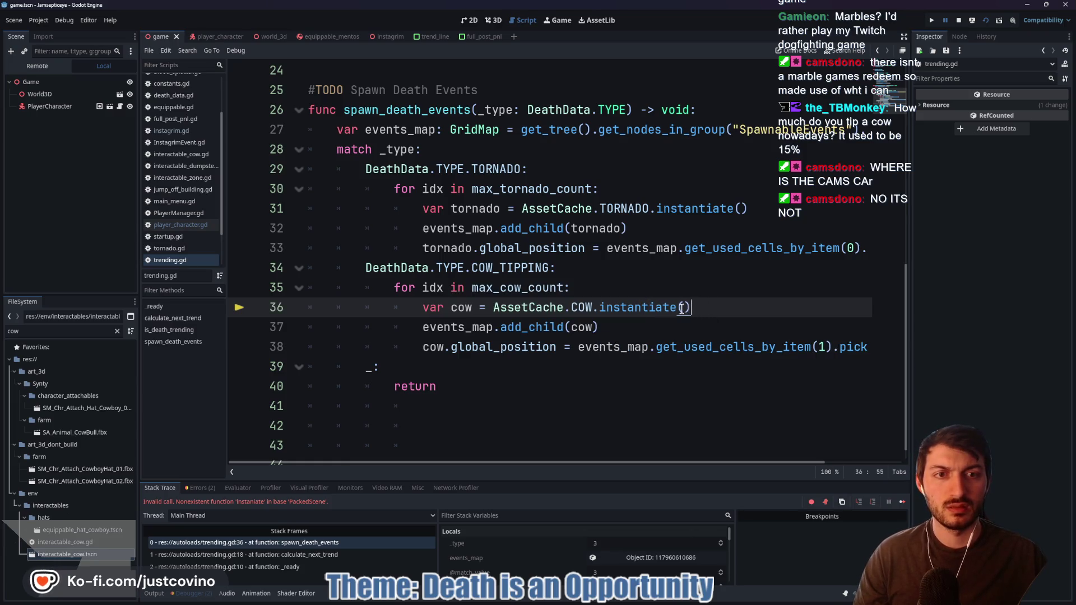
key(F5)
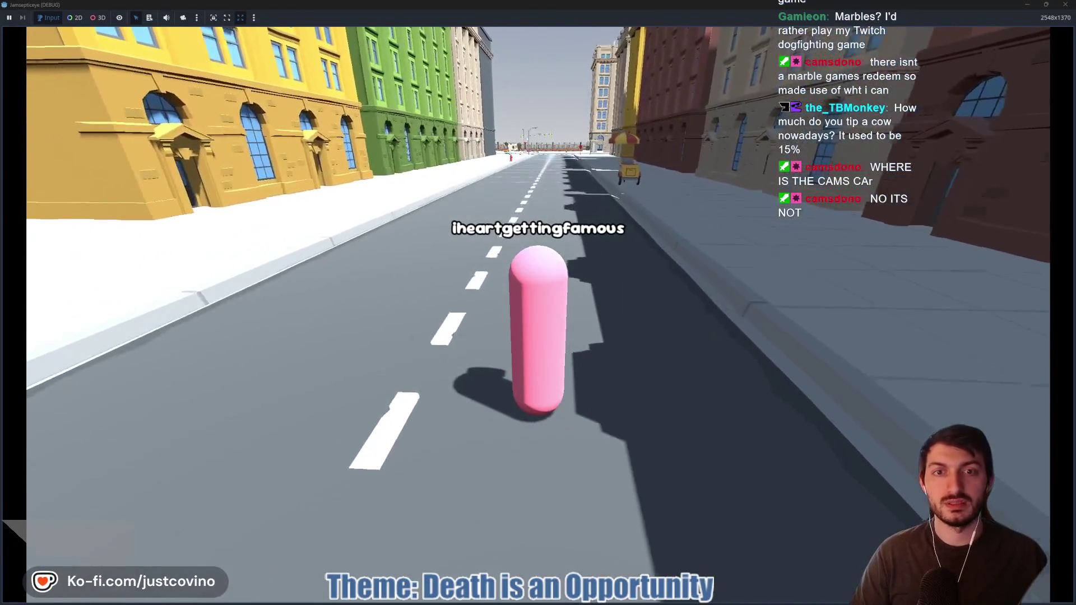
Look at the trending list on the in-game phone, then put it away
key(Tab)
click(700, 525)
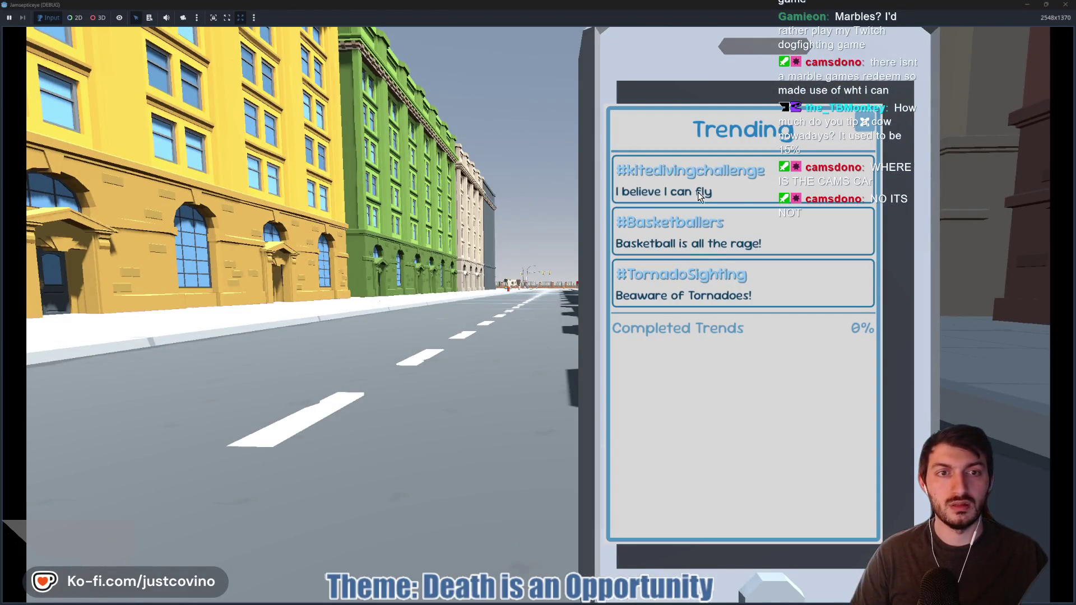
key(Tab)
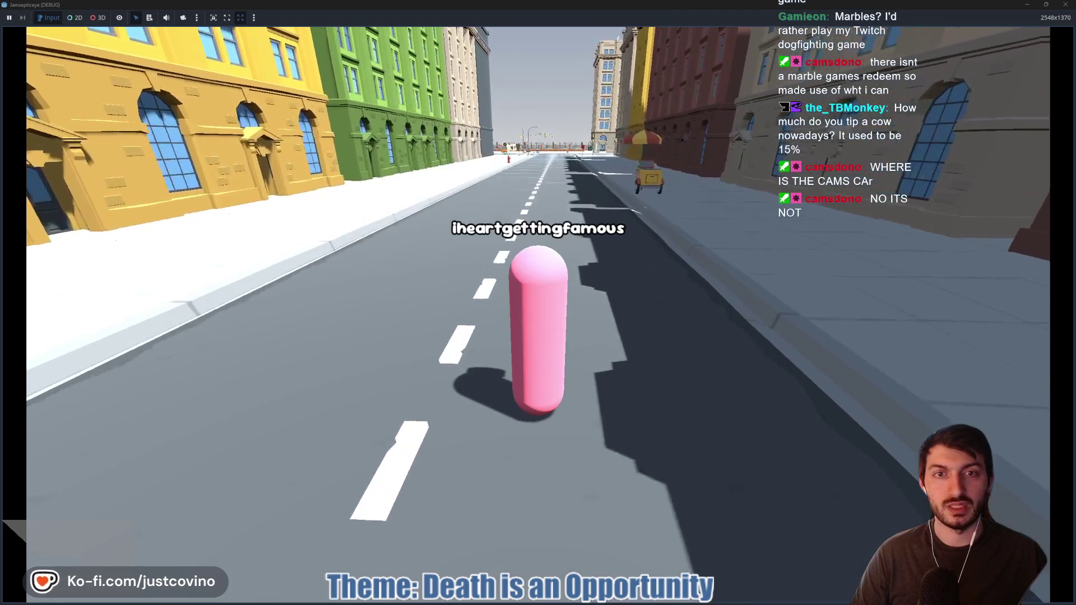
Walk the character down the street and across the crosswalk to the spawned cows
key(w)
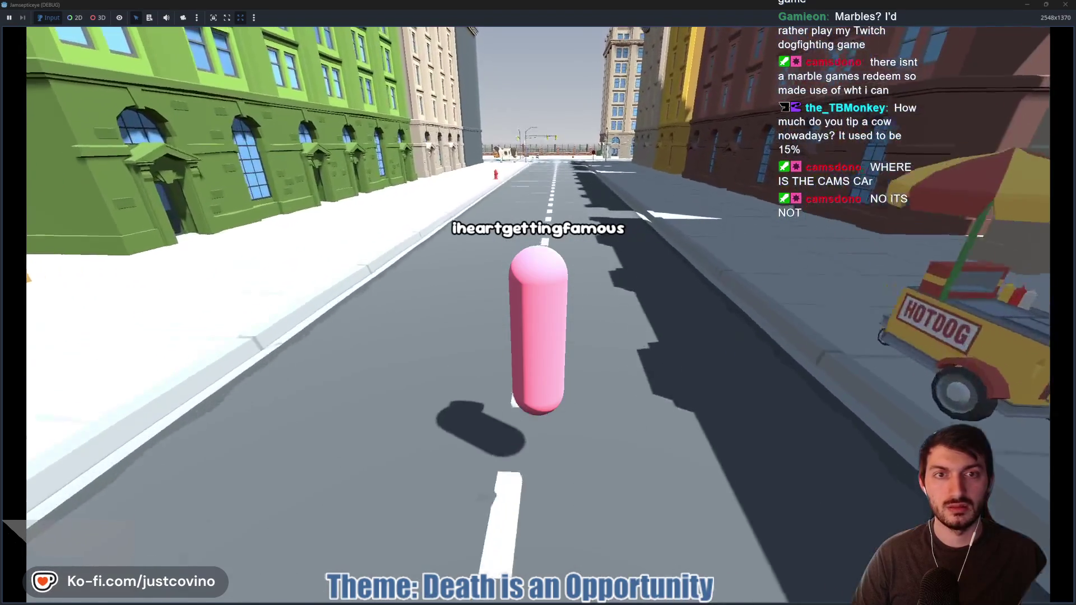
key(w)
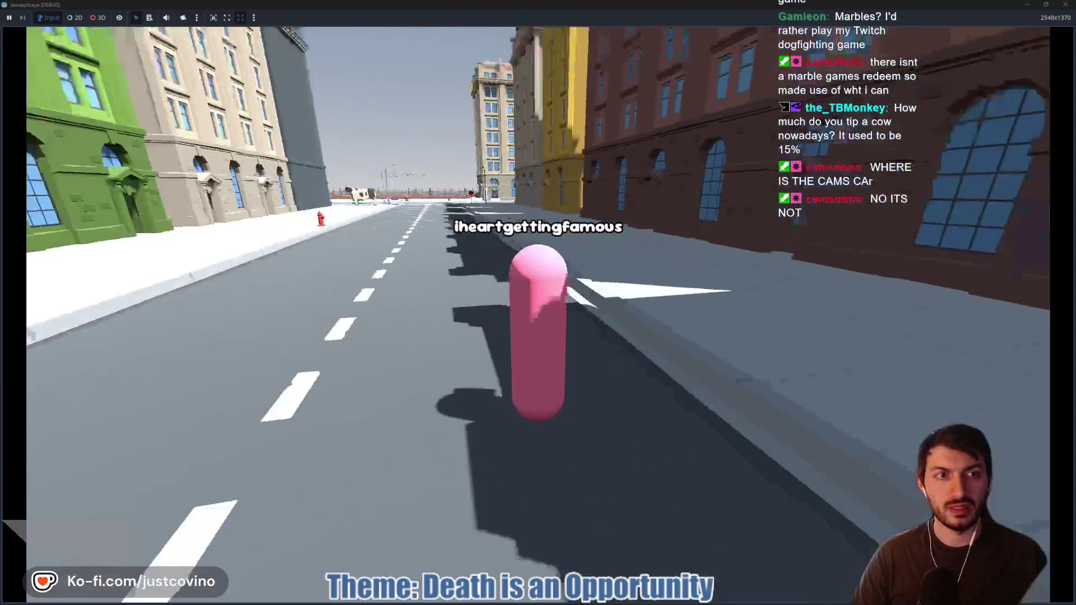
key(w)
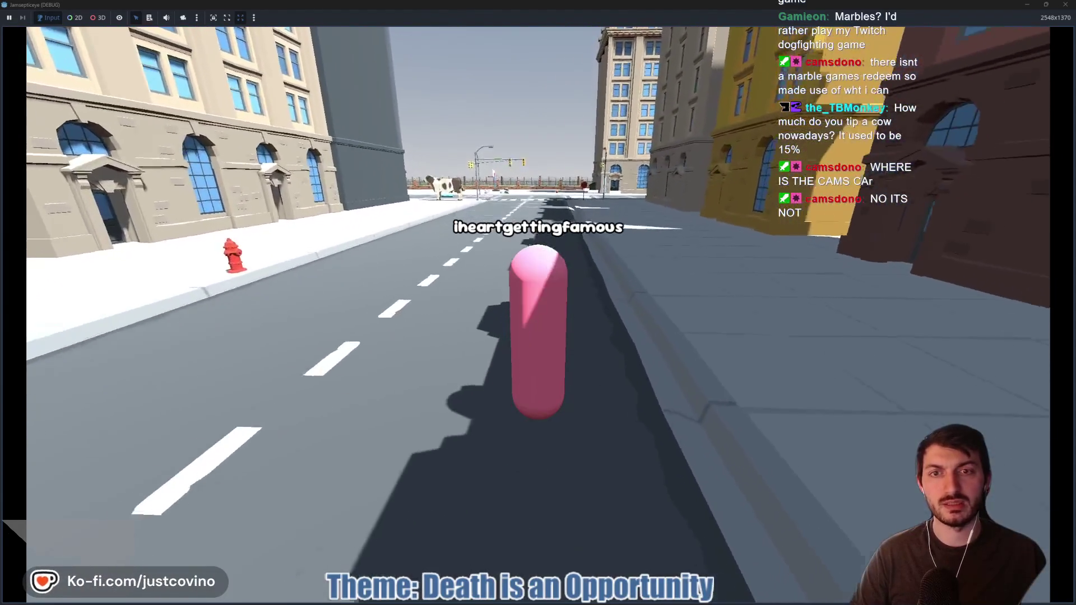
key(w)
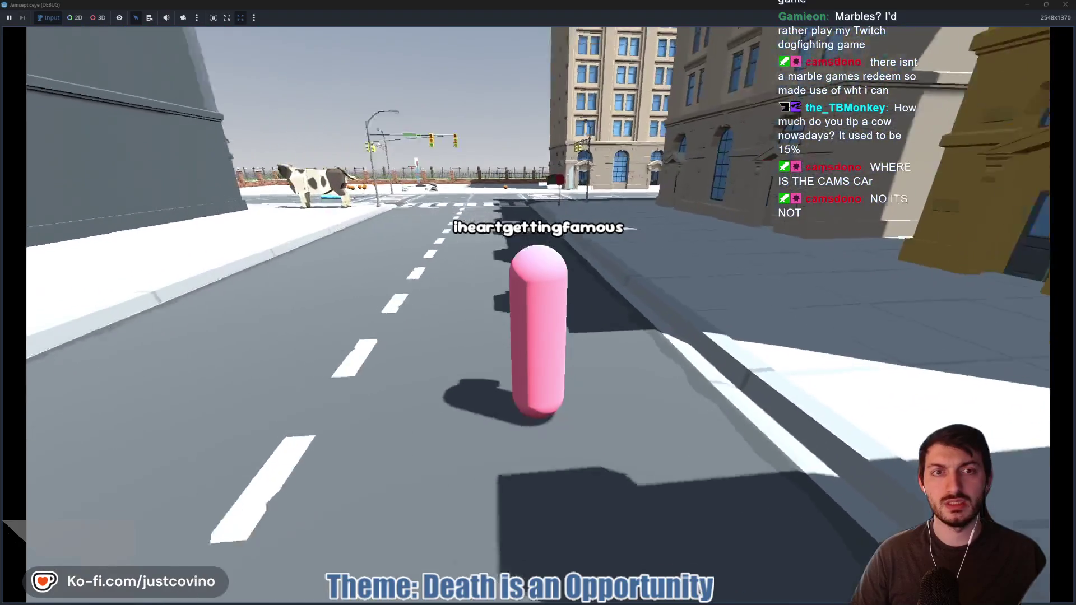
key(w)
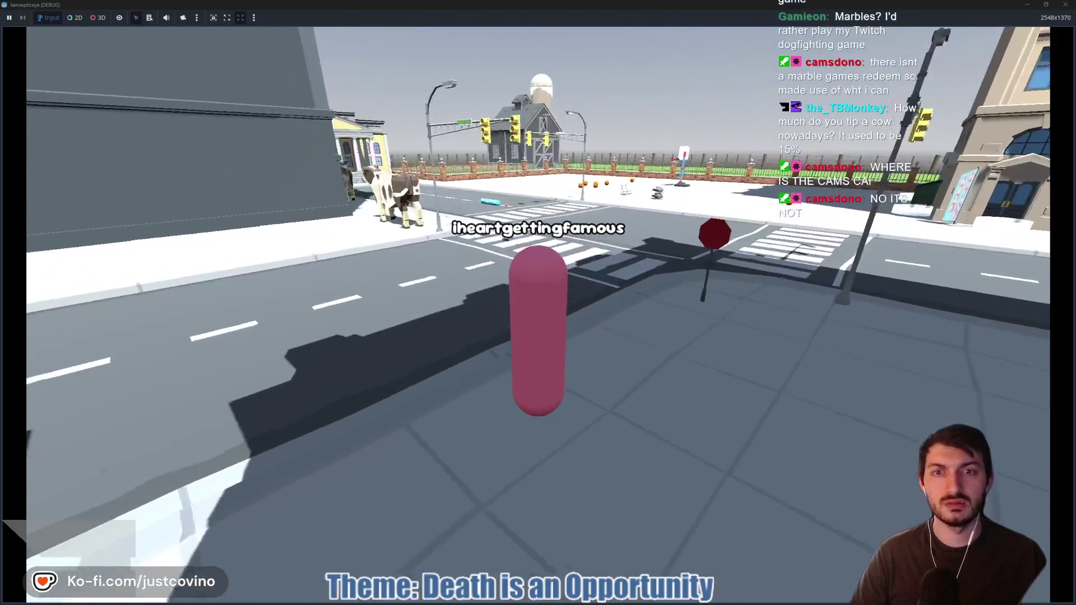
key(w)
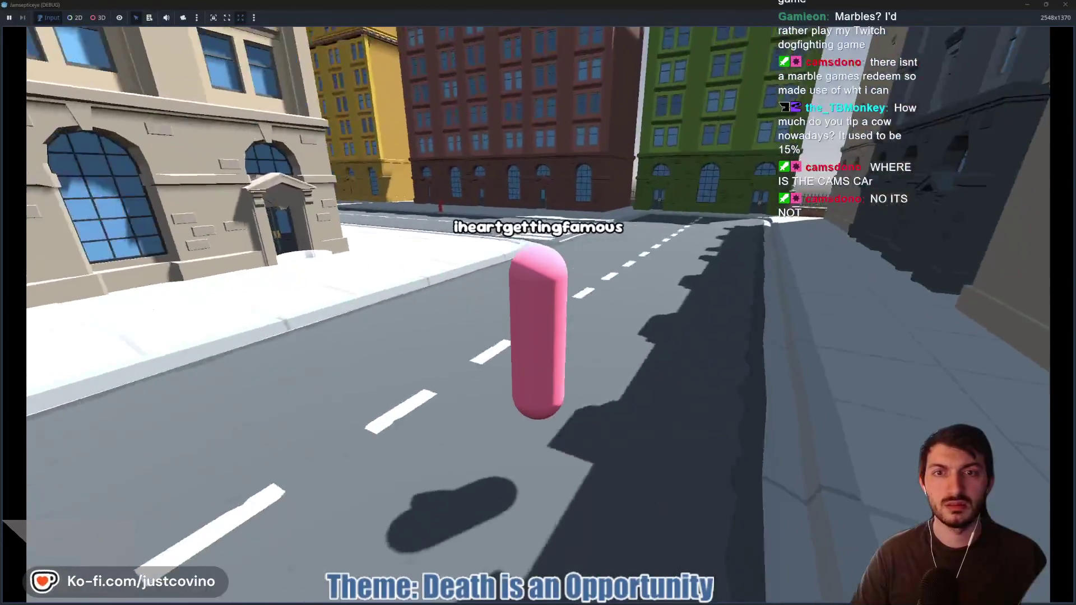
key(w)
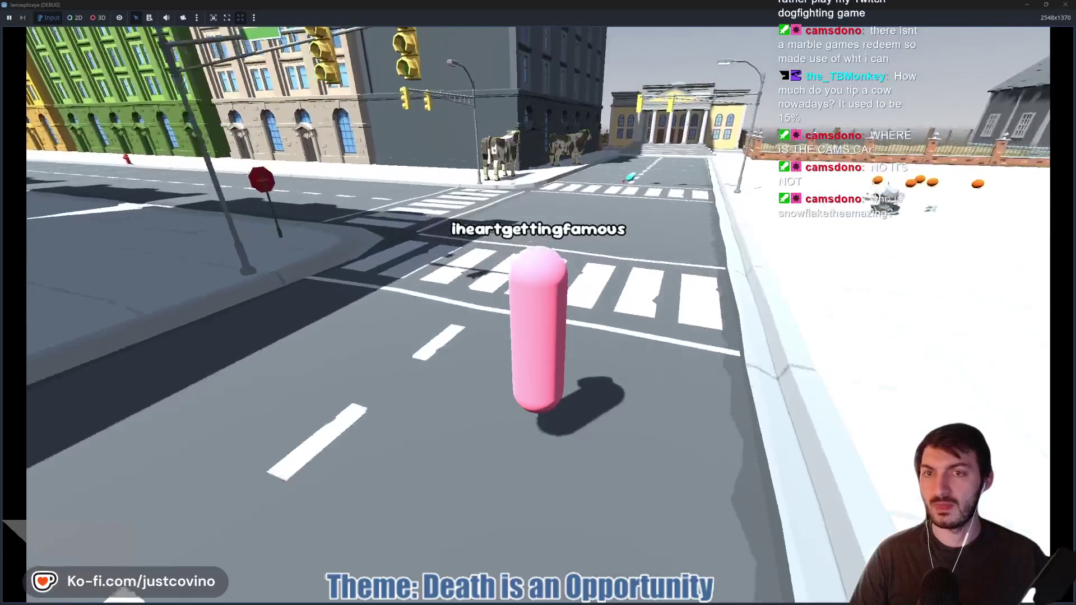
key(w)
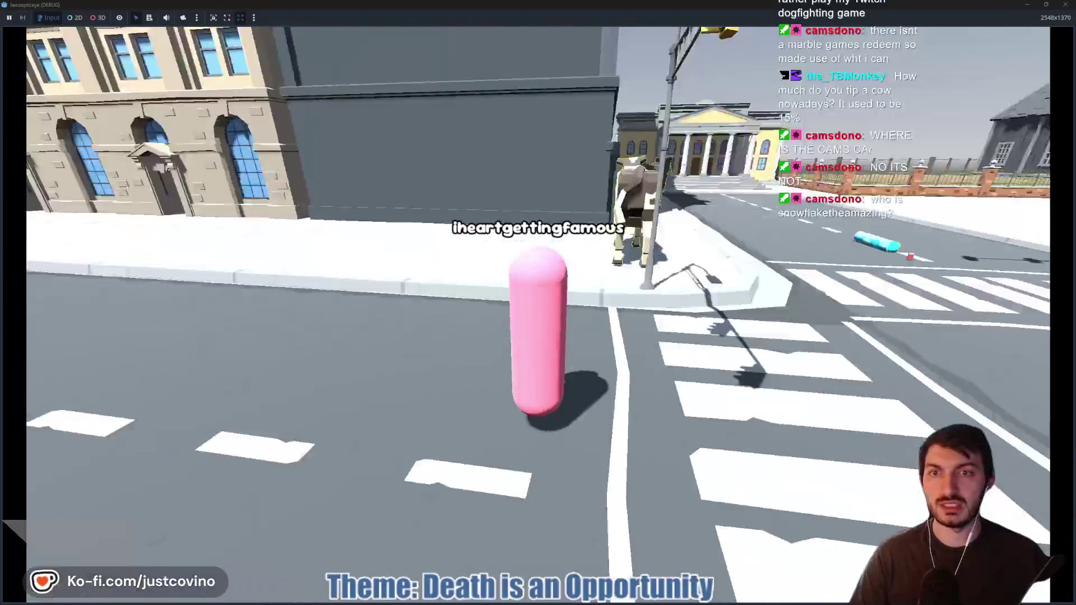
key(w)
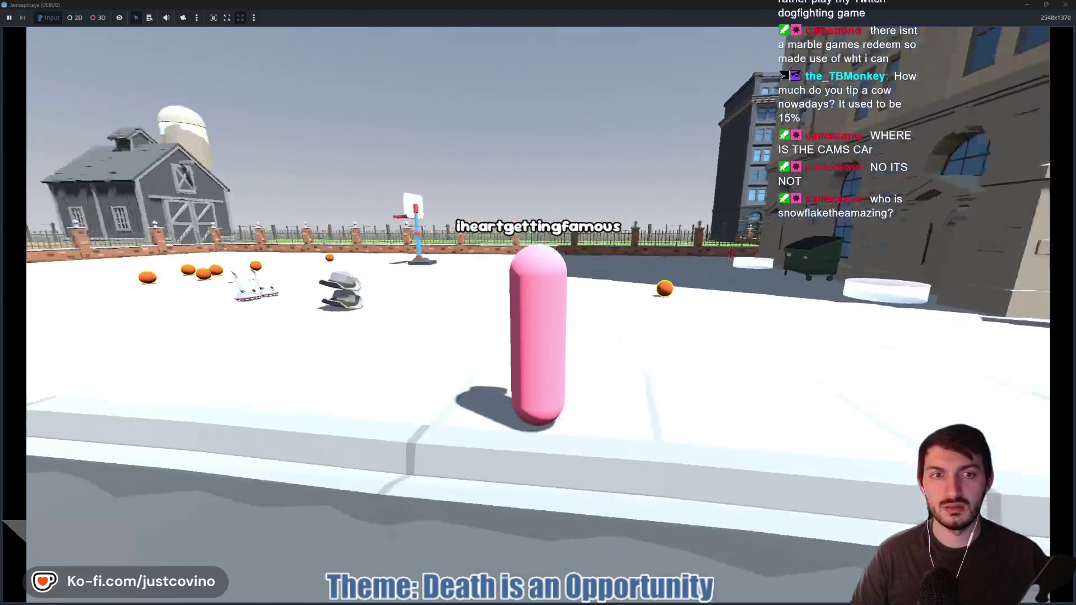
key(w)
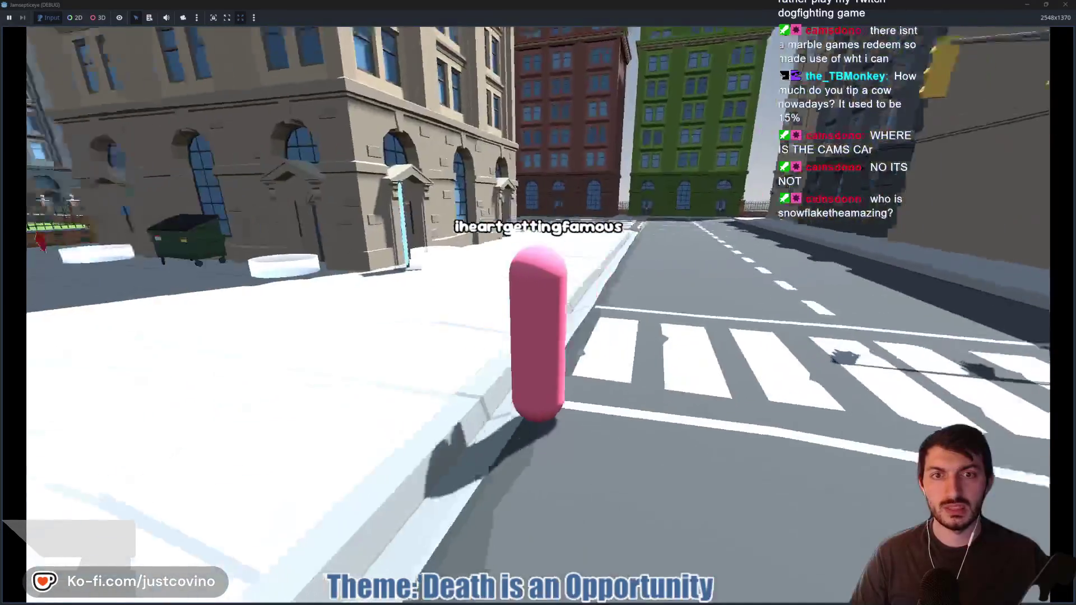
key(w)
Check the phone's Instagrim profile, then stop the game with F8 and show the errors list
key(Tab)
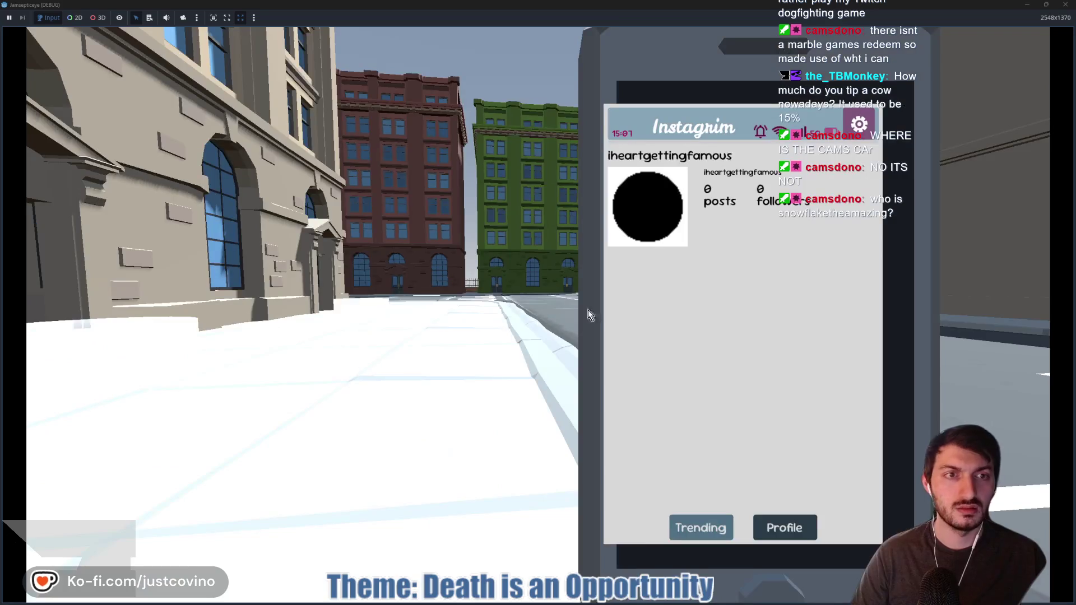
click(1046, 6)
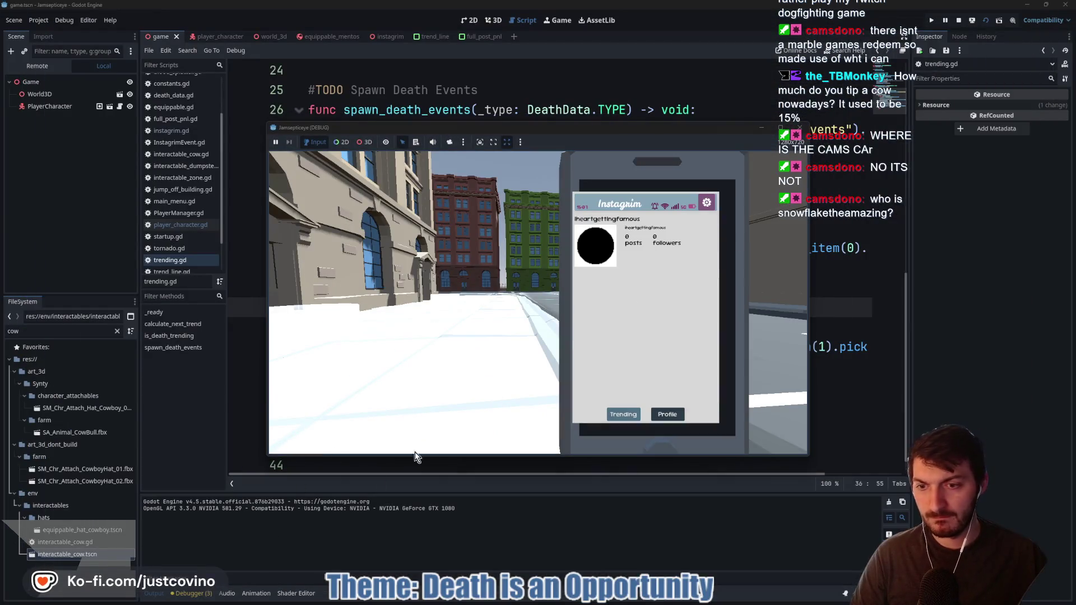
key(Tab)
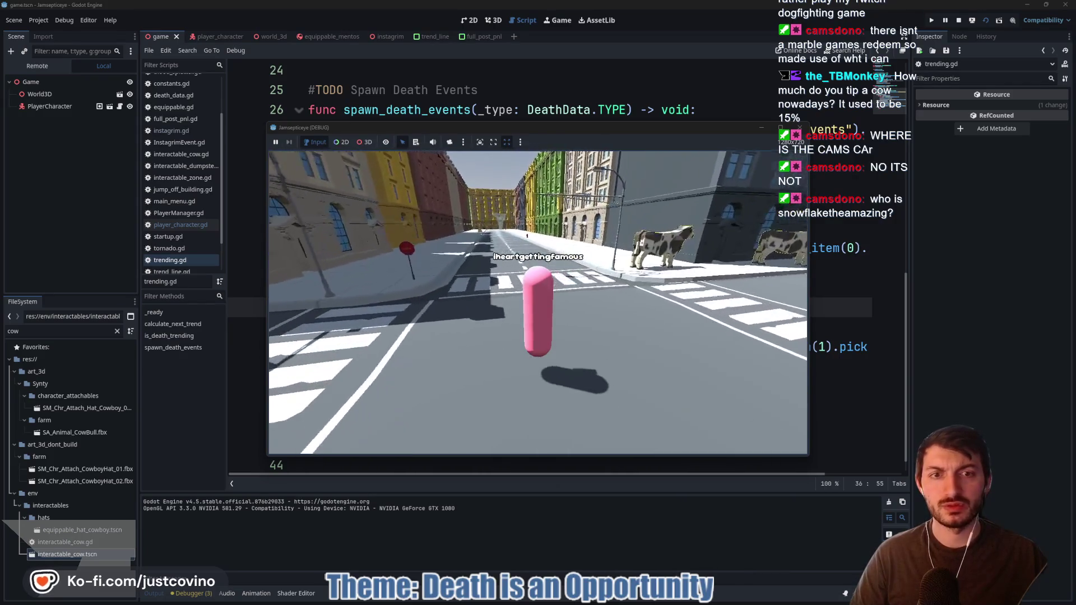
key(w)
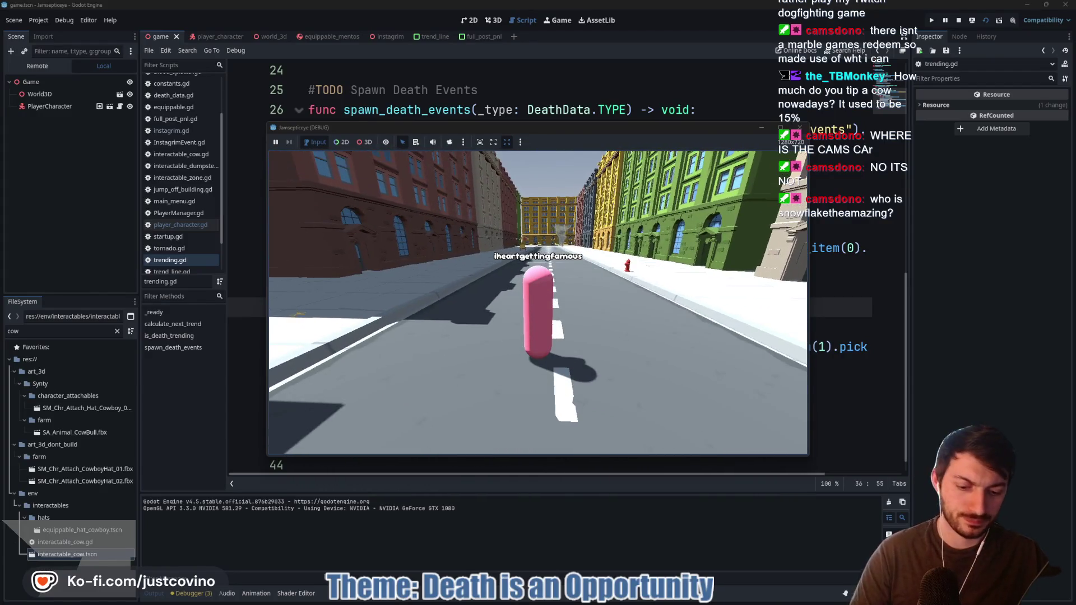
key(F8)
click(190, 594)
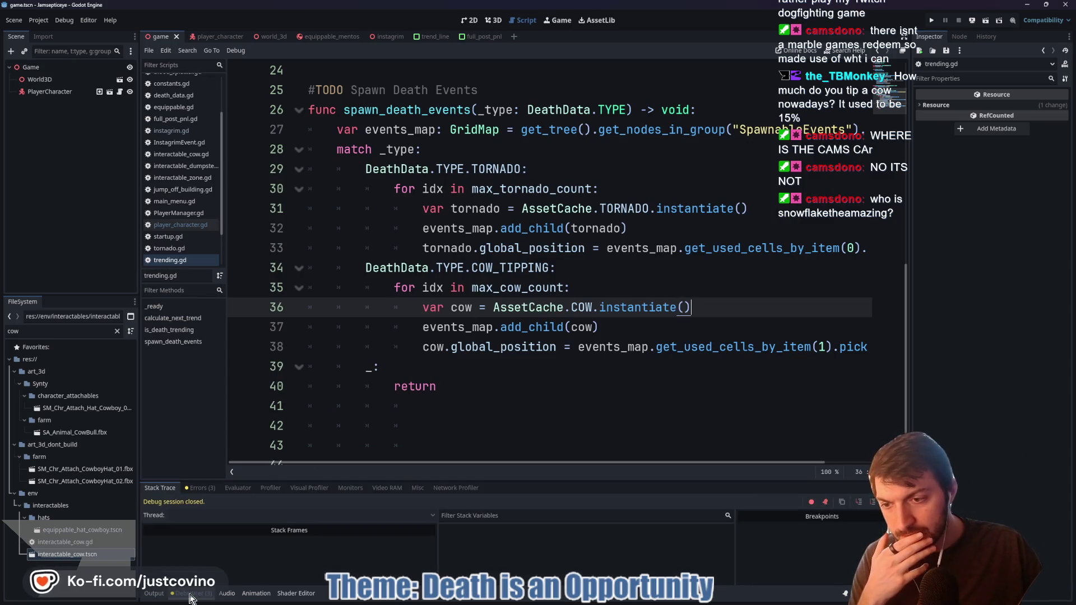
Replace line 27's get_nodes_in_group(...).pick_random() with get_first_node_in_group("SpawnableEvents") and save
click(200, 487)
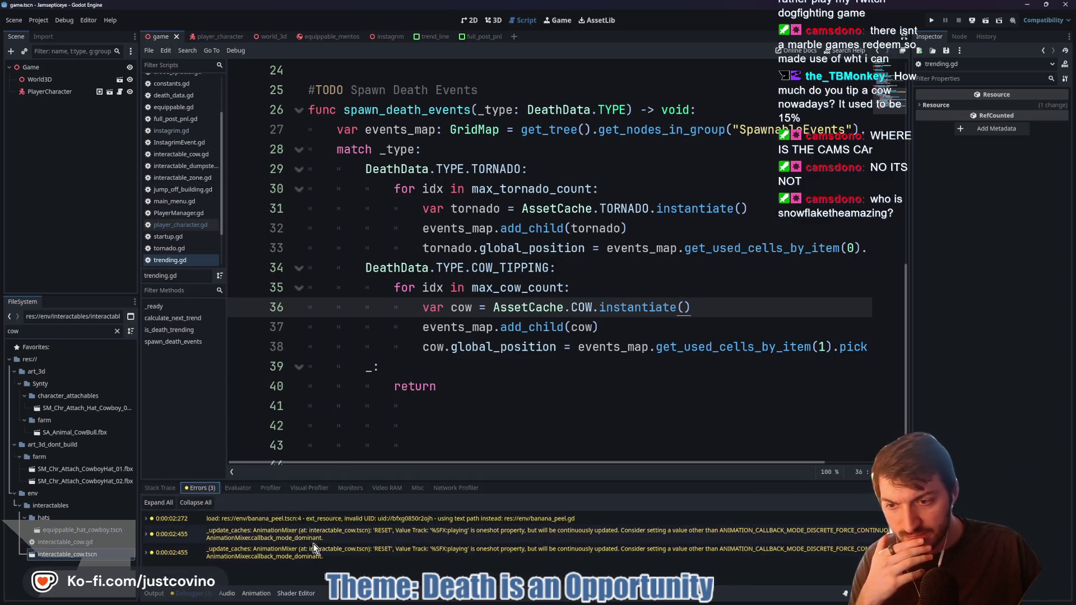
click(164, 594)
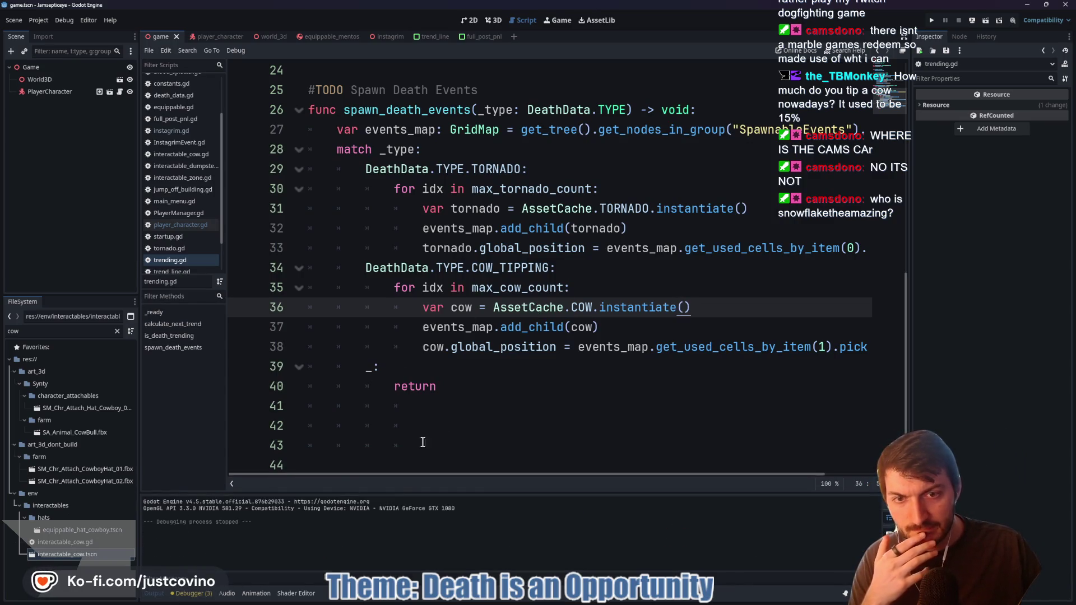
scroll(673, 224, up, 2)
click(706, 249)
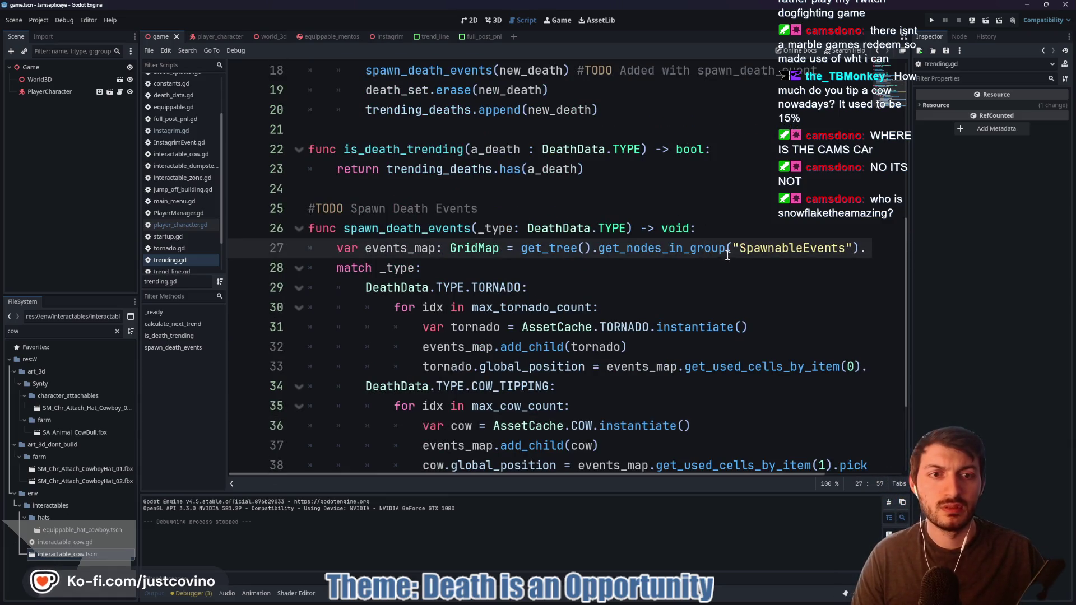
double_click(625, 252)
drag(626, 252, 903, 247)
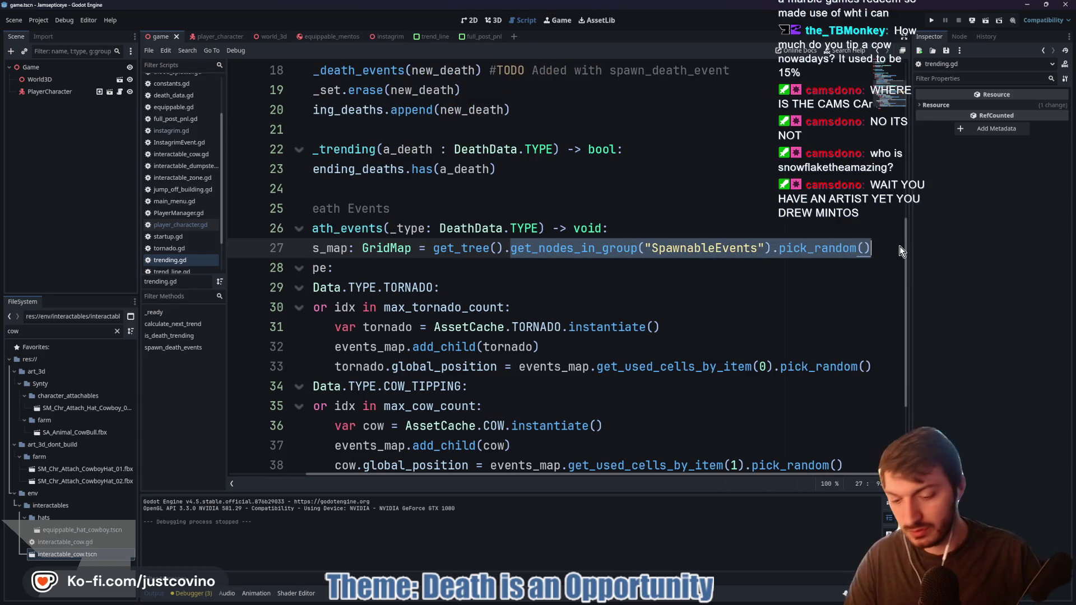
text(get_fir)
key(Return)
text("SpawnableEvents)
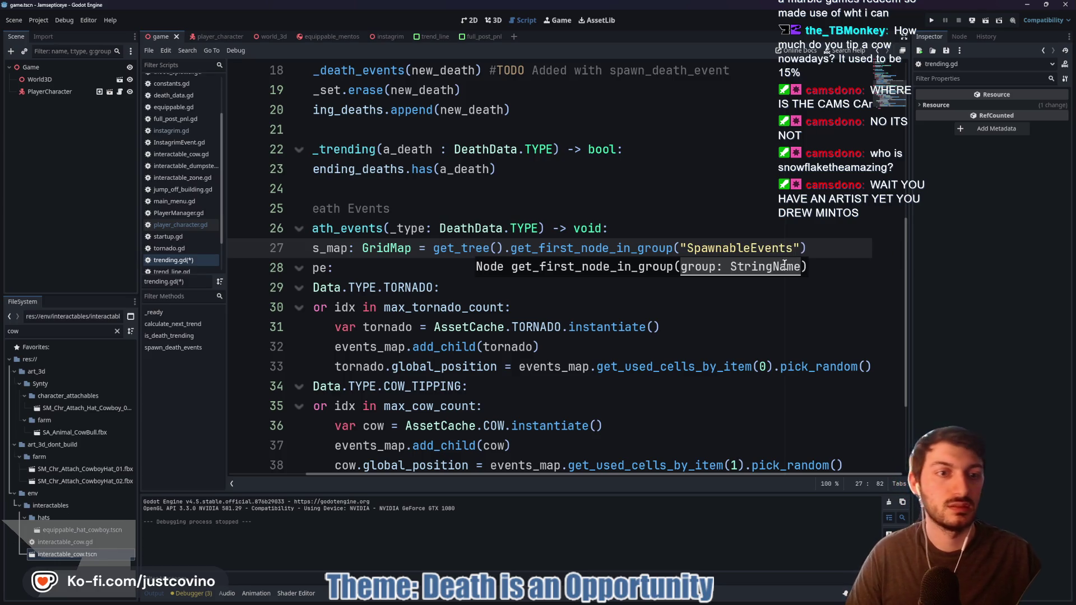
key(End)
key(ctrl+s)
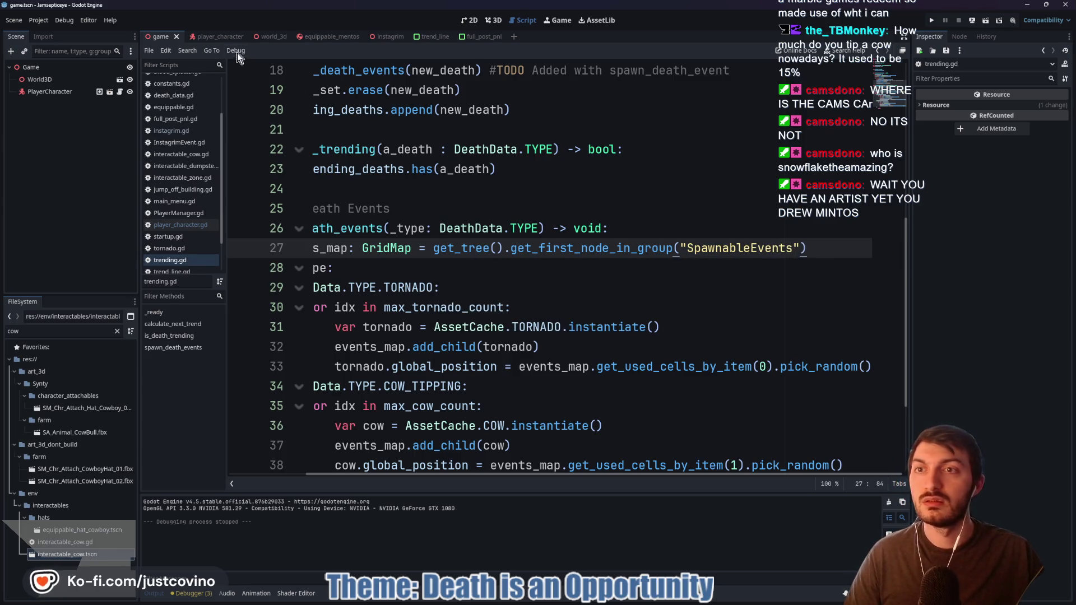
Verify the GridMap's SpawnableEvents group in world_3d's Node tab, then return to the game scene
click(270, 35)
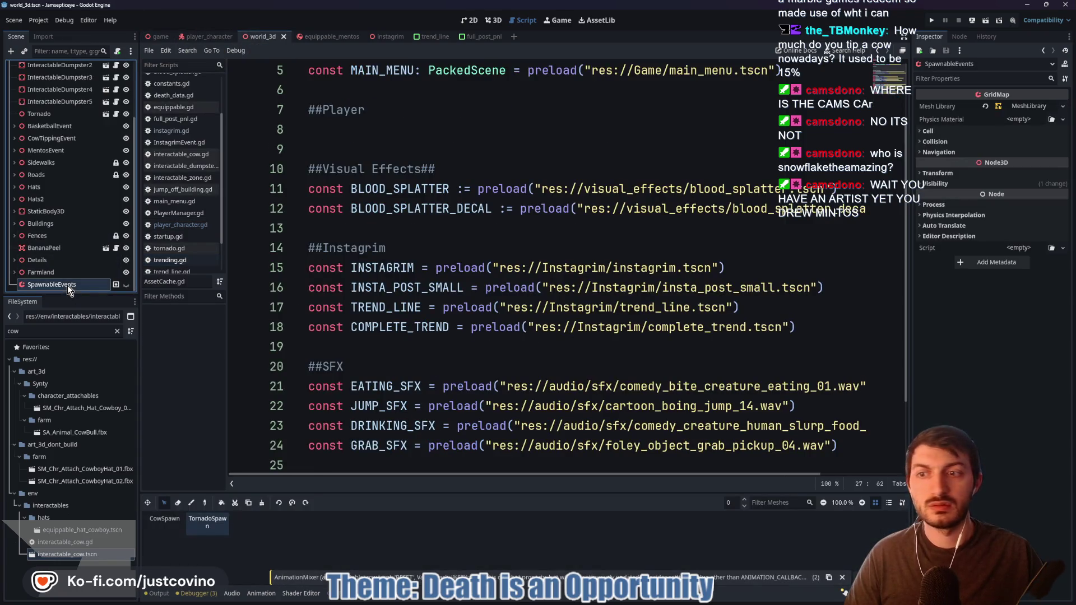
click(960, 37)
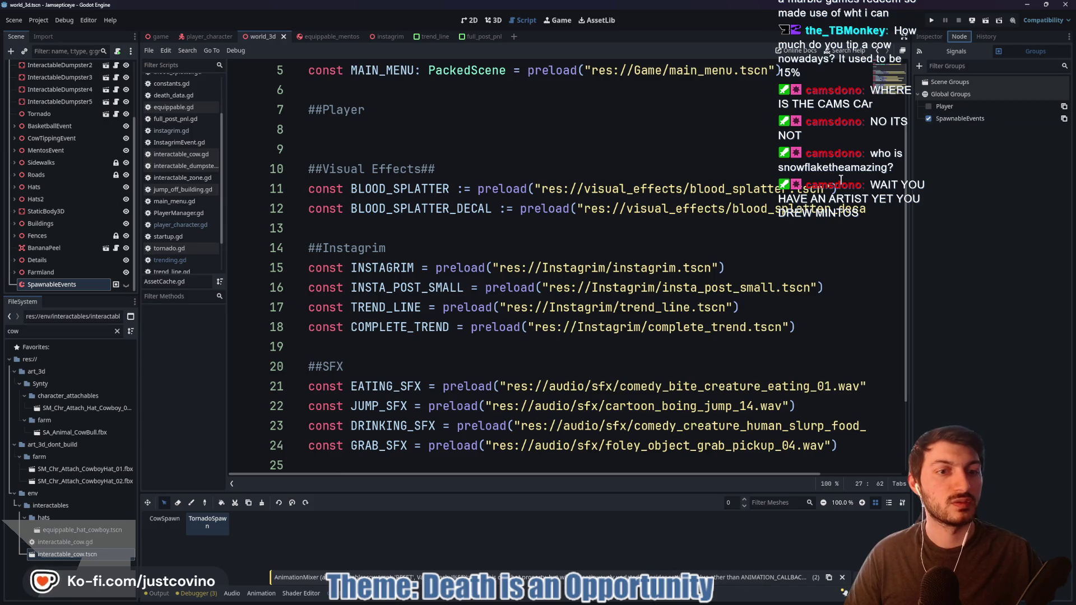
click(395, 247)
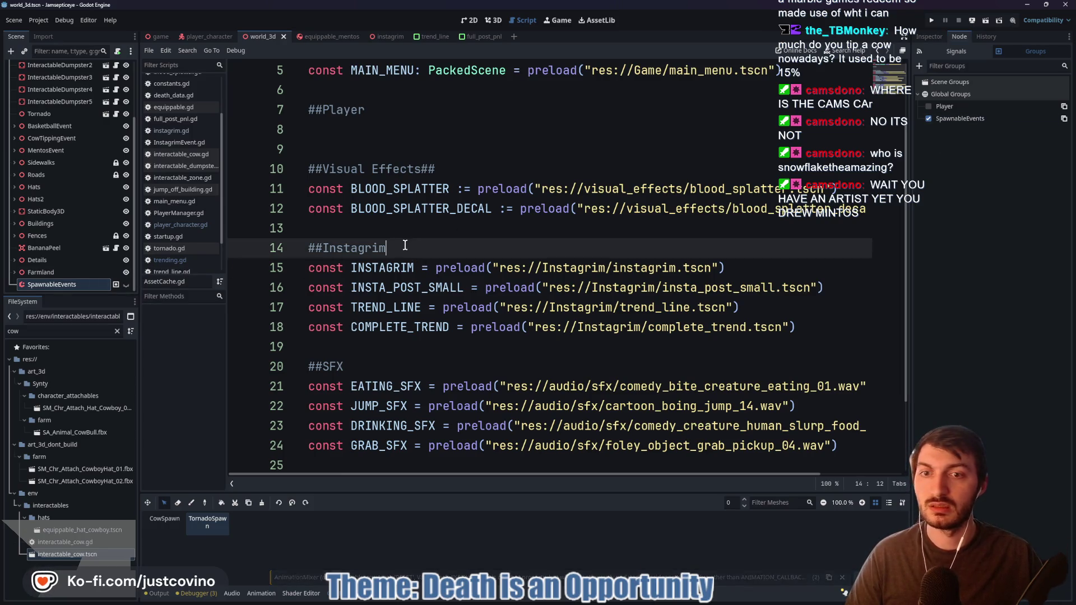
click(159, 36)
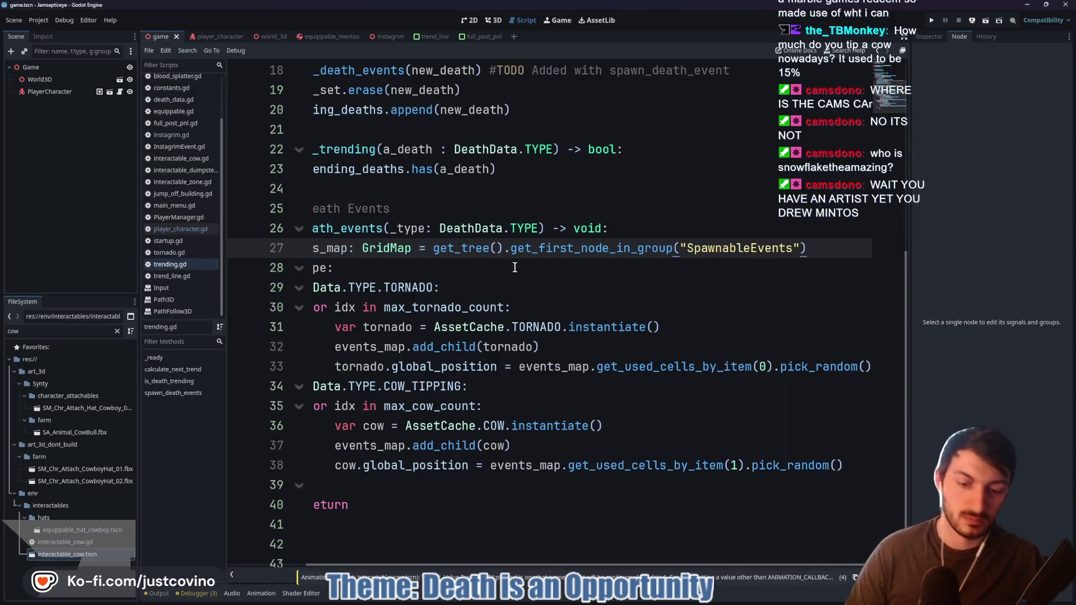
Run the game and review the phone's three trends, including #TornadoSighting, at 0% completed
key(F5)
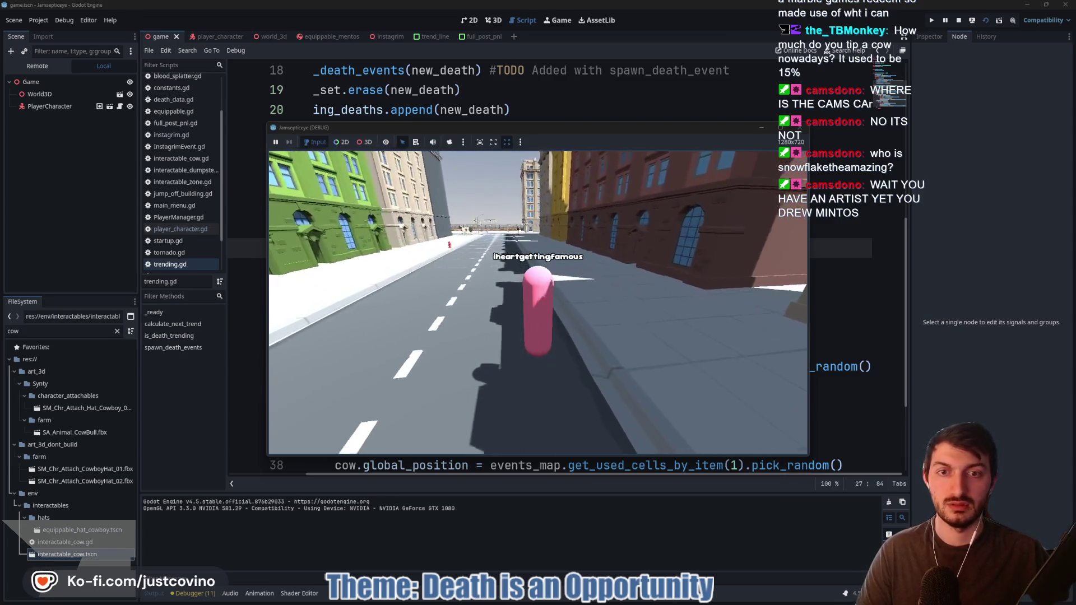
key(Tab)
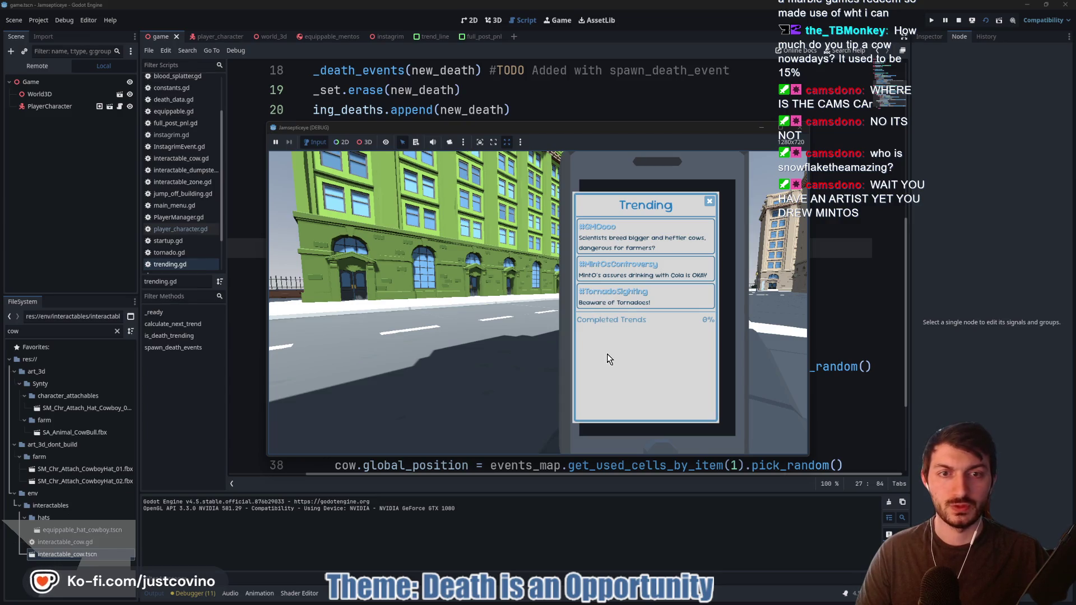
key(Tab)
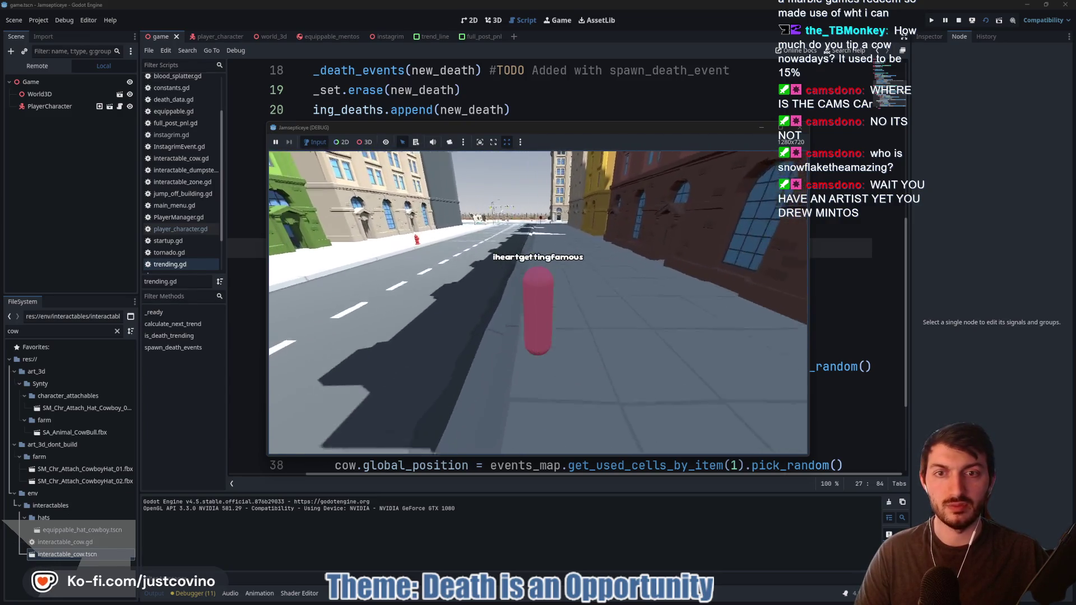
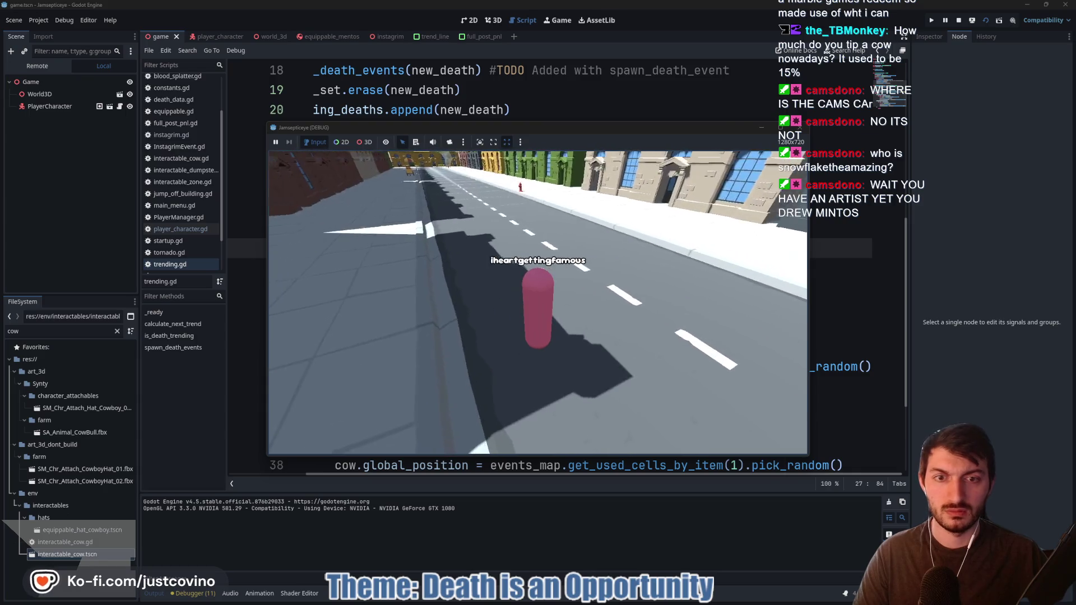
Stop the running game, return to line 29 of trending.gd, and open interactable_cow.tscn
key(F8)
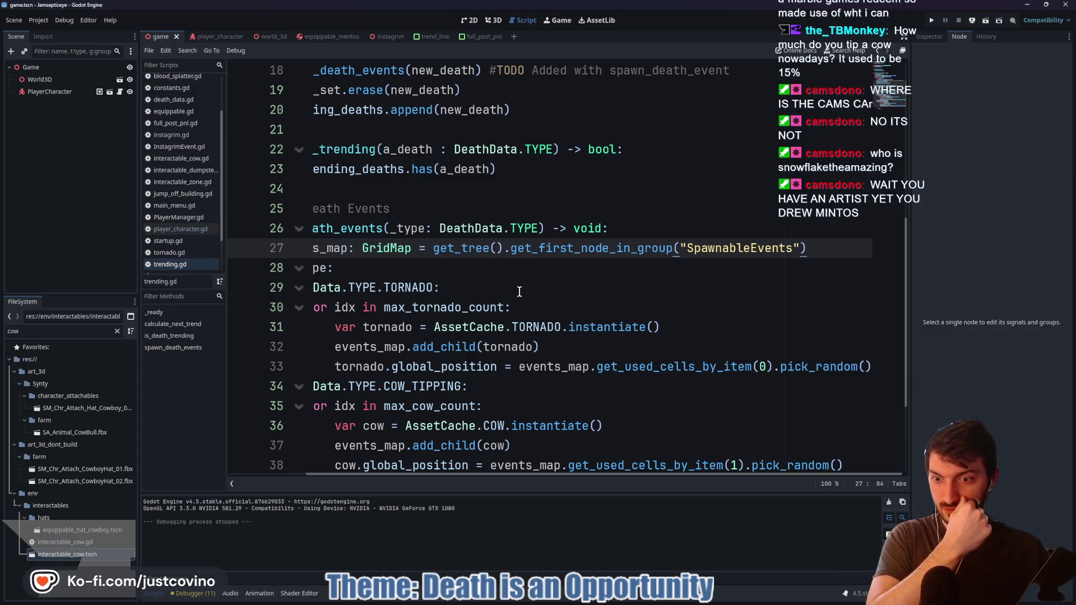
click(515, 291)
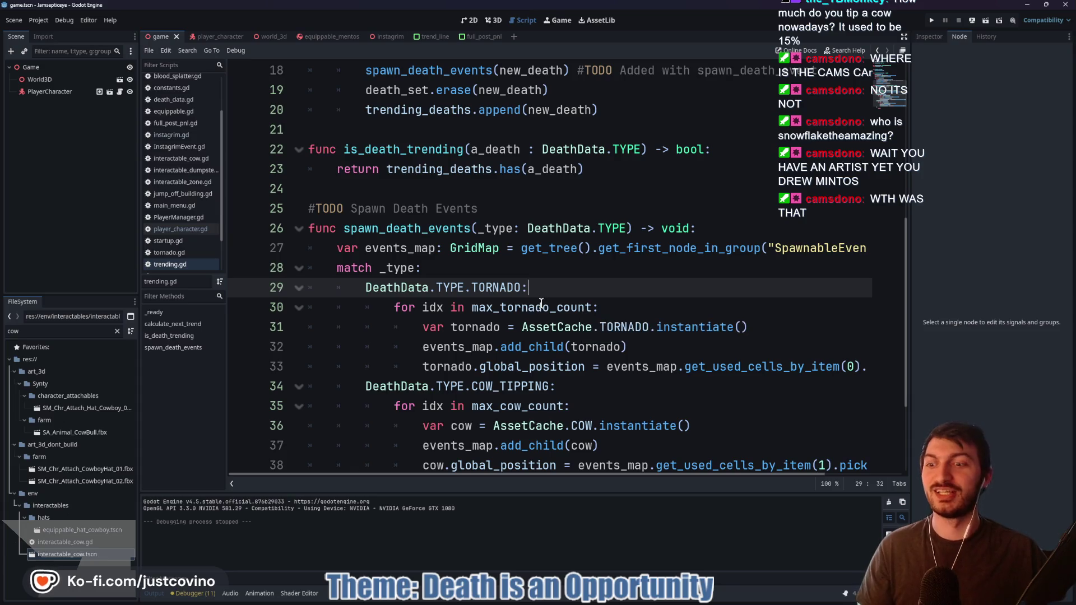
mouse_move(540, 303)
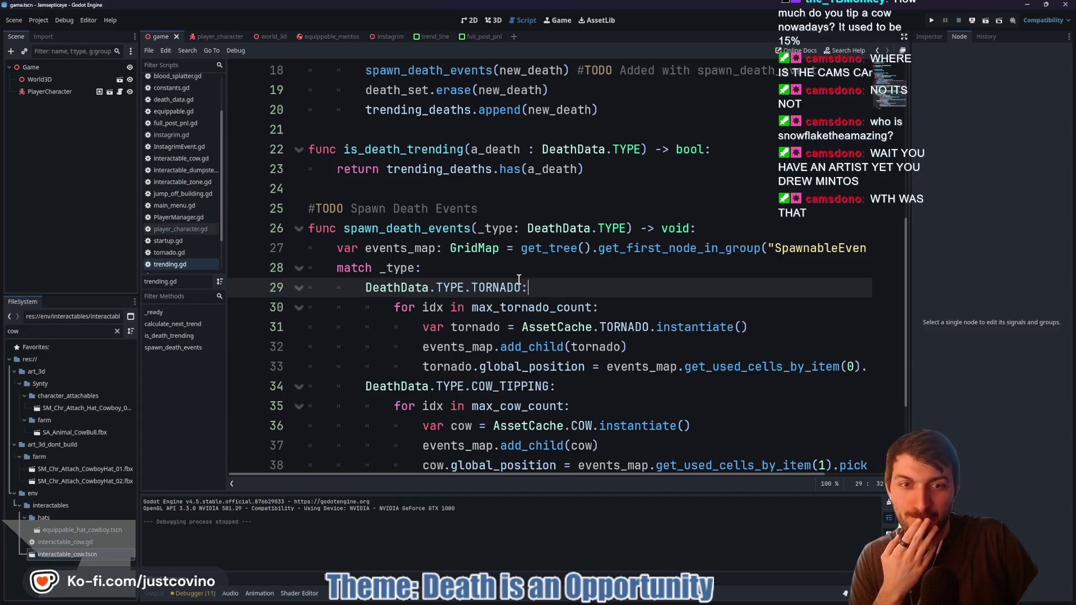
mouse_move(519, 279)
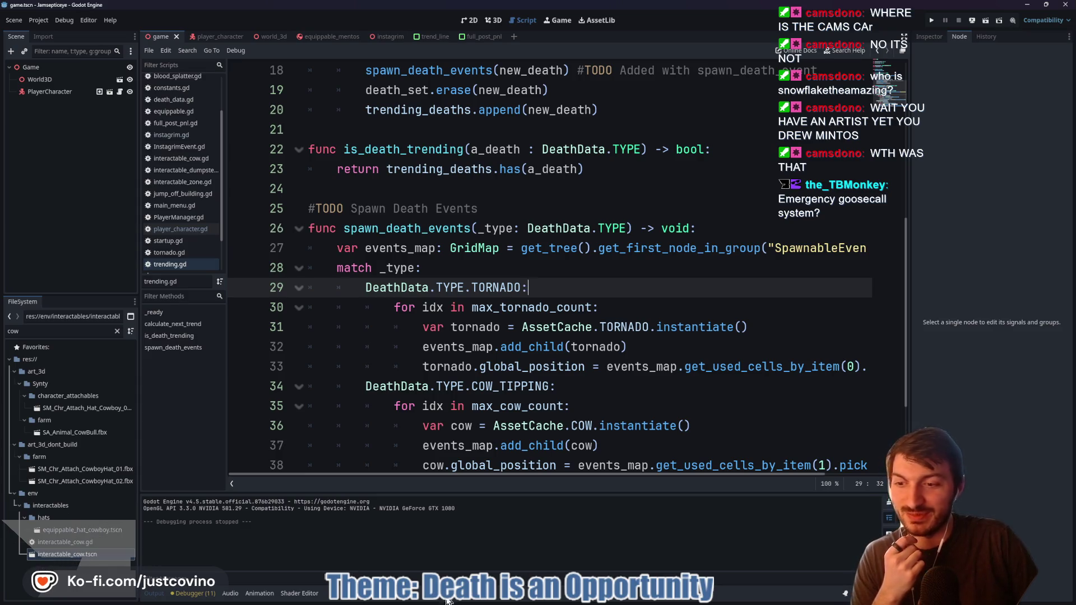
double_click(90, 558)
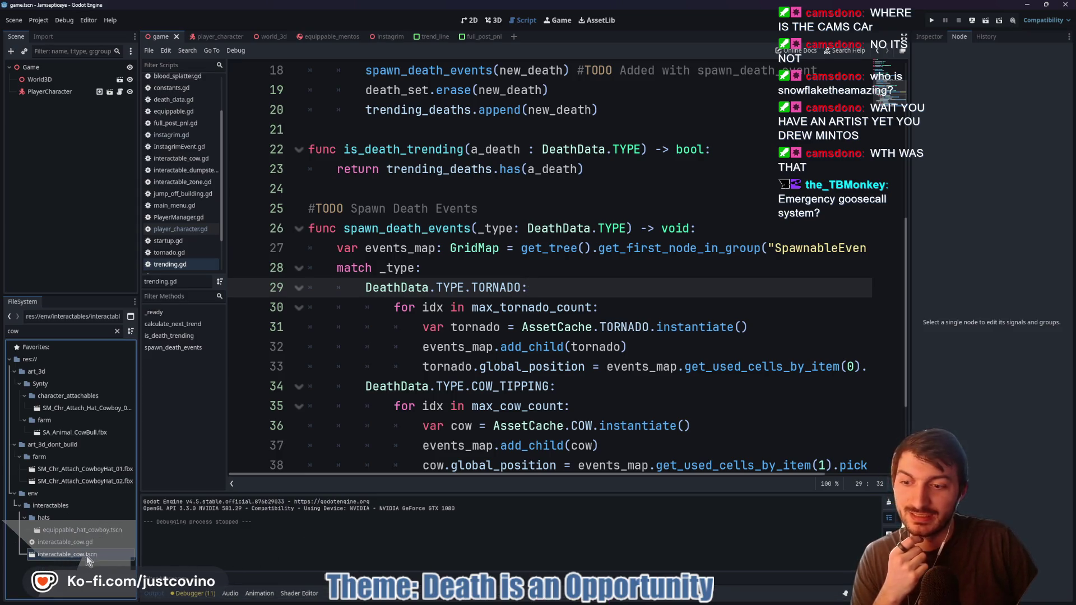
View the cow in 3D, look over the game and player_character scenes, and end on world_3d
click(493, 20)
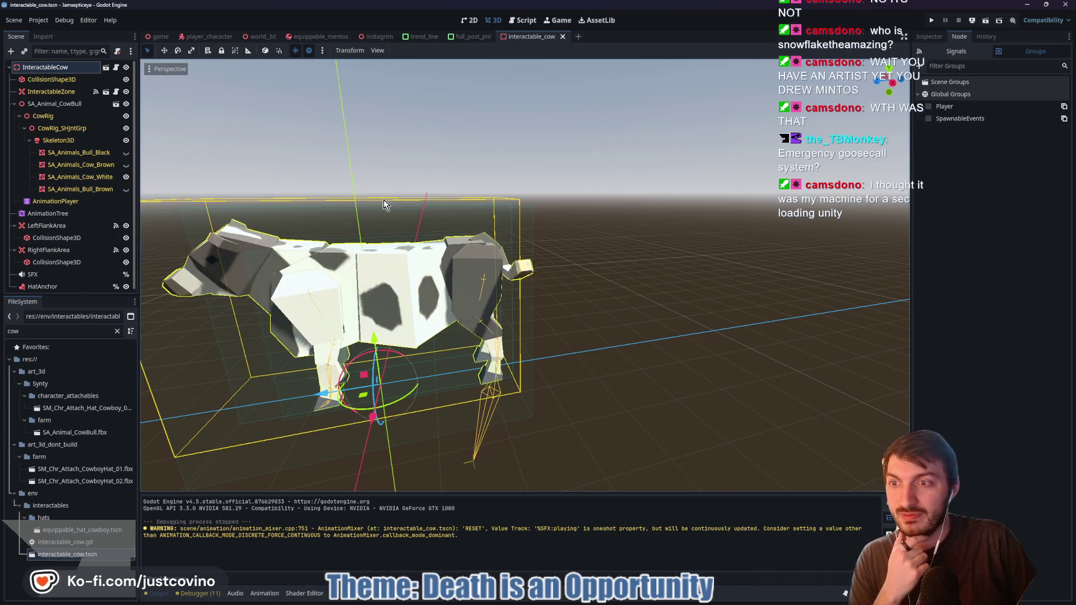
mouse_move(155, 41)
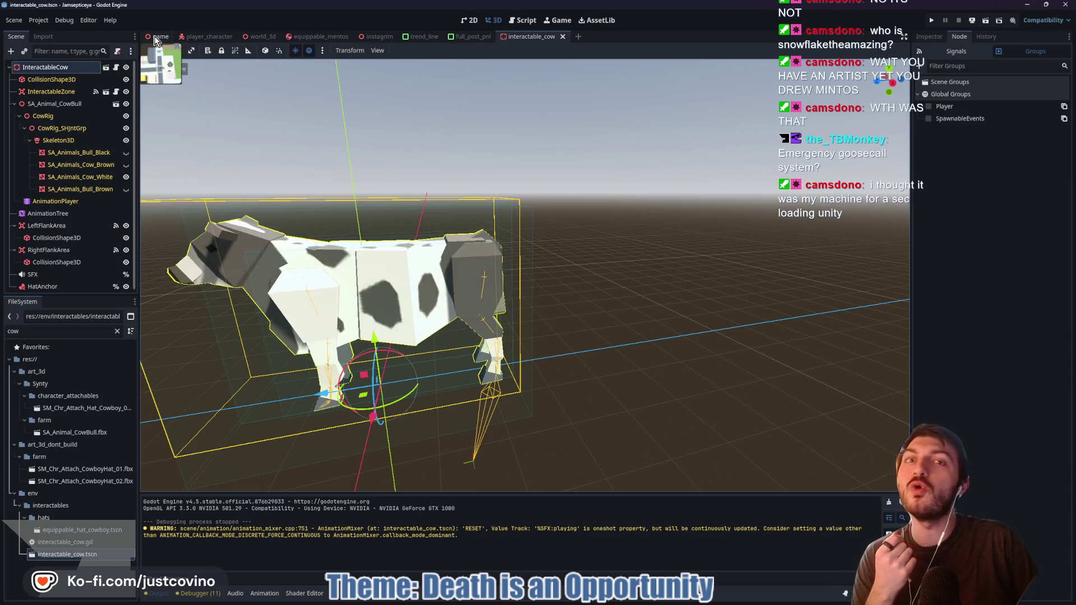
click(155, 36)
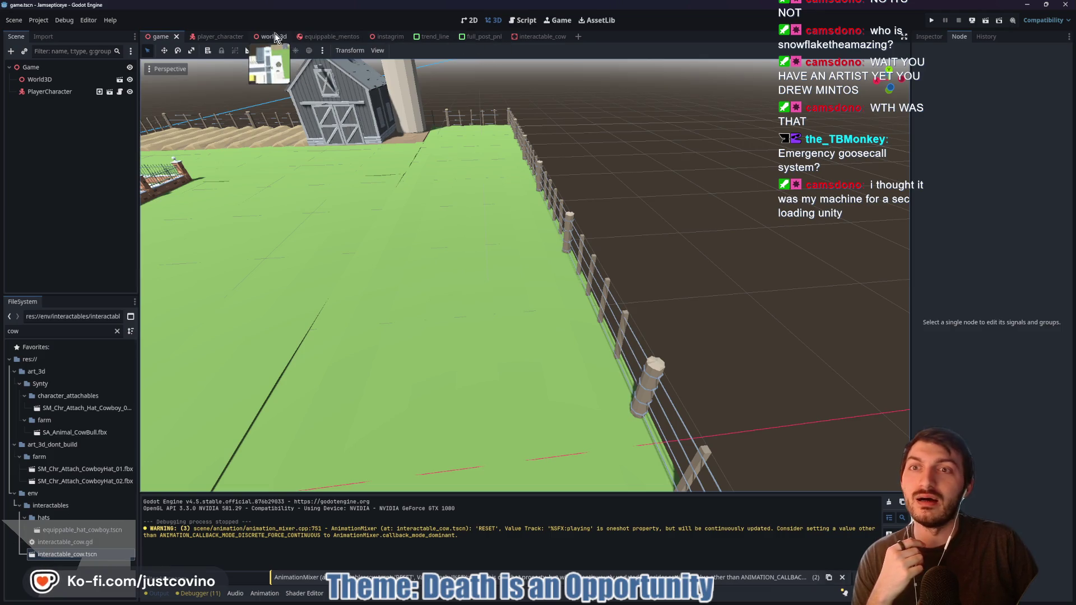
click(220, 36)
click(158, 37)
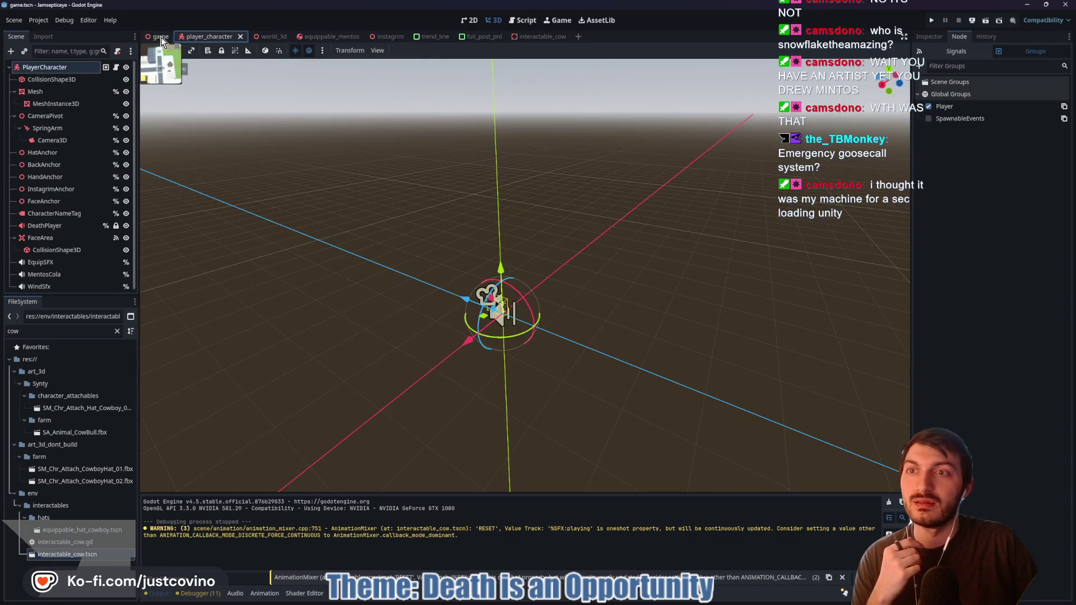
click(262, 40)
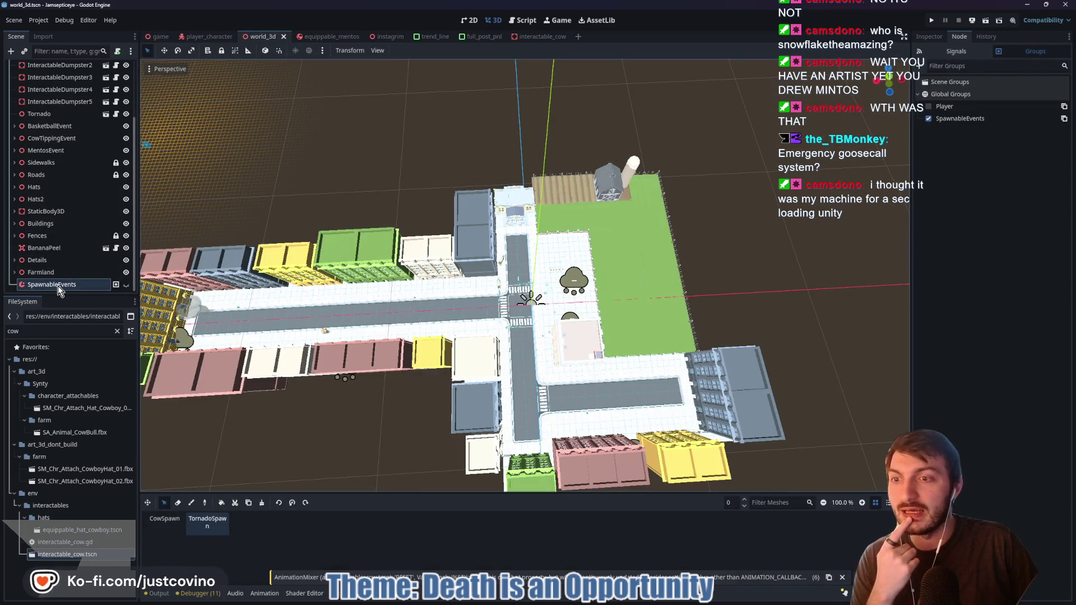
Add a new Node3D child under World3D in the world_3d scene
click(929, 118)
click(928, 119)
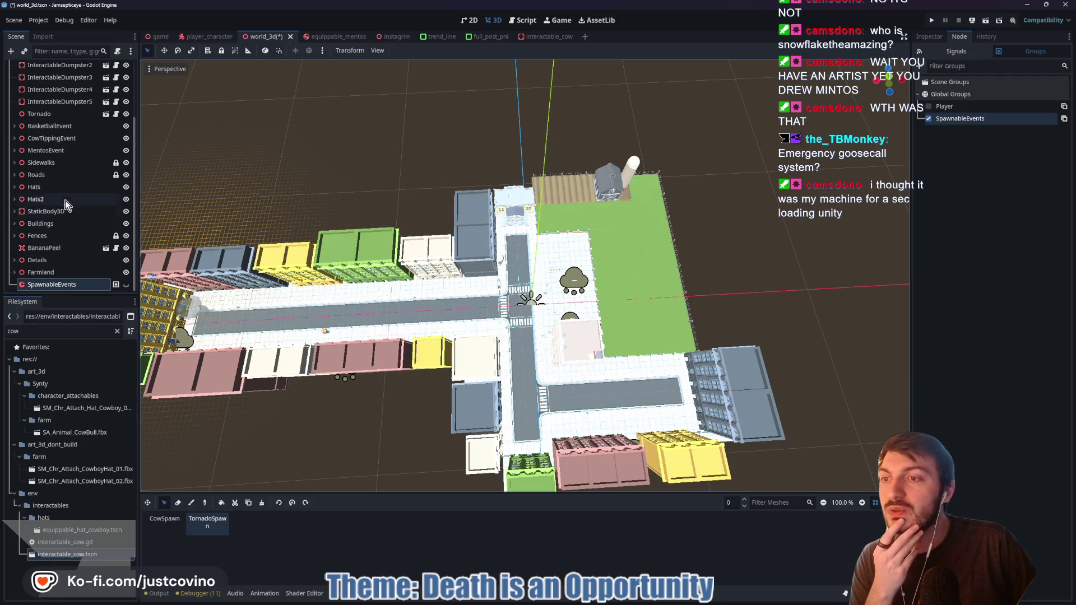
scroll(65, 194, up, 3)
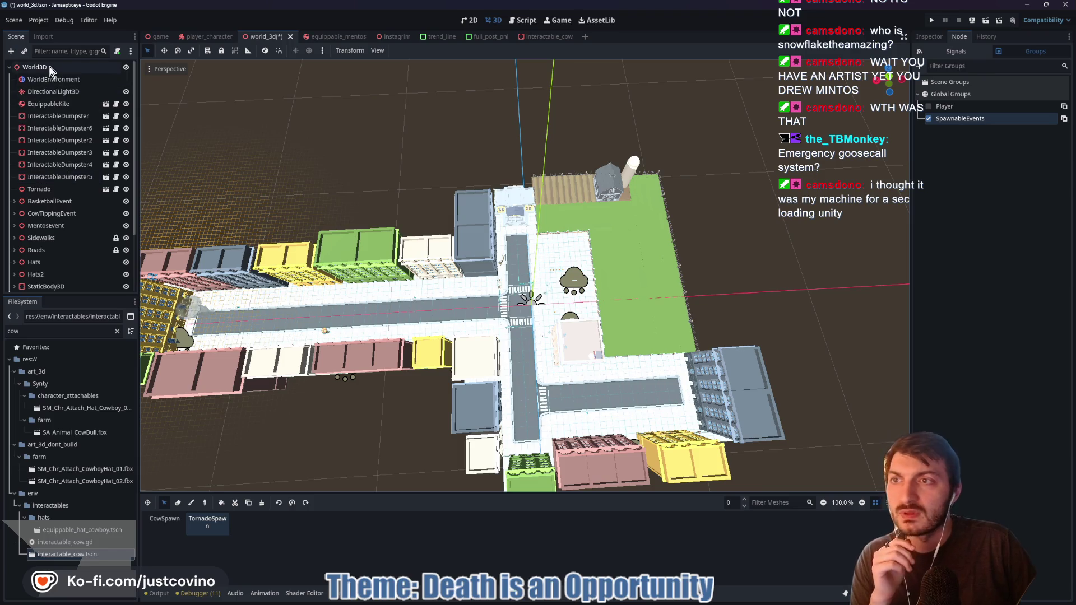
click(50, 67)
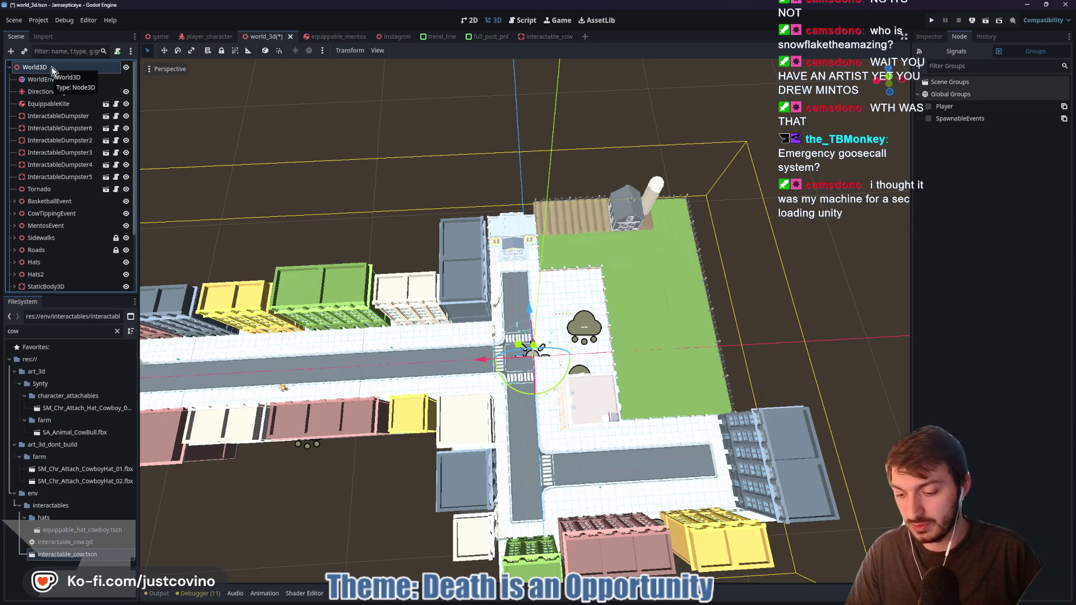
key(ctrl+a)
text(node3d)
key(Return)
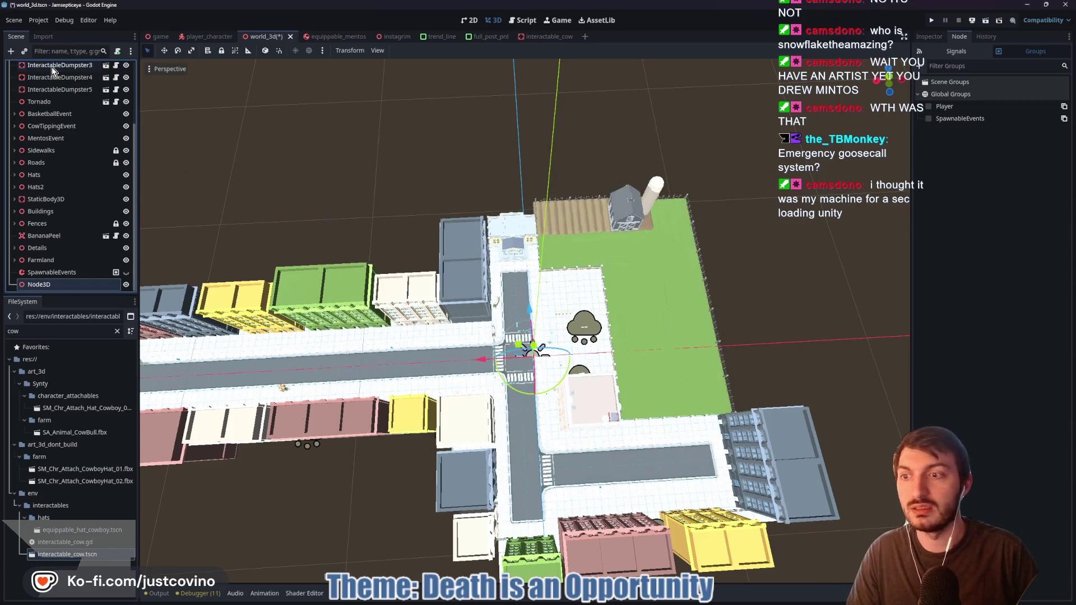
Rename the node EventsHolder, add it to a new global EventsHolder group, and save world_3d
double_click(60, 281)
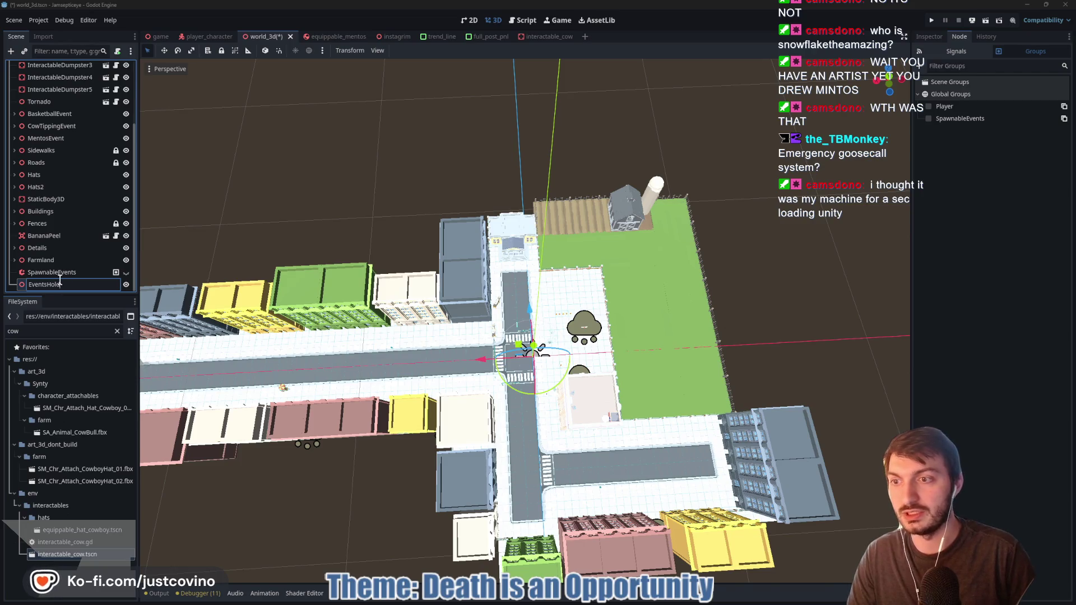
text(er)
key(Return)
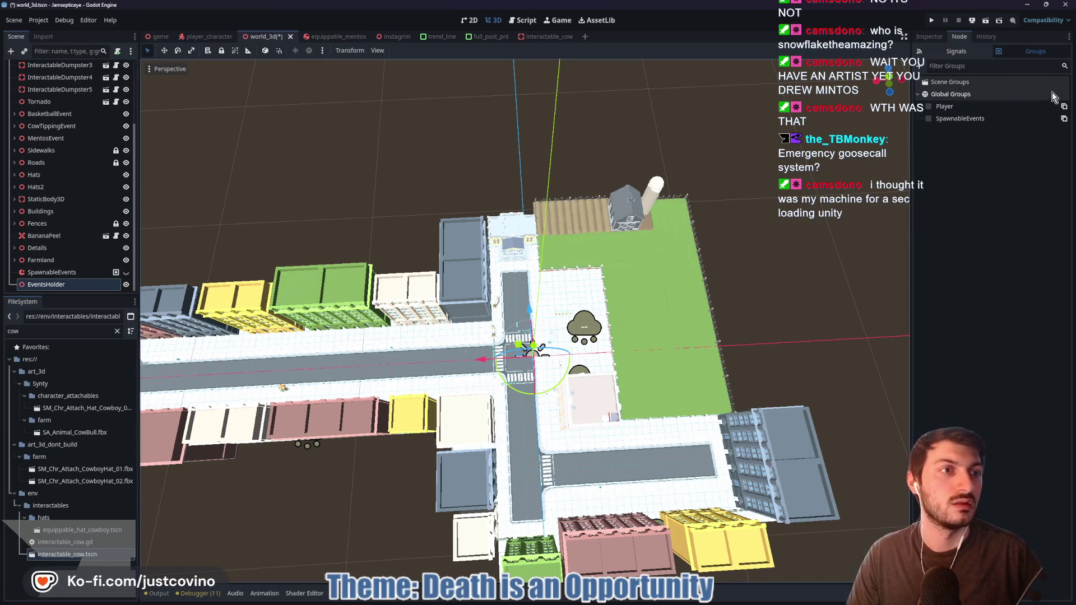
click(919, 65)
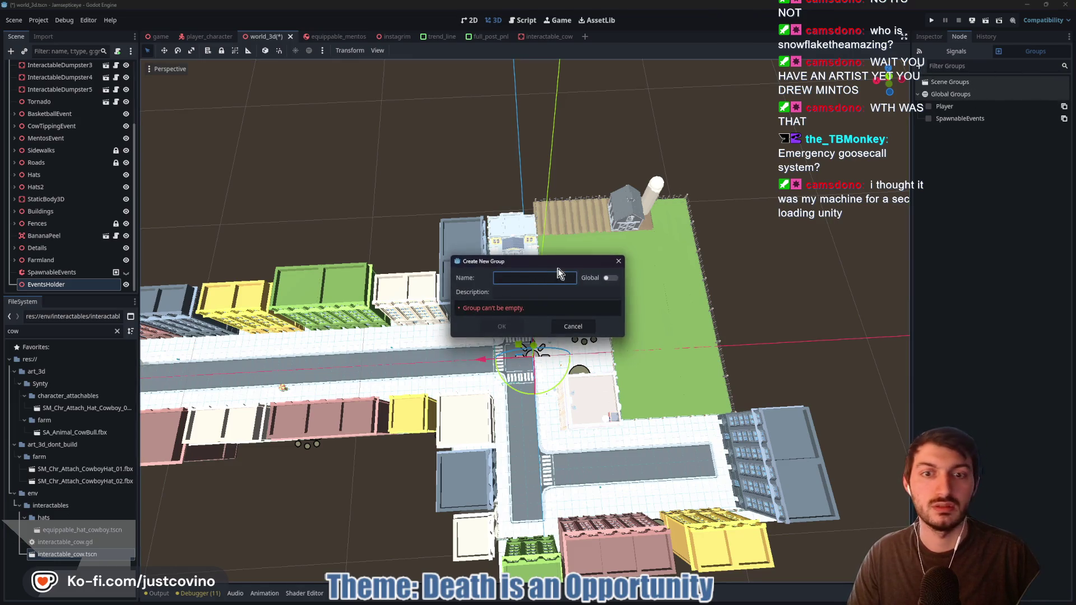
text(E)
text(lder)
click(609, 279)
click(511, 330)
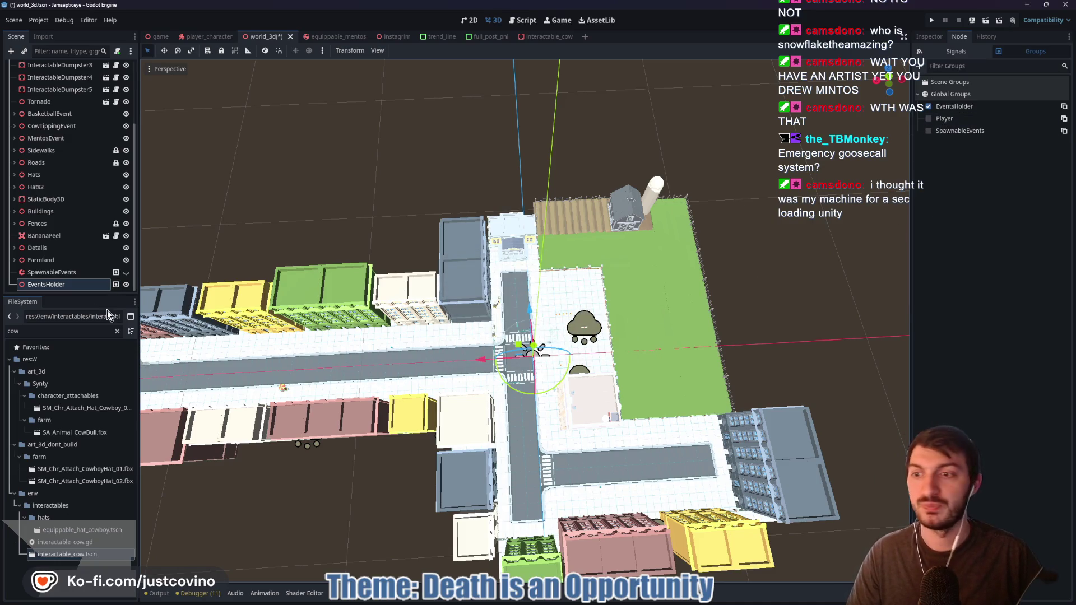
key(ctrl+s)
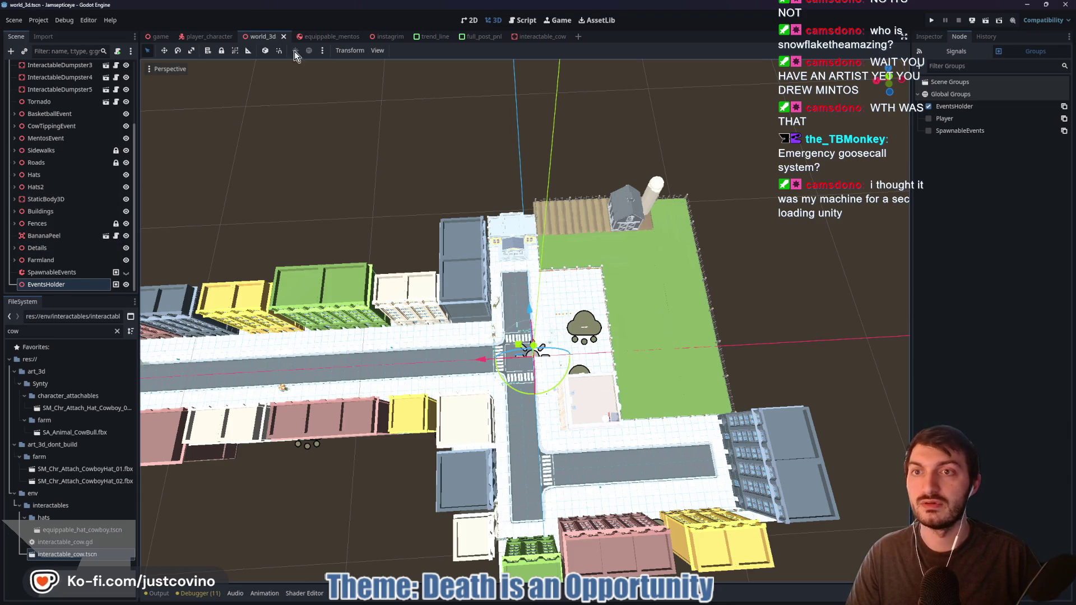
click(523, 20)
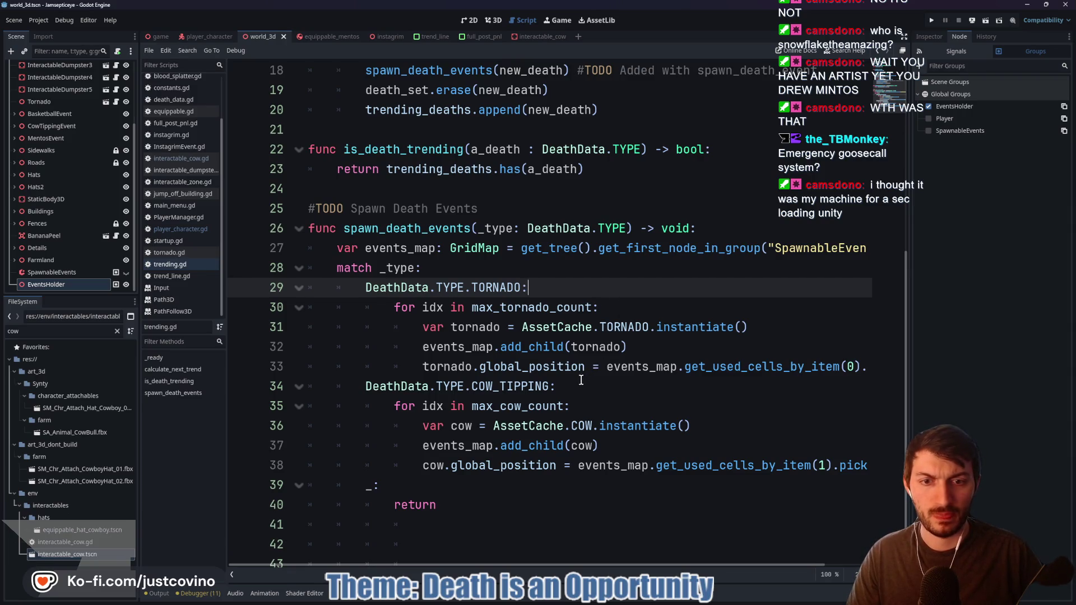
Above match _type, add var events_holder: Node3D = get_tree().get_first_node_in_group("EventsHolder")
click(487, 448)
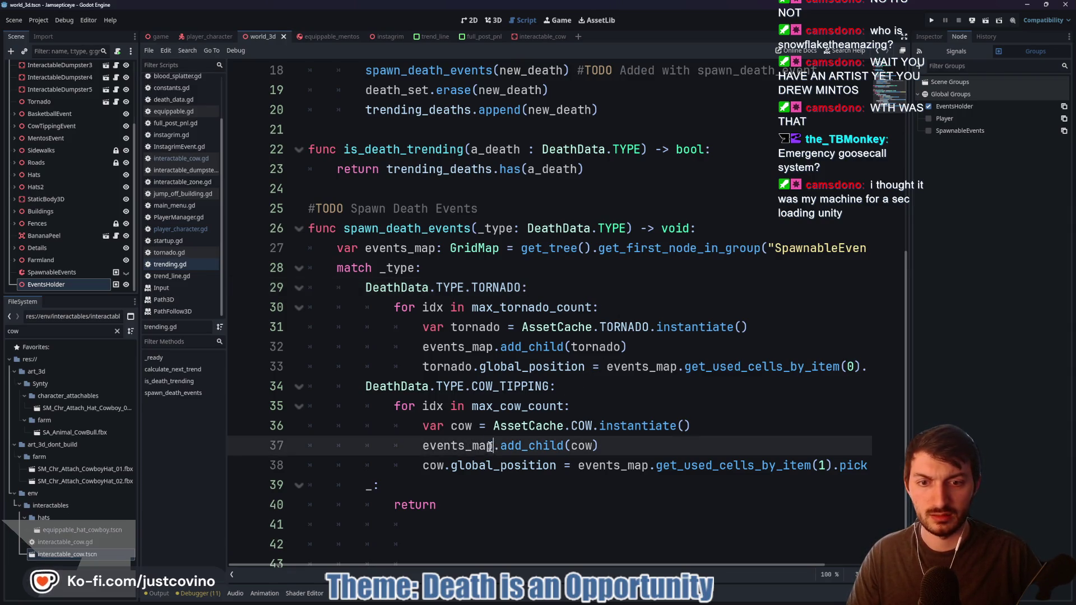
click(424, 447)
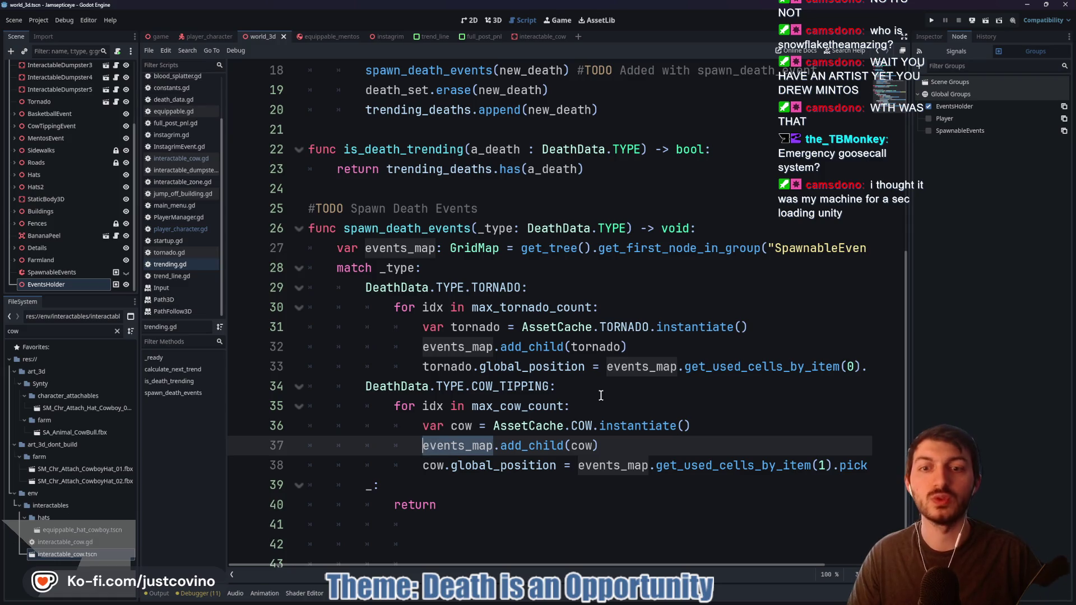
scroll(554, 346, up, 2)
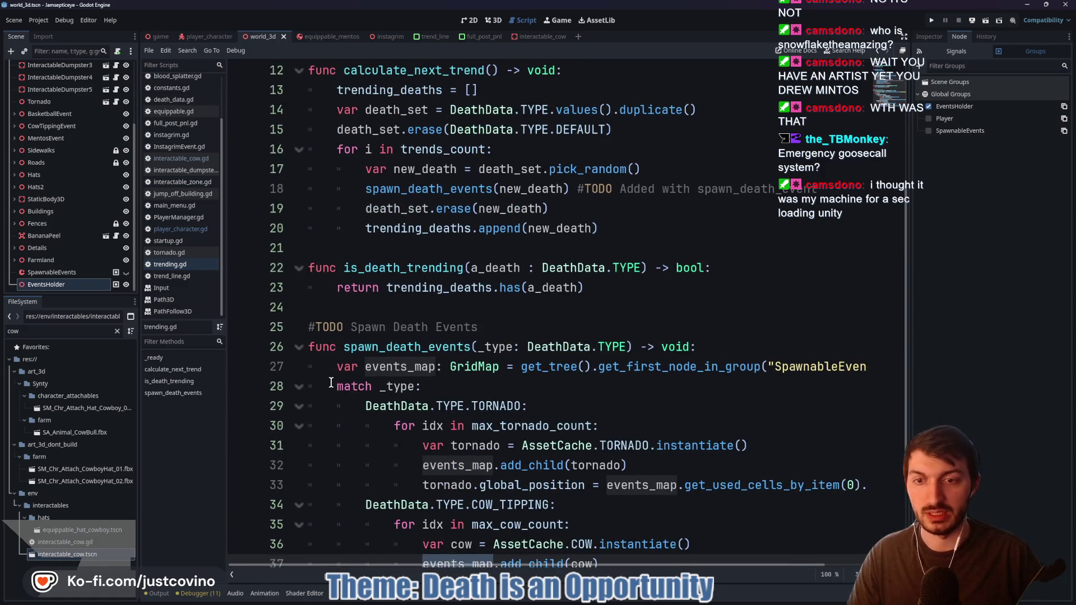
click(331, 382)
key(Return)
key(Up)
text(var events_holder: )
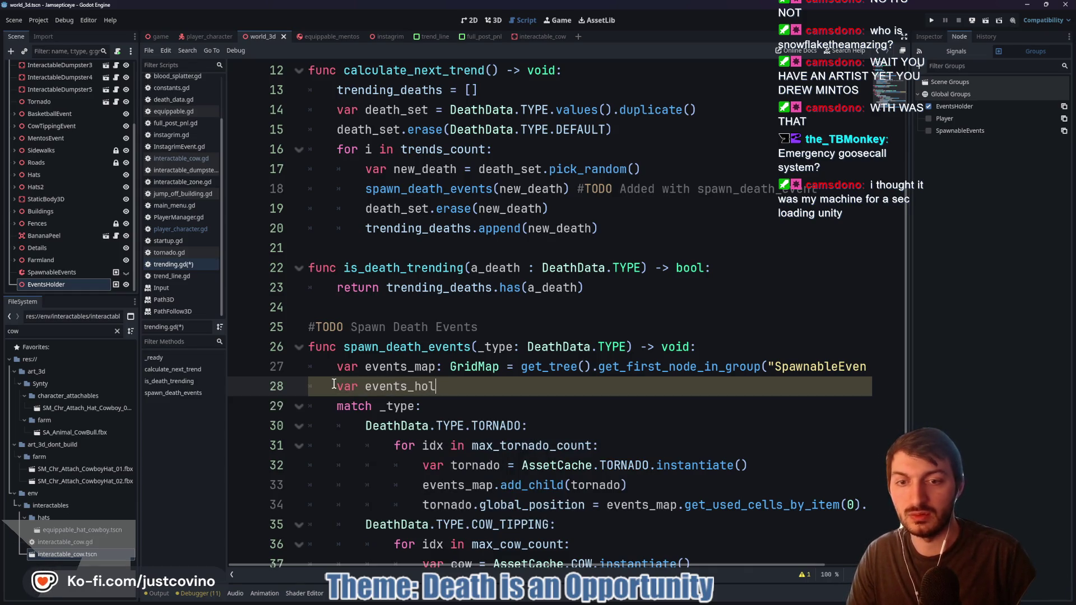
text(Node3D)
key(Return)
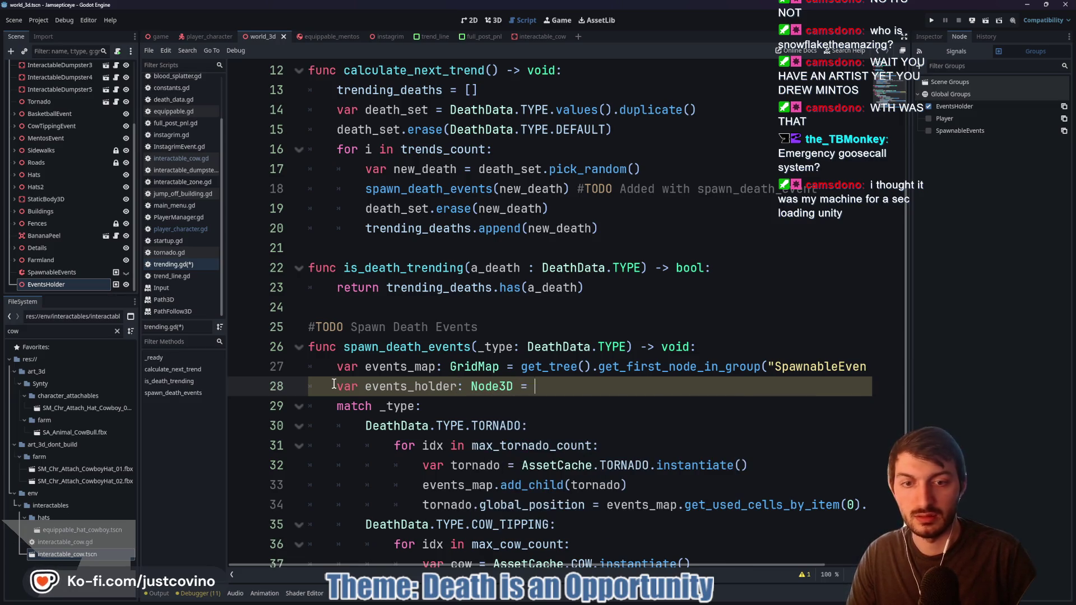
text(get_tree().get)
key(Return)
text("EventsHolder)
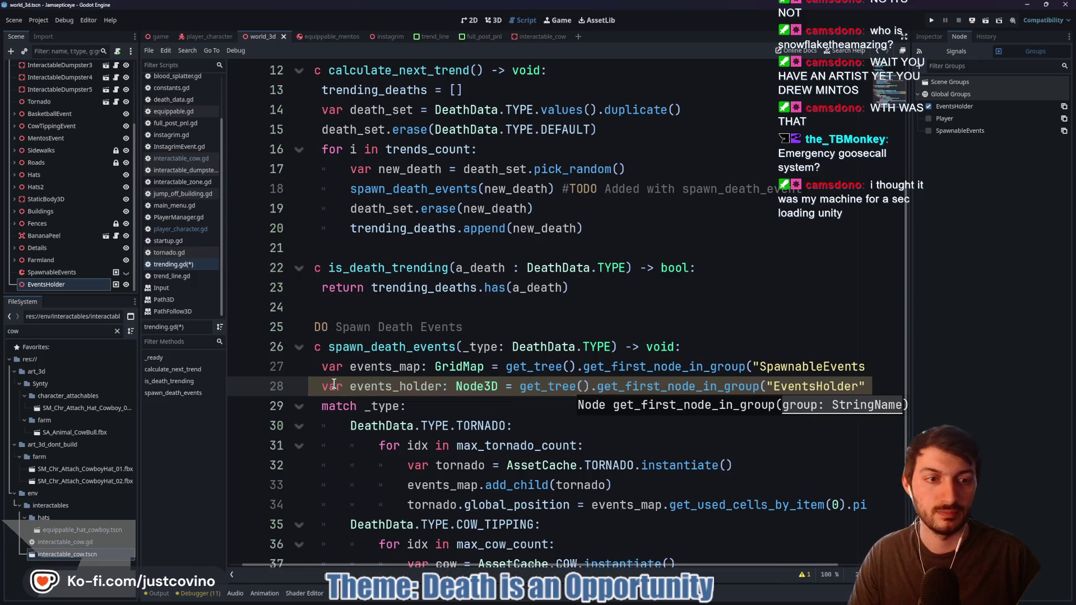
Replace events_map with events_holder in both add_child lines, save trending.gd, and run the game scene
scroll(519, 404, down, 3)
click(461, 324)
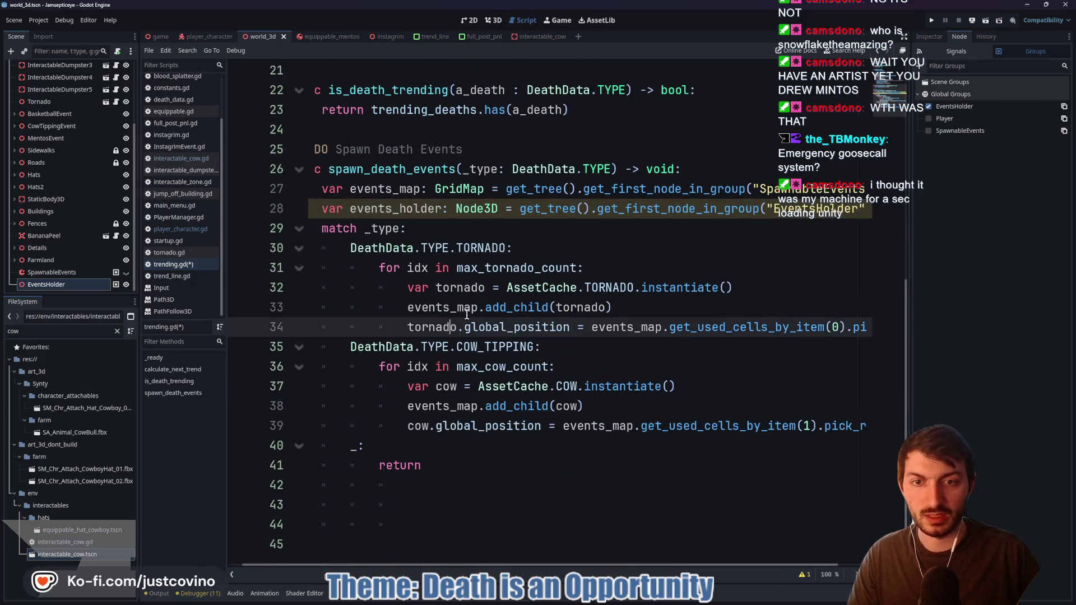
drag(477, 309, 408, 310)
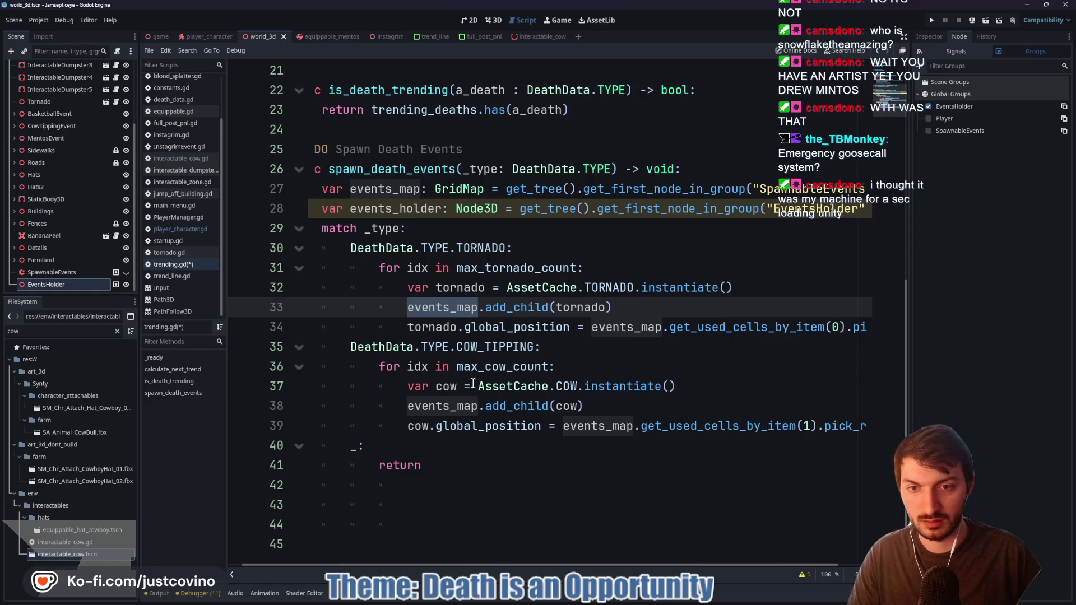
double_click(416, 405)
text(events)
key(Return)
click(642, 370)
key(ctrl+s)
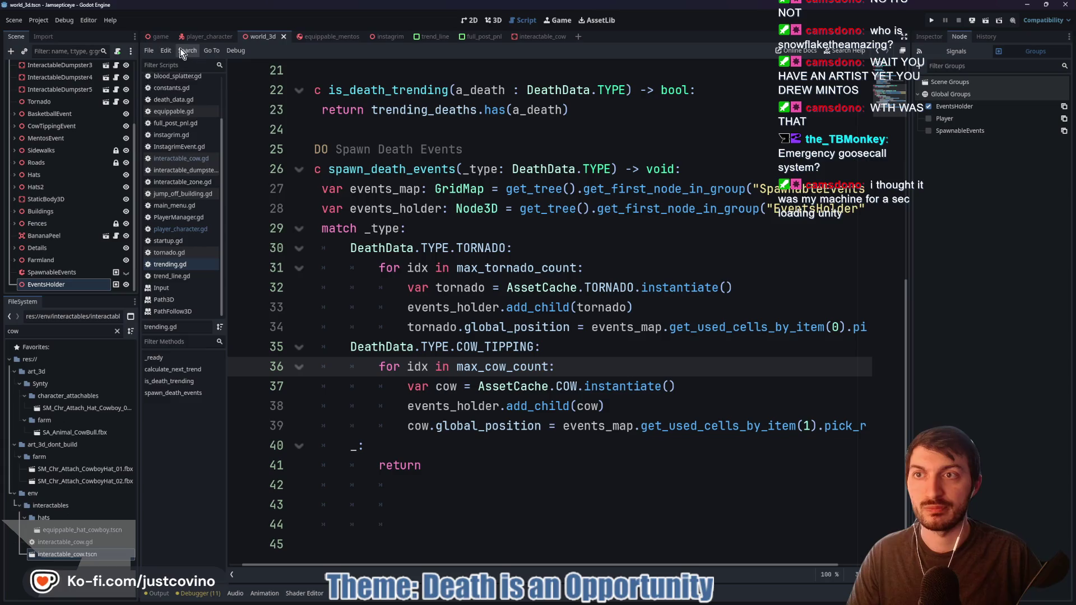
click(160, 36)
key(F5)
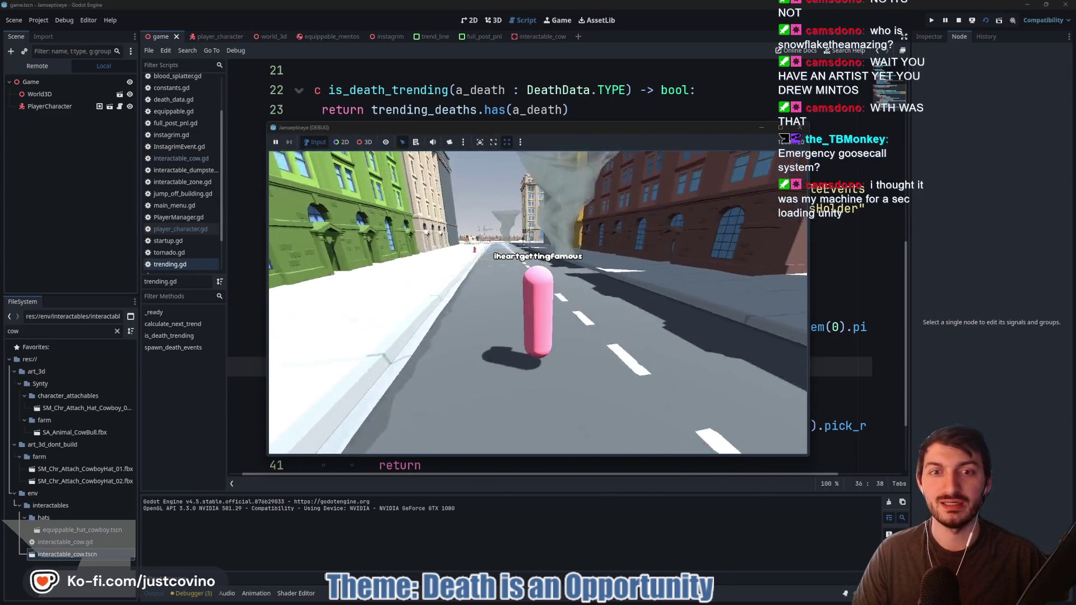
Check the Trending list on the in-game phone twice, then resume playing
key(Tab)
click(623, 413)
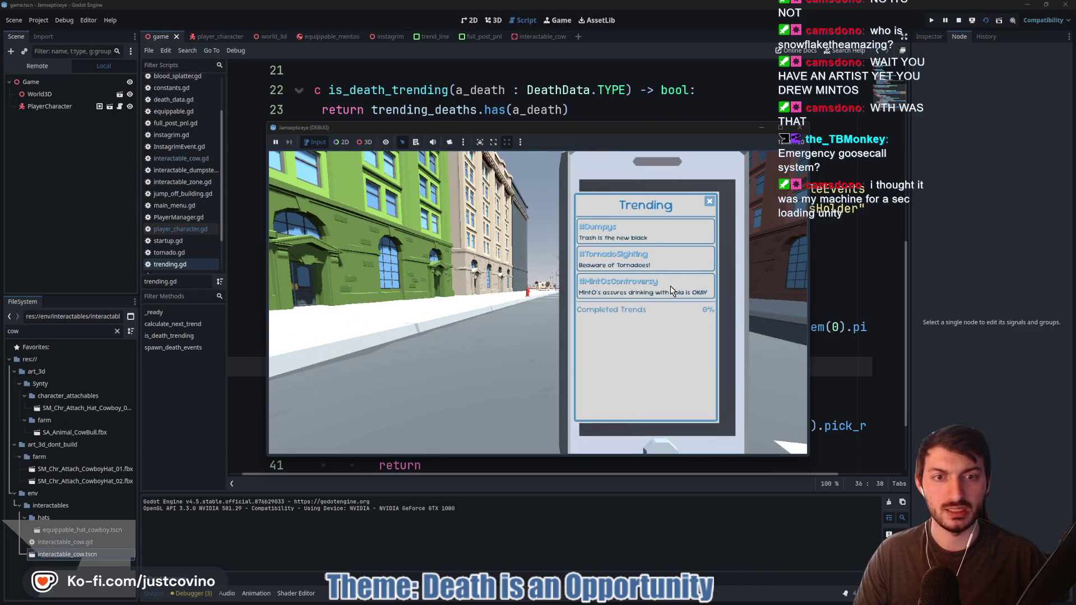
click(709, 202)
key(Tab)
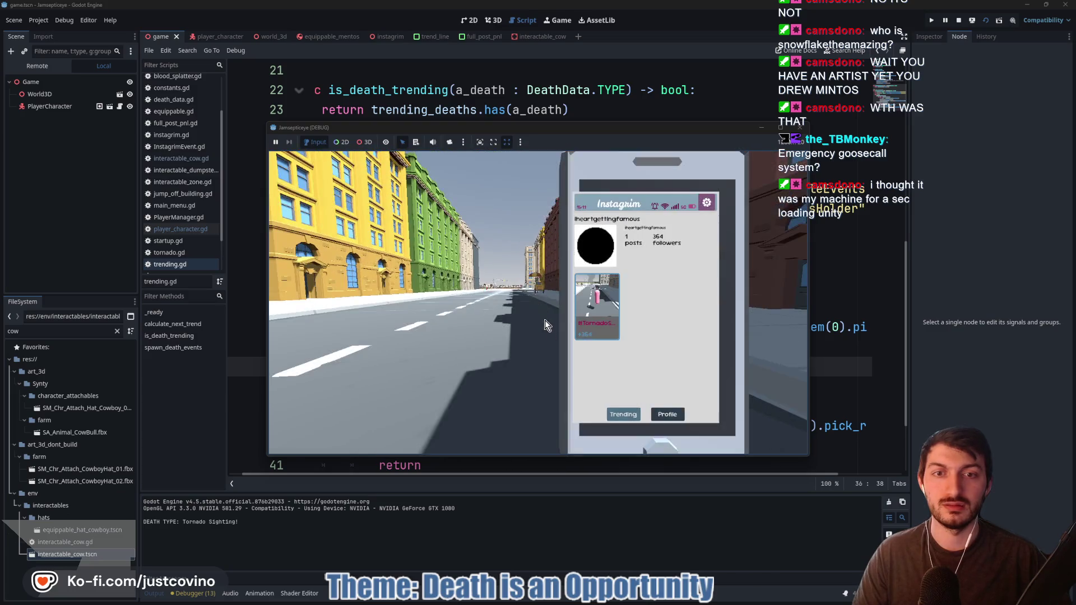
click(624, 415)
click(630, 226)
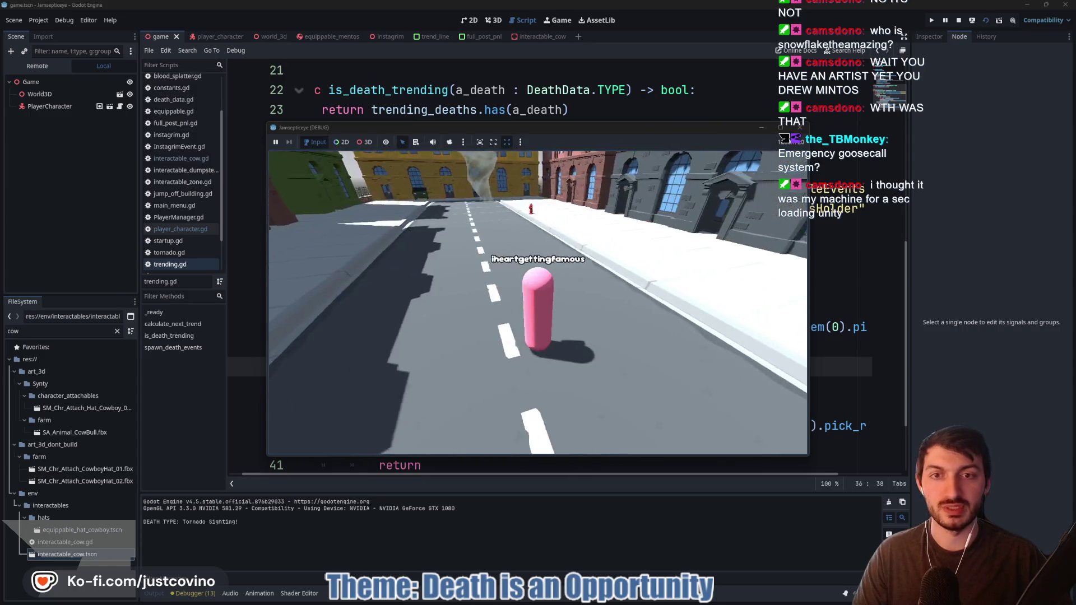
Walk the character down the street and across the intersection toward the cow
key(w)
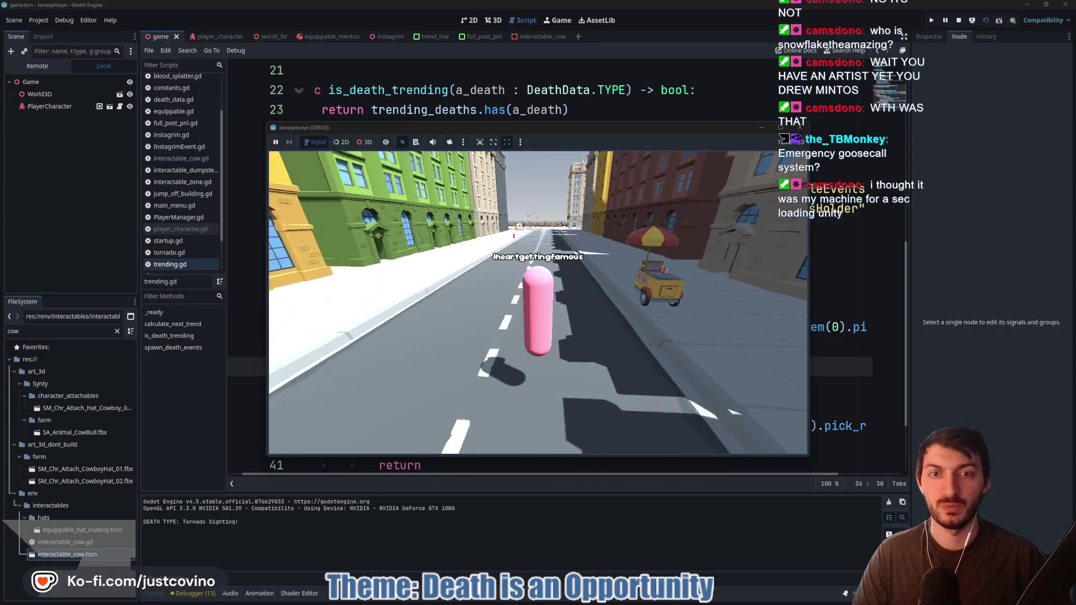
key(w)
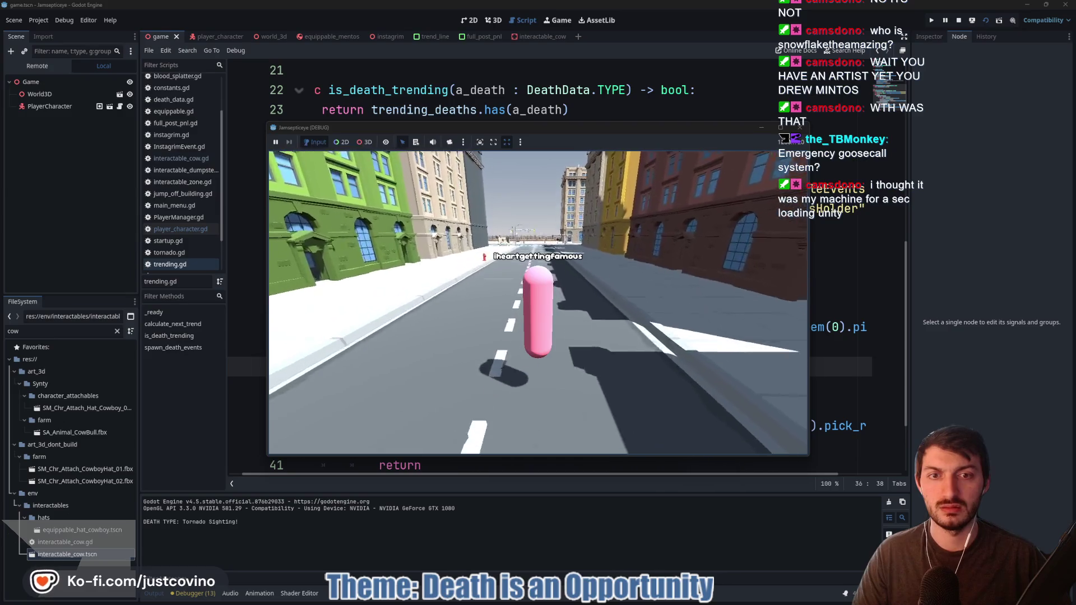
key(w)
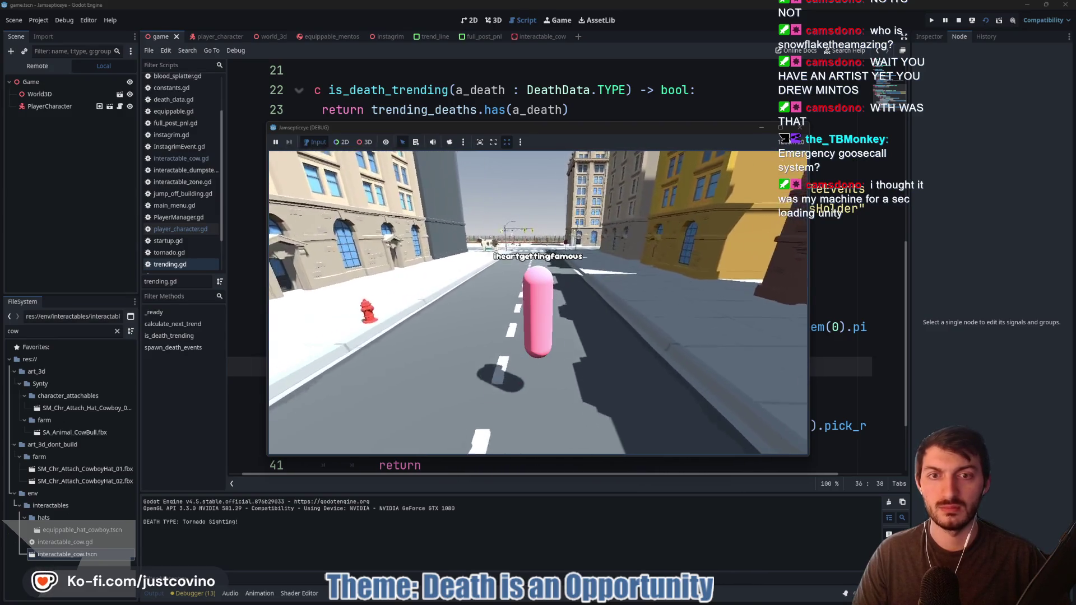
key(w)
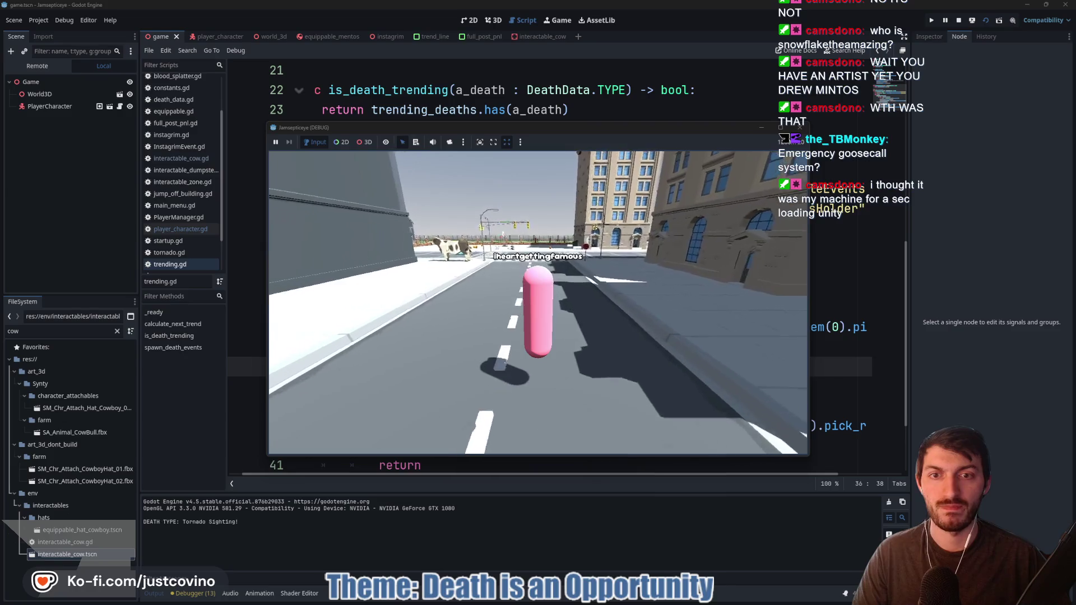
key(w)
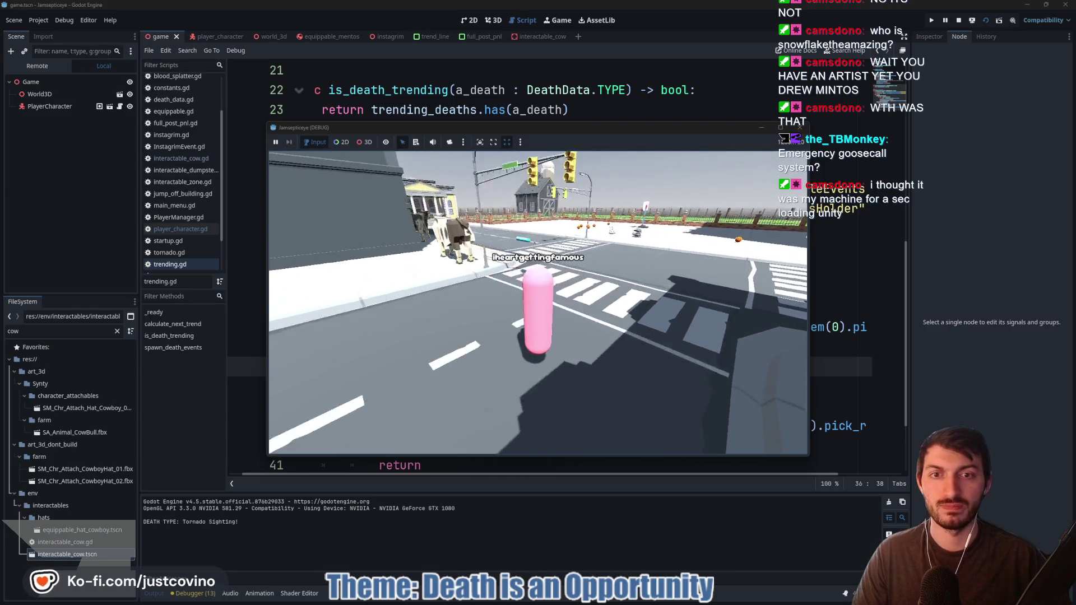
key(w)
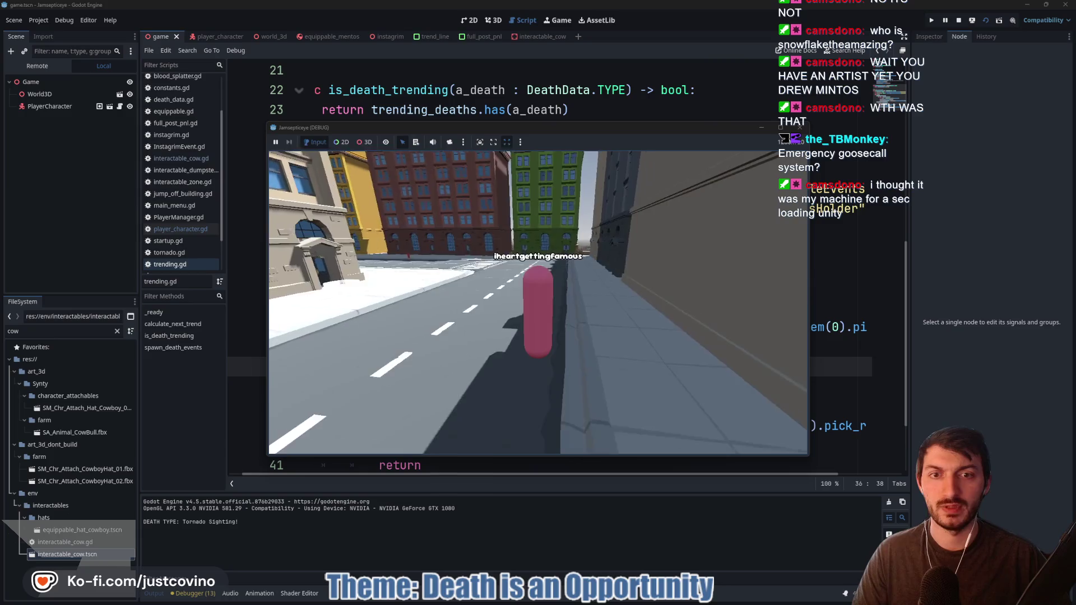
key(w)
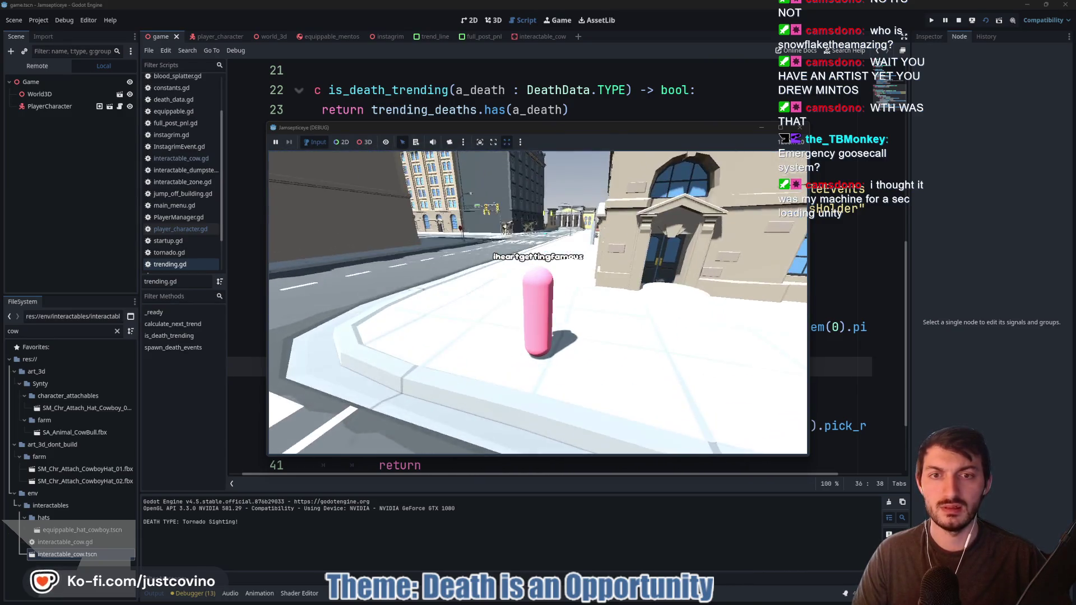
Bring up the phone and switch the Scene dock to the running game's Remote tree
key(Tab)
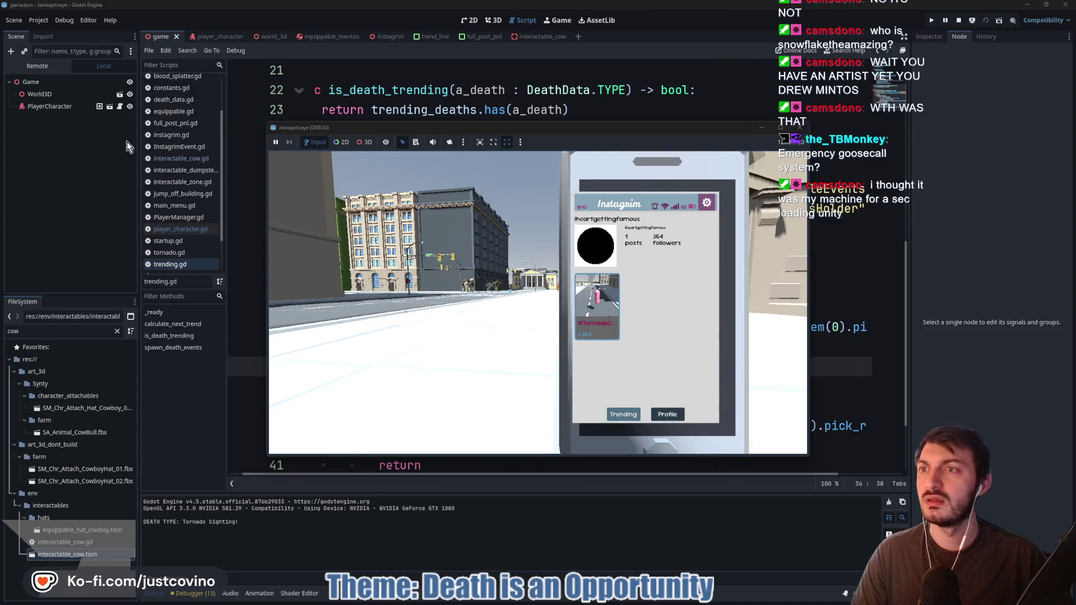
click(42, 65)
click(13, 180)
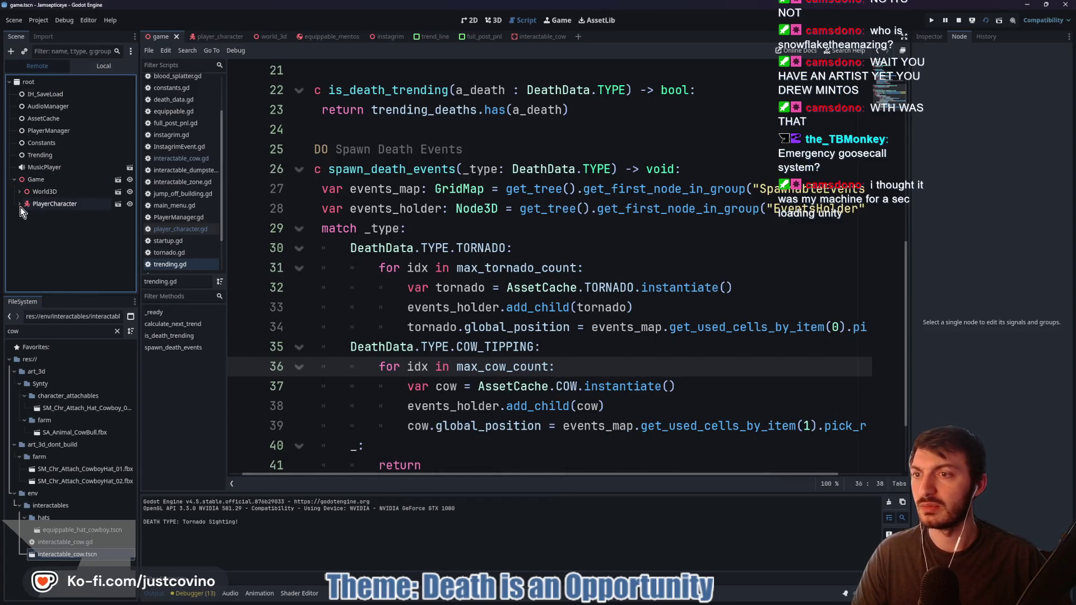
Inspect World3D's live children in the remote tree, then stop the running game
click(20, 191)
scroll(59, 203, down, 5)
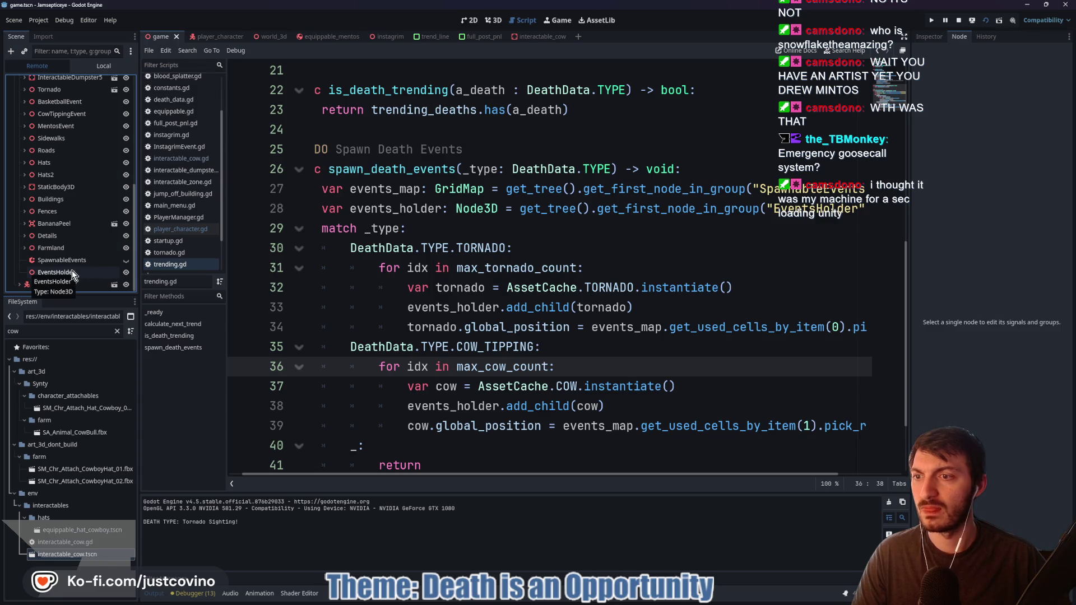
click(954, 22)
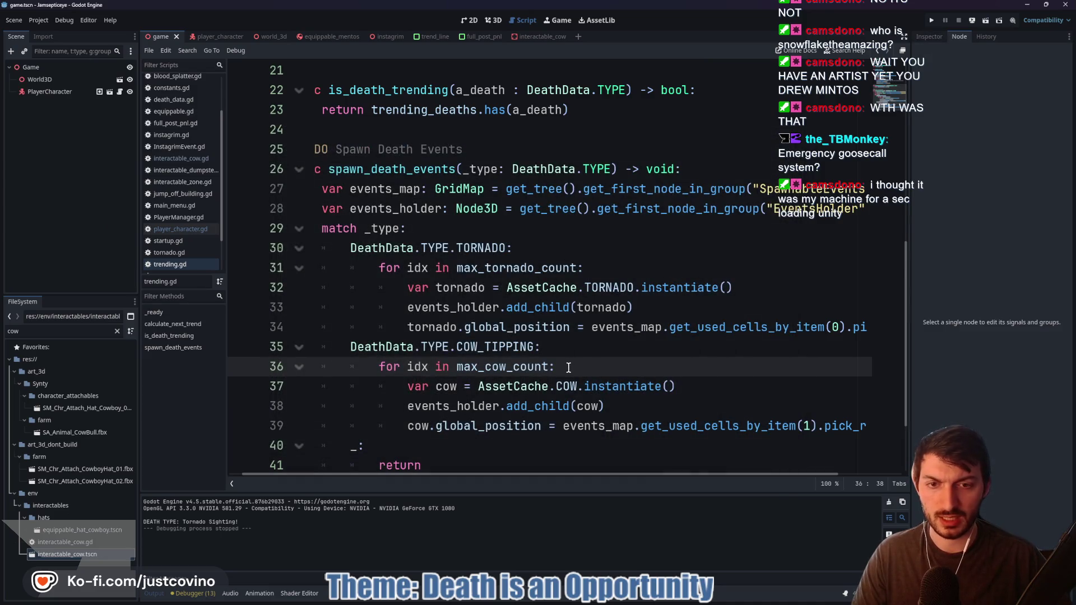
scroll(568, 368, down, 1)
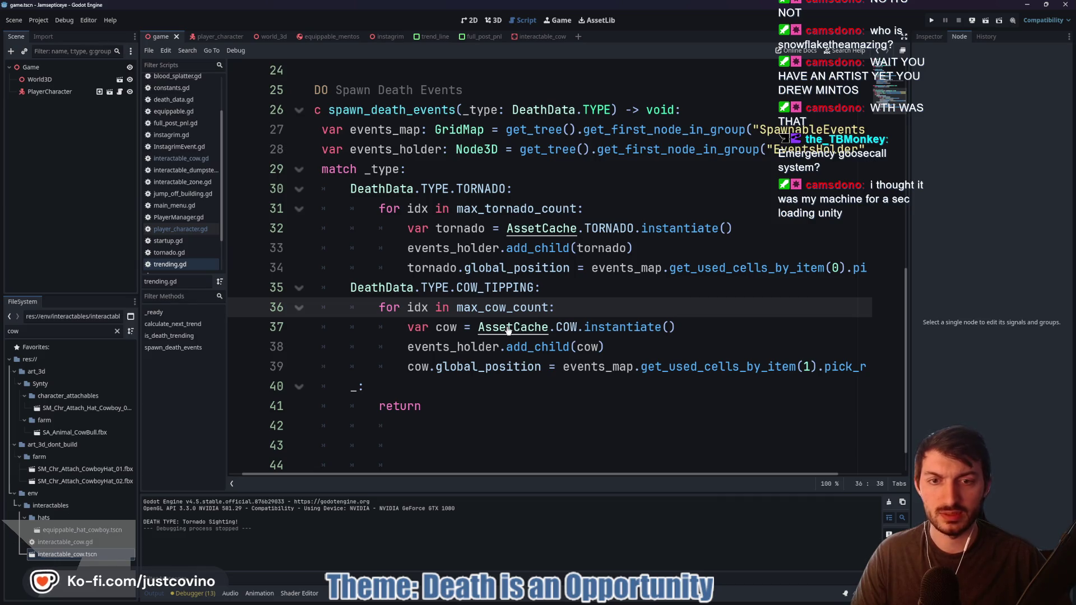
Open AssetCache.gd, glance at the interactable_cow scene, and clear the cow filter in FileSystem
ctrl+click(507, 327)
scroll(508, 326, down, 3)
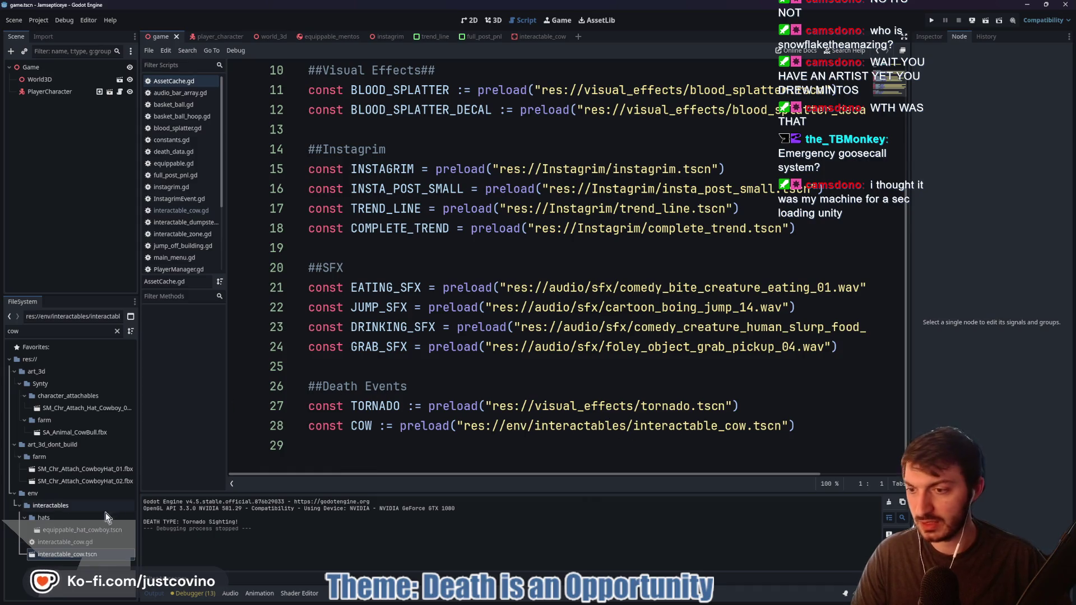
click(530, 37)
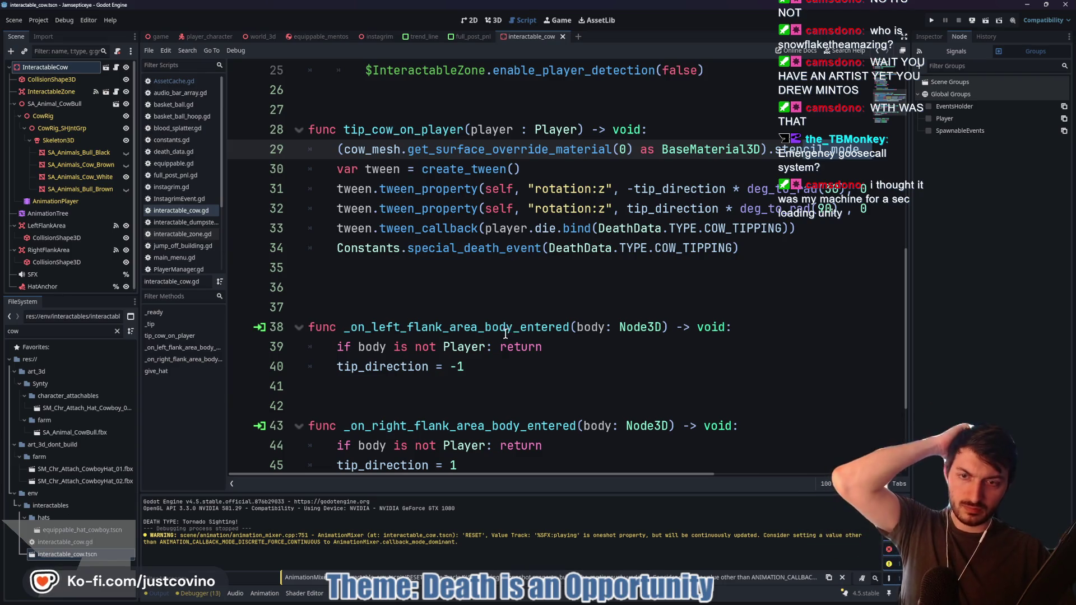
scroll(492, 332, up, 6)
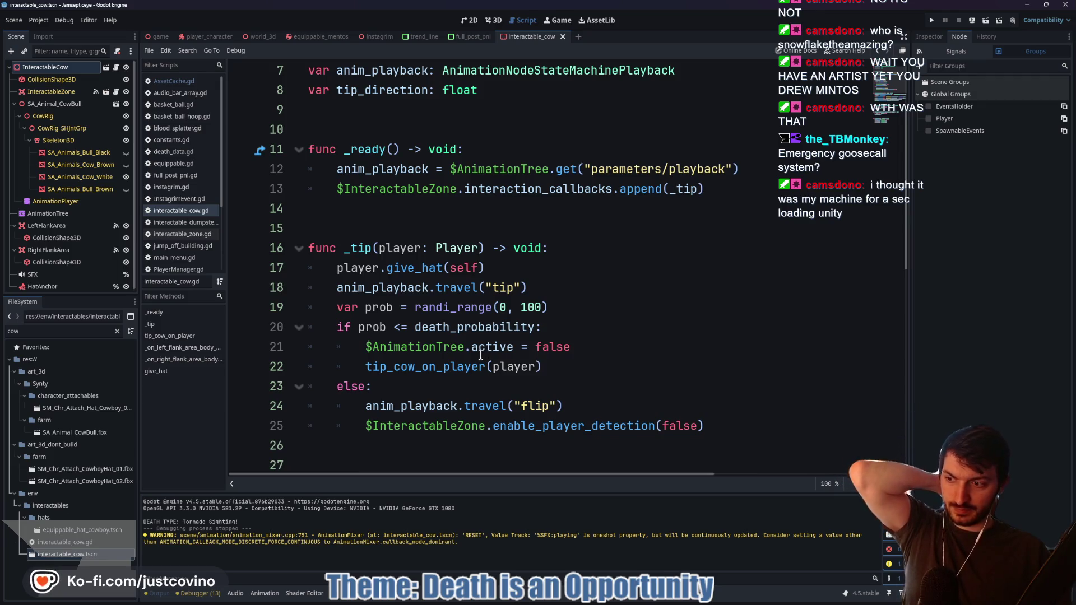
mouse_move(470, 352)
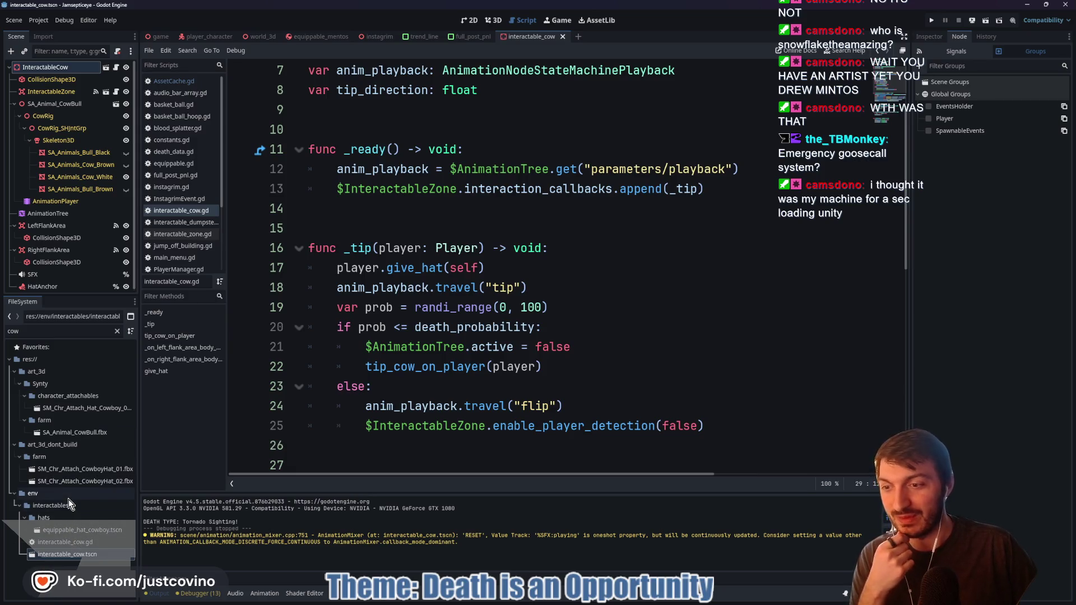
click(118, 331)
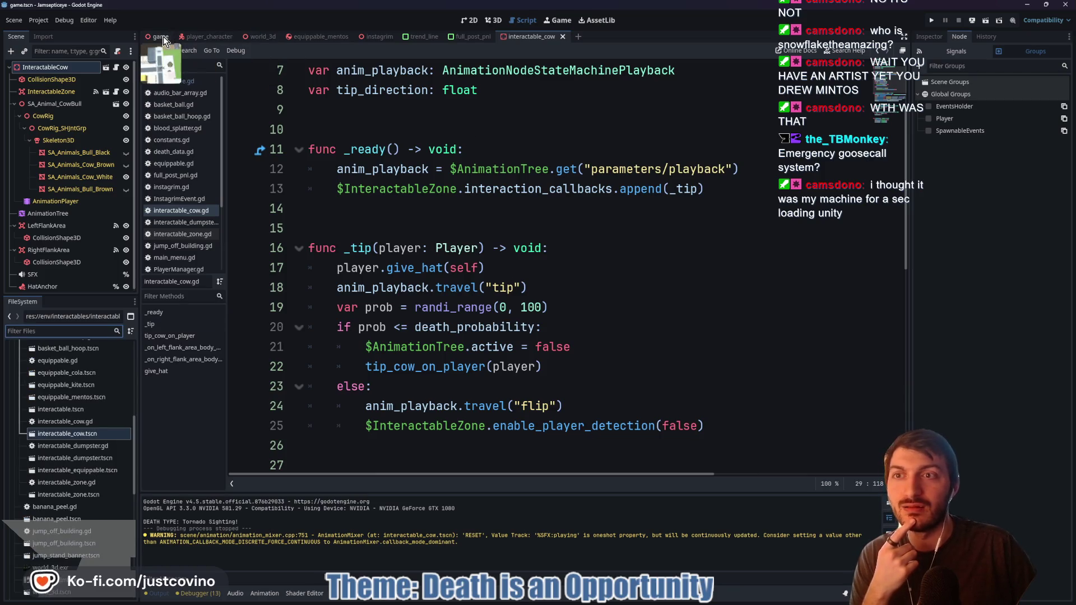
click(162, 35)
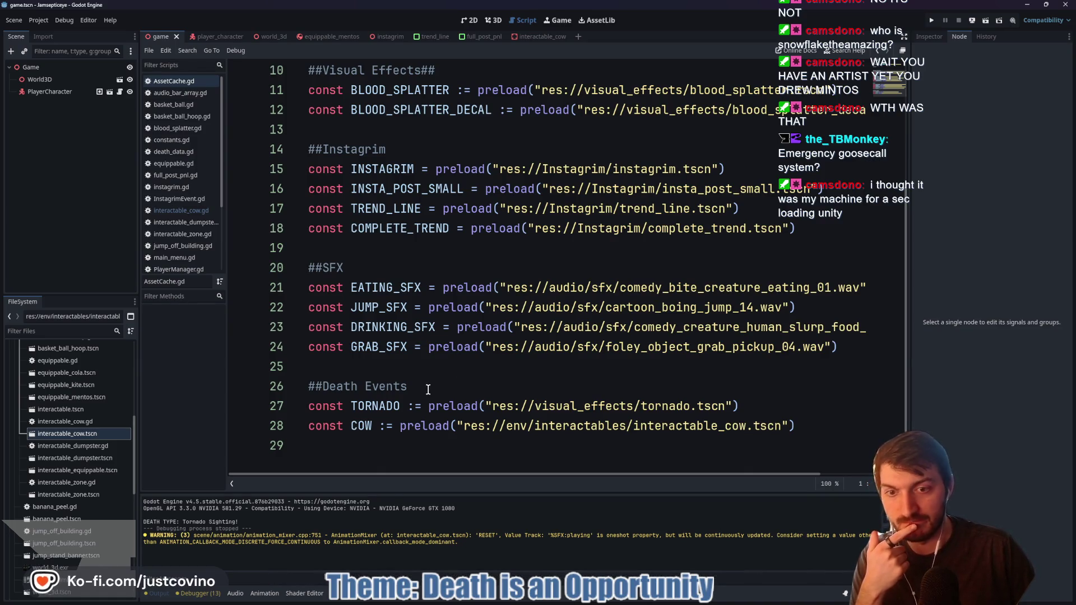
mouse_move(524, 432)
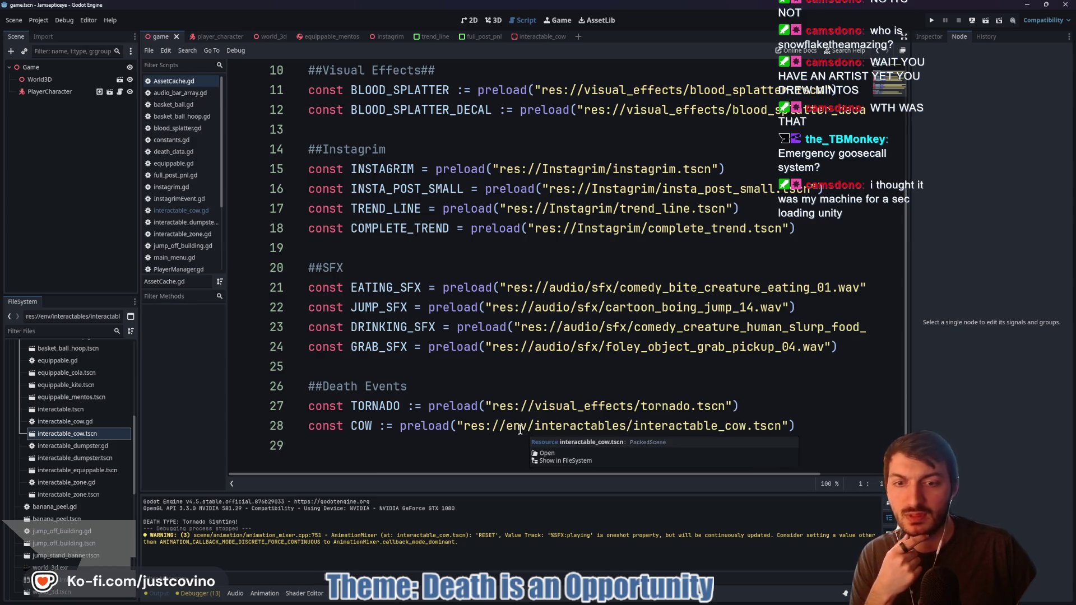
Paste interactable_cow.tscn's copied path into the COW preload and save AssetCache.gd
right_click(93, 435)
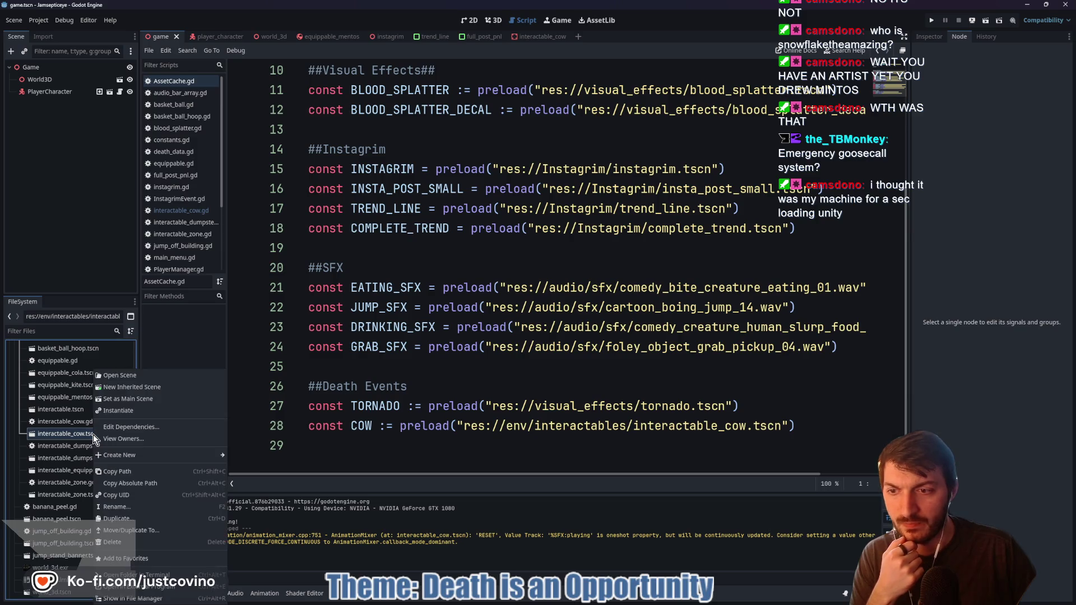
click(141, 472)
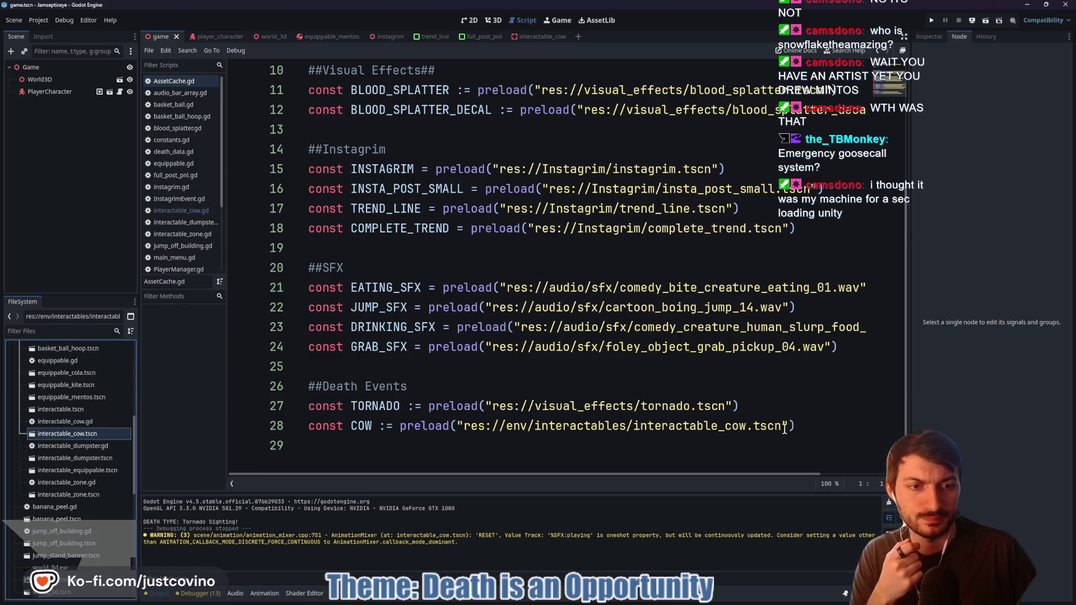
click(683, 426)
drag(664, 429, 463, 426)
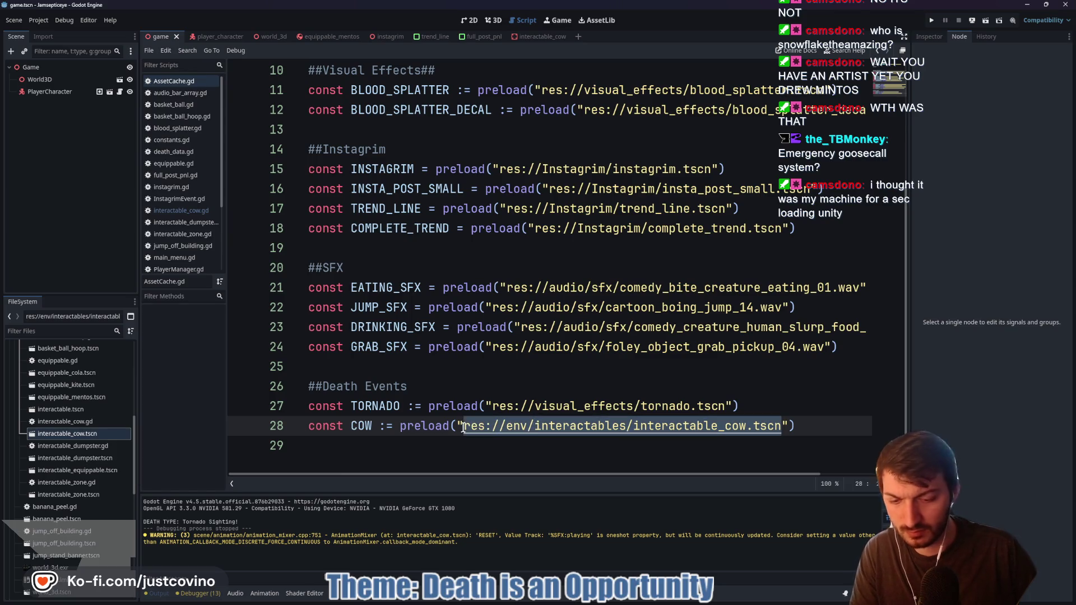
key(ctrl+v)
key(ctrl+s)
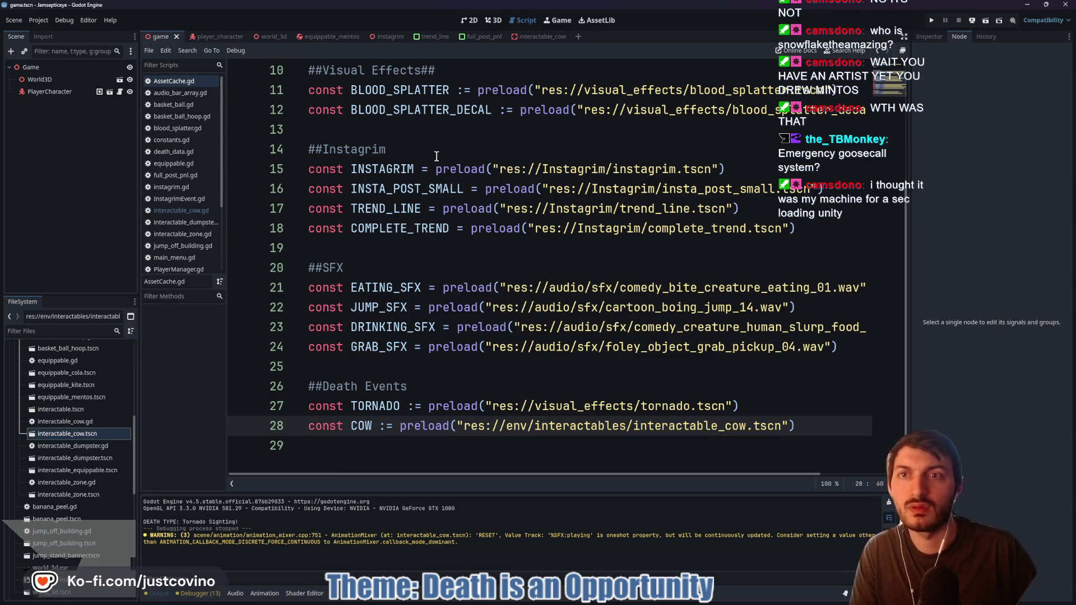
Return to the world_3d scene and then the script editor
click(270, 38)
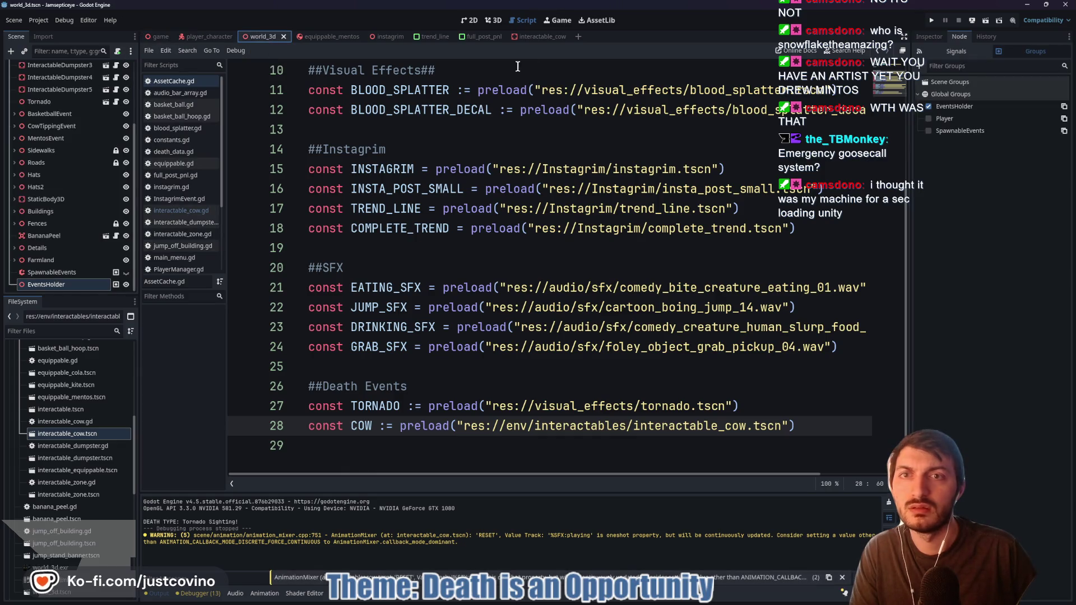
click(469, 20)
click(524, 20)
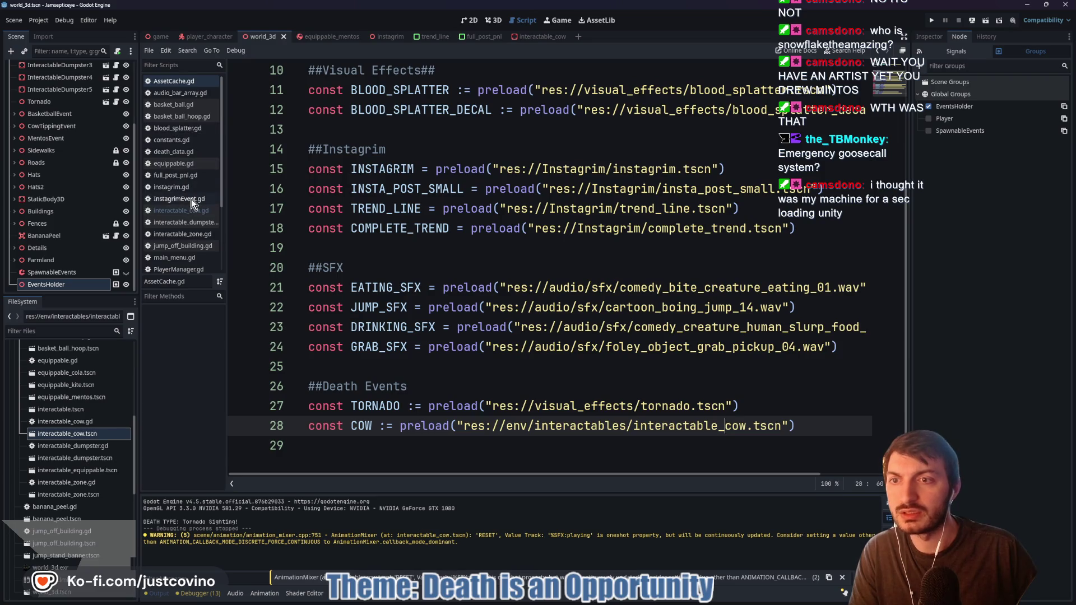
scroll(184, 237, down, 3)
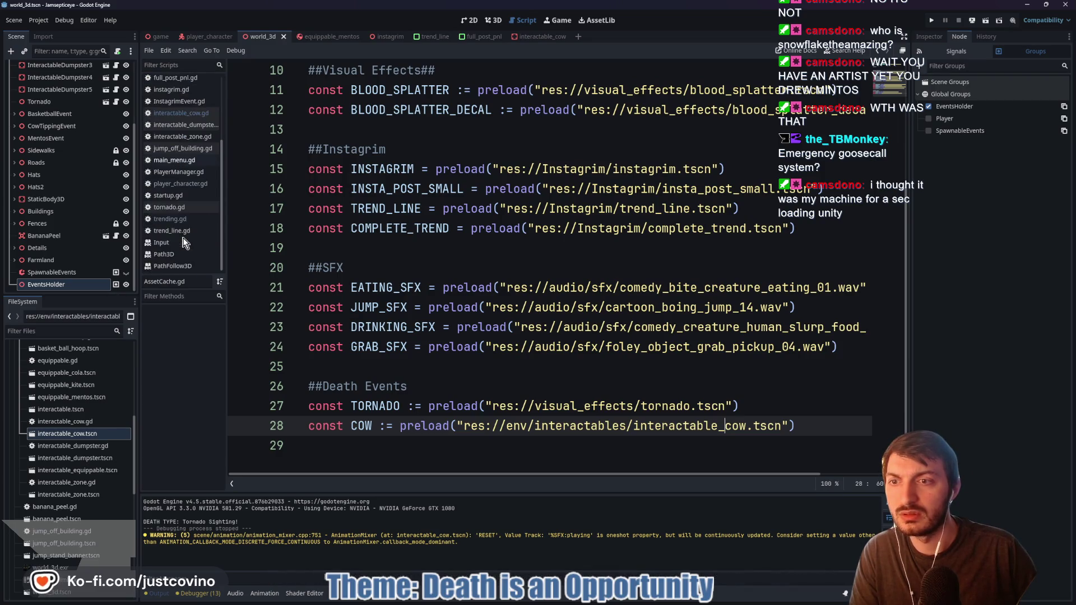
scroll(68, 418, up, 5)
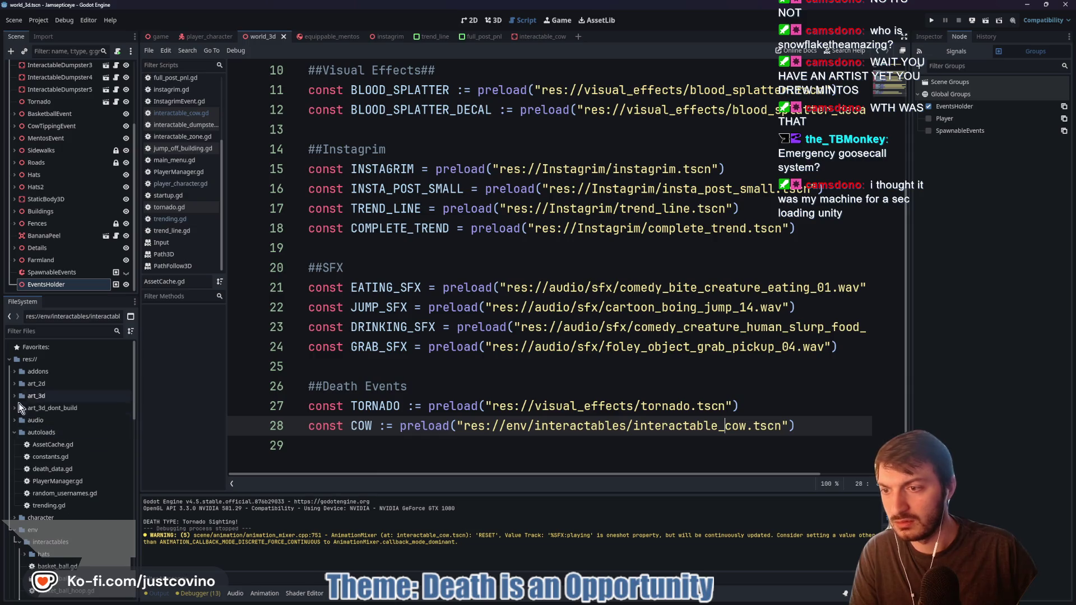
Open trending.gd and review the cow positioning line in spawn_death_events
double_click(55, 506)
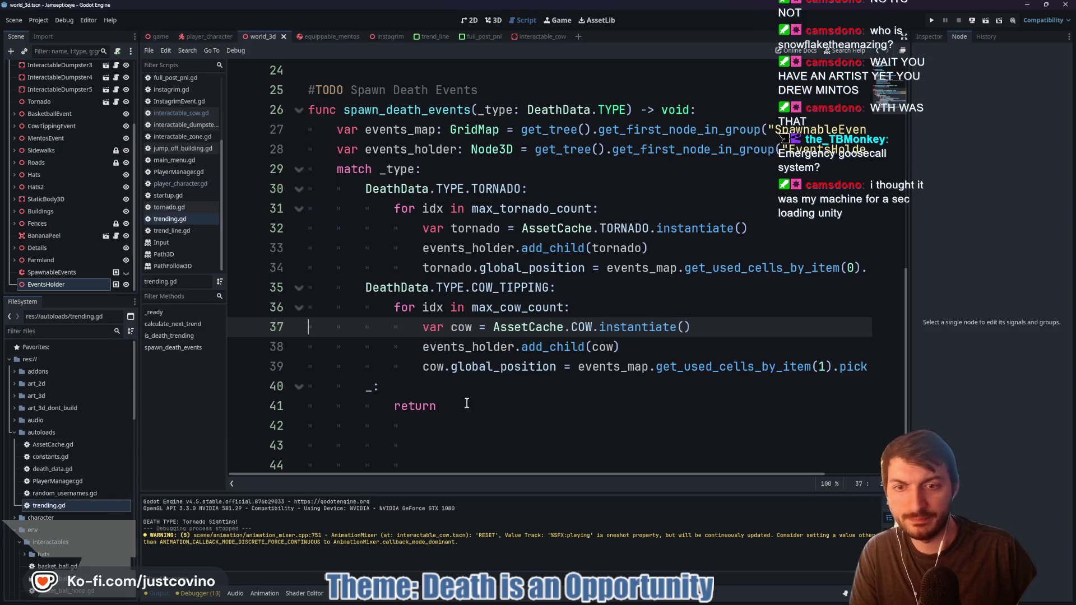
click(489, 388)
click(605, 360)
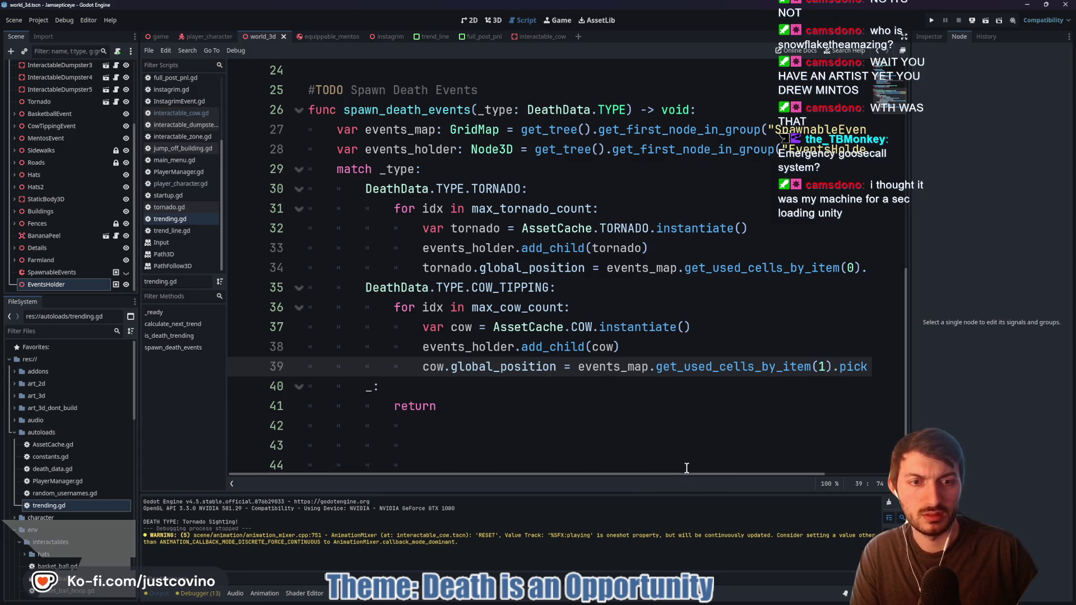
mouse_move(683, 472)
mouse_down()
mouse_move(803, 472)
mouse_move(732, 475)
mouse_up()
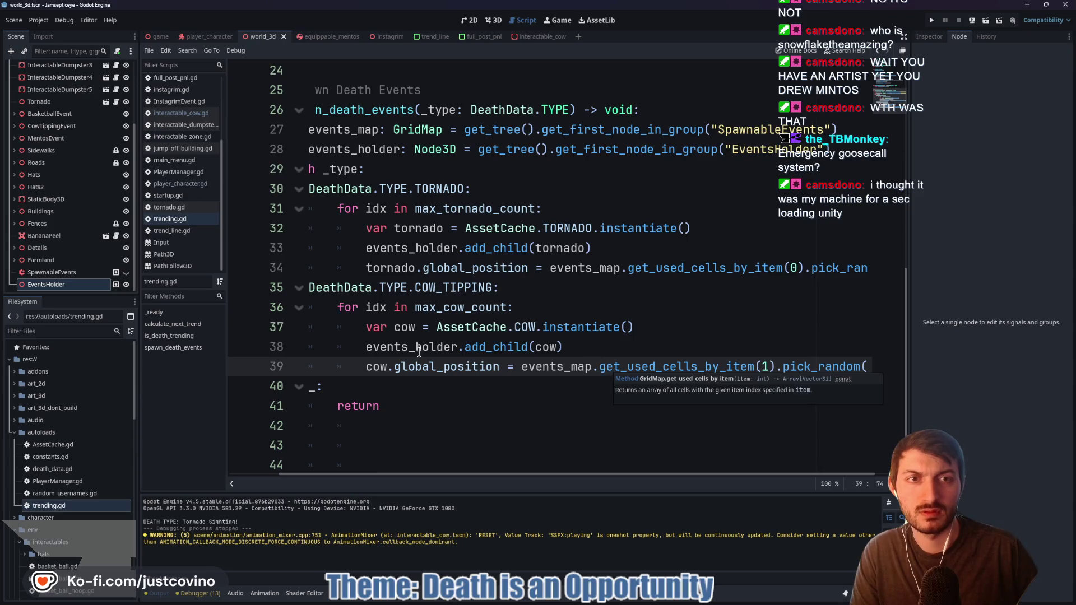
Select SpawnableEvents in world_3d and open its MeshLibrary to reveal the CowSpawn item
click(159, 36)
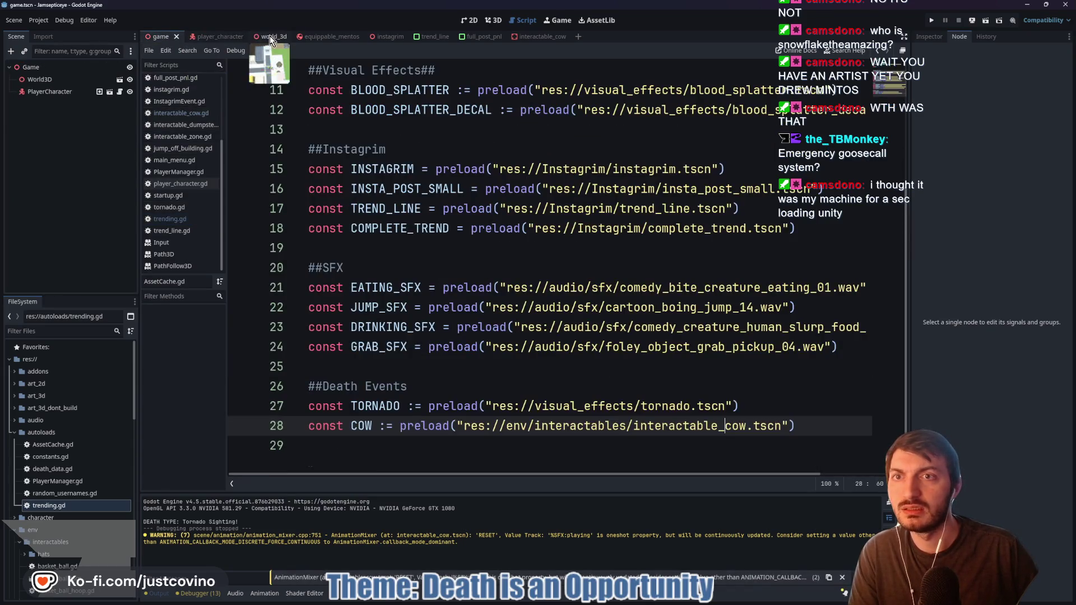
click(265, 37)
click(54, 273)
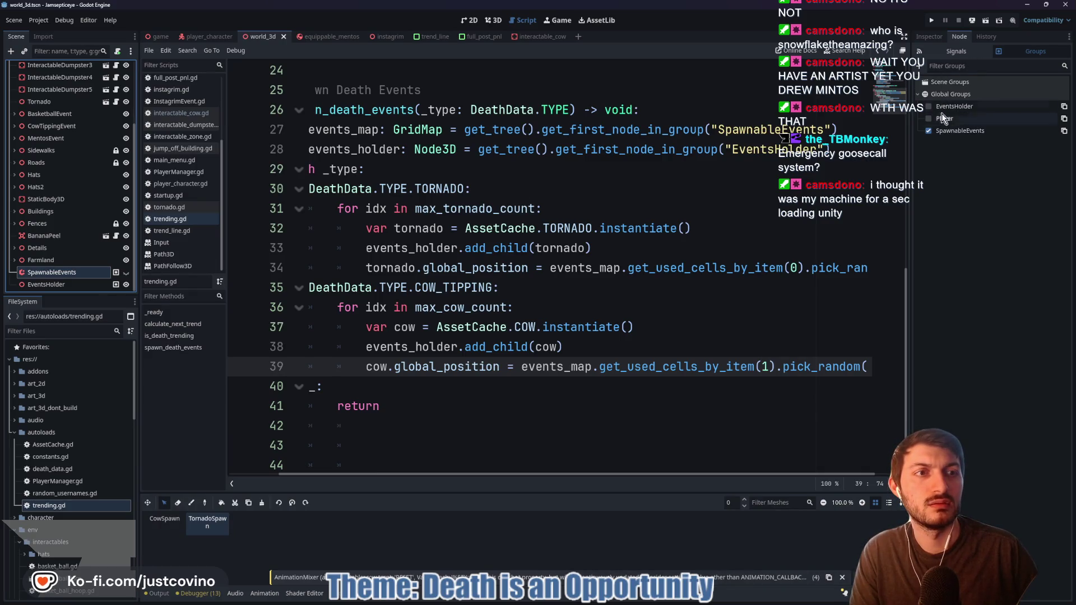
click(929, 36)
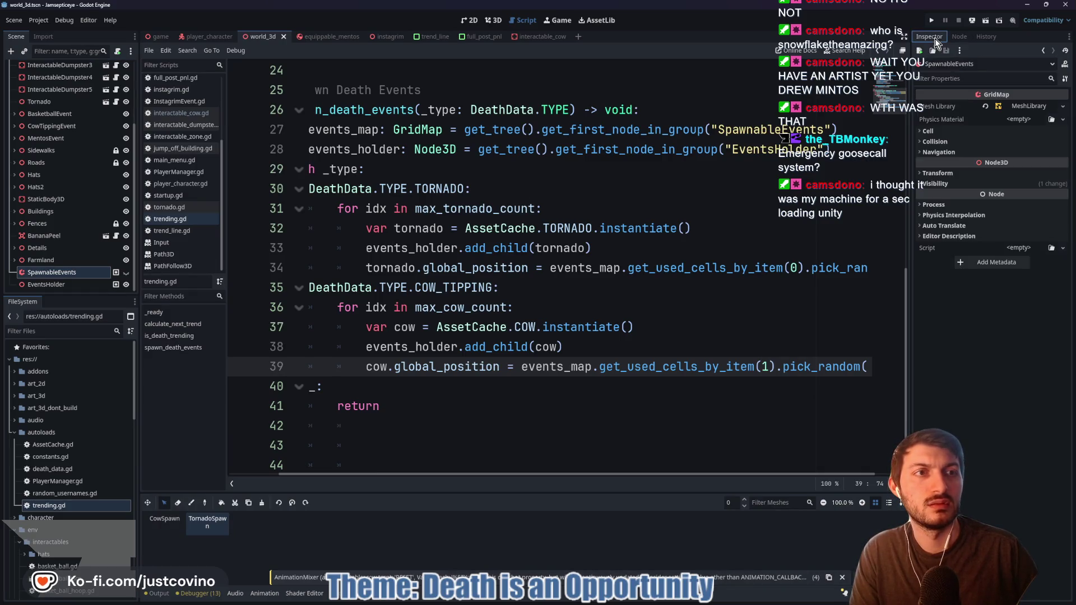
click(1023, 104)
click(938, 117)
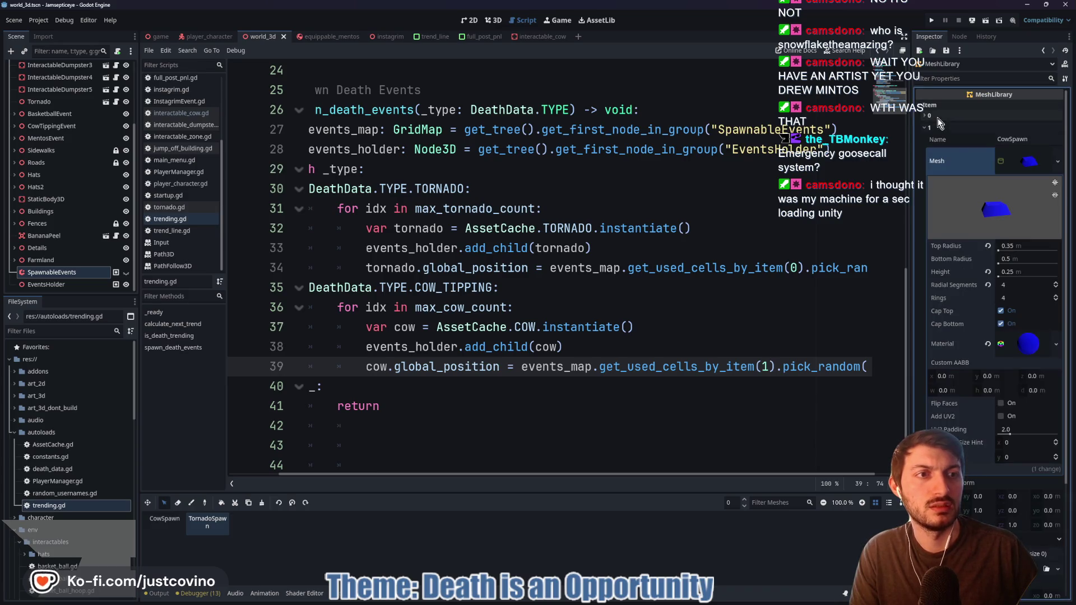
Show and hide the SpawnableEvents cells in the 3D view, then return to trending.gd
click(493, 20)
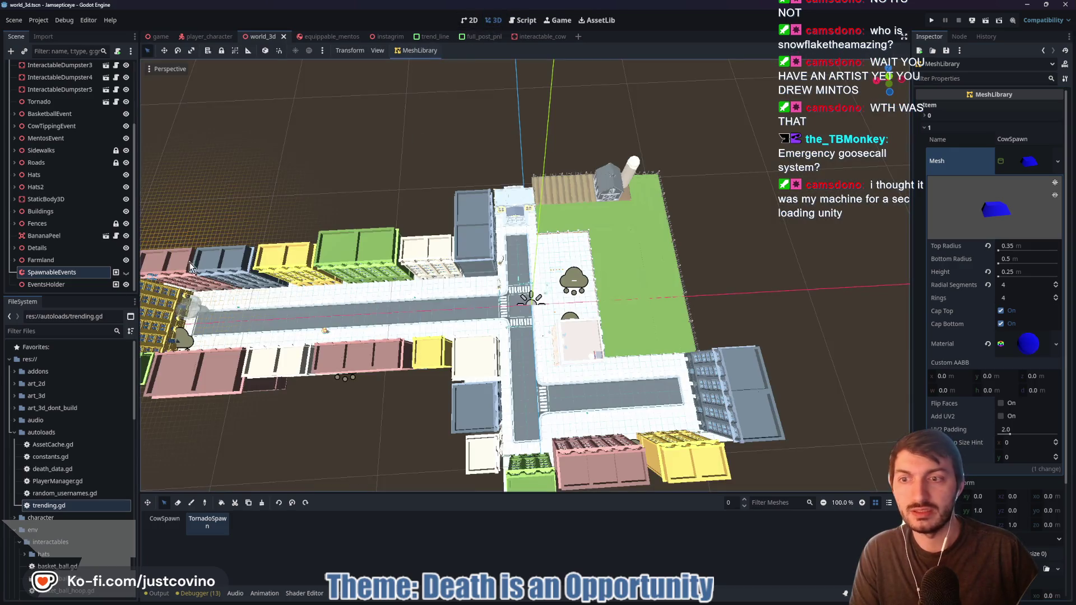
click(126, 273)
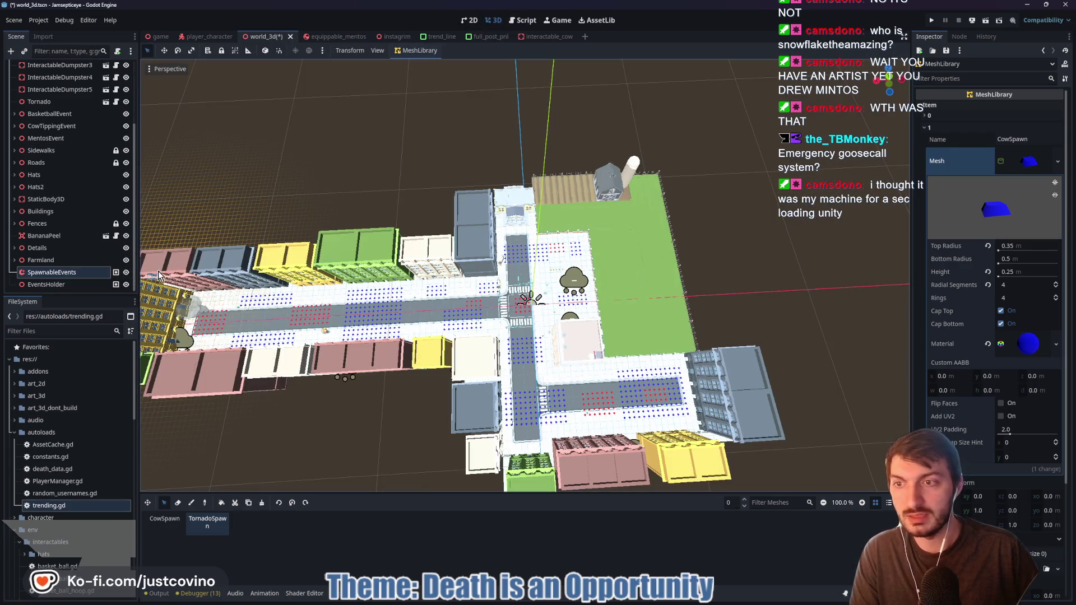
click(126, 272)
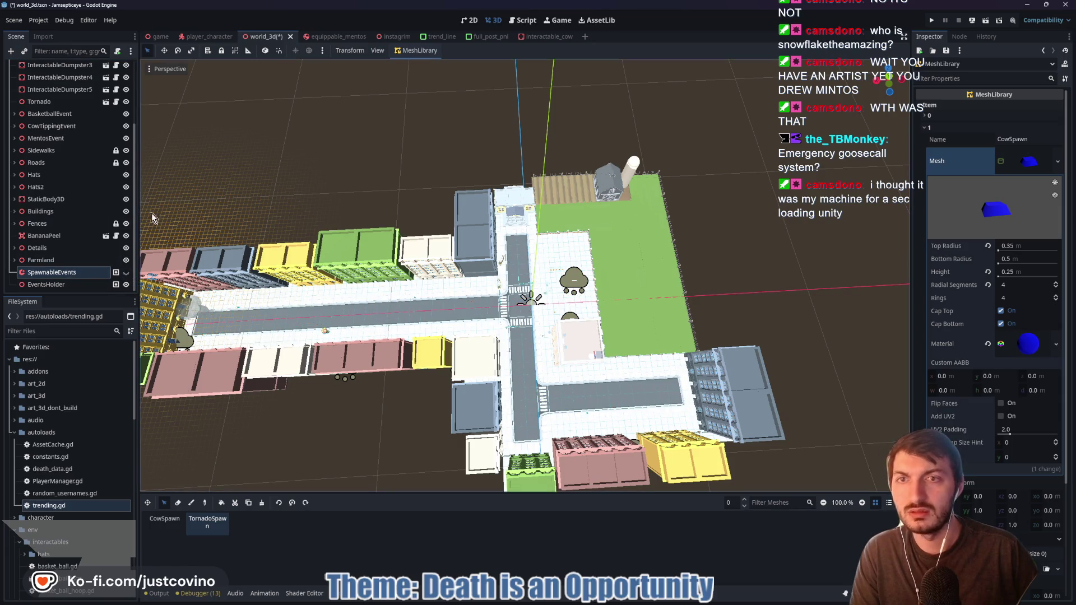
click(524, 20)
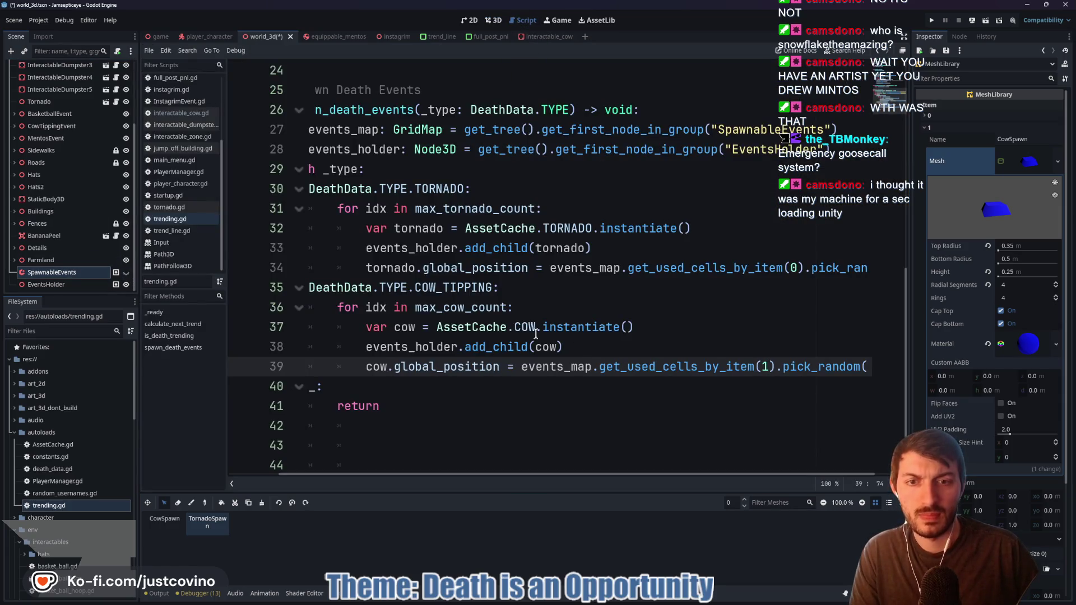
Review max_cow_count and the cow and tornado spawn code in trending.gd
double_click(440, 307)
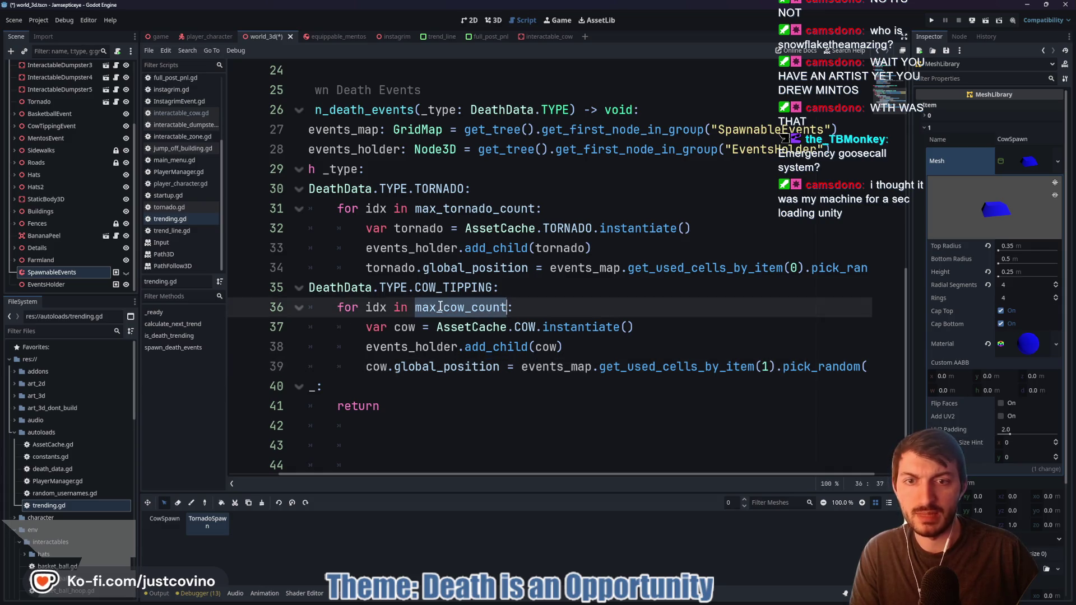
scroll(448, 280, up, 8)
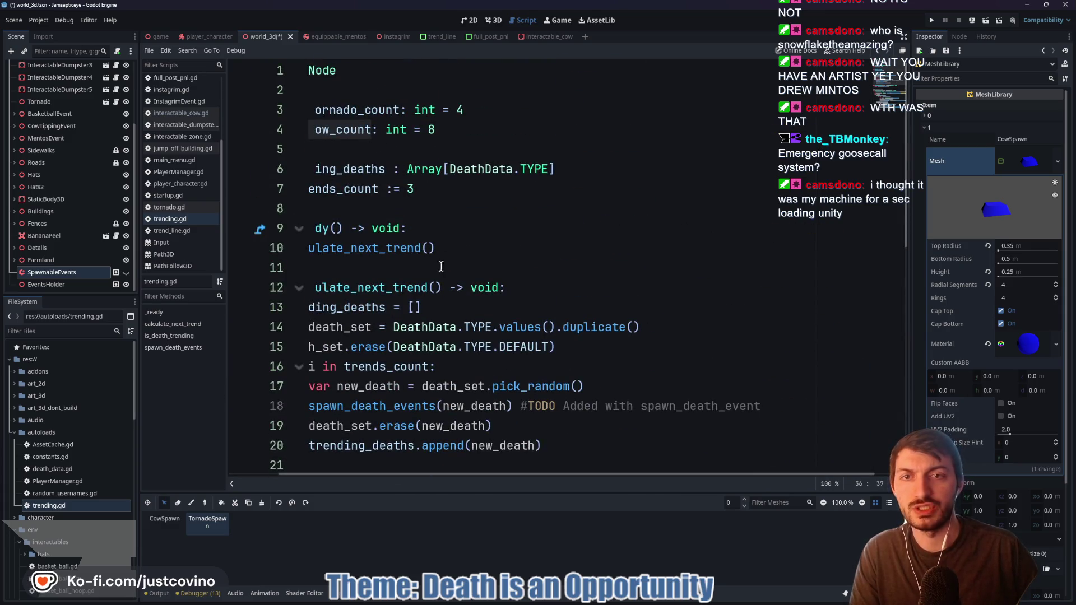
scroll(465, 363, down, 8)
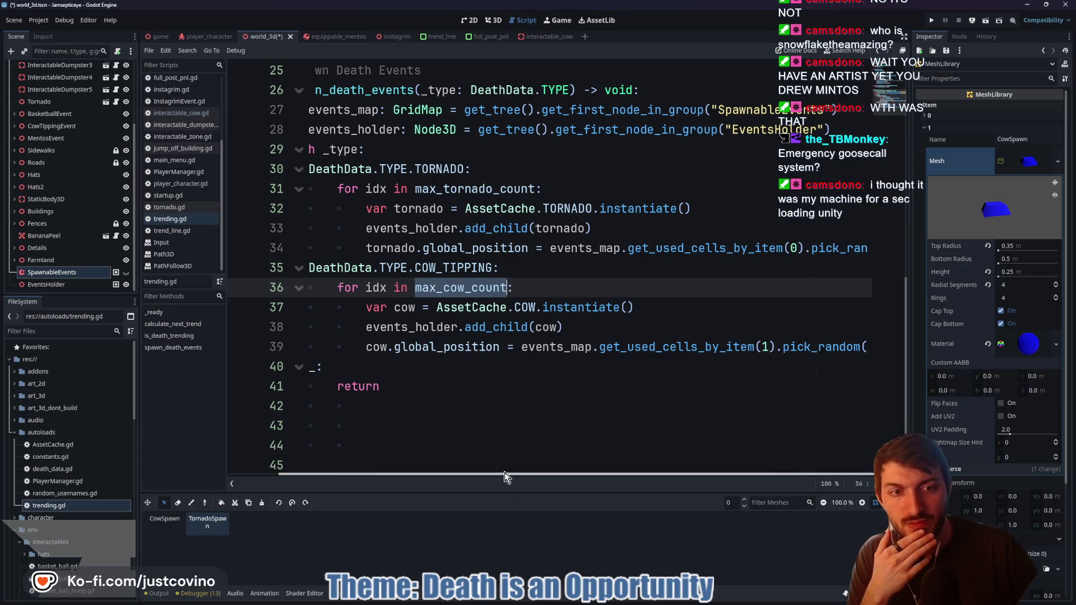
mouse_move(509, 475)
mouse_down()
mouse_move(610, 477)
mouse_move(453, 476)
mouse_up()
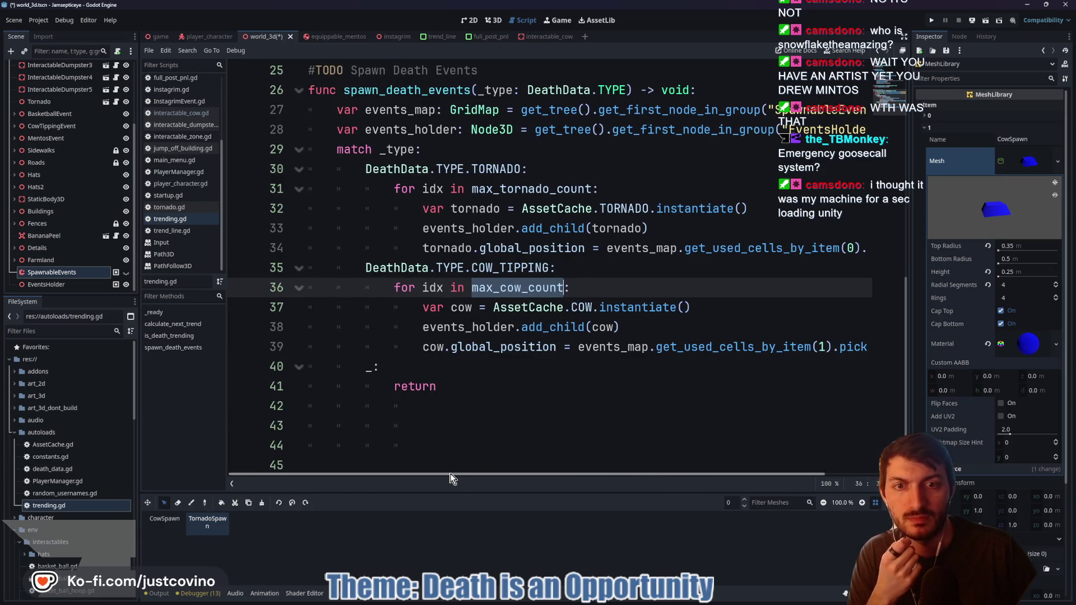
scroll(501, 382, up, 2)
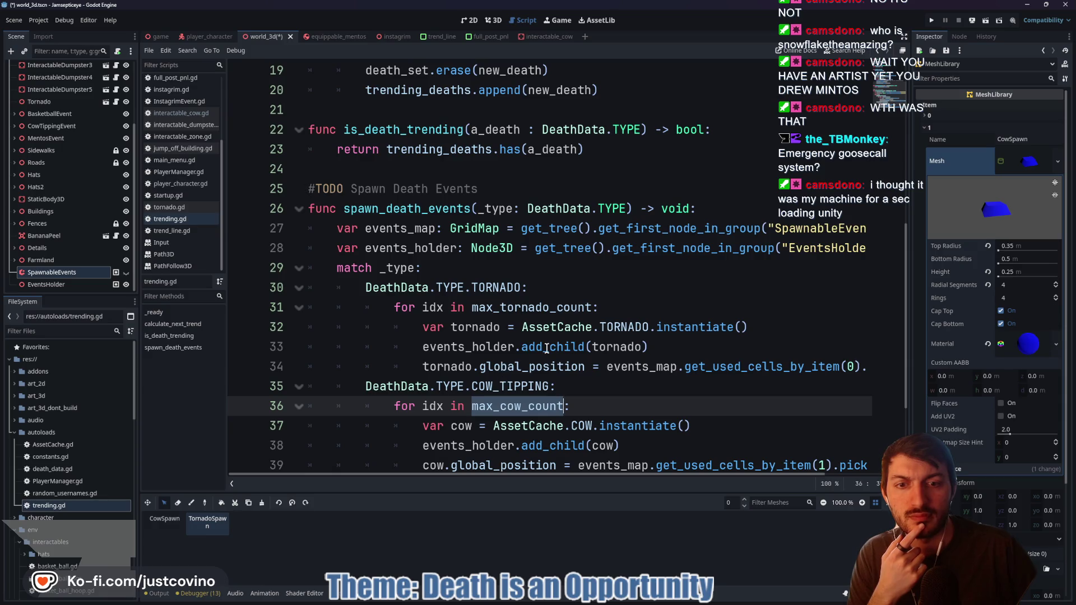
scroll(526, 366, up, 3)
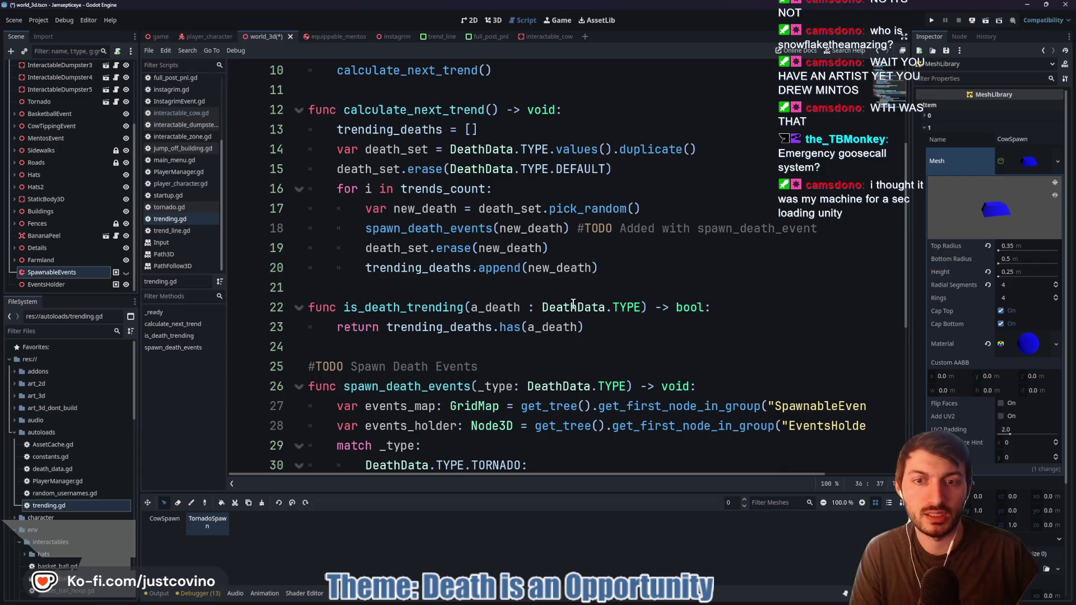
scroll(572, 305, up, 1)
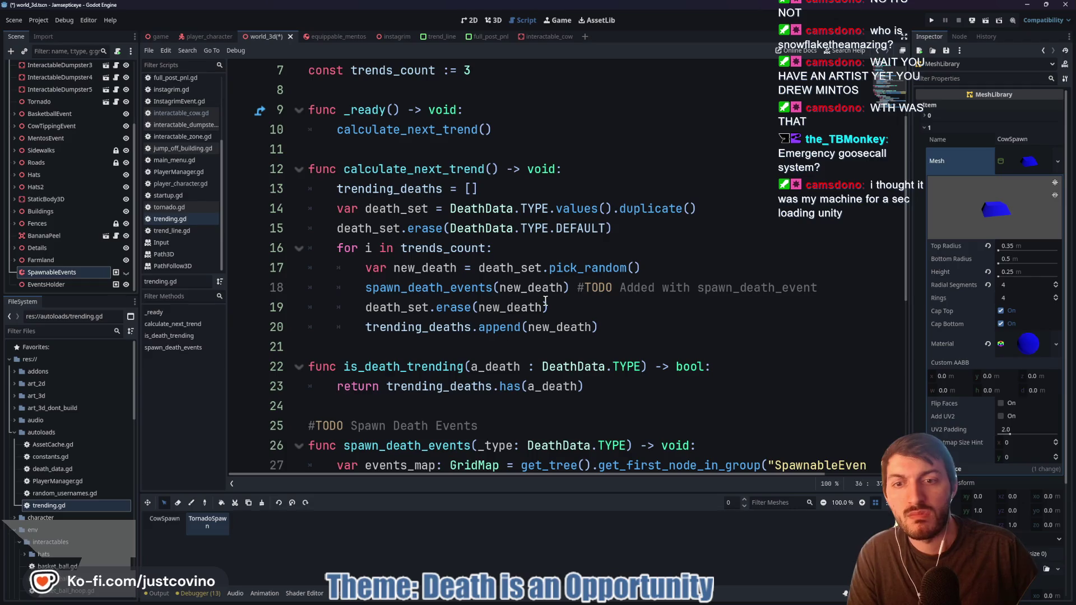
Check the DeathData definition in death_data.gd, then go back to trending.gd
ctrl+click(488, 228)
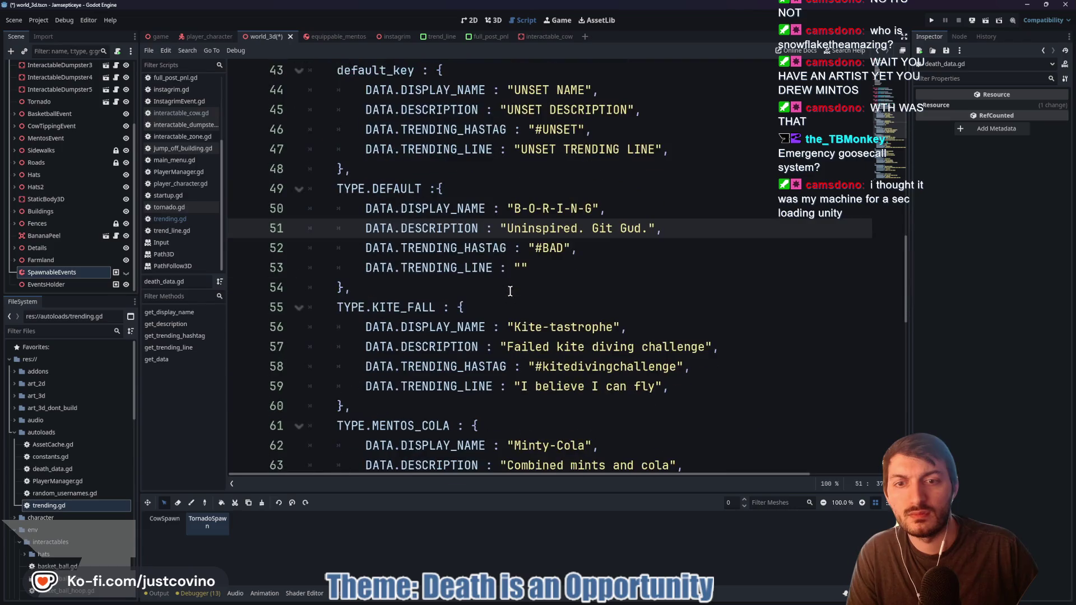
scroll(399, 202, down, 6)
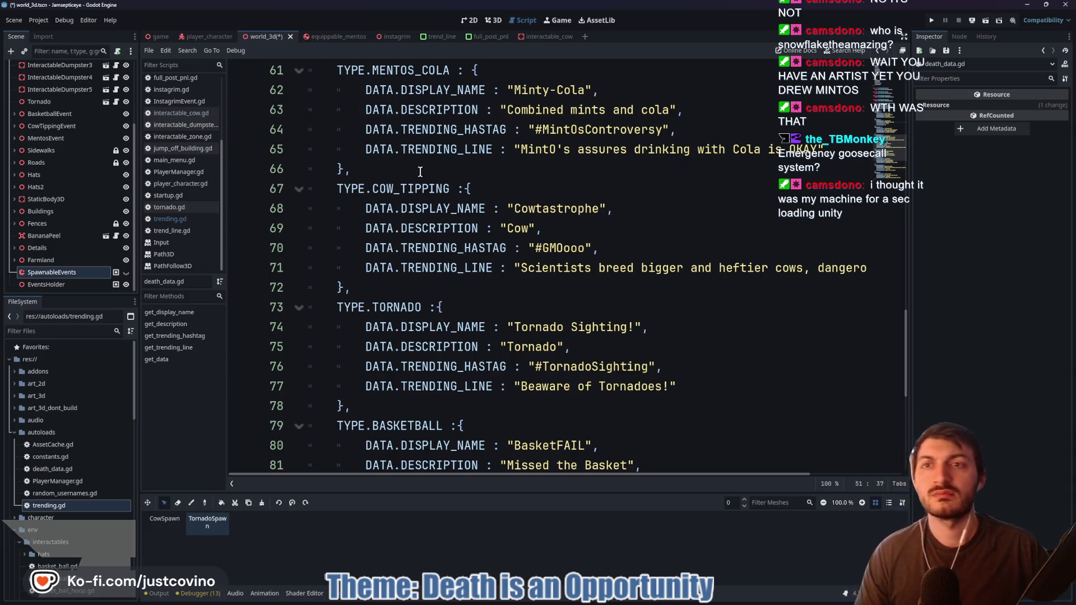
click(196, 221)
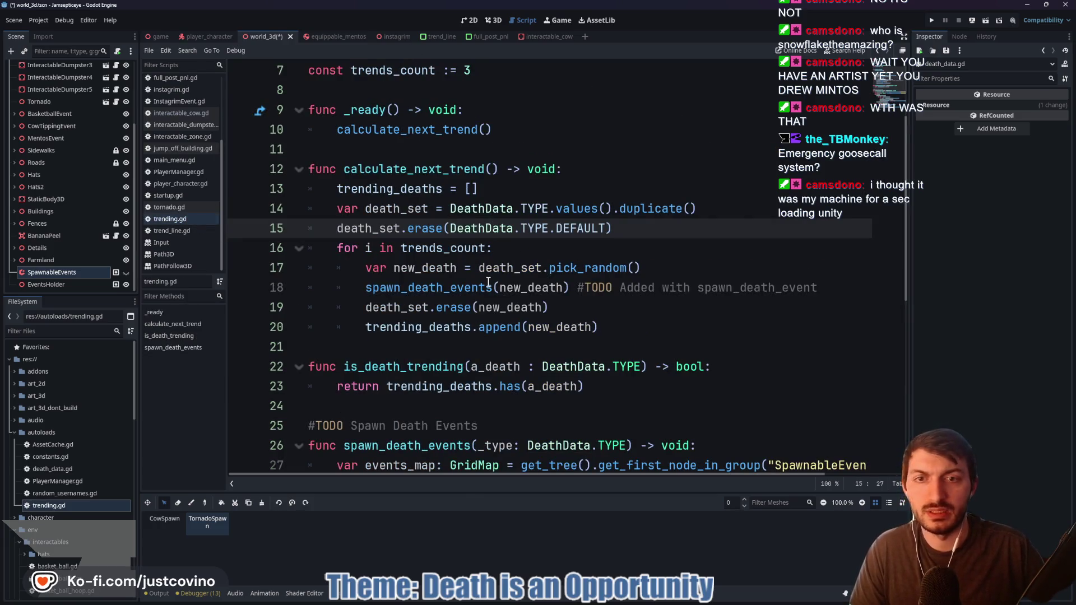
Place the caret at line 36 and save the pending world_3d scene change
scroll(511, 274, down, 2)
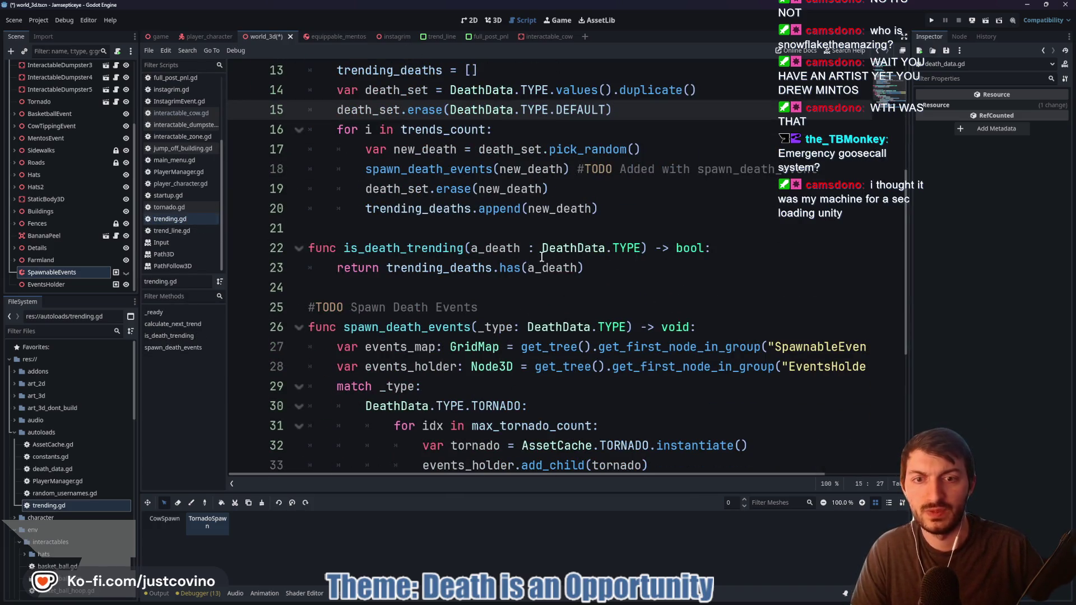
scroll(575, 322, down, 2)
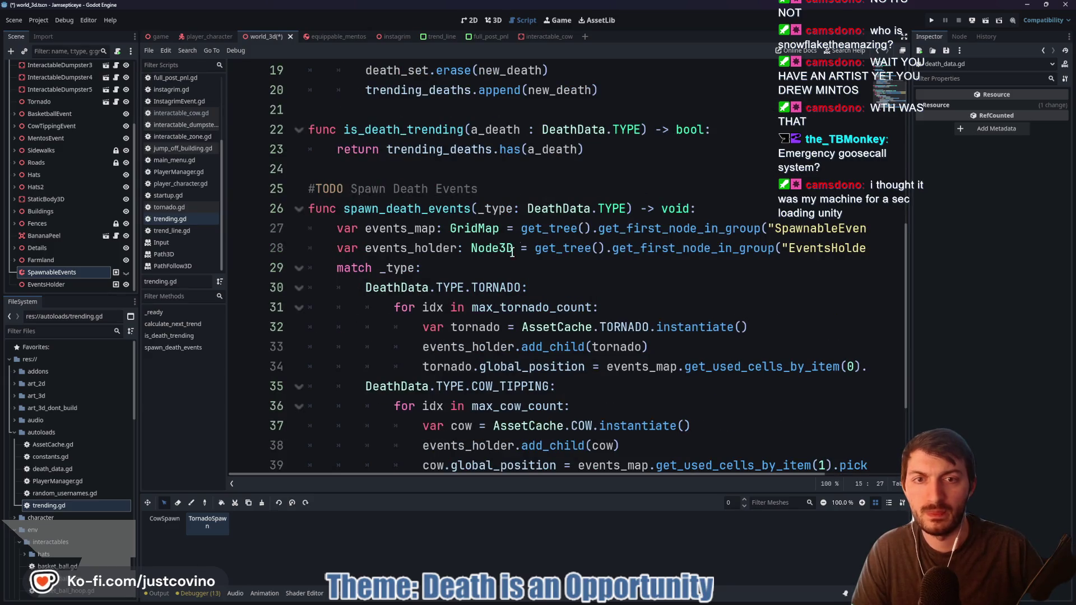
click(482, 388)
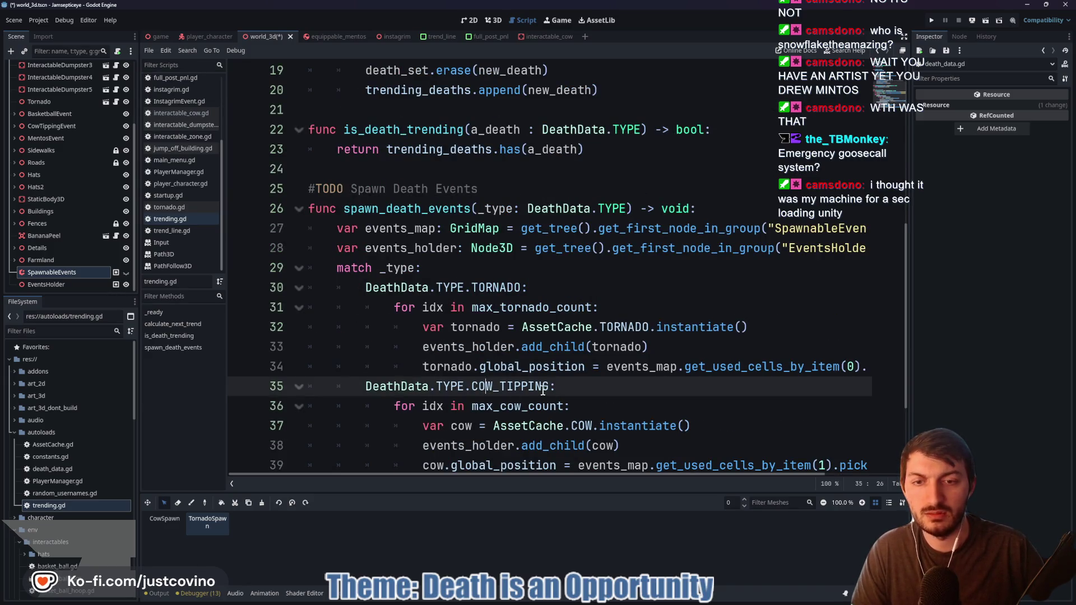
scroll(566, 383, down, 2)
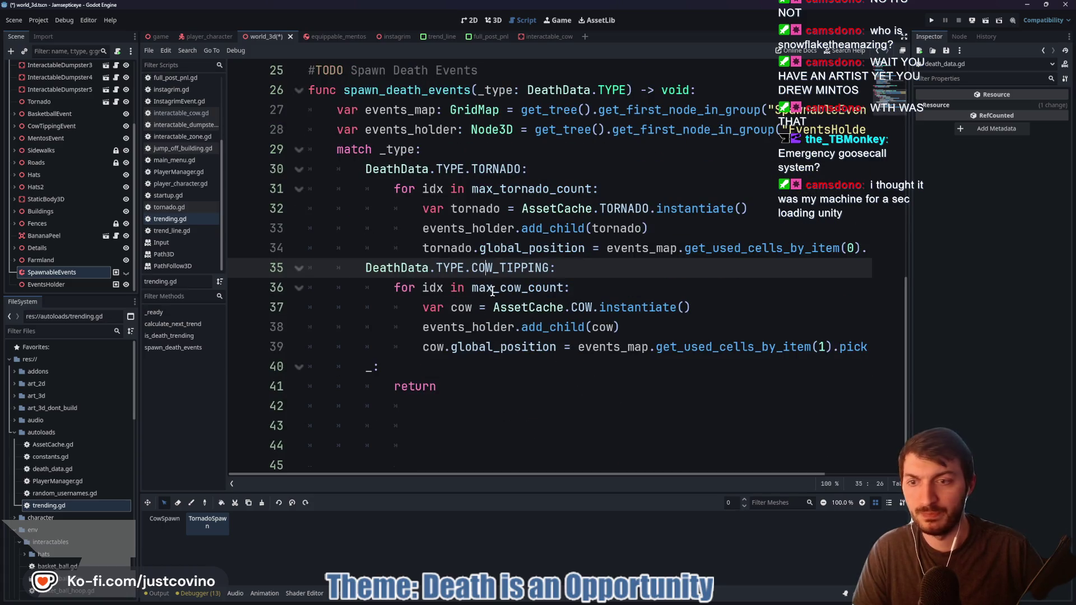
click(606, 287)
key(ctrl+s)
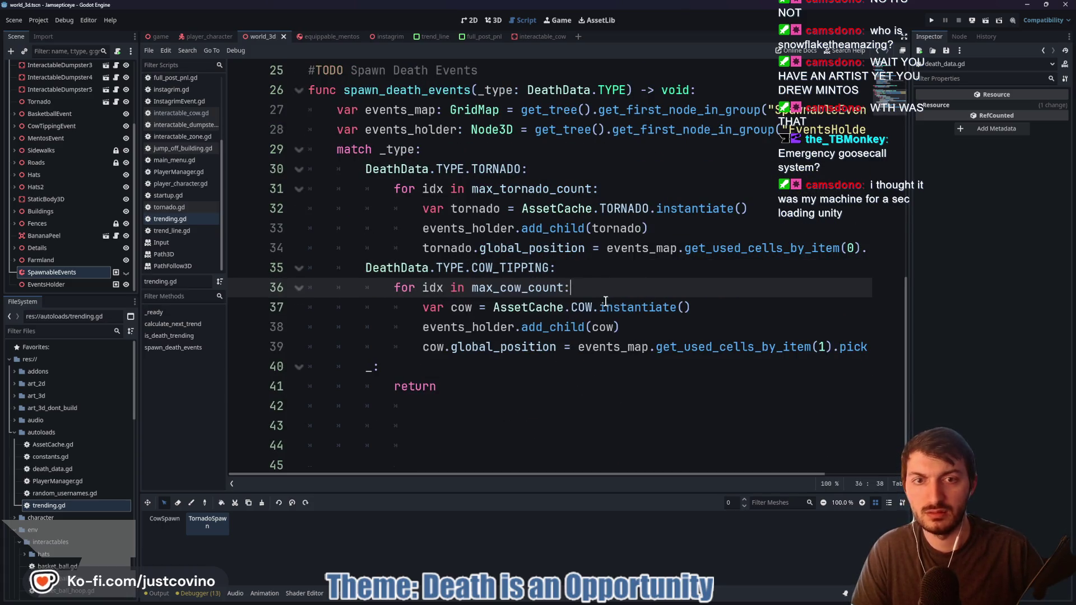
Delete the CowTippingEvent node and its children from world_3d
click(495, 21)
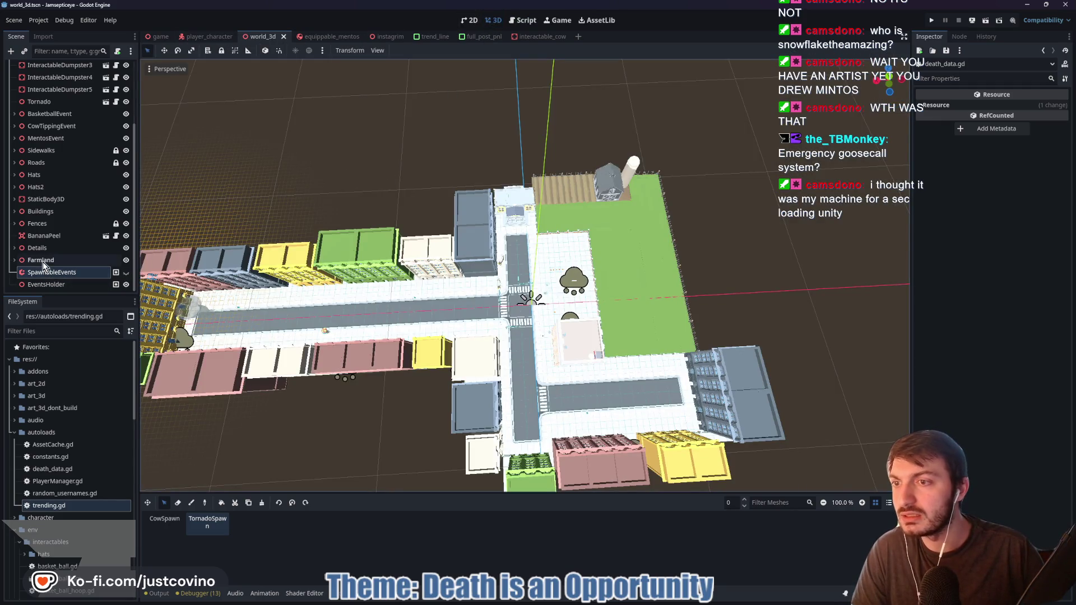
scroll(51, 246, up, 3)
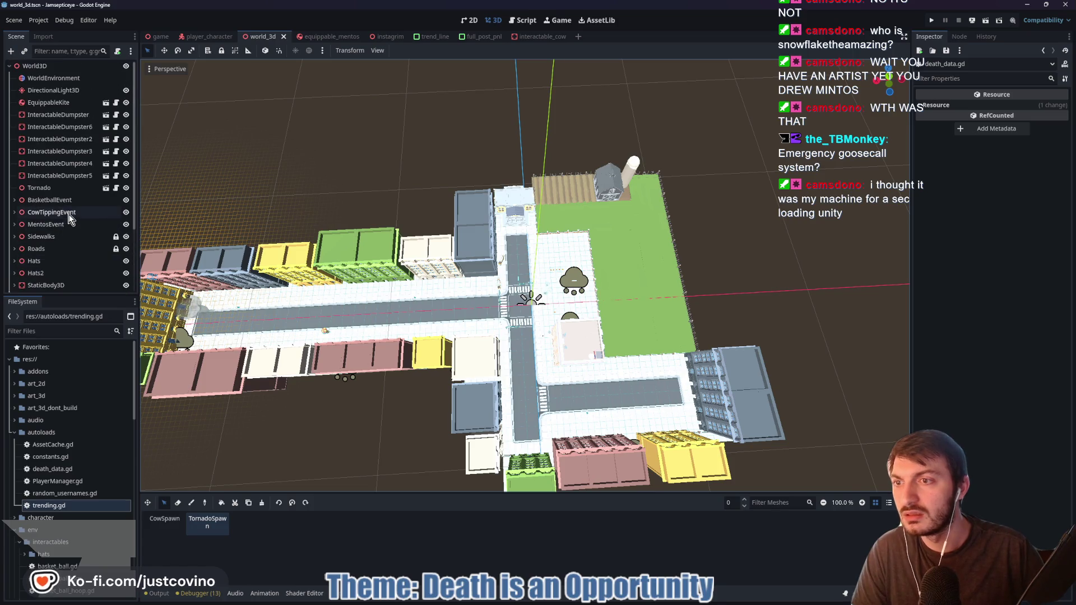
click(14, 213)
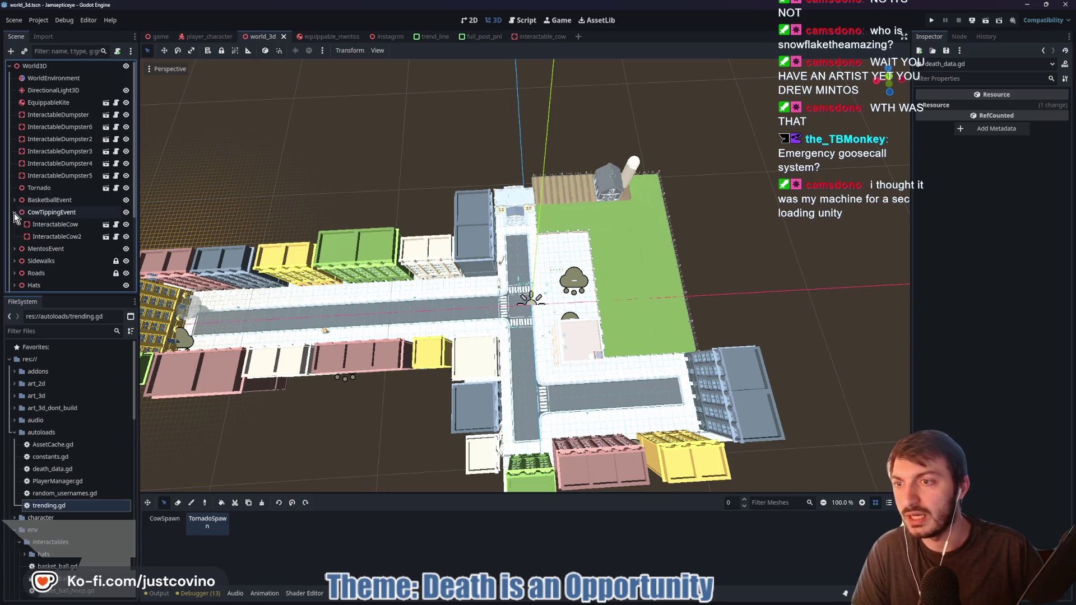
double_click(75, 217)
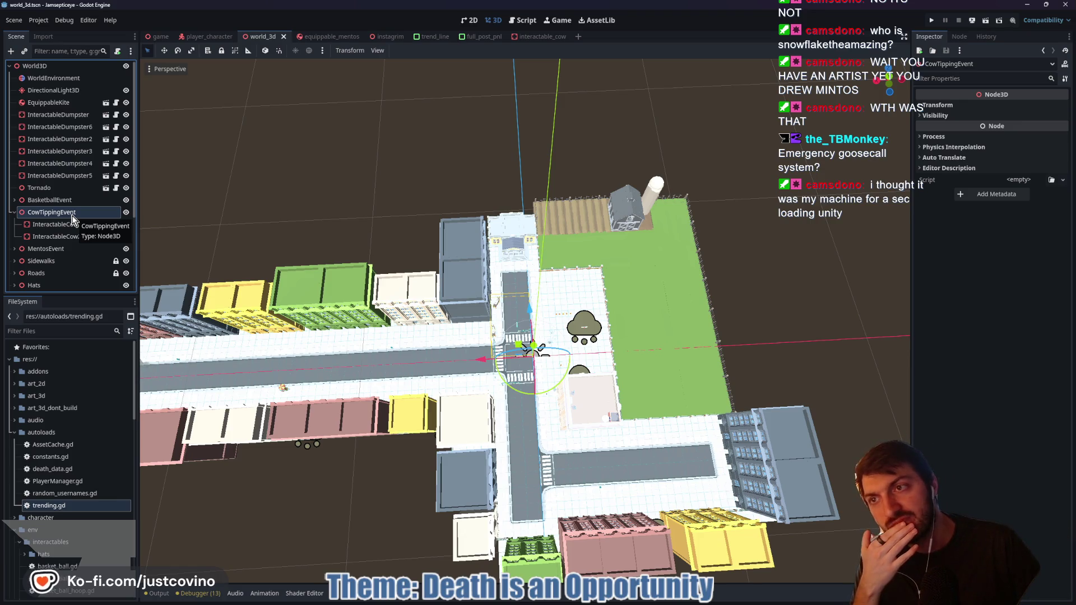
scroll(73, 218, down, 4)
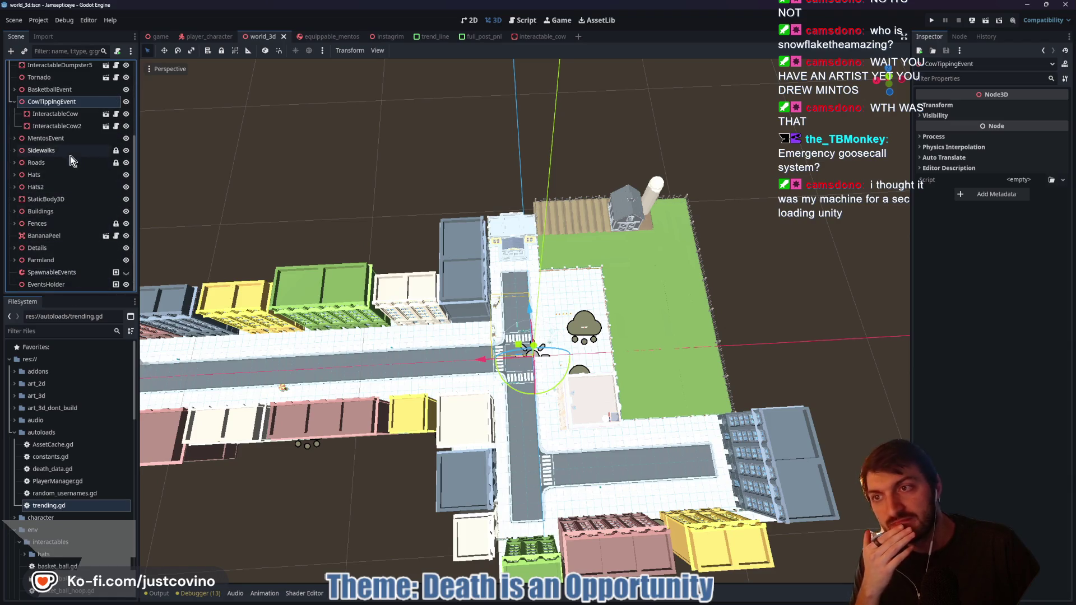
scroll(72, 160, up, 1)
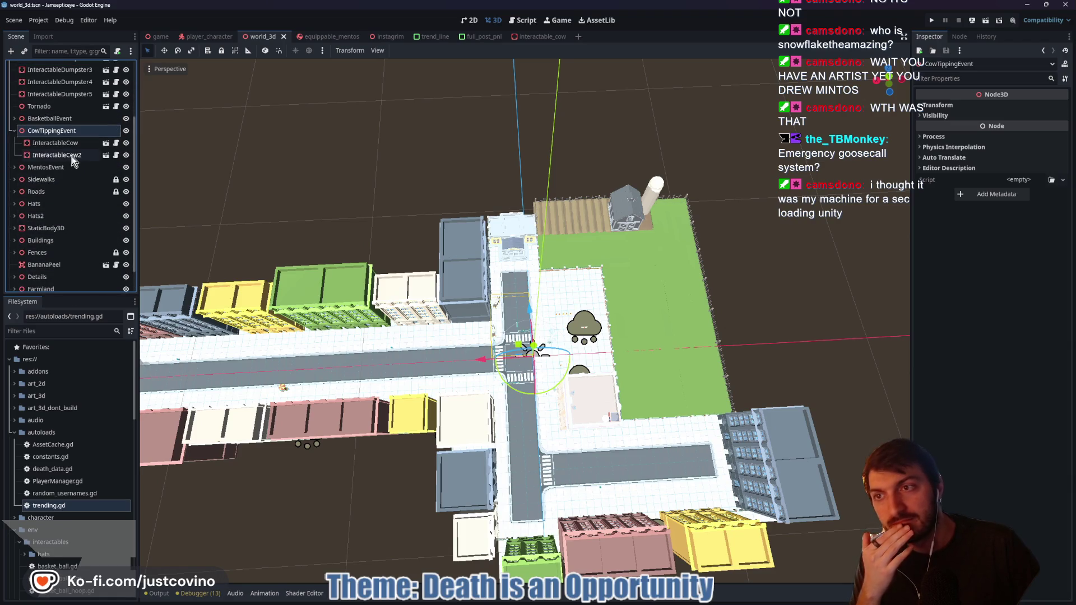
click(39, 120)
click(41, 133)
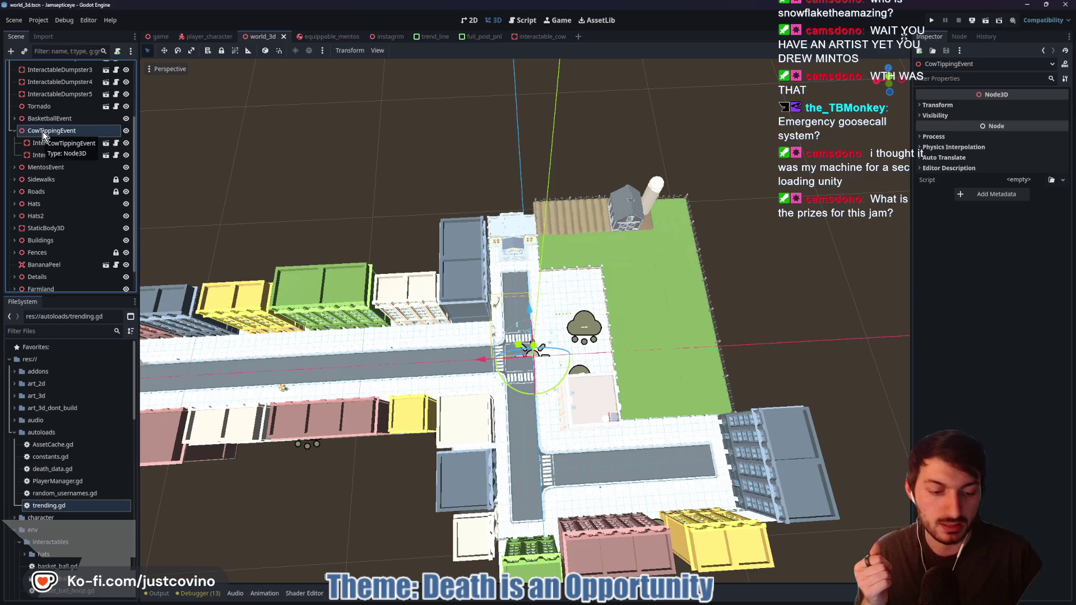
key(Delete)
click(510, 335)
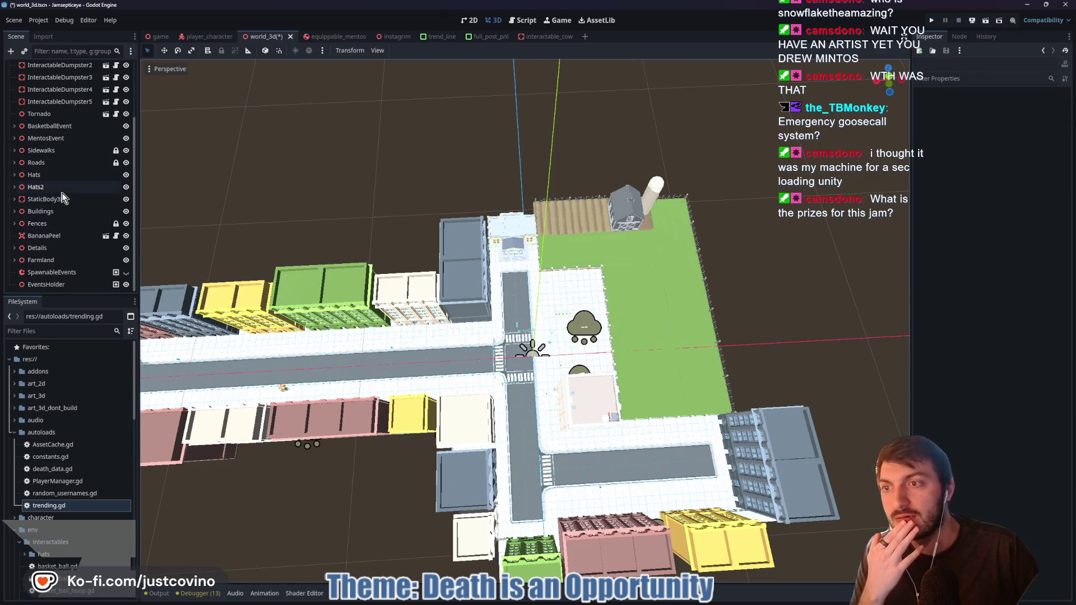
Delete the Tornado node from world_3d and confirm
scroll(62, 220, up, 2)
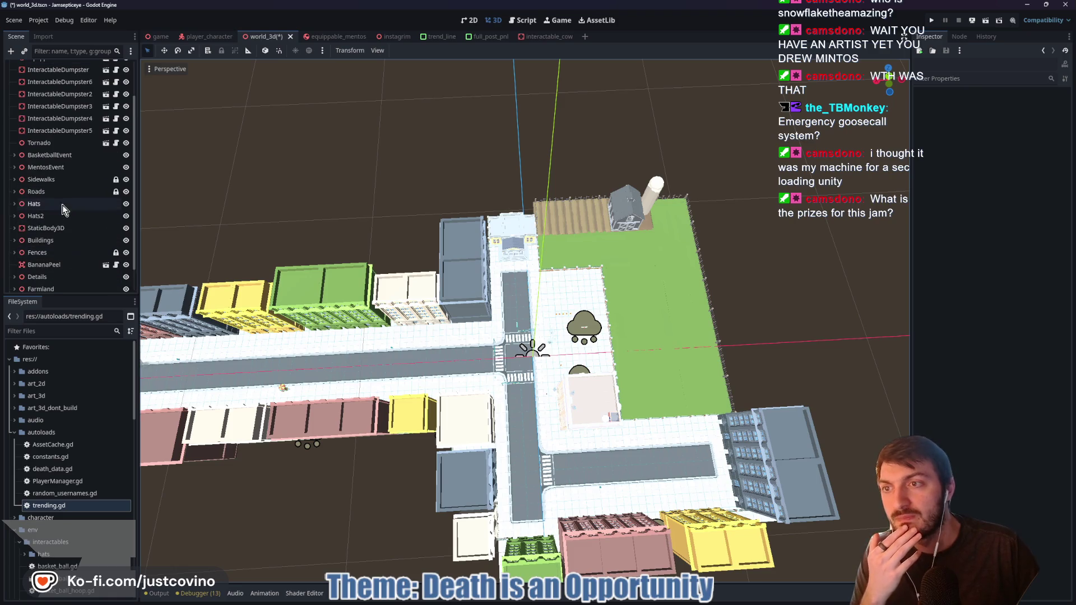
click(53, 145)
key(Delete)
key(Return)
Save the world_3d scene, run the game, and check the phone's Trending list
key(ctrl+s)
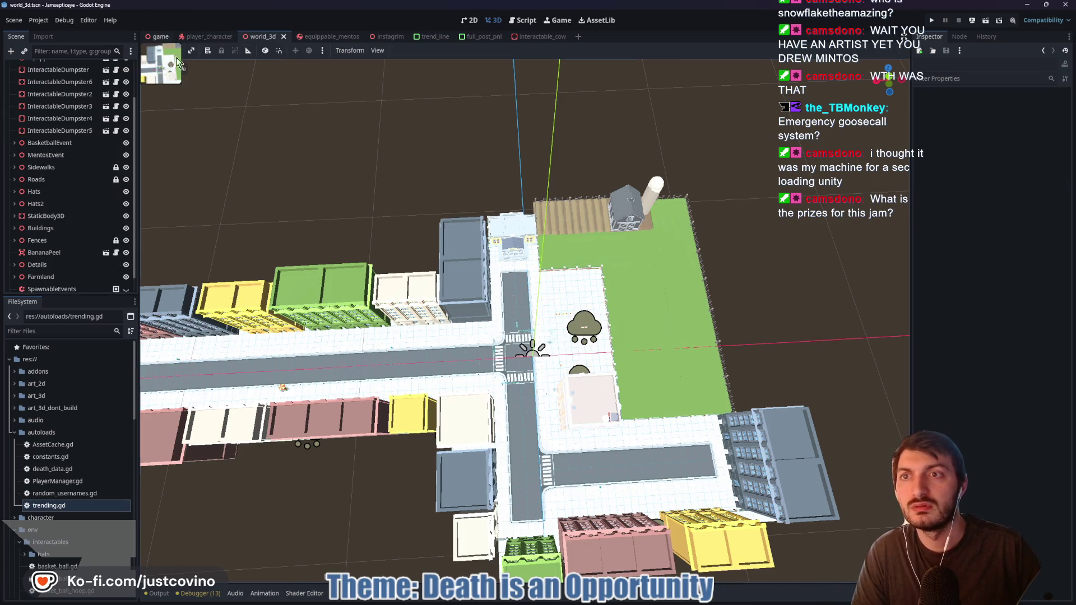
click(160, 36)
key(F5)
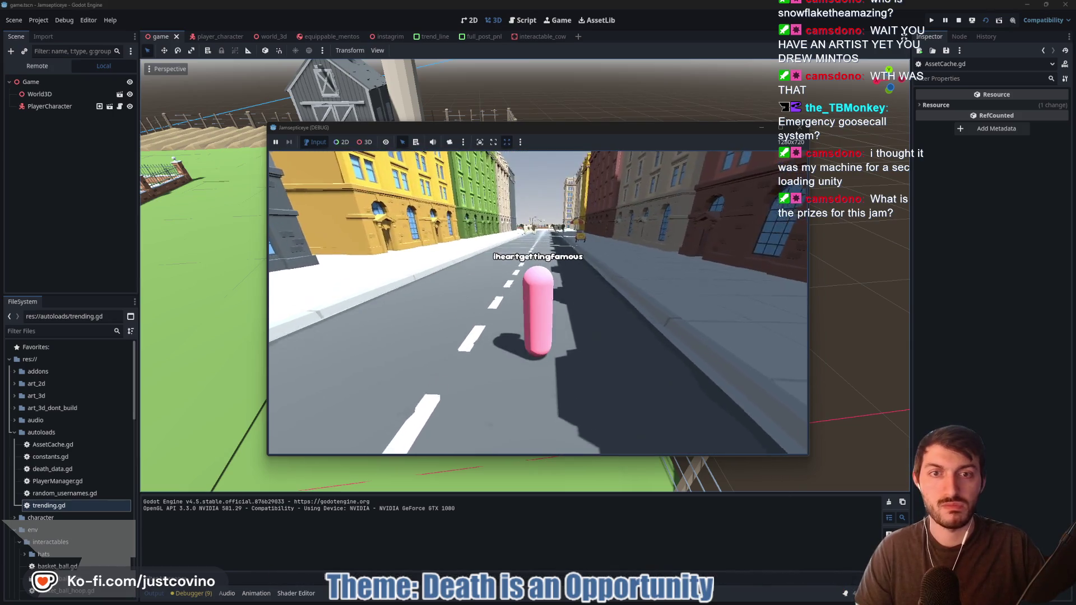
key(Tab)
click(631, 417)
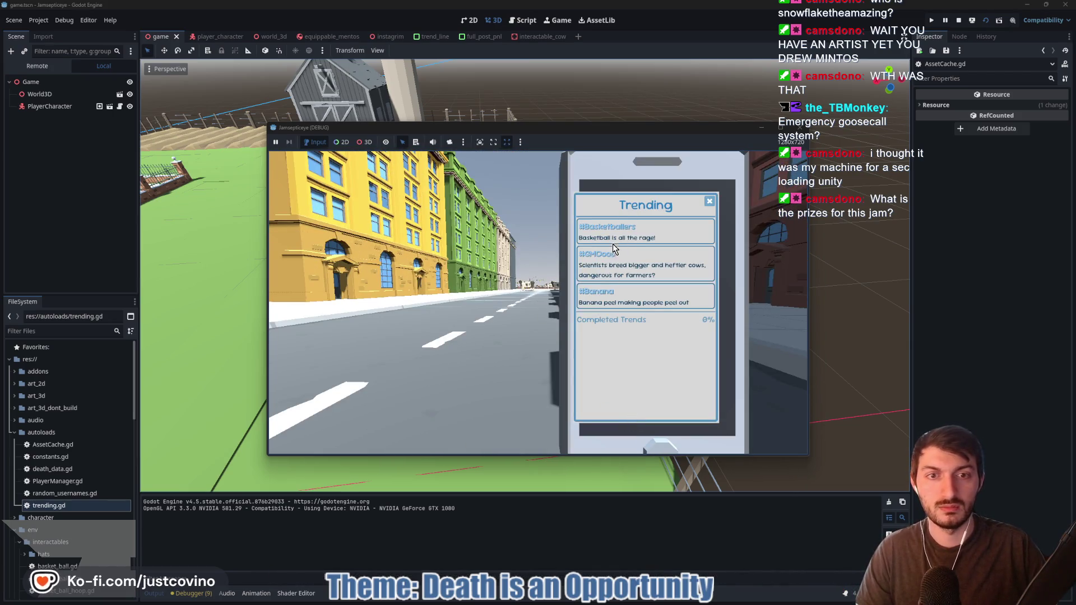
key(Tab)
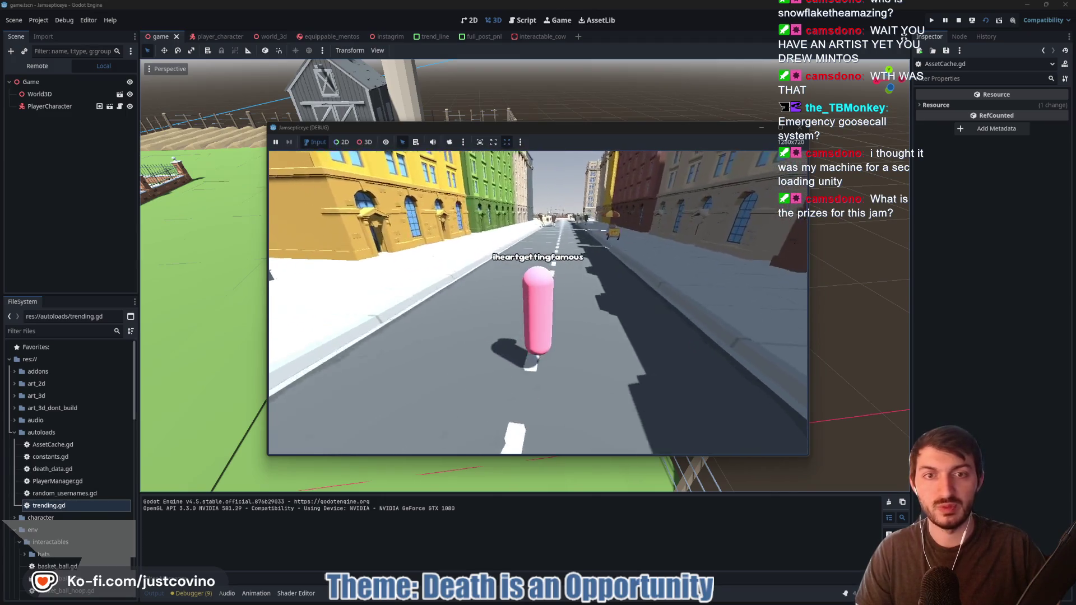
Walk the player down the street to a cow, tip it over, and stop the game
key(w)
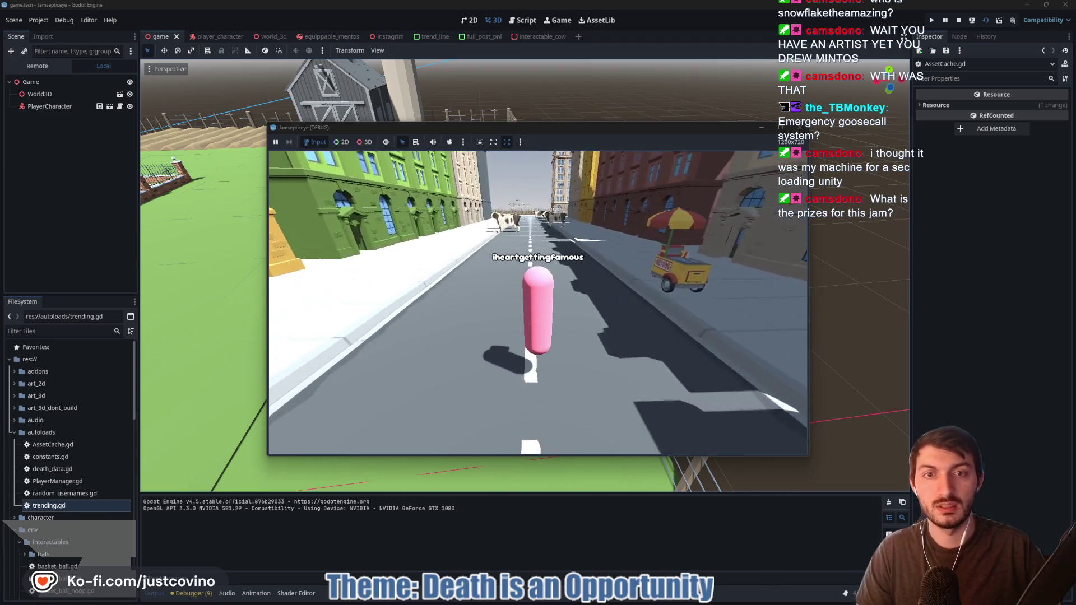
key(w)
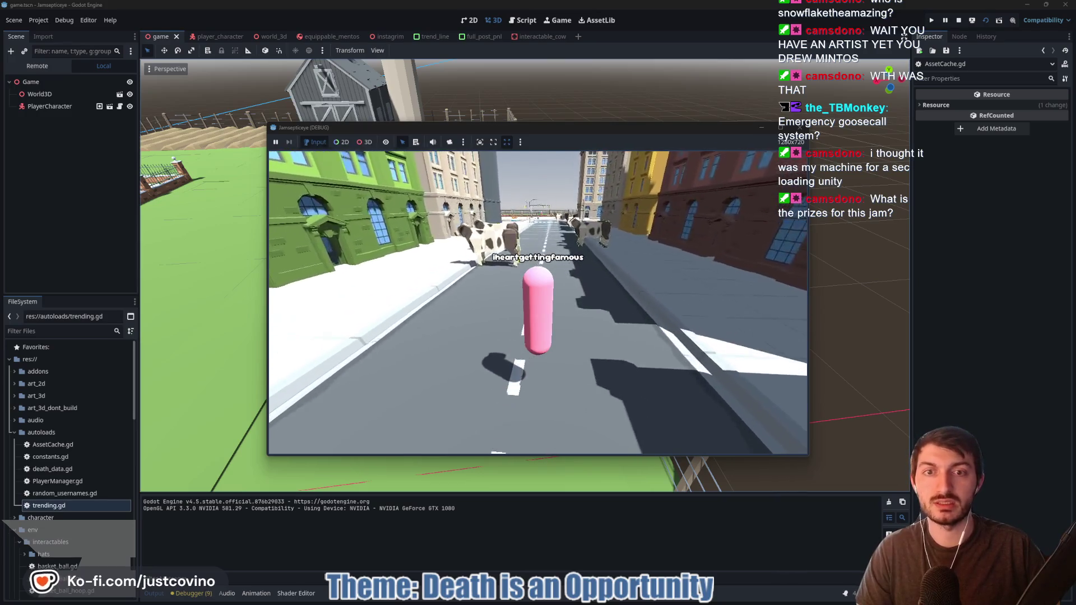
key(w)
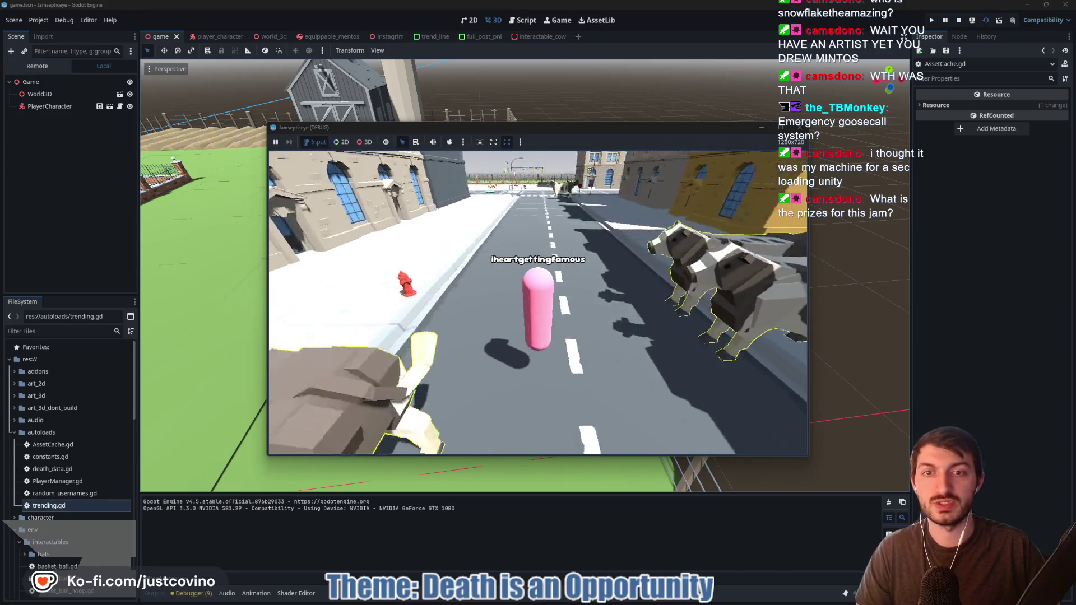
key(w)
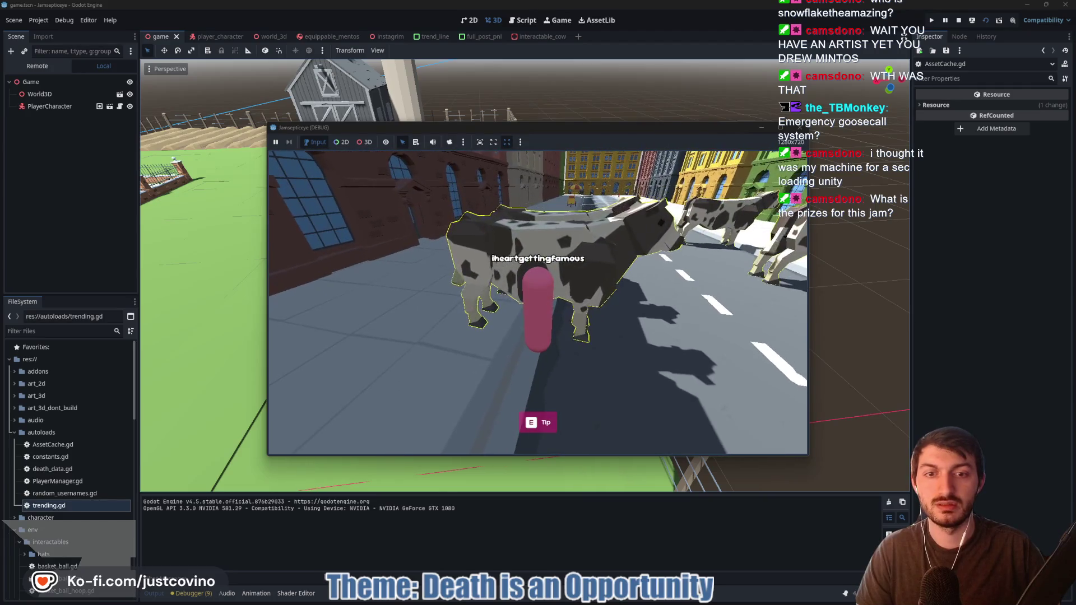
key(e)
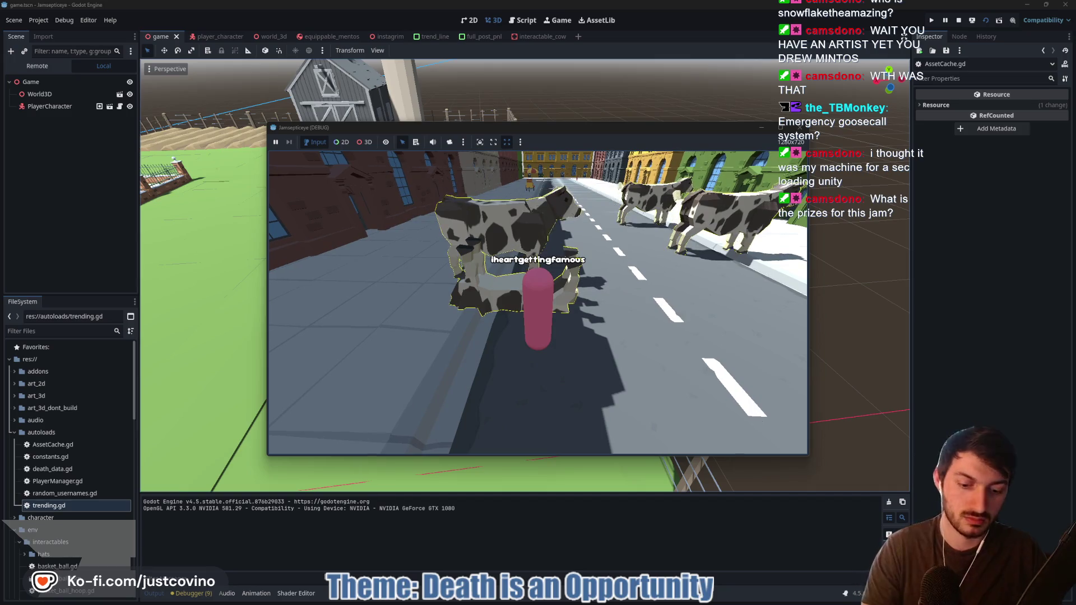
key(F8)
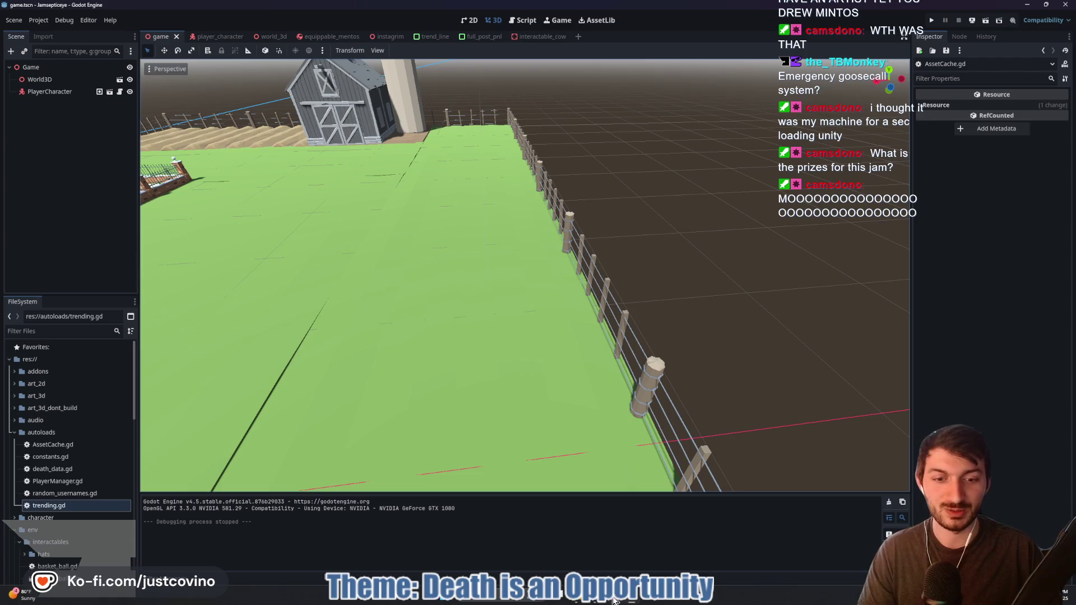
click(595, 601)
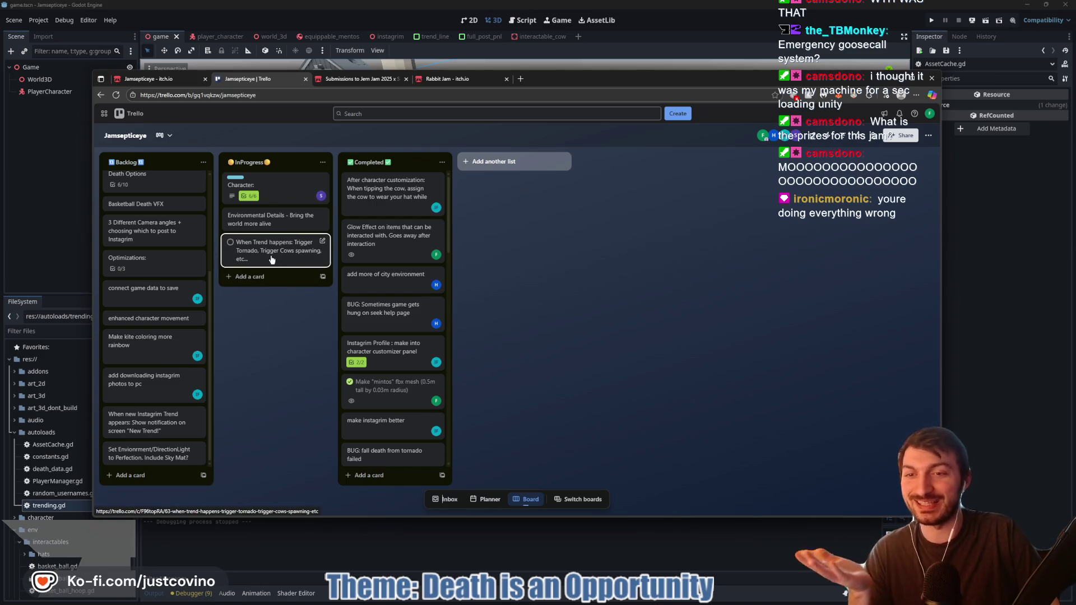
Mark the 'When Trend happens: Trigger Tornado, Trigger Cows spawning' card complete, then return to Godot
click(229, 245)
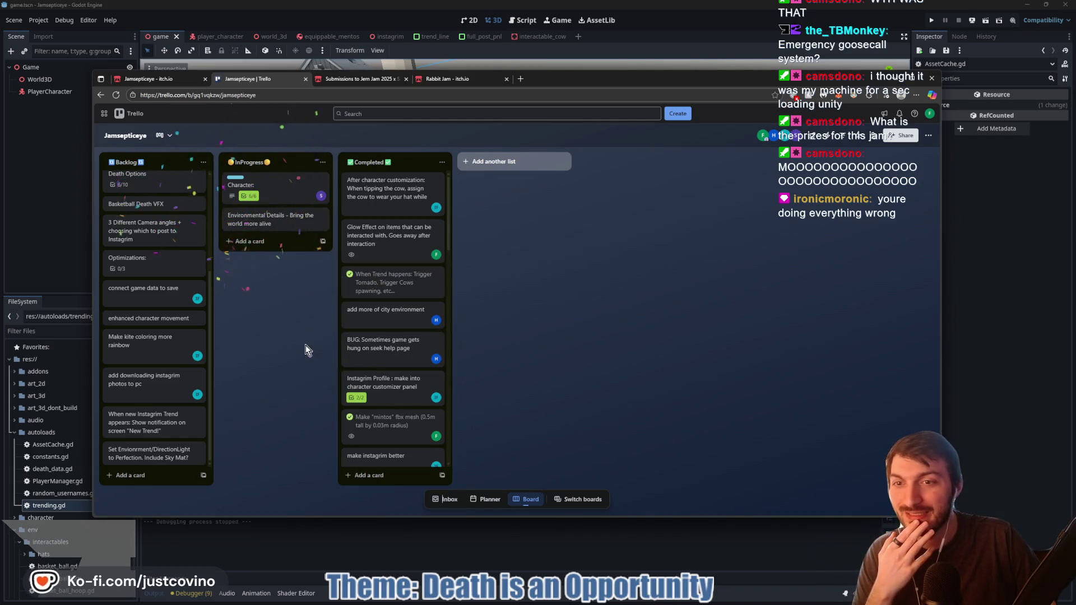
click(950, 305)
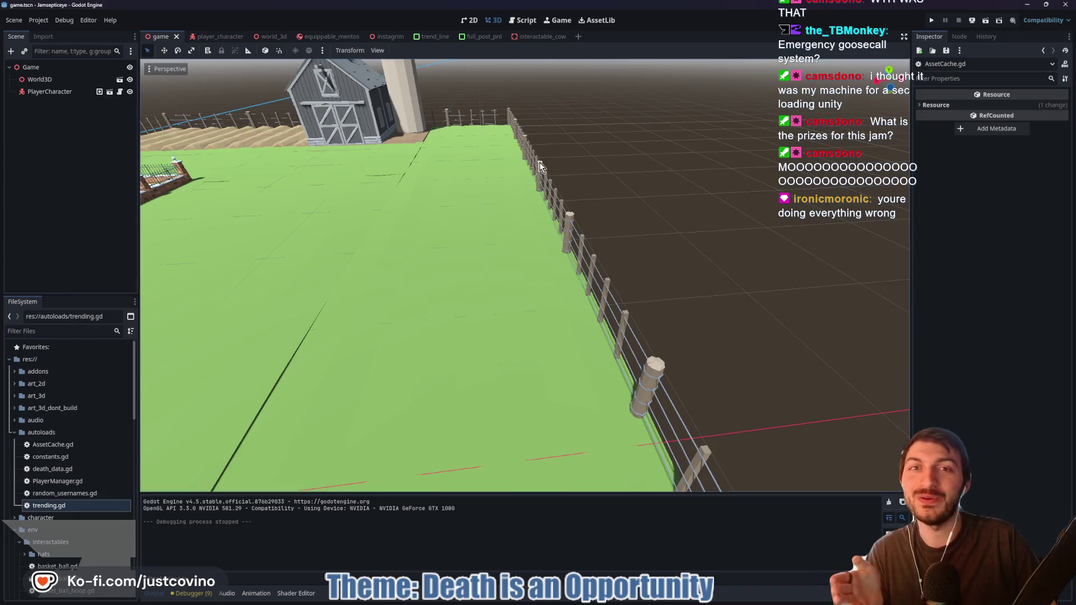
click(539, 37)
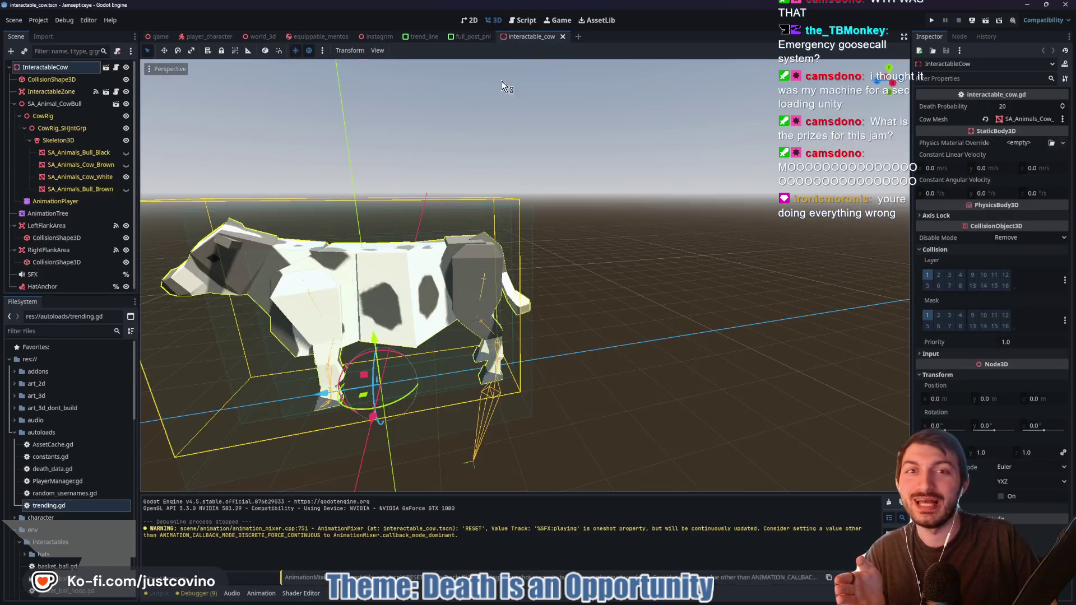
Open interactable_cow.gd from the InteractableCow root in the interactable_cow scene
click(56, 274)
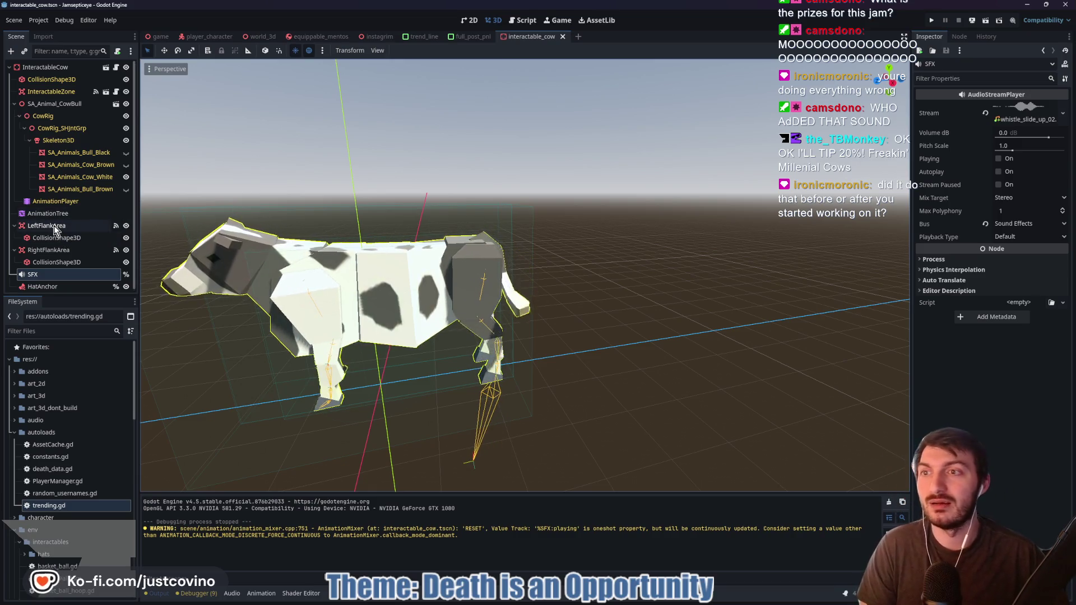
scroll(54, 225, down, 1)
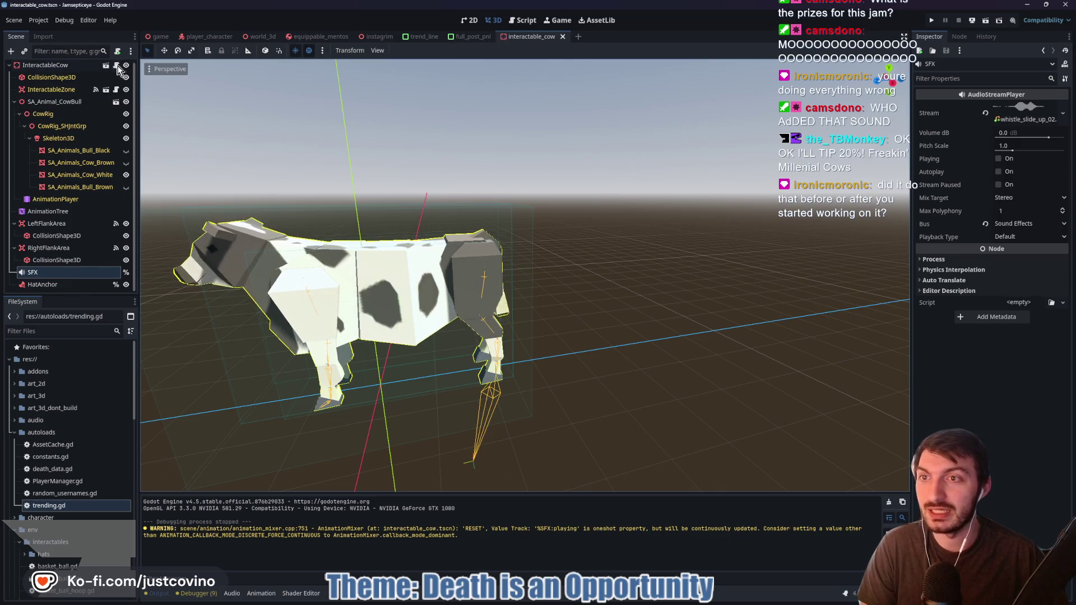
click(116, 65)
click(437, 222)
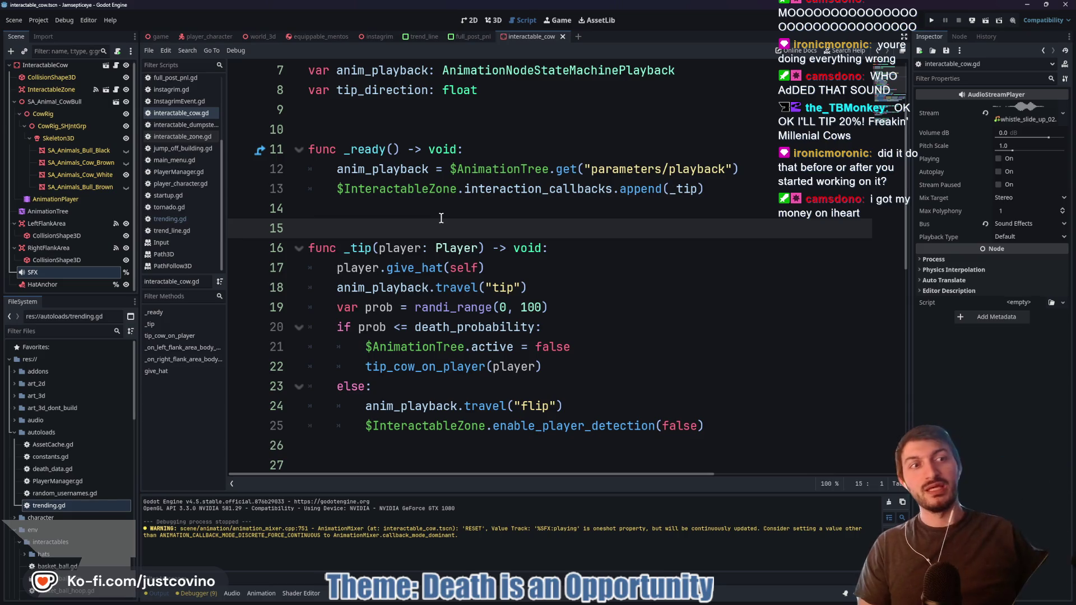
Preview the SFX node's sound waveform and playback, then collapse the preview
click(1031, 120)
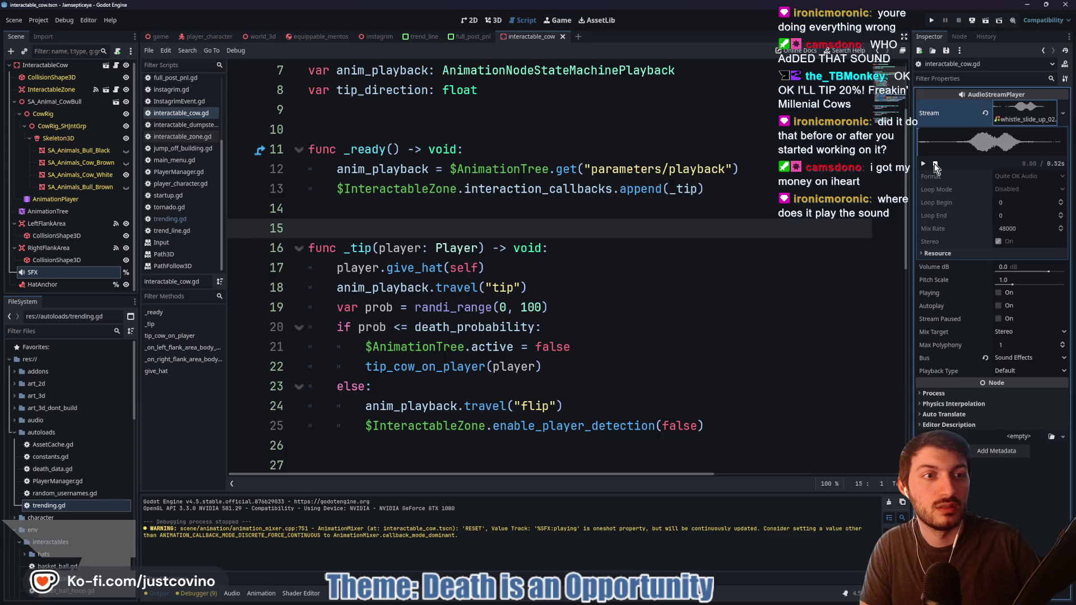
click(1034, 115)
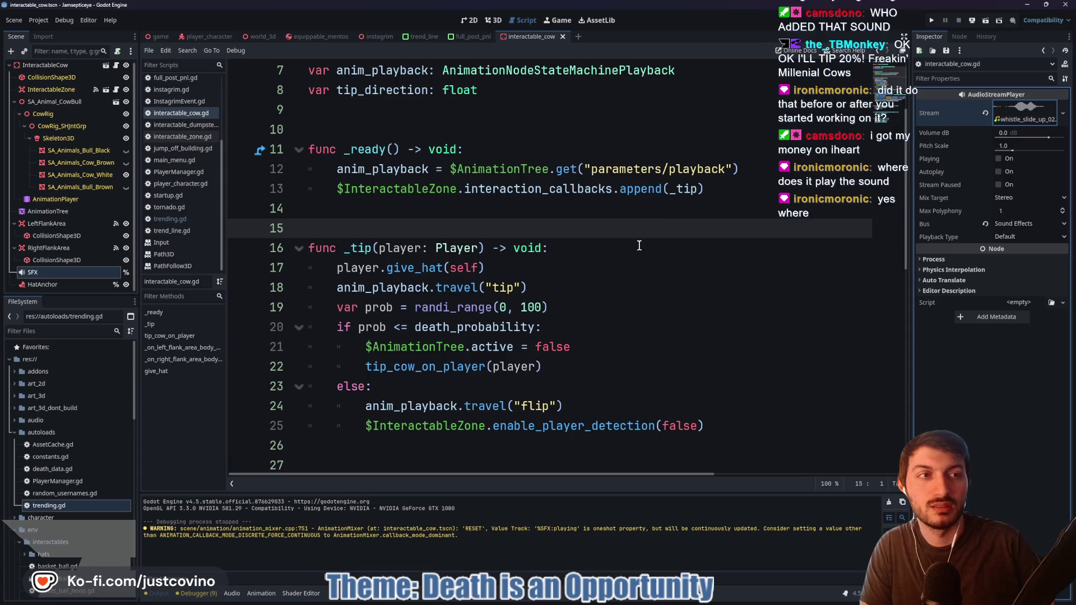
click(617, 280)
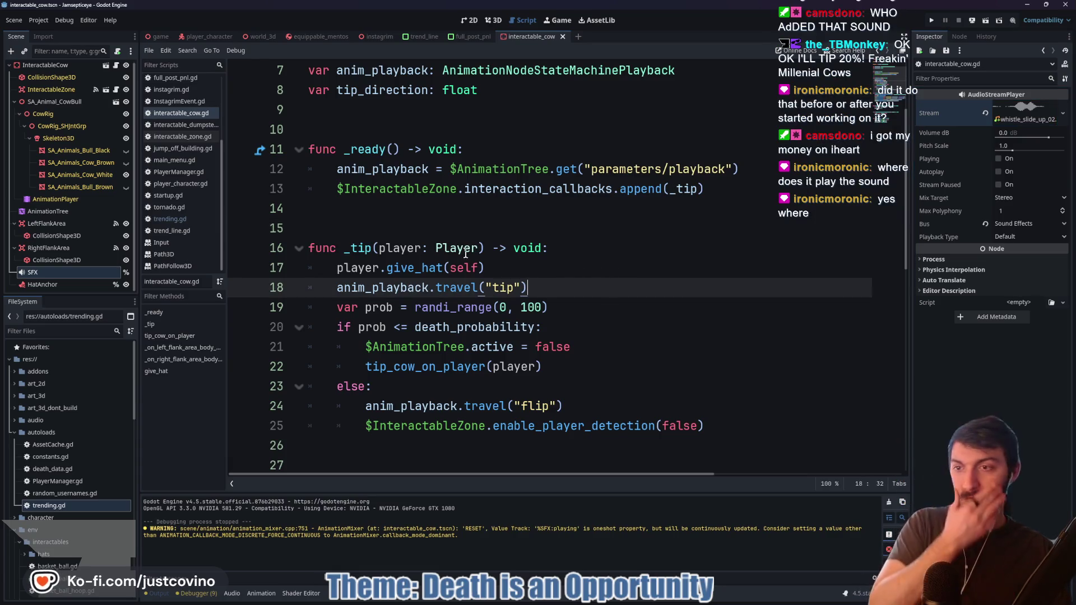
Read through interactable_cow.gd, then list the AnimationPlayer's animations: RESET, Take 001, flip, tip
scroll(401, 267, up, 2)
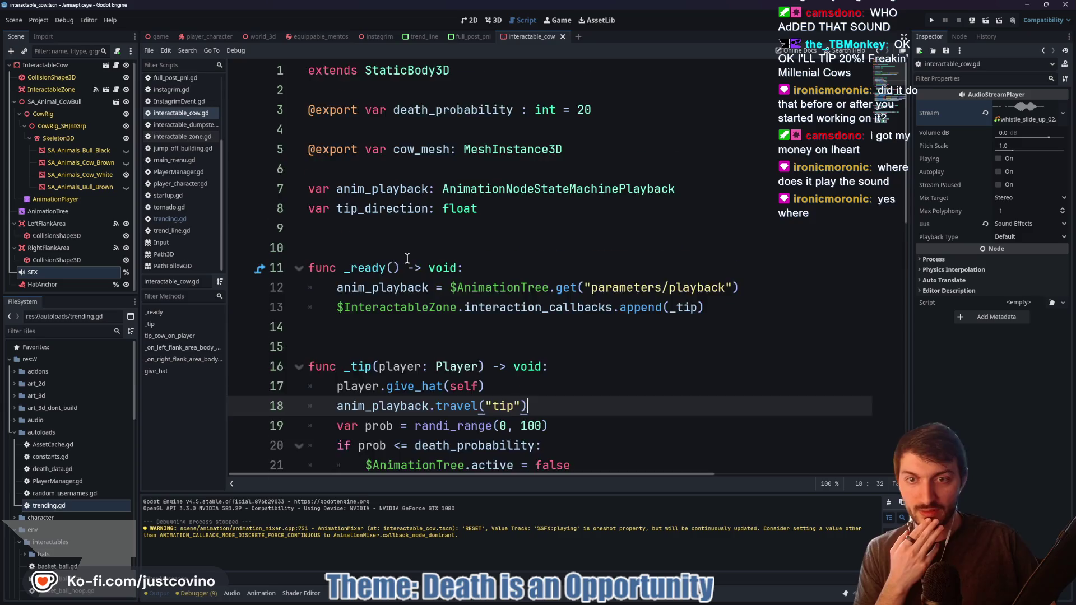
scroll(407, 258, down, 2)
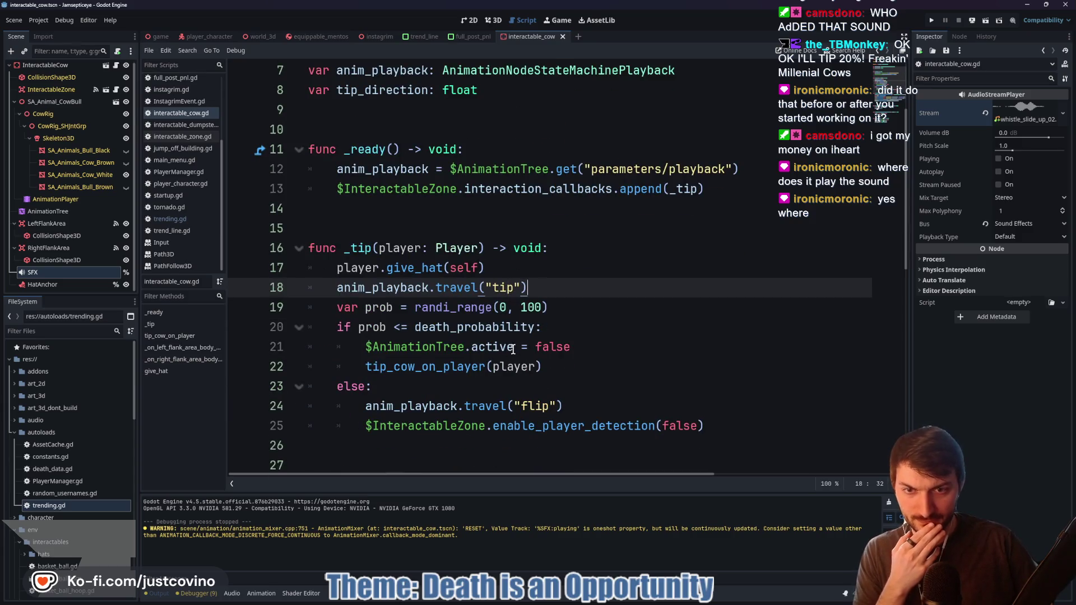
scroll(512, 349, down, 1)
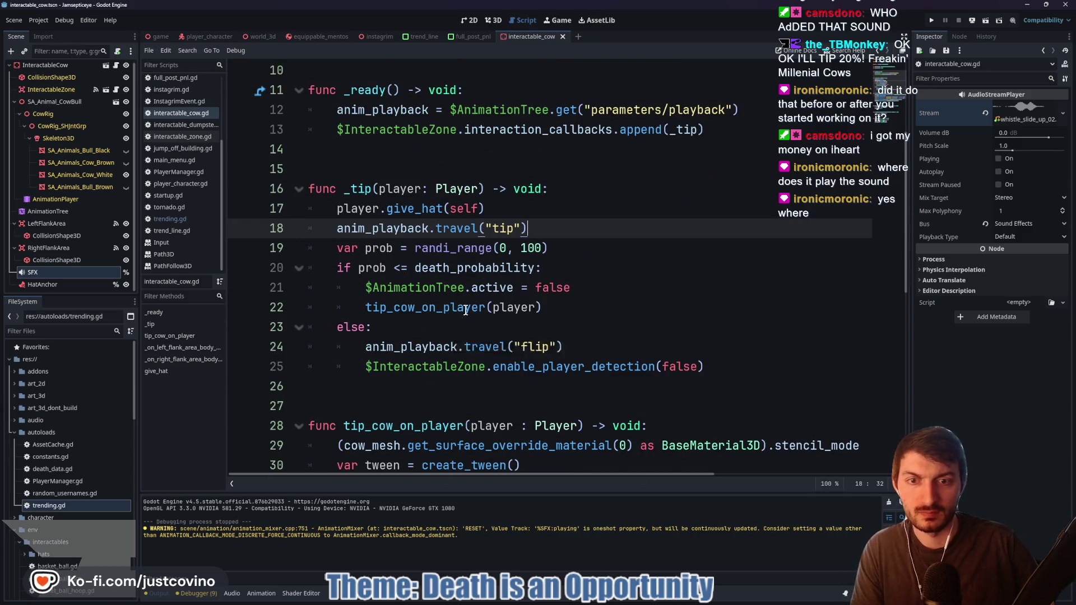
scroll(560, 275, down, 3)
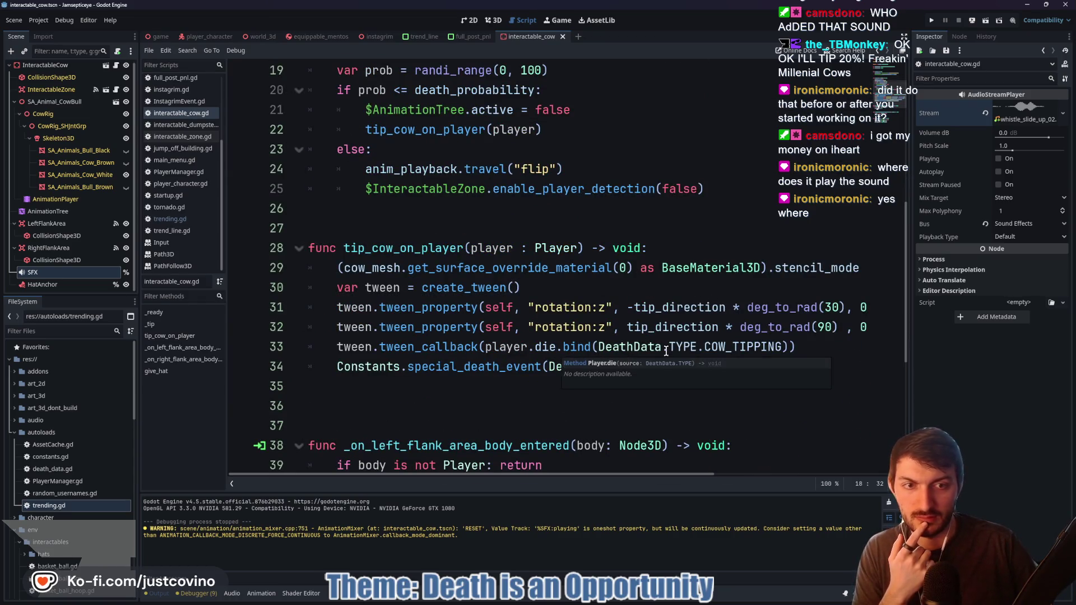
scroll(504, 325, down, 5)
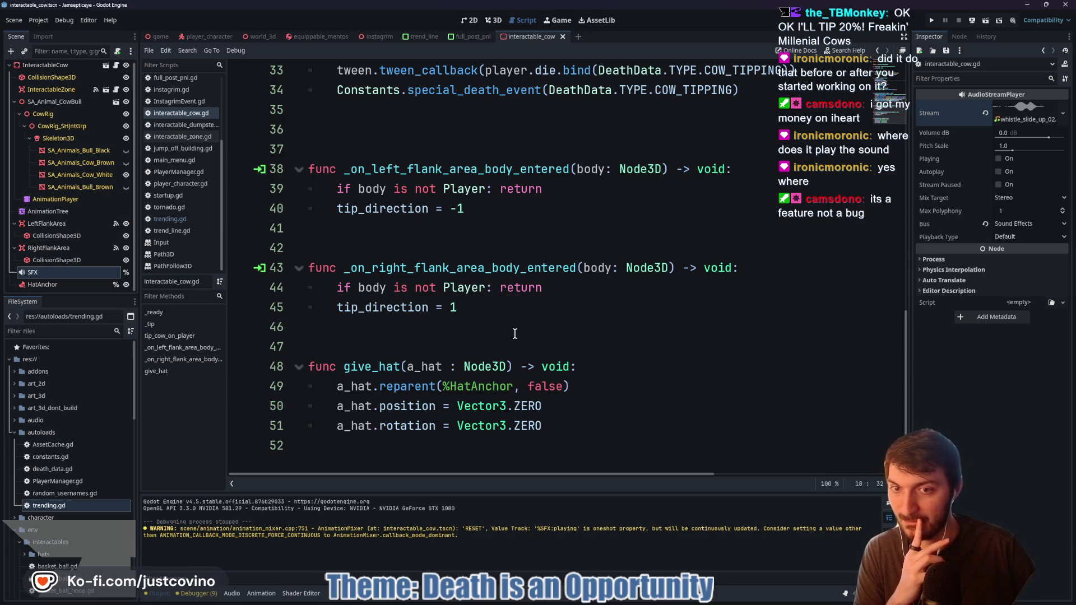
scroll(511, 333, up, 1)
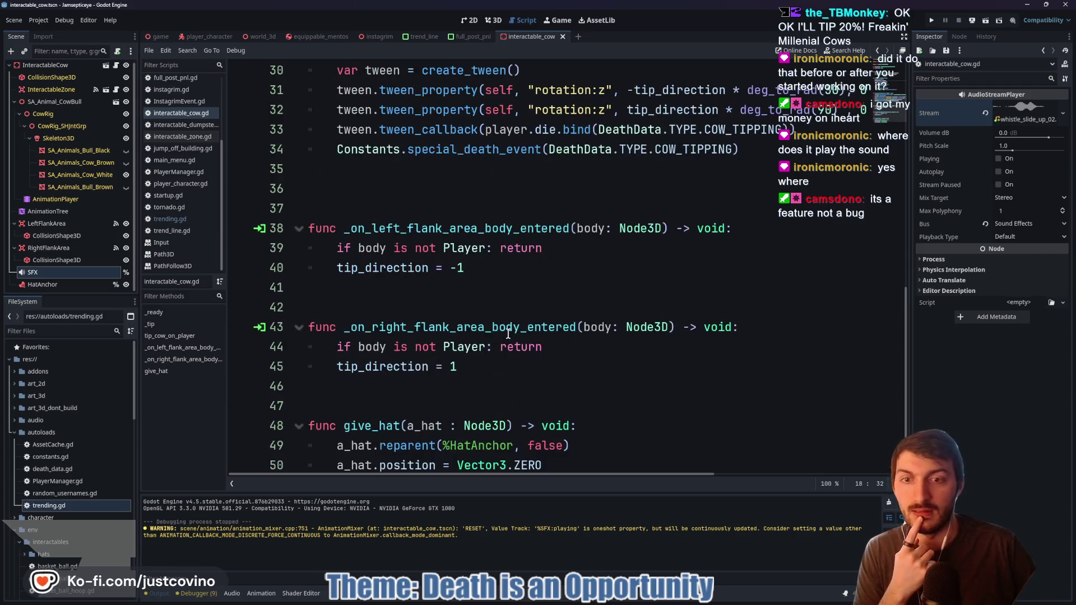
scroll(547, 388, up, 1)
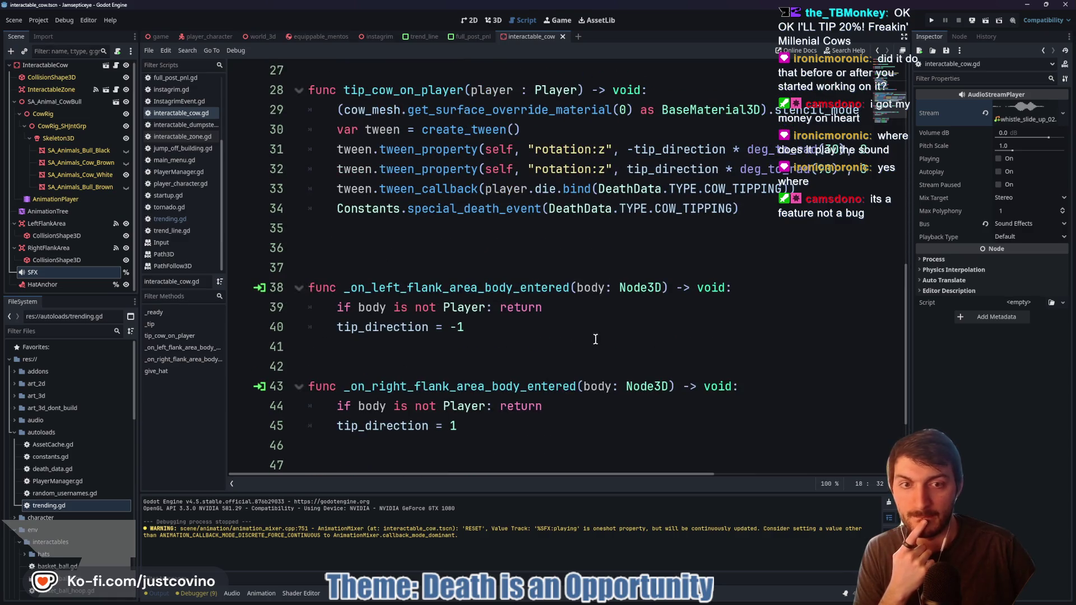
scroll(592, 339, up, 2)
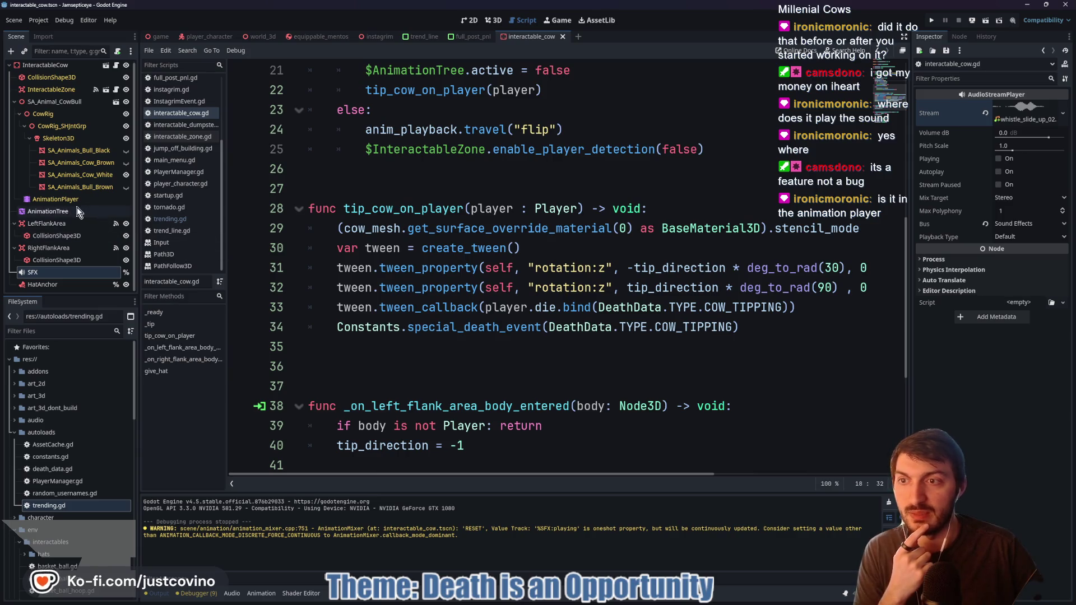
click(56, 199)
click(345, 496)
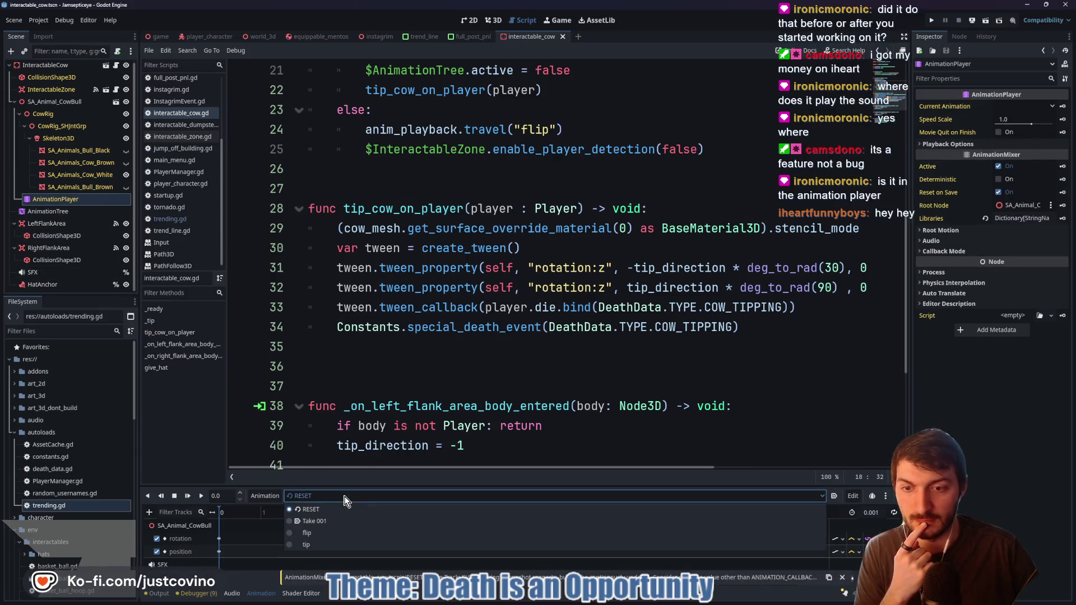
Load the flip animation in a taller timeline, scrub through it, and play it
click(315, 533)
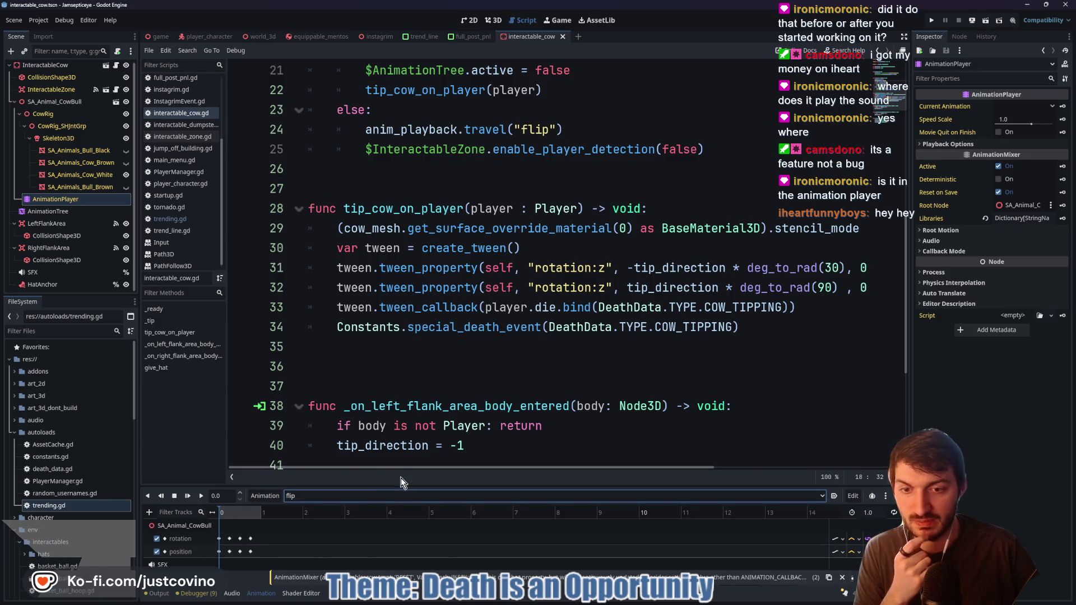
mouse_move(402, 479)
mouse_down()
mouse_move(409, 277)
mouse_move(411, 297)
mouse_up()
click(234, 324)
drag(235, 324, 241, 323)
click(238, 390)
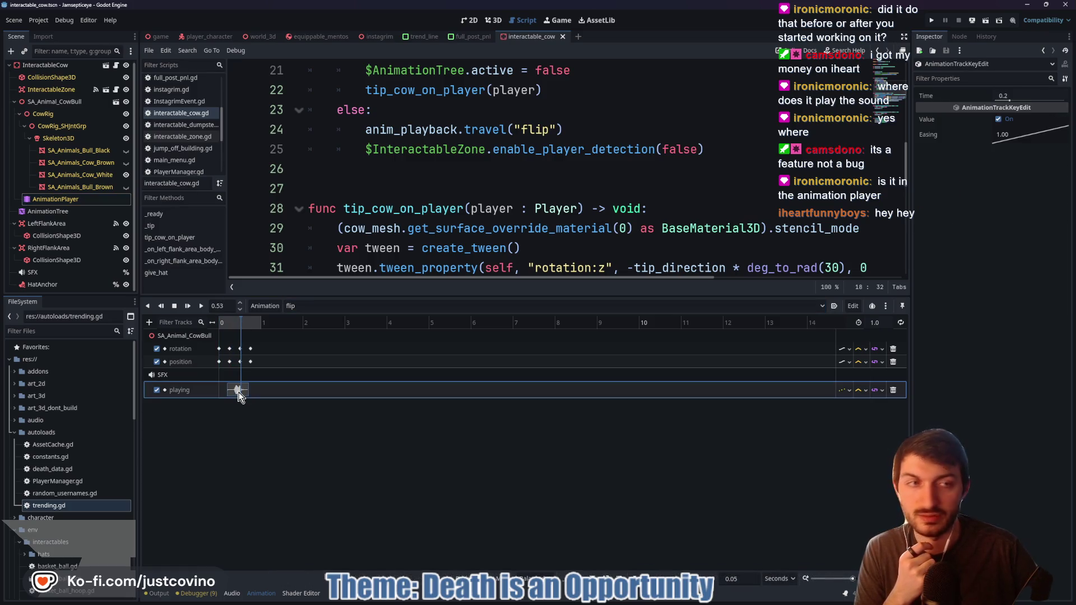
drag(240, 323, 234, 325)
click(200, 306)
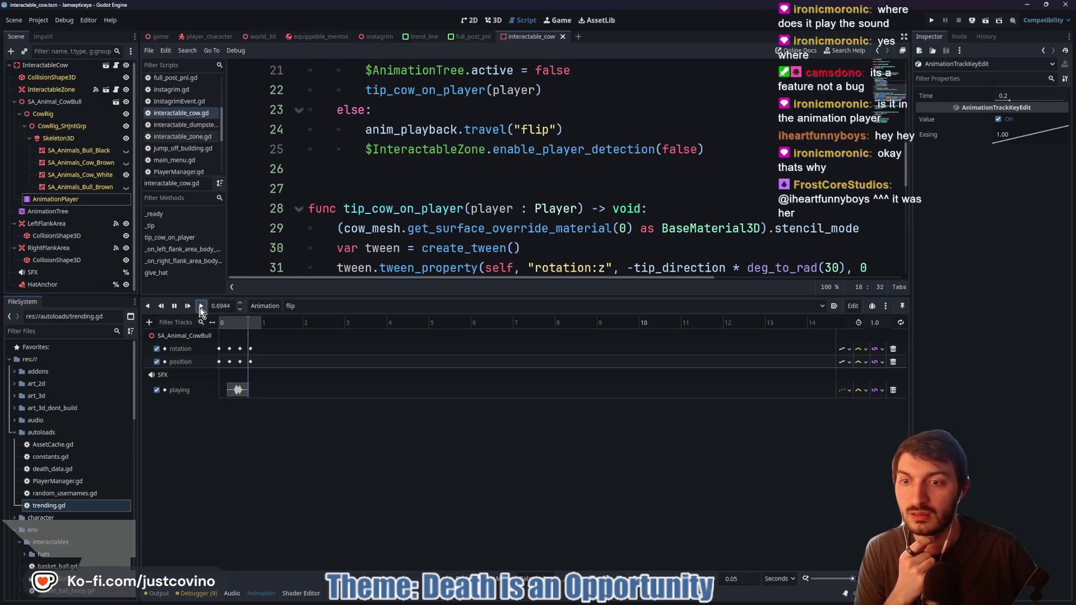
Shift the flip animation's SFX sound key slightly earlier and rescrub to check timing
click(238, 323)
click(237, 390)
drag(237, 390, 233, 390)
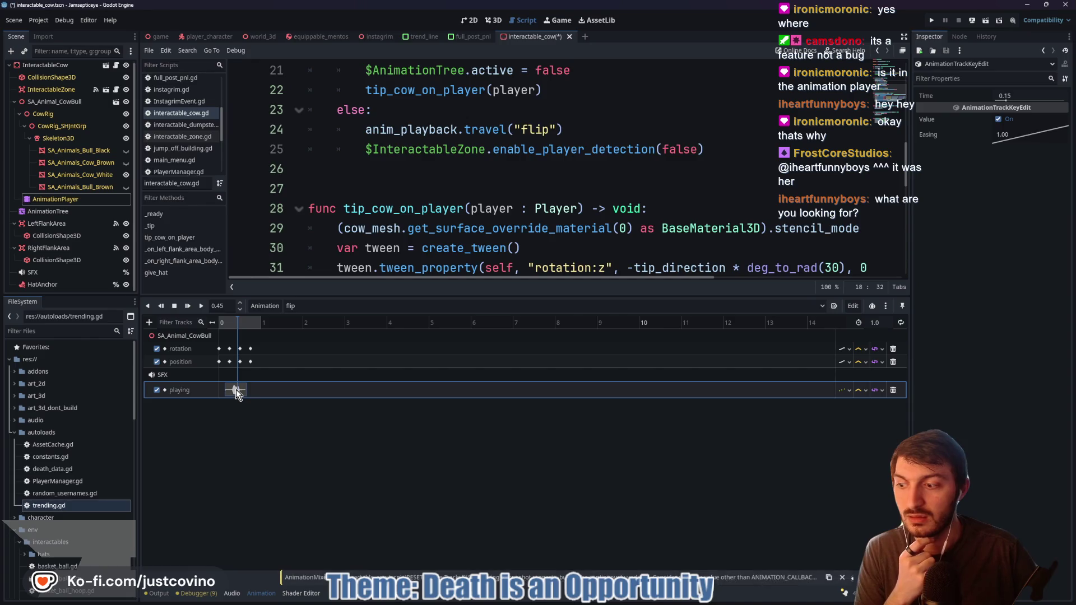
click(224, 416)
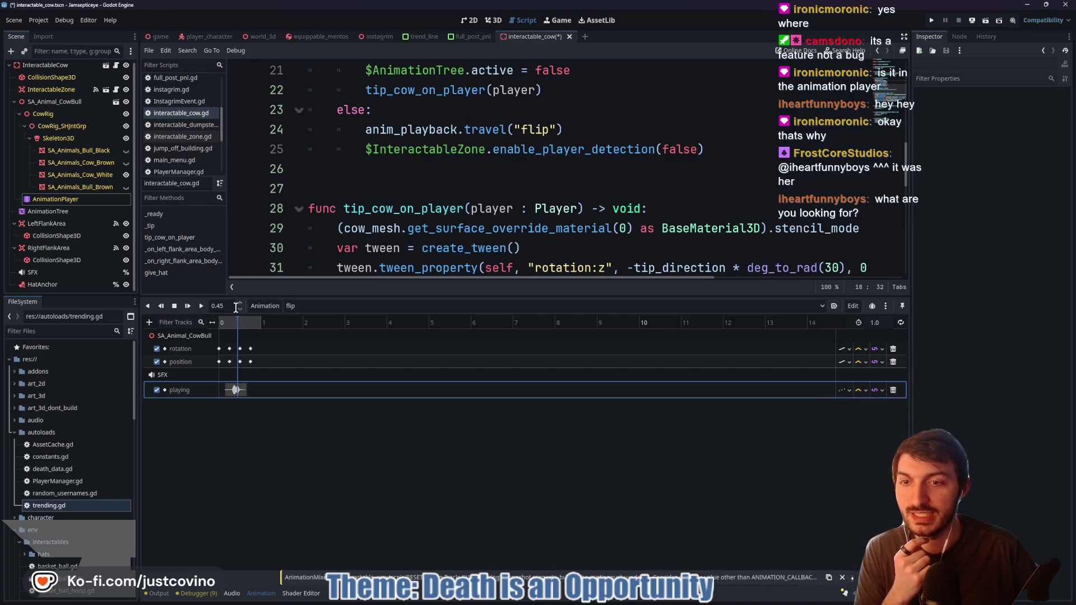
click(229, 325)
mouse_move(229, 324)
mouse_down()
mouse_move(240, 335)
mouse_move(228, 347)
mouse_up()
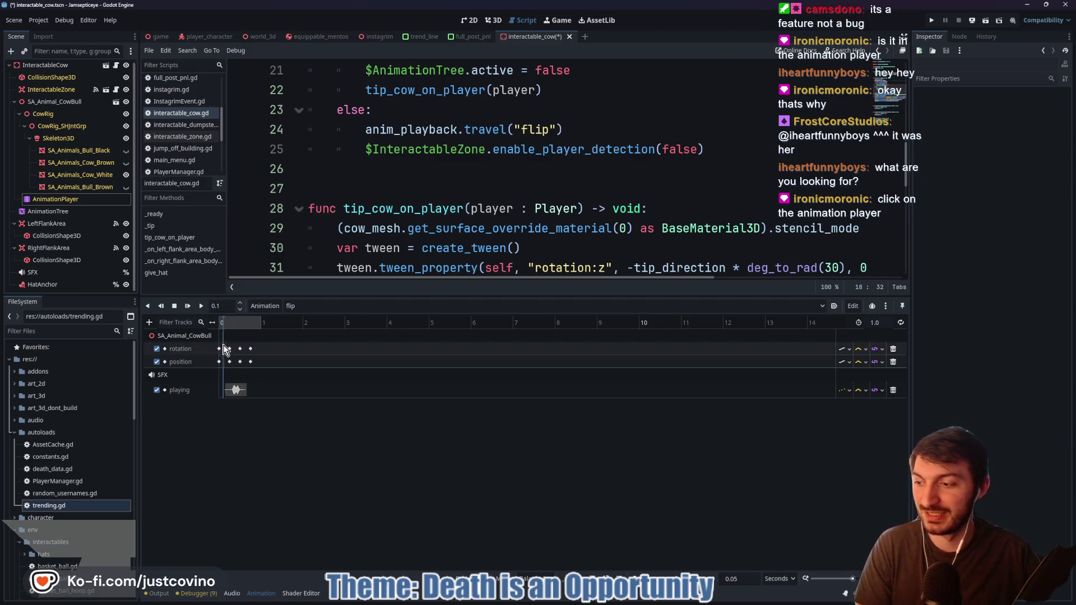
Show the AnimationPlayer's Inspector properties with its Audio settings expanded
click(147, 305)
click(62, 200)
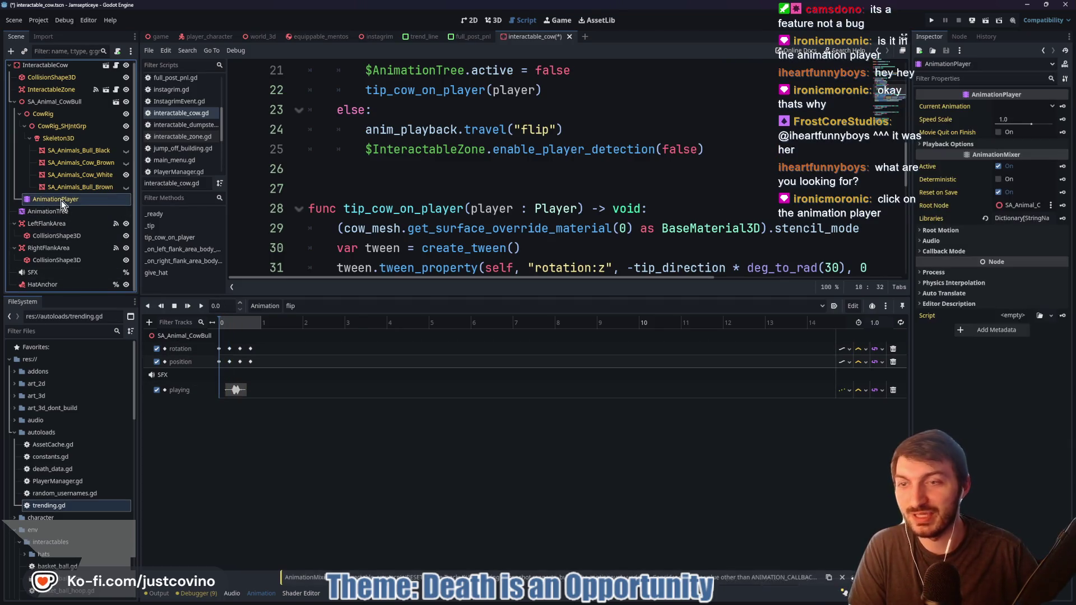
click(956, 144)
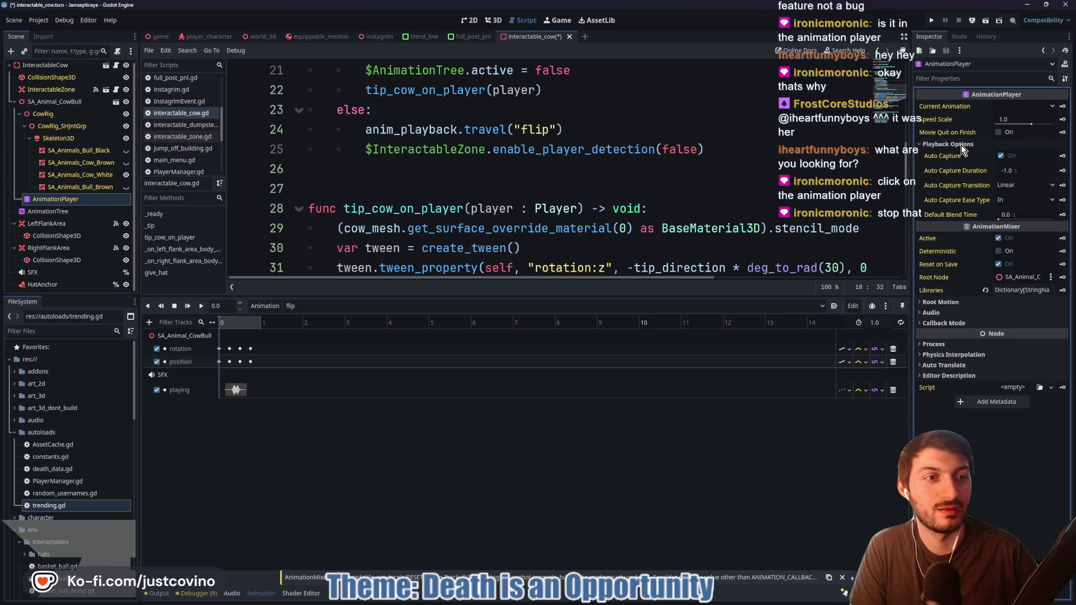
click(961, 146)
click(942, 241)
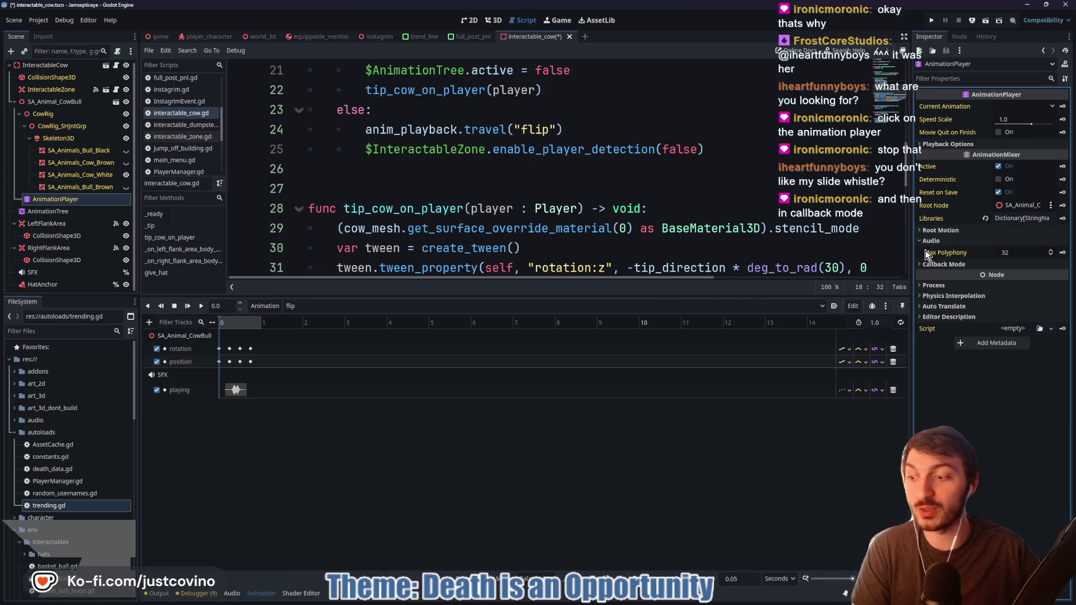
mouse_move(926, 253)
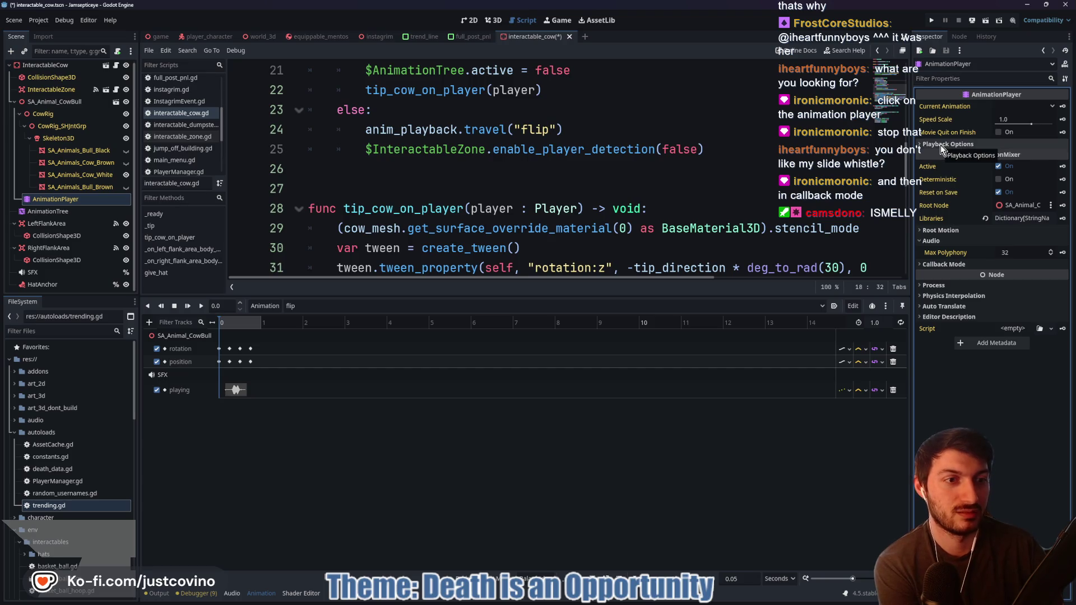
Set the AnimationPlayer's Discrete callback mode to Force Continuous, save, and copy the warning text
click(942, 265)
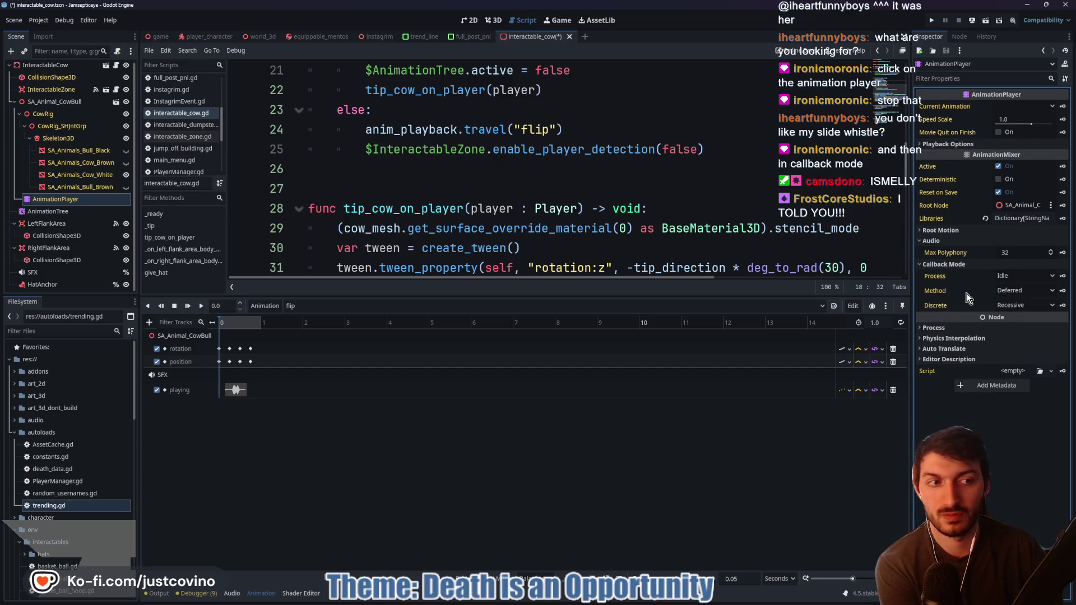
mouse_move(963, 294)
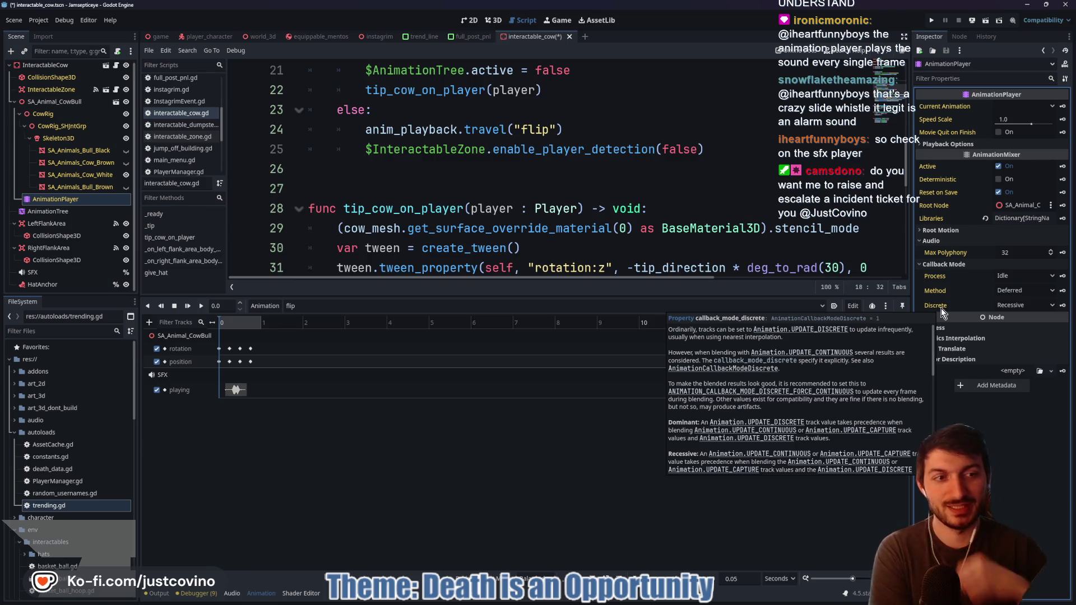
click(1000, 308)
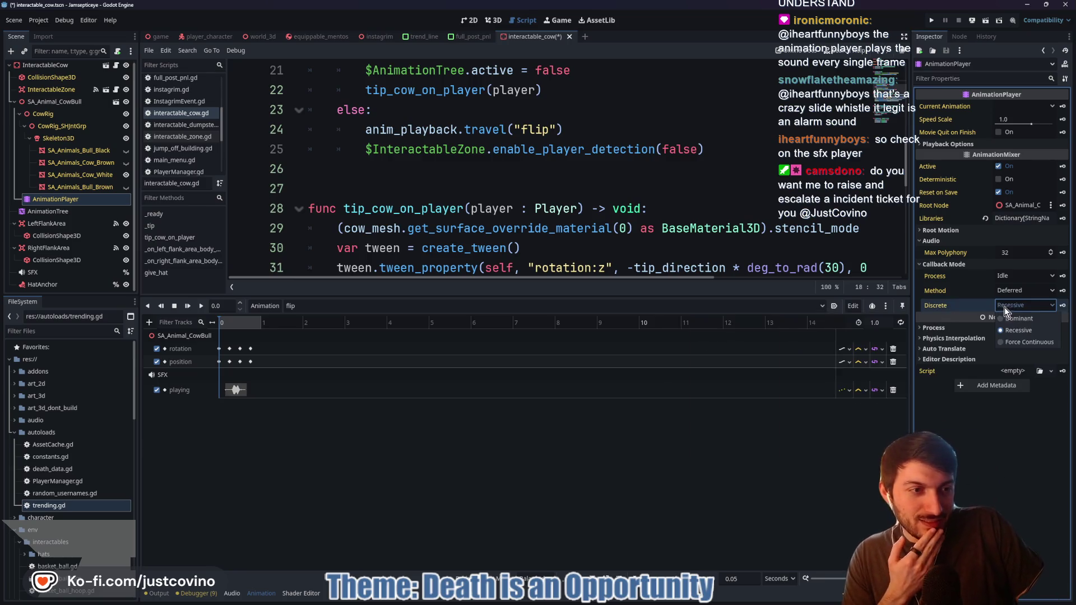
click(1013, 305)
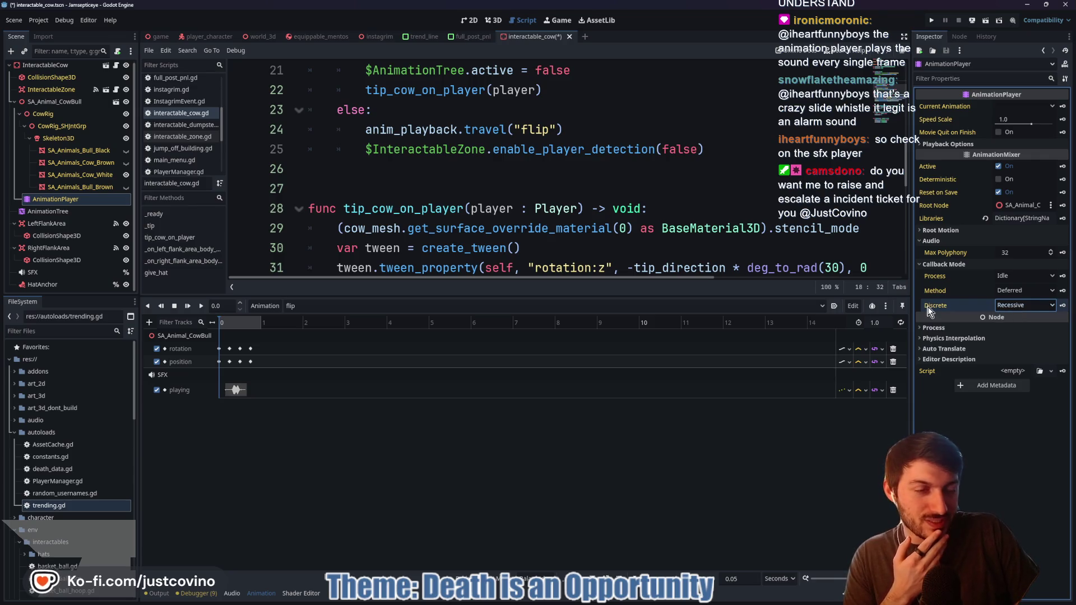
mouse_move(929, 311)
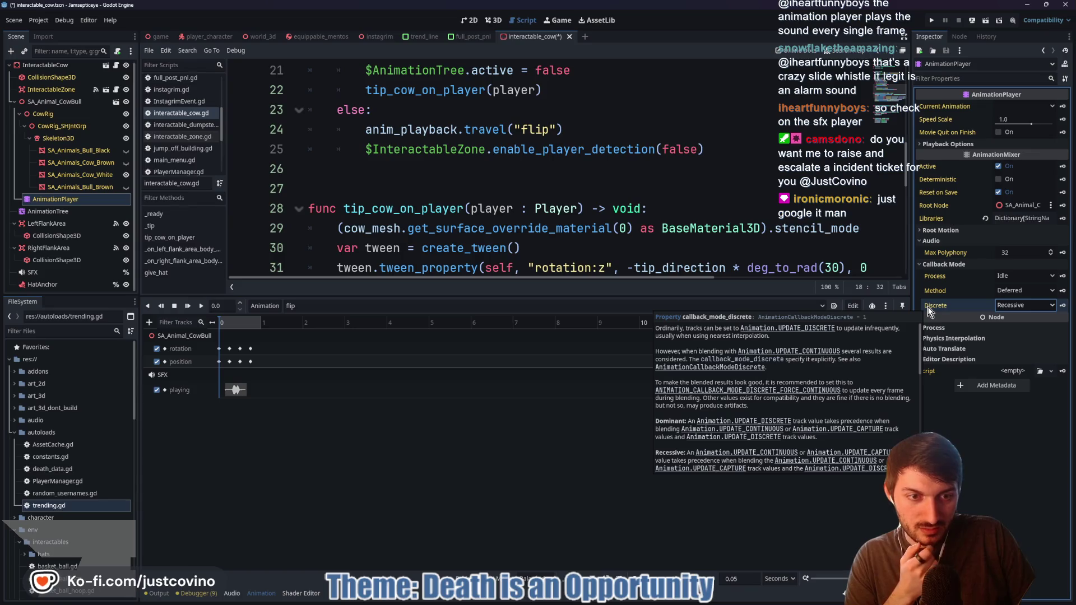
click(1033, 305)
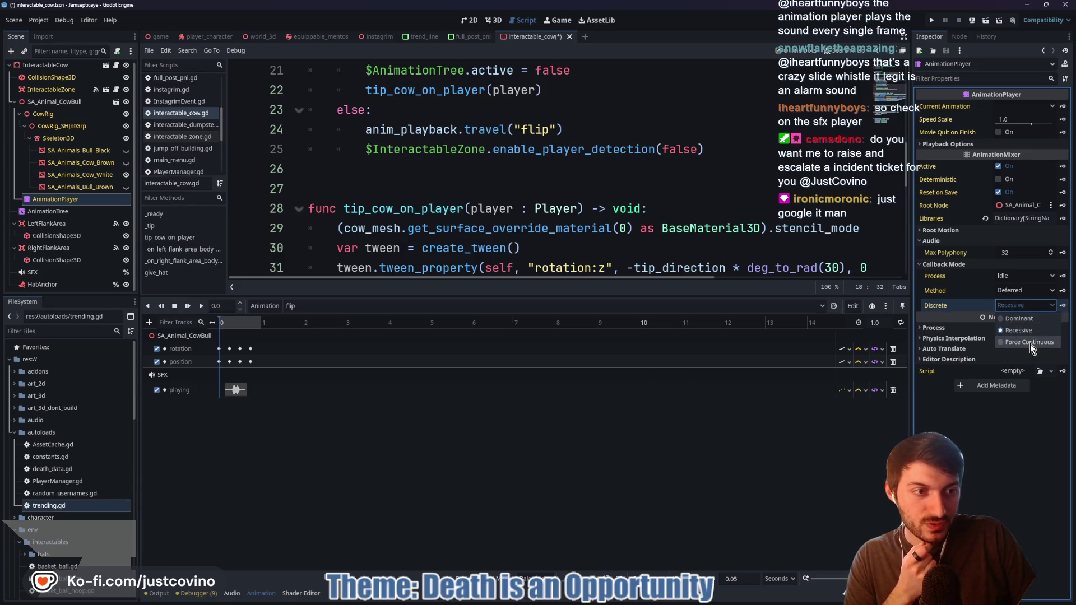
click(1029, 342)
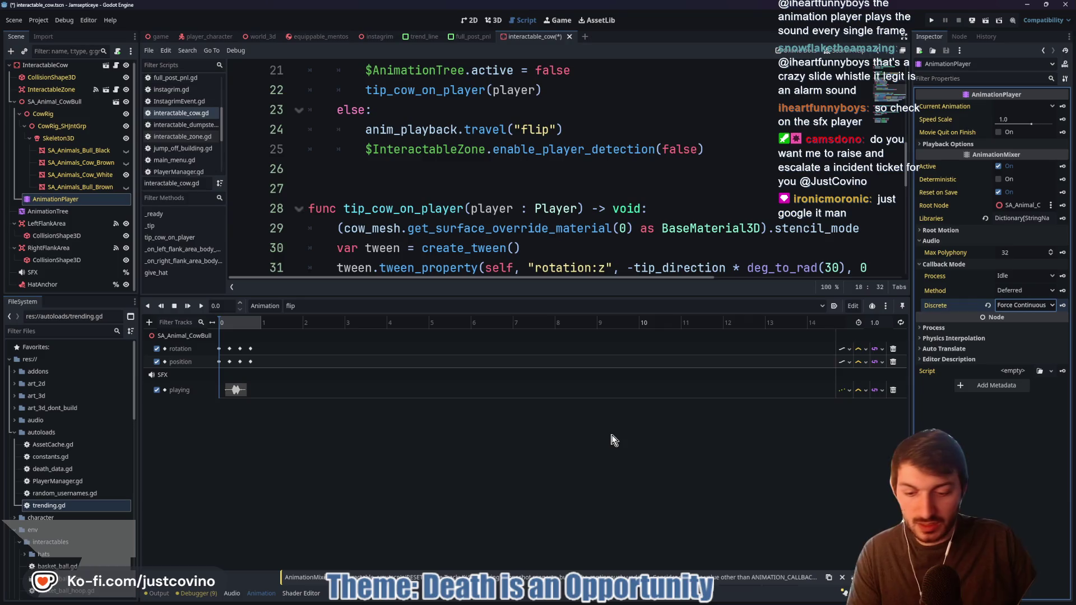
key(ctrl+s)
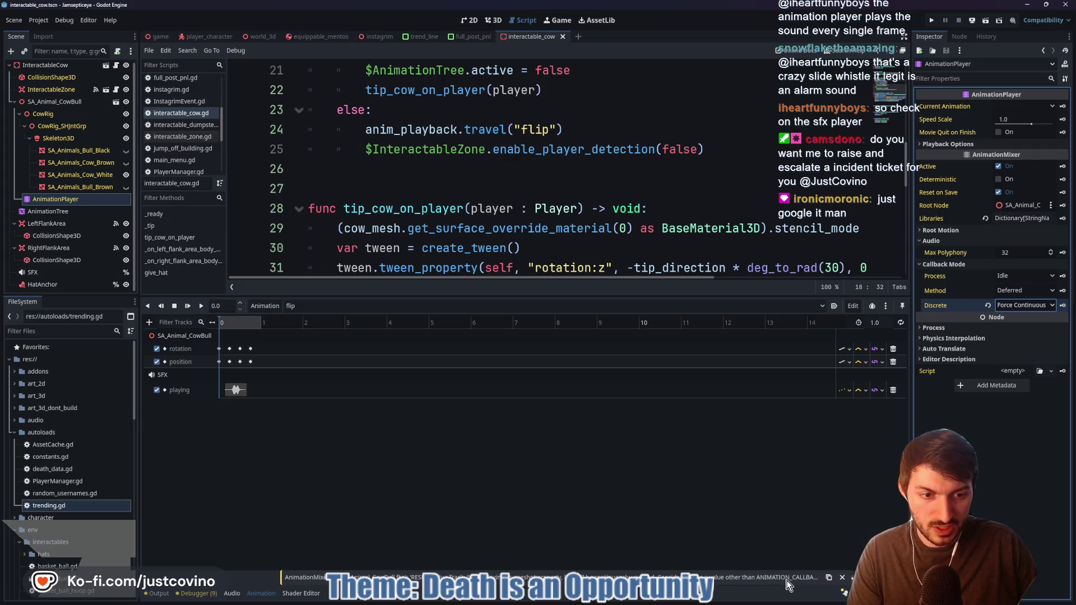
click(828, 579)
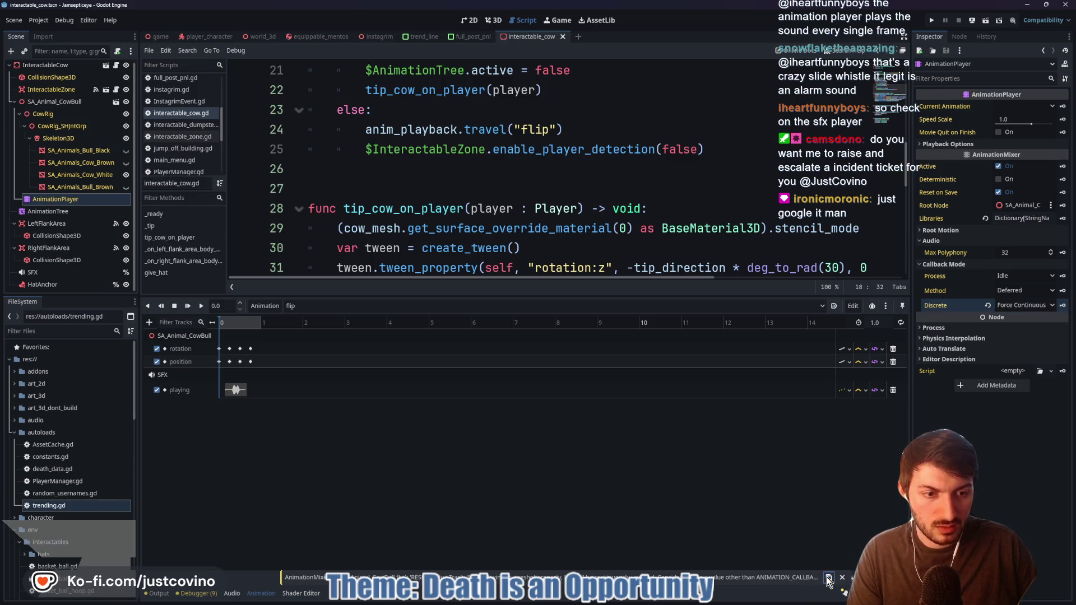